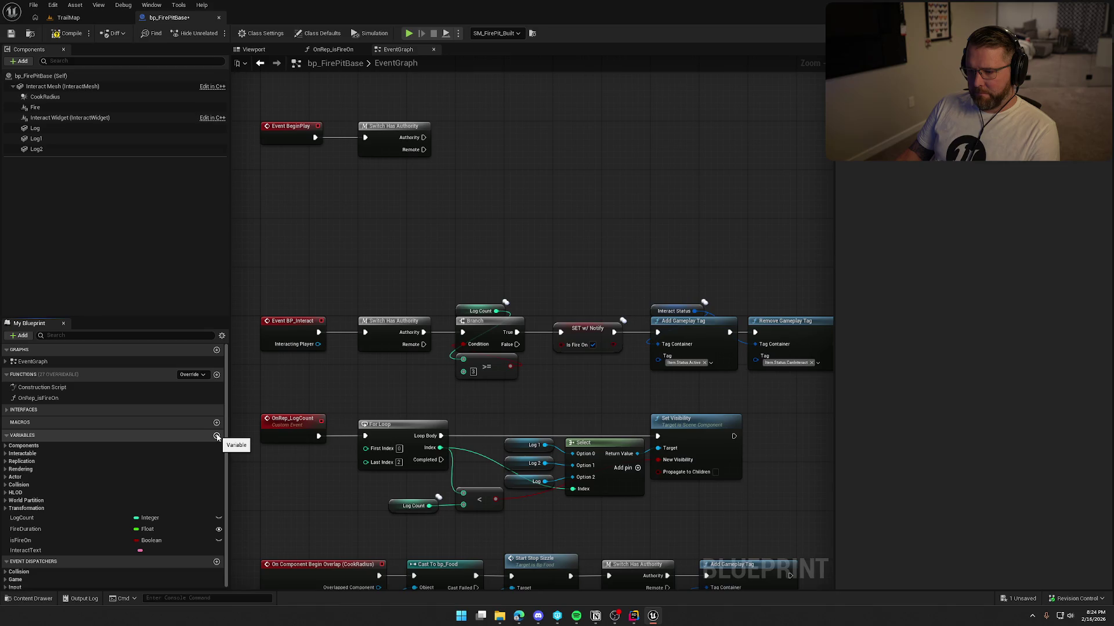
Add an instance-editable Boolean PermaFire variable to bp_FirePitBase and save the blueprint.
click(216, 436)
text(PermaFire)
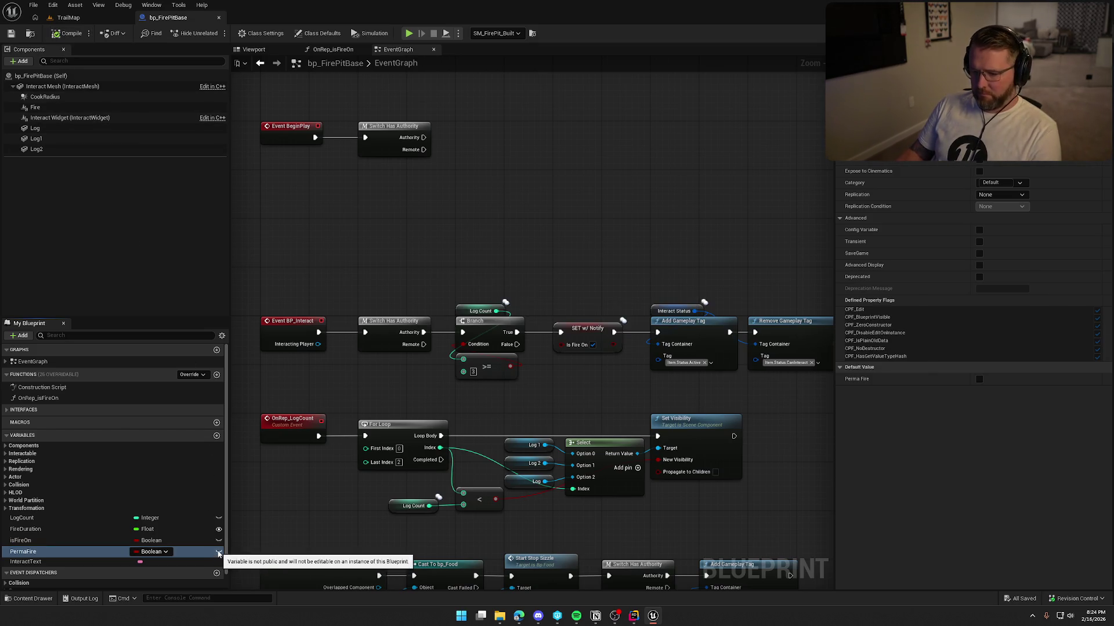
click(219, 552)
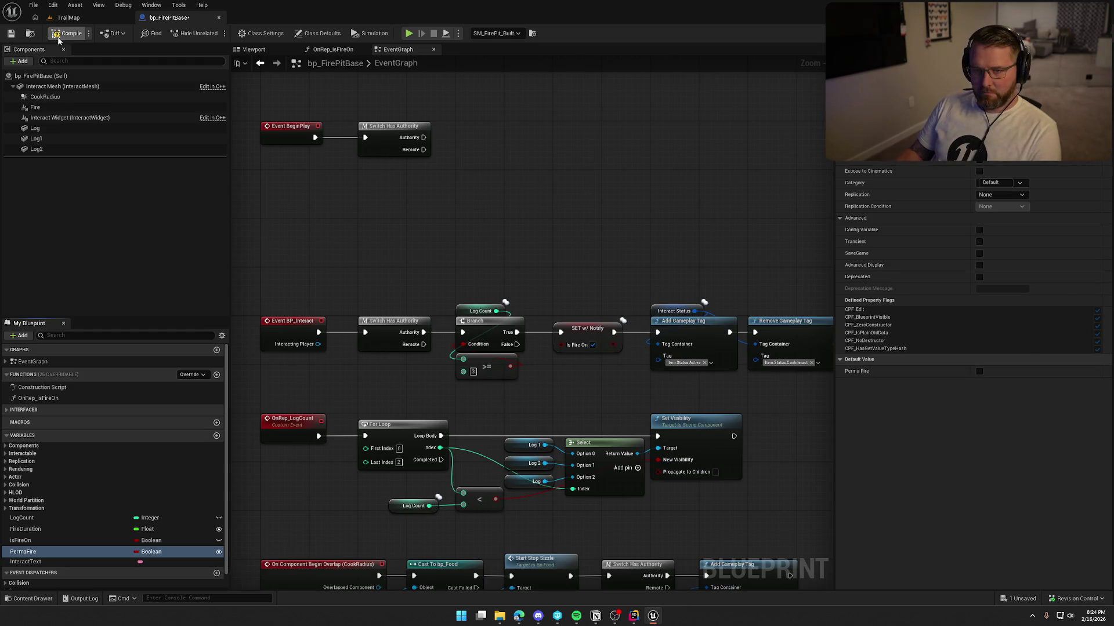
key(ctrl+s)
Place a PermaFire getter near the BeginPlay authority switch and add a Branch driven by it.
drag(50, 552, 51, 550)
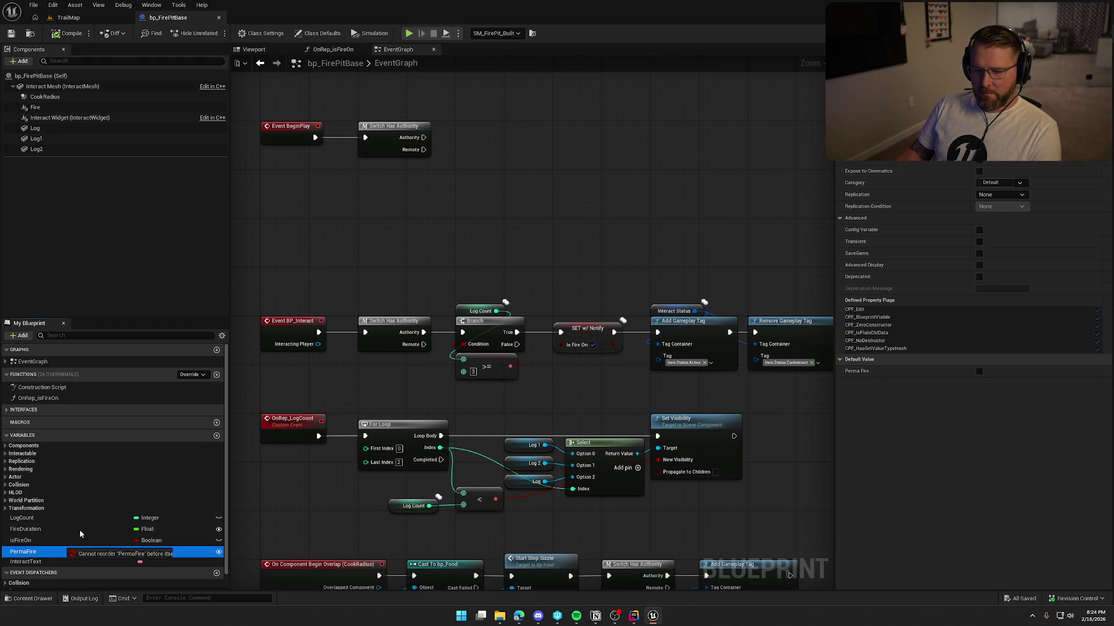
drag(380, 162, 469, 169)
click(465, 142)
Wire the Switch Has Authority output into the Perma Fire Branch.
click(429, 139)
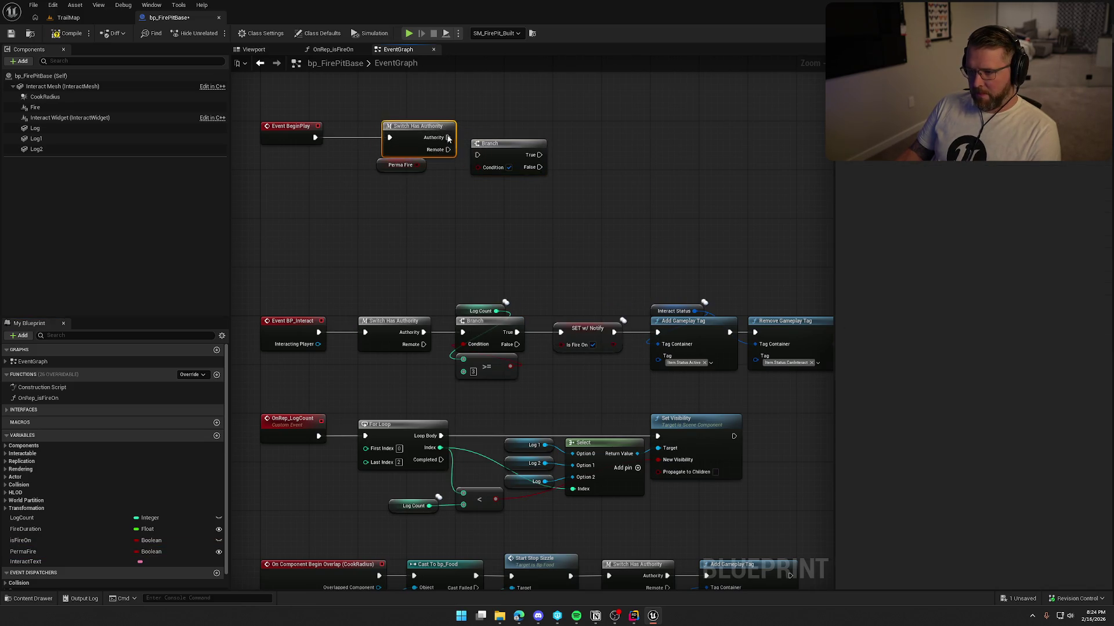
mouse_move(424, 137)
mouse_down()
mouse_move(477, 155)
mouse_move(482, 138)
mouse_move(417, 165)
mouse_up()
mouse_move(437, 202)
mouse_down()
mouse_move(386, 237)
mouse_move(428, 250)
mouse_up()
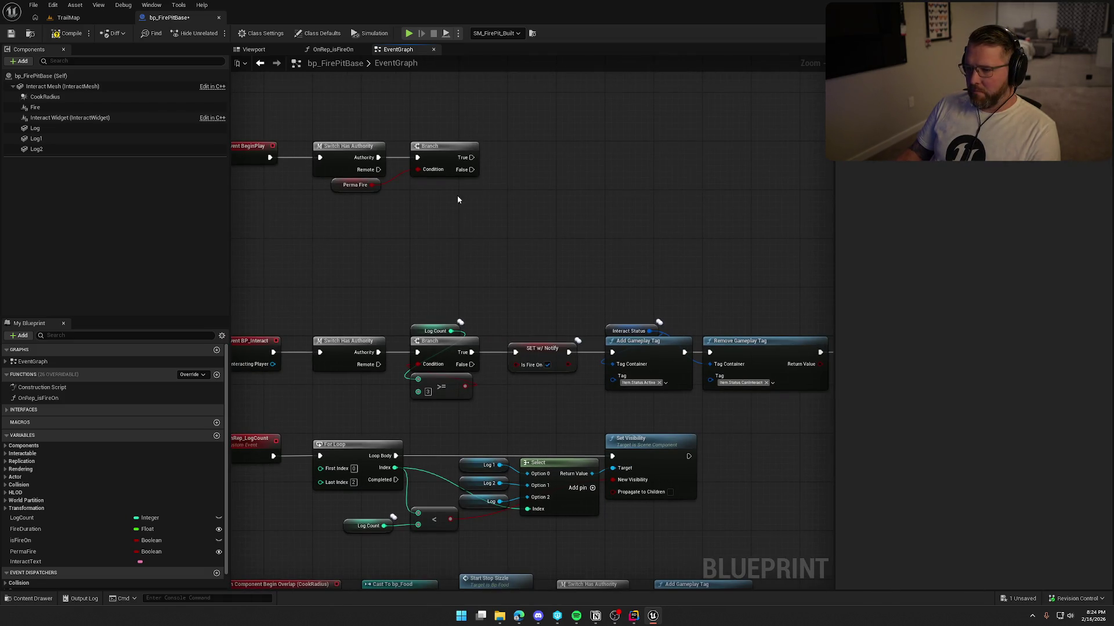
On the Branch's True path, set Log Count to 3 and add an isFireOn setter.
mouse_move(51, 518)
mouse_down()
mouse_move(554, 216)
mouse_move(510, 141)
mouse_up()
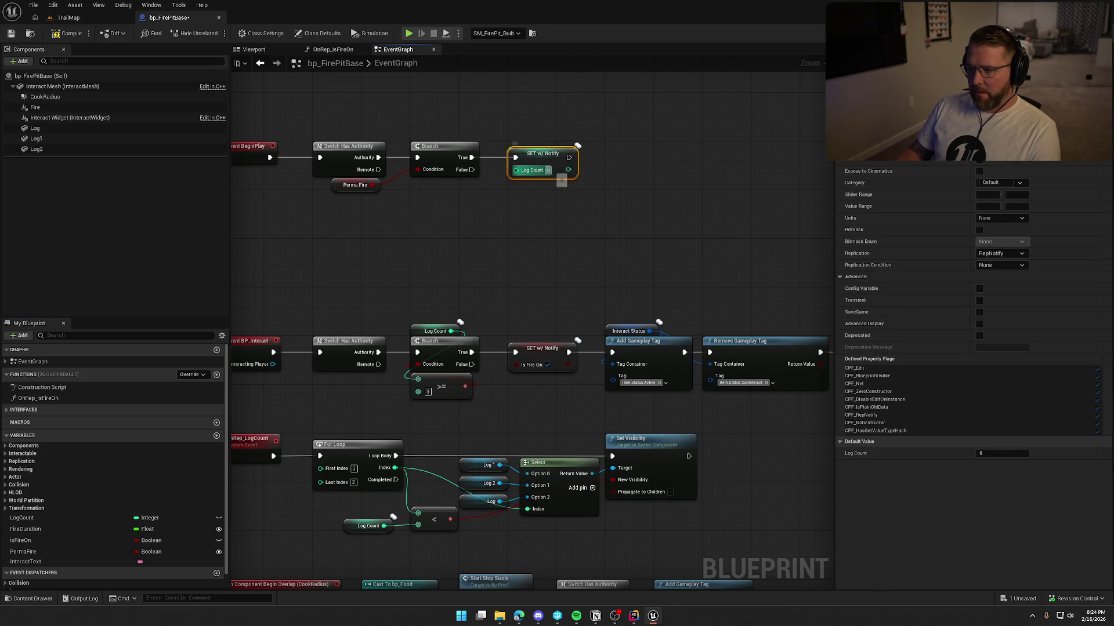
text(3)
click(561, 219)
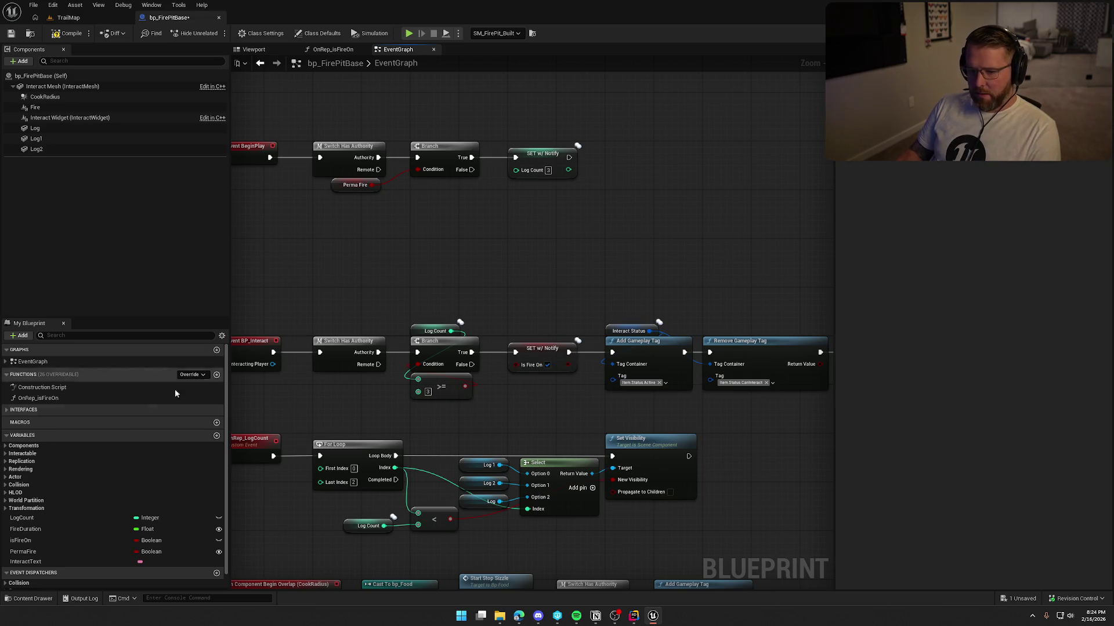
drag(40, 543, 638, 178)
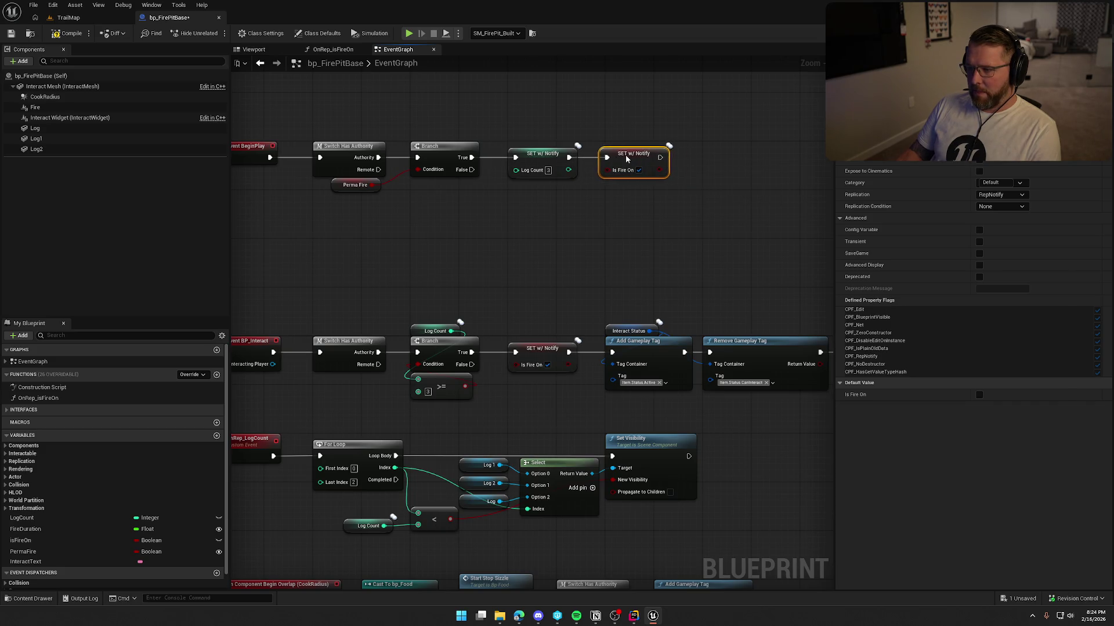
click(635, 183)
Copy the Interact Status gameplay tag nodes and paste them after the setters.
drag(651, 236, 422, 209)
drag(412, 249, 556, 339)
mouse_move(565, 115)
mouse_down()
mouse_move(539, 190)
mouse_move(475, 180)
mouse_up()
key(ctrl+c)
key(ctrl+v)
click(587, 266)
mouse_move(587, 266)
mouse_down()
mouse_move(280, 241)
mouse_move(651, 201)
mouse_up()
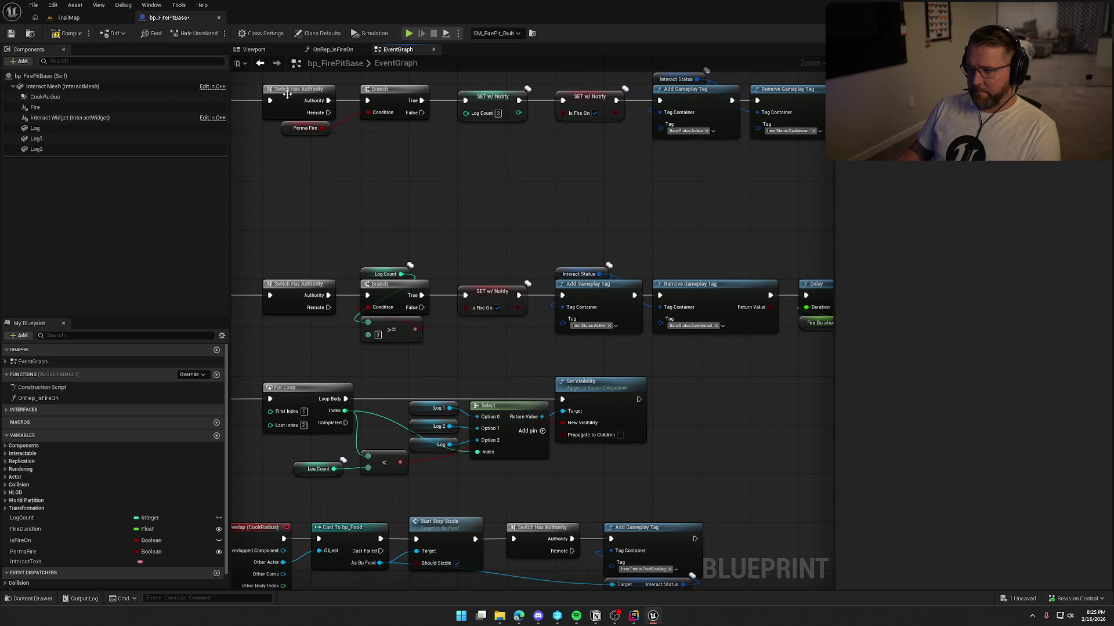
click(69, 17)
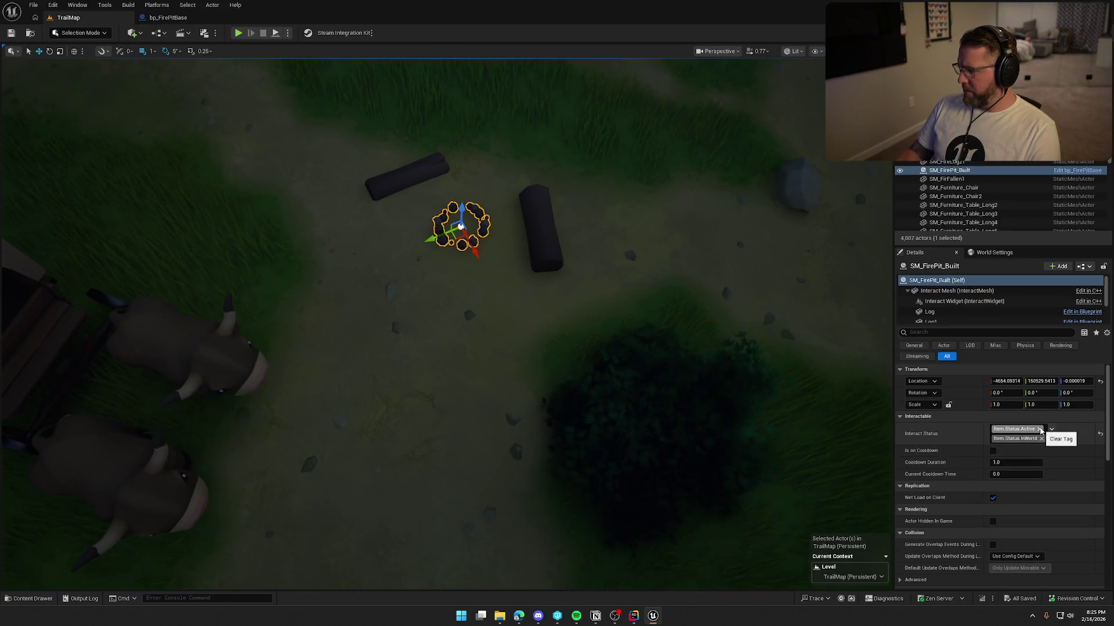
Replace the fire pit's Item.Status.Active tag with Item.Status.CanInteract and save the TrailMap level.
click(1040, 430)
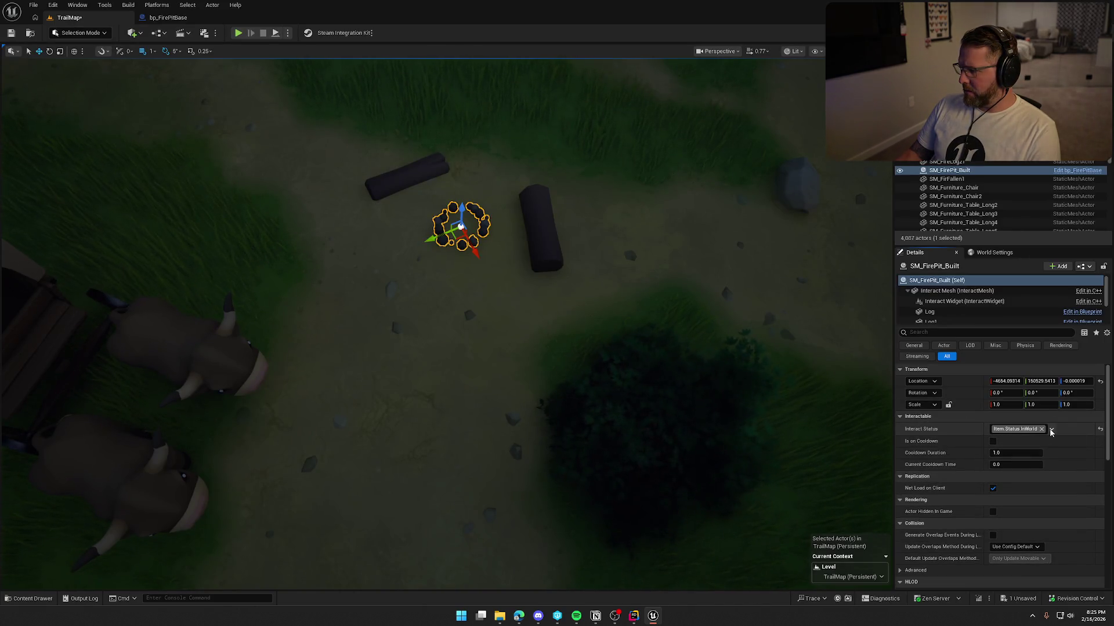
click(1052, 429)
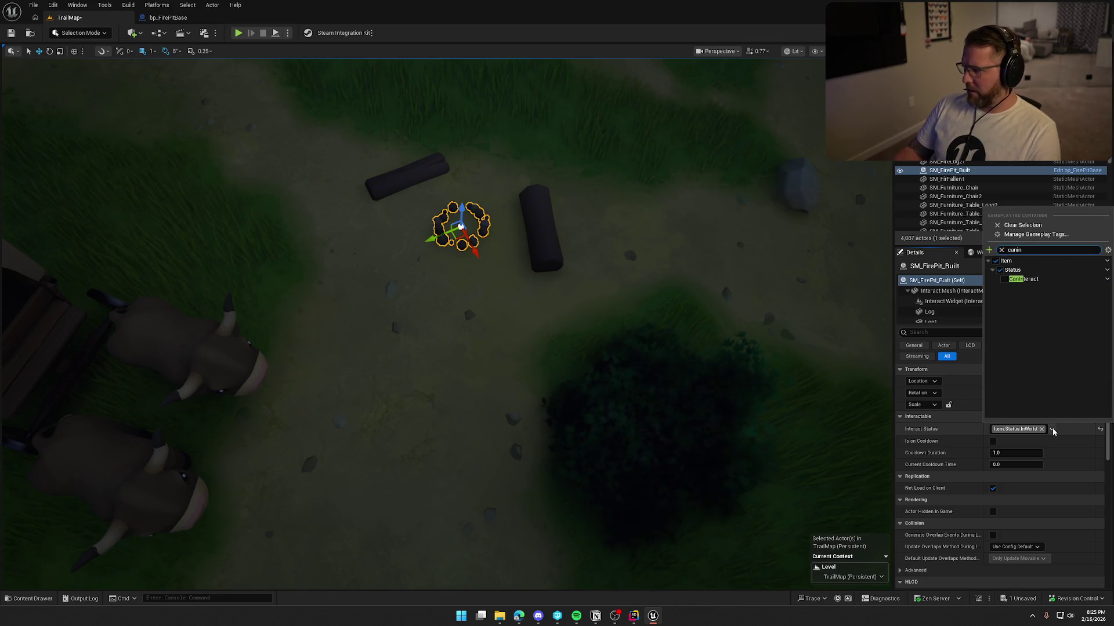
click(1004, 280)
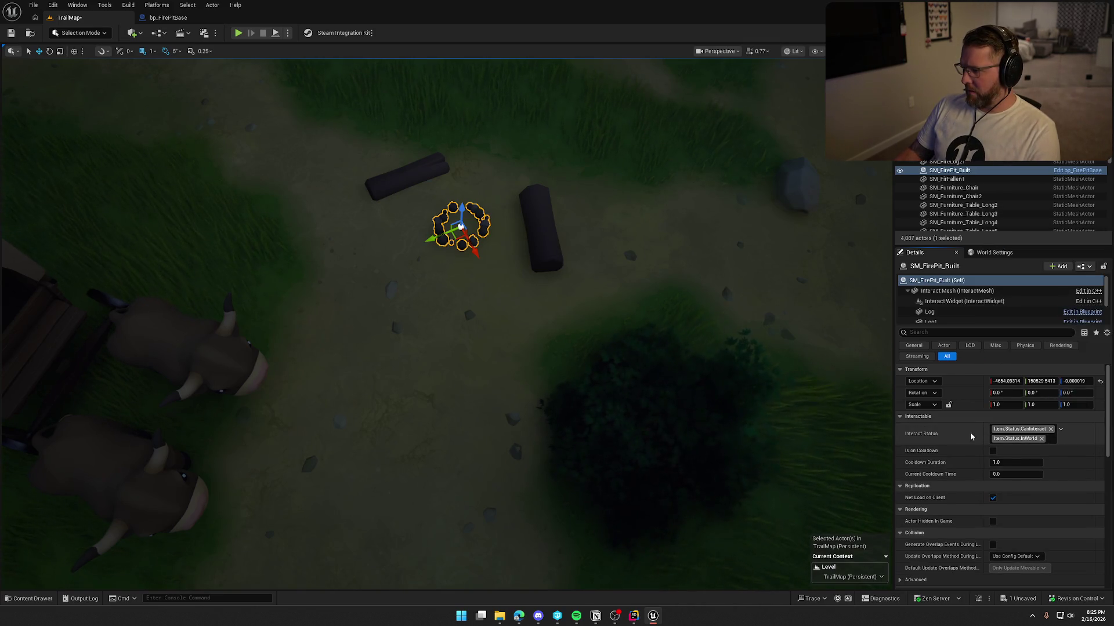
click(16, 33)
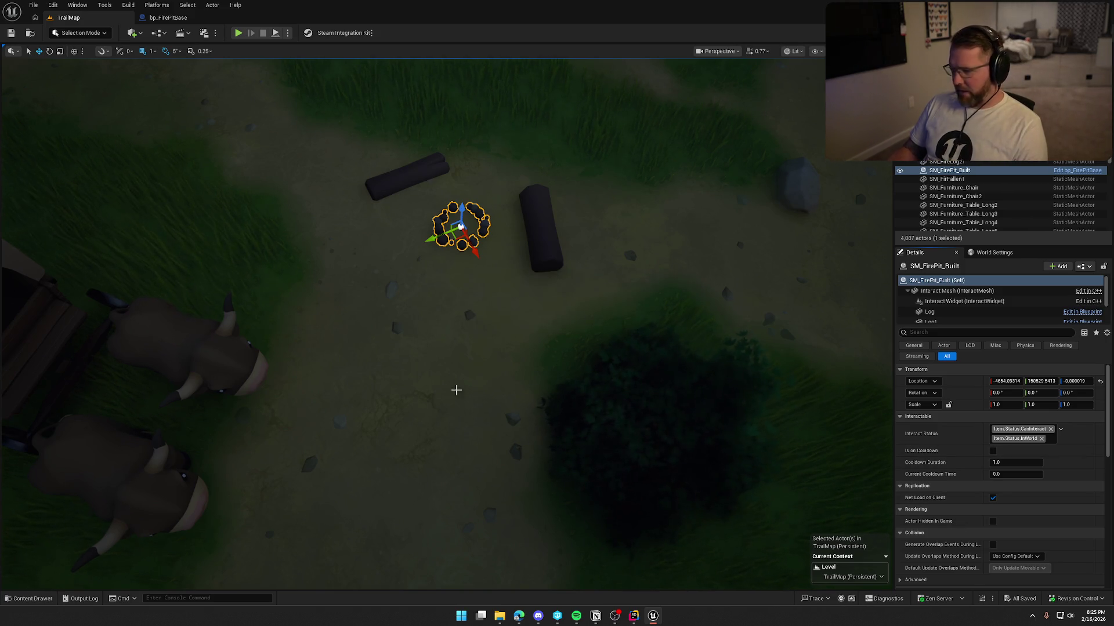
click(188, 23)
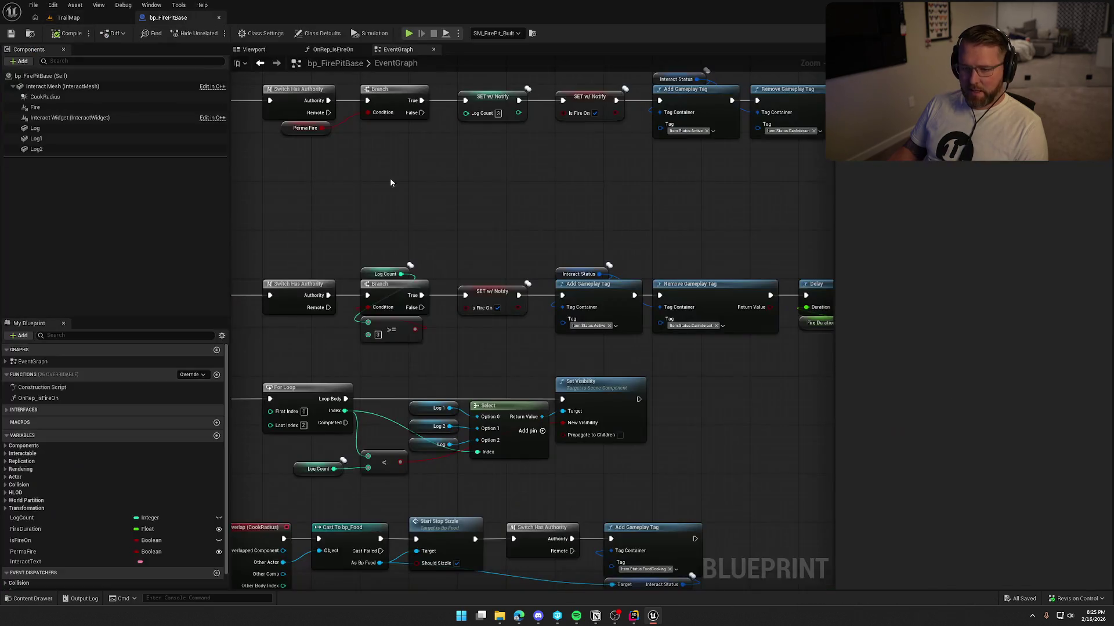
Compare PermaFire's variable settings with isFireOn's in My Blueprint.
click(41, 553)
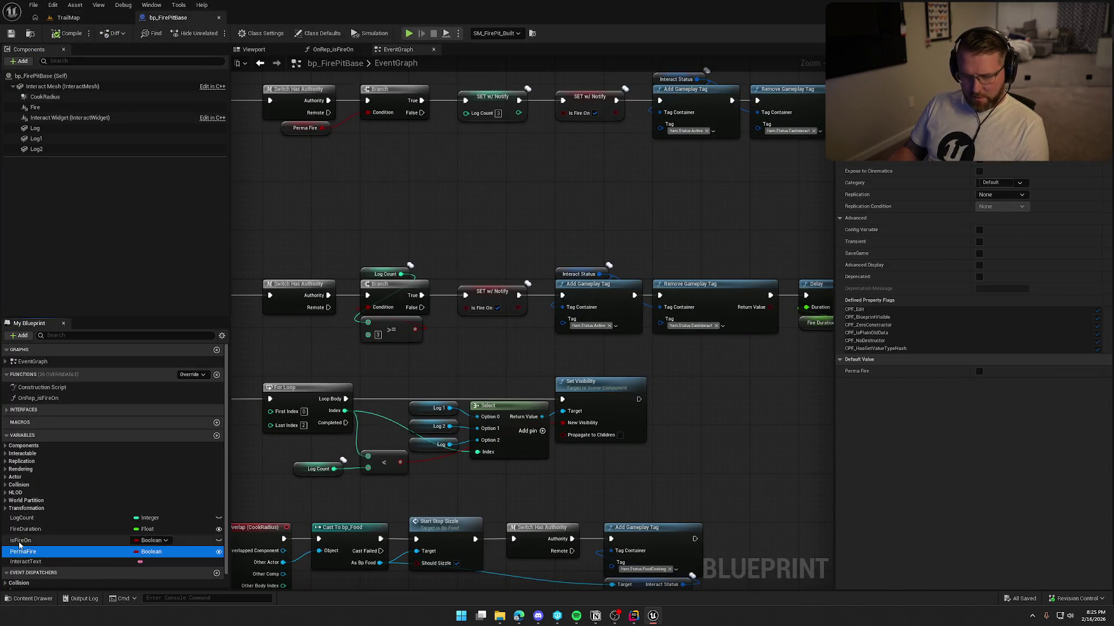
click(19, 543)
click(21, 551)
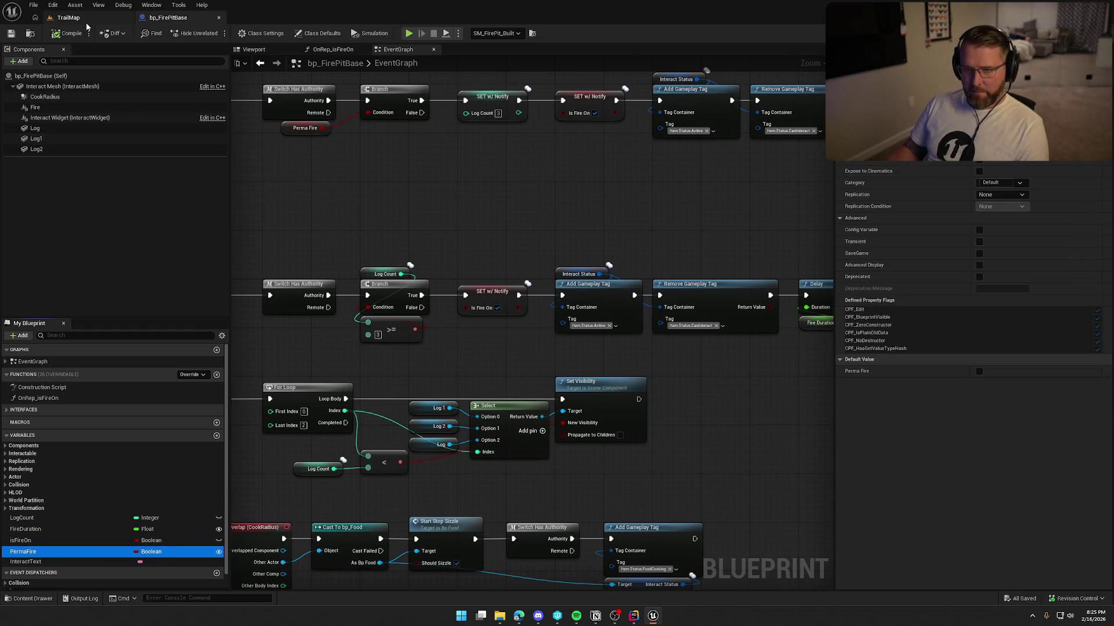
In TrailMap, bring the fire pit's Fire Duration 120.0 and Perma Fire settings into view.
click(69, 18)
scroll(973, 543, down, 5)
scroll(974, 543, down, 2)
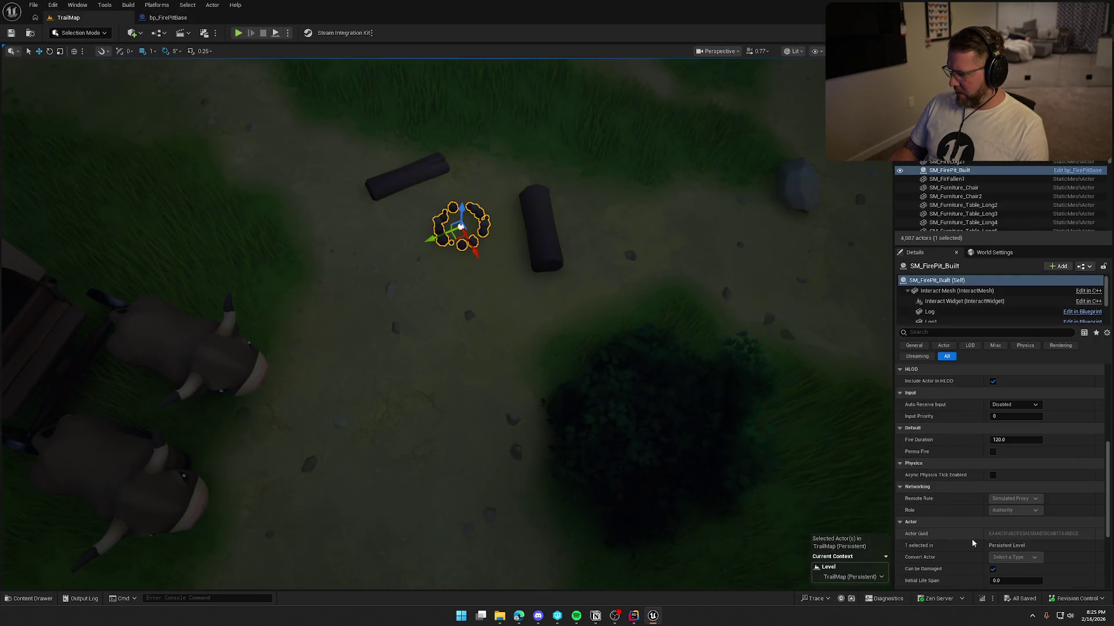
Tick Perma Fire on the placed fire pit and play-test that it burns from the start.
click(992, 451)
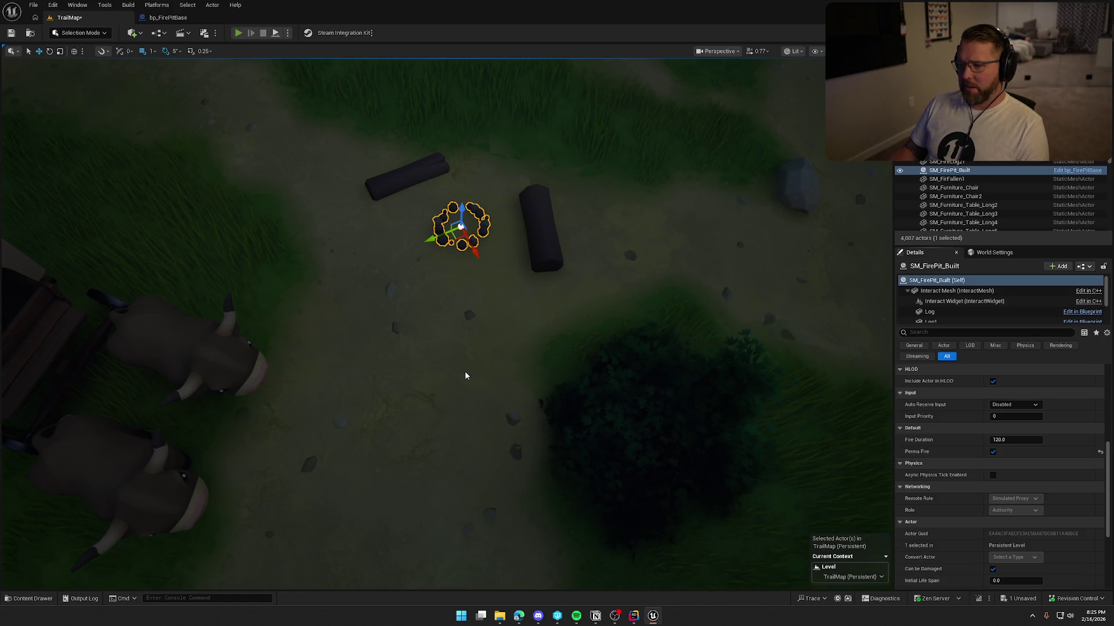
key(alt+p)
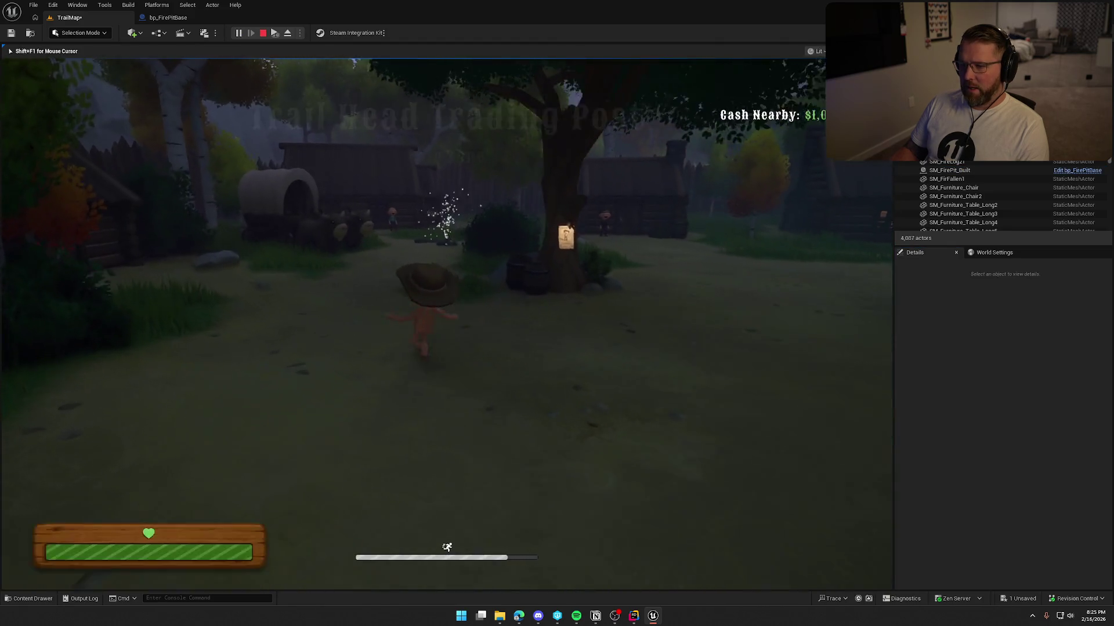
key(shift+w)
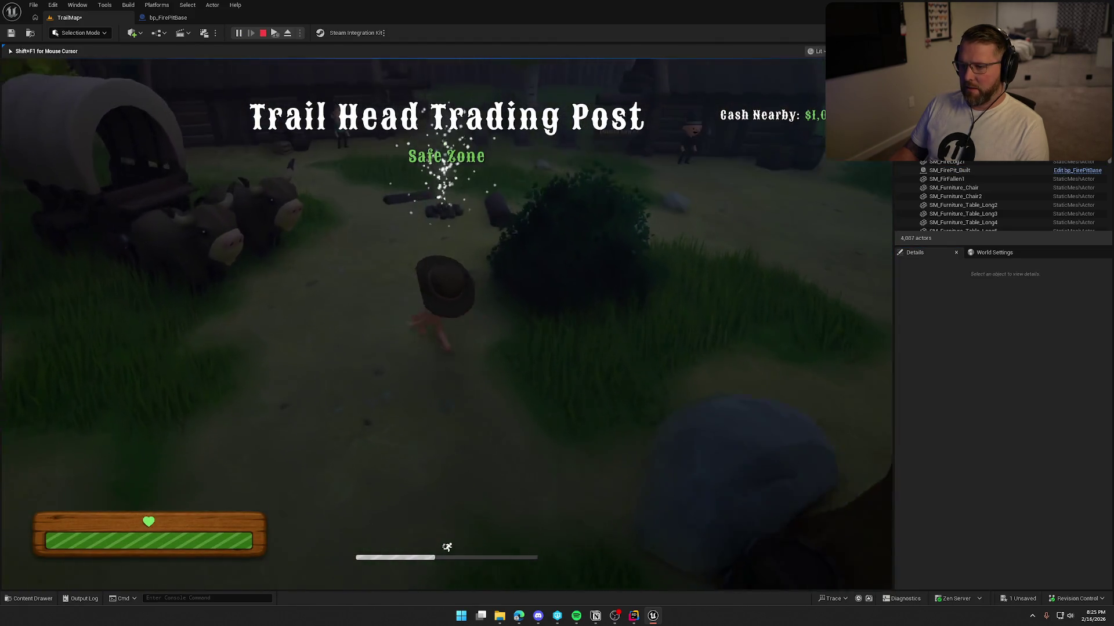
key(Escape)
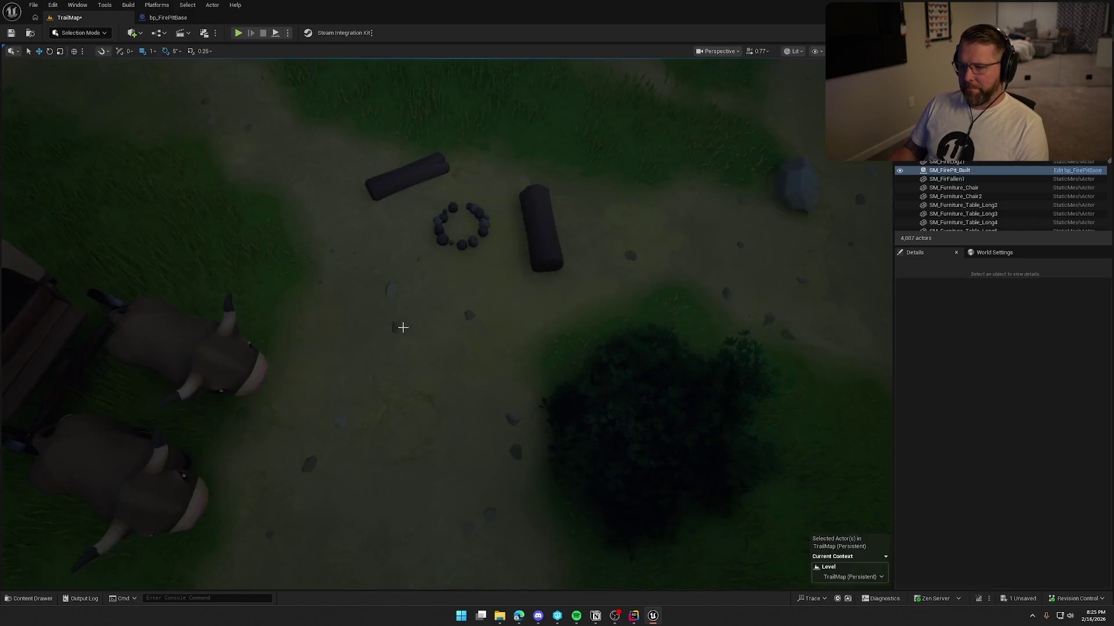
Raise the SM_FireLog2 log beside the fire pit from Z 6.95 to 28.95.
click(398, 266)
drag(403, 245, 406, 236)
click(504, 336)
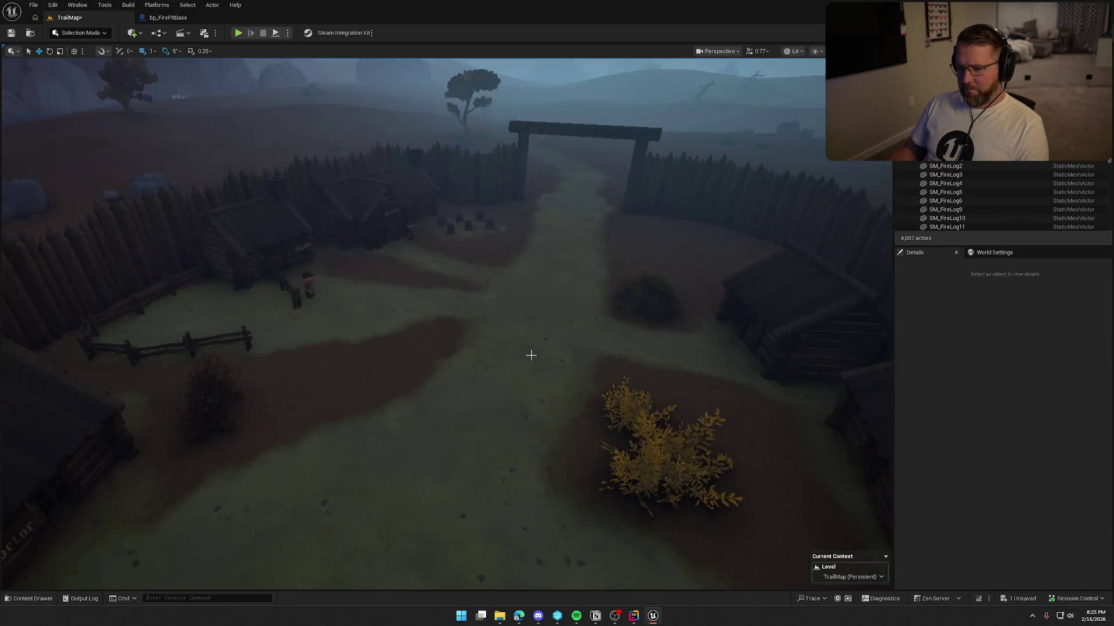
drag(530, 355, 531, 406)
drag(541, 332, 541, 332)
drag(472, 239, 471, 241)
drag(557, 350, 557, 350)
drag(443, 412, 442, 413)
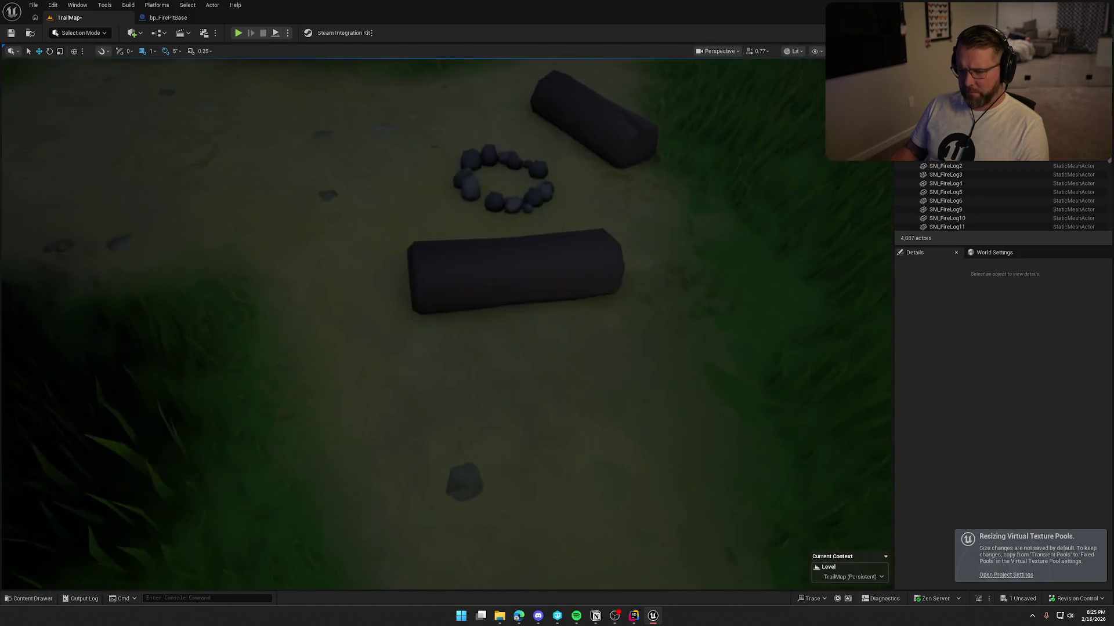
Select the SM_FireLog3 log, rock ring and upper log, then the ForestPlains_Landscape.
click(508, 306)
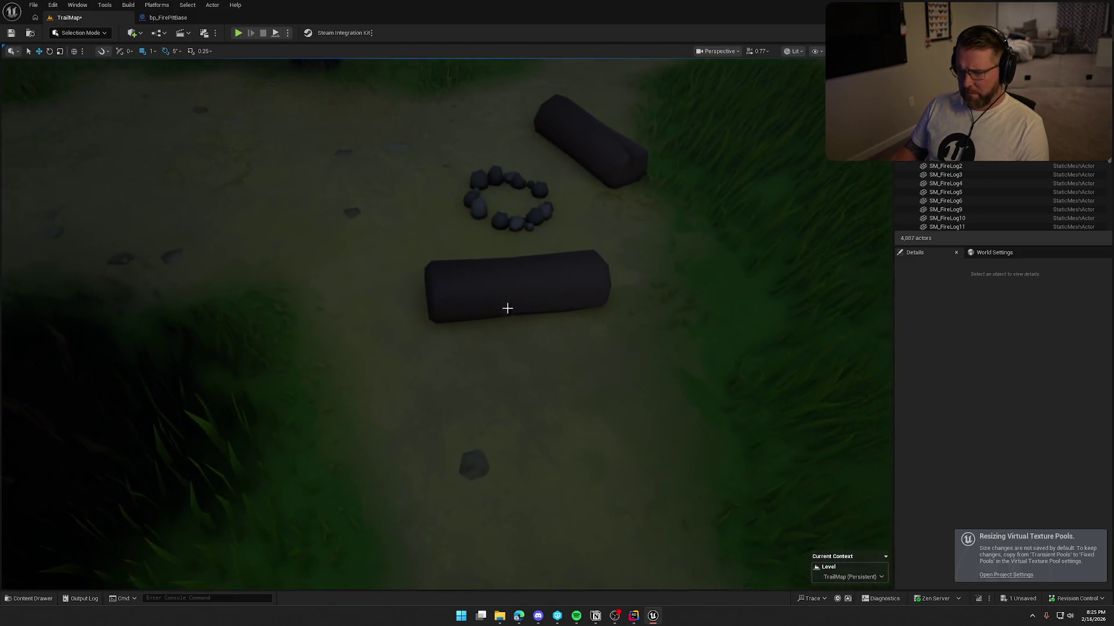
ctrl+click(520, 221)
ctrl+click(598, 158)
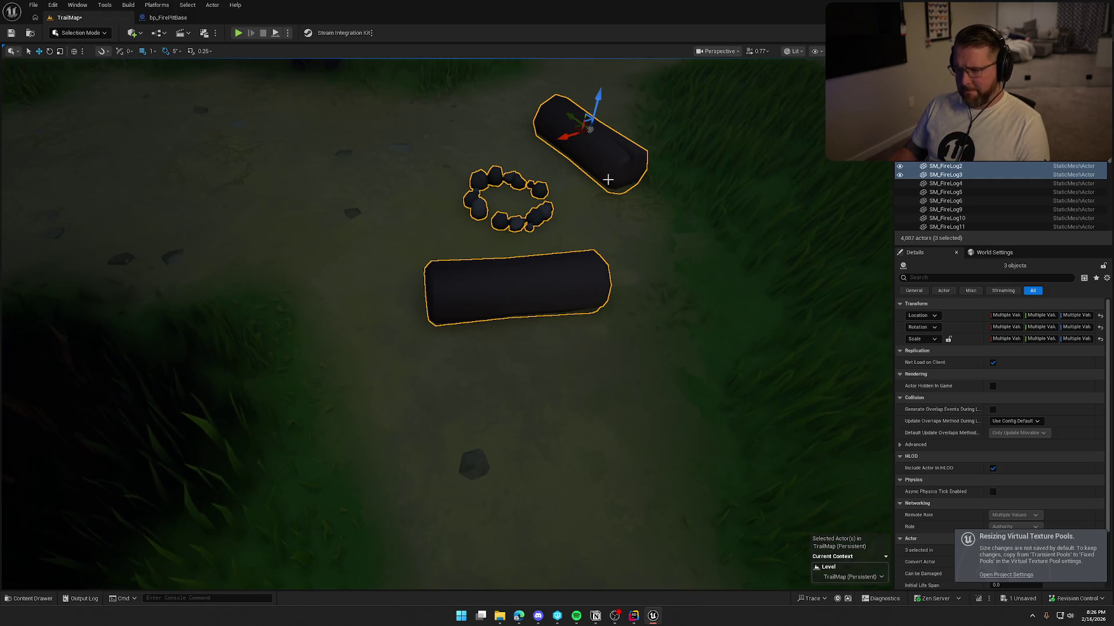
drag(419, 215, 420, 215)
drag(477, 264, 477, 264)
click(472, 399)
Switch to Landscape mode and show the Paint tools with ForestPlains_Landscape's 9 target layers.
click(86, 33)
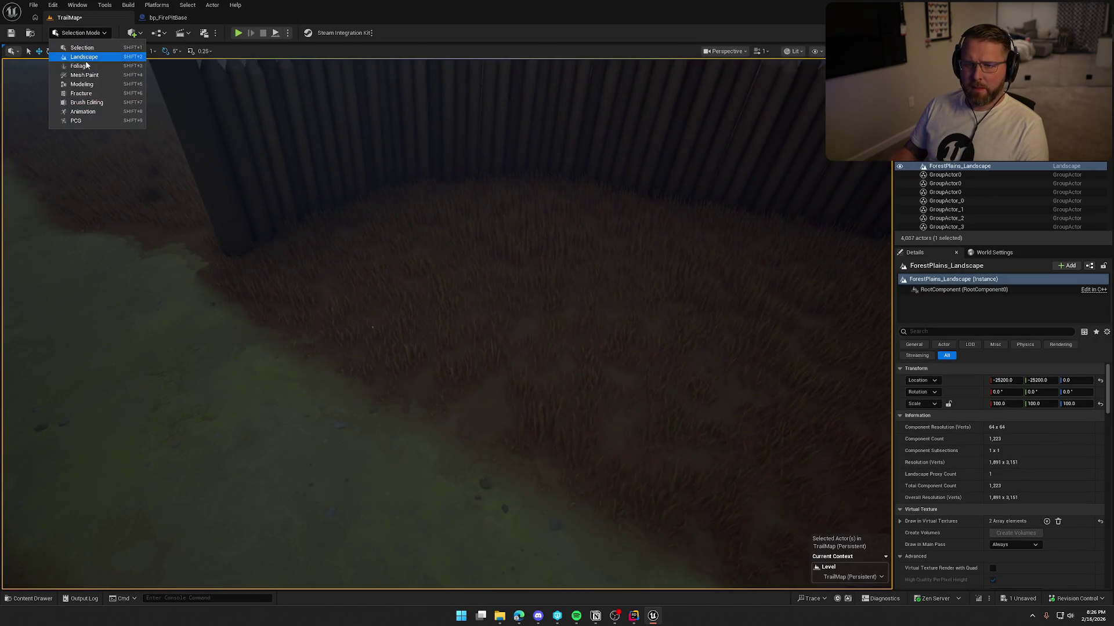
click(90, 61)
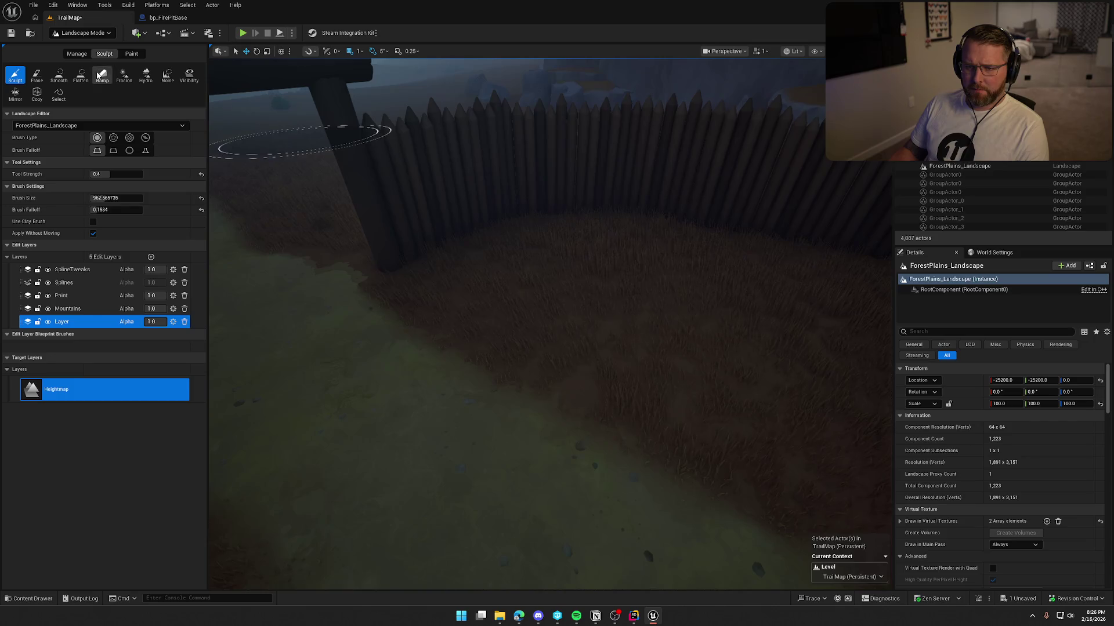
click(132, 54)
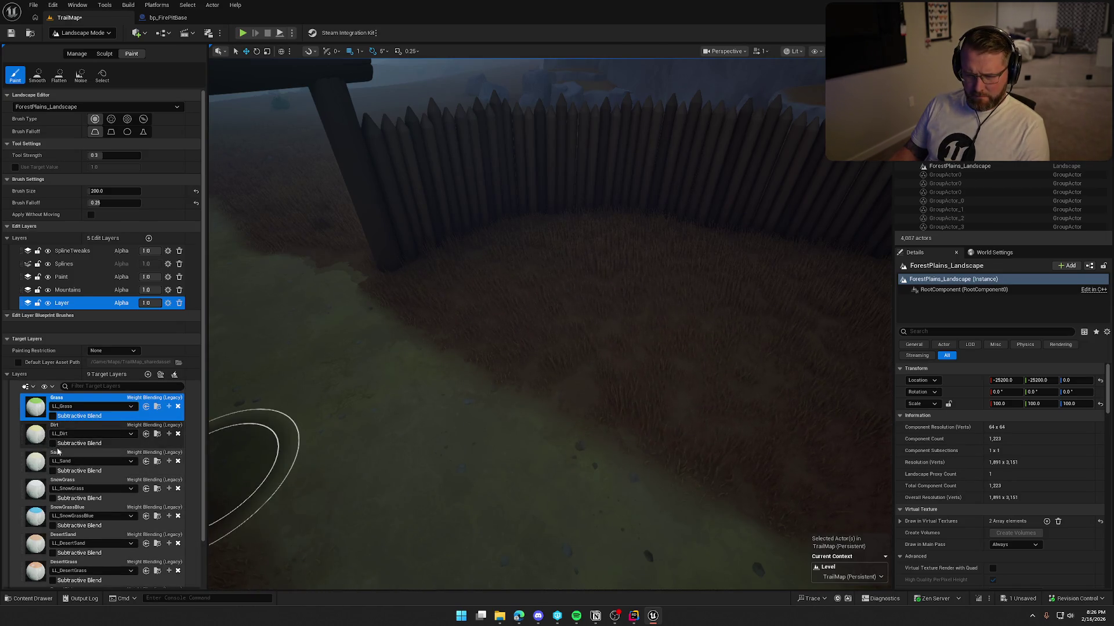
Paint PlainsGrass onto the Paint edit layer along the fence.
scroll(45, 448, down, 2)
click(35, 571)
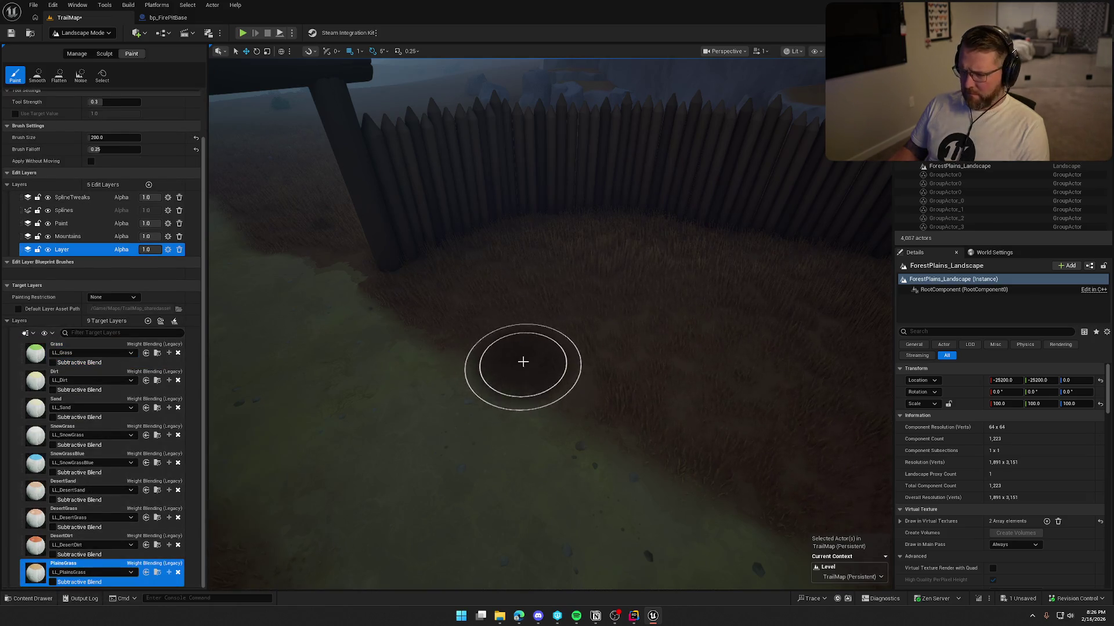
click(78, 224)
mouse_move(570, 302)
mouse_down()
mouse_move(554, 367)
mouse_move(586, 298)
mouse_move(502, 316)
mouse_move(615, 407)
mouse_move(567, 390)
mouse_move(567, 470)
mouse_move(627, 515)
mouse_move(528, 429)
mouse_move(482, 328)
mouse_move(551, 286)
mouse_move(497, 286)
mouse_move(500, 383)
mouse_move(565, 455)
mouse_move(564, 406)
mouse_move(565, 441)
mouse_up()
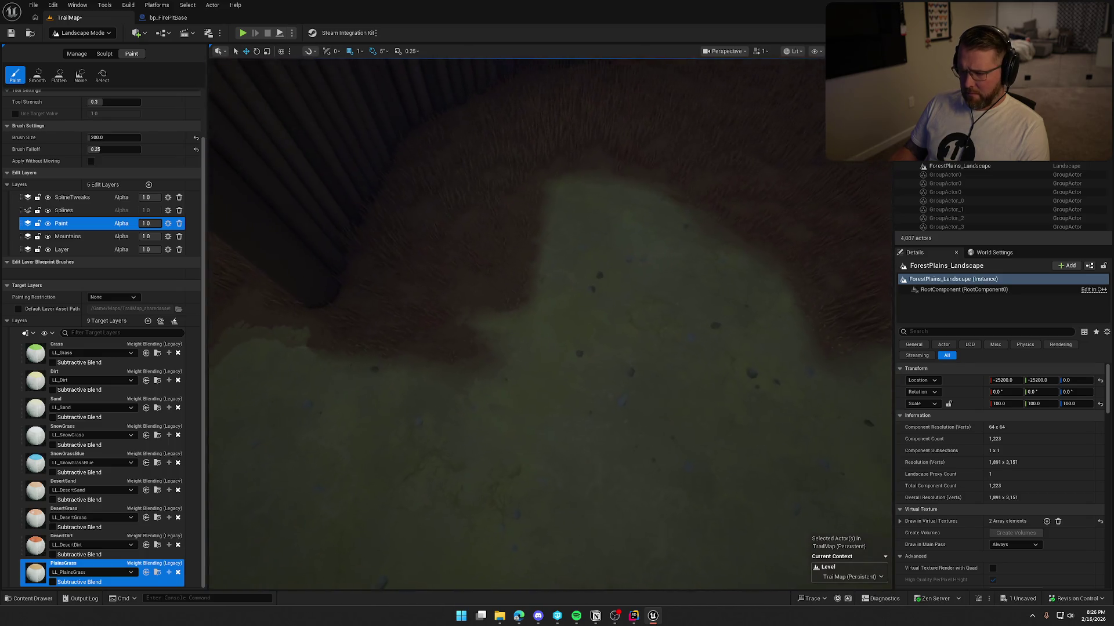
Cycle through the Layer, Mountains, Splines and SplineTweaks edit layers, ending back on Layer.
click(61, 249)
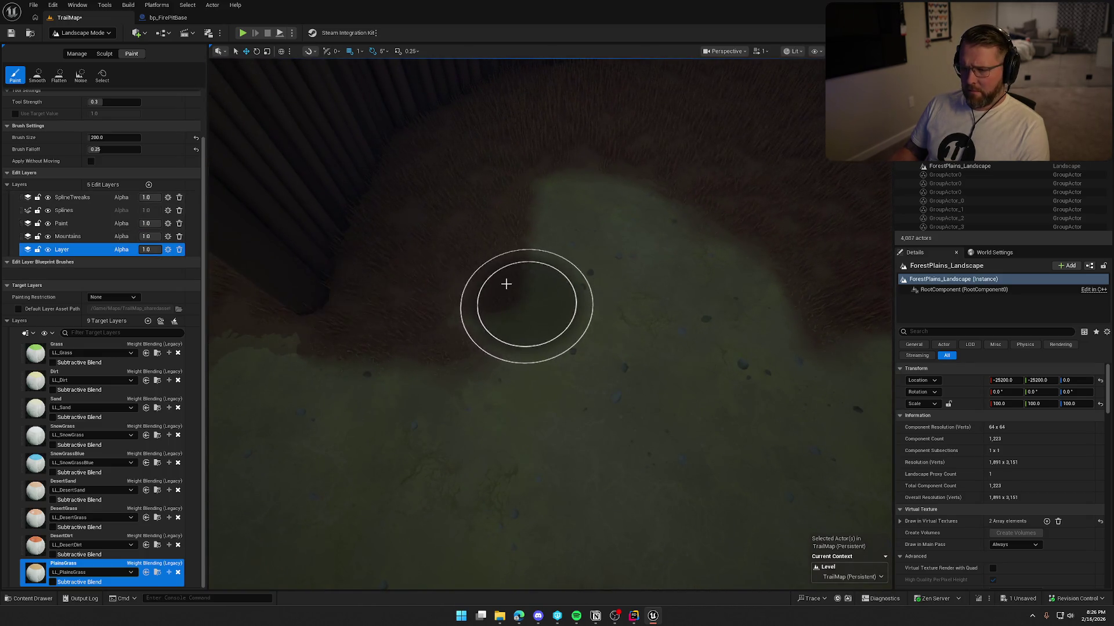
click(82, 239)
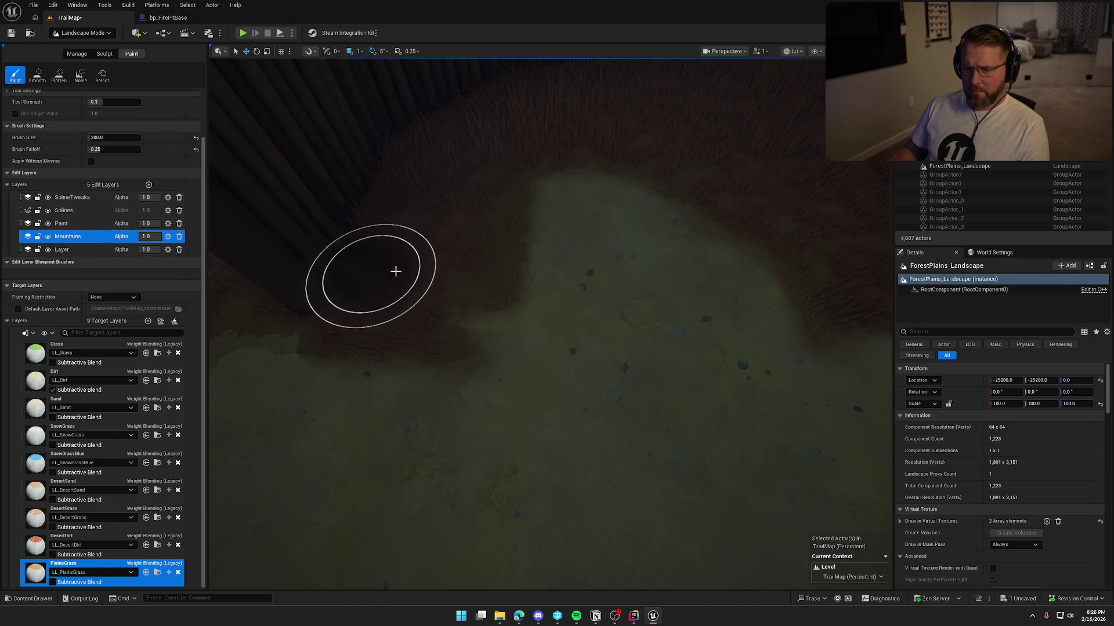
click(88, 211)
click(73, 198)
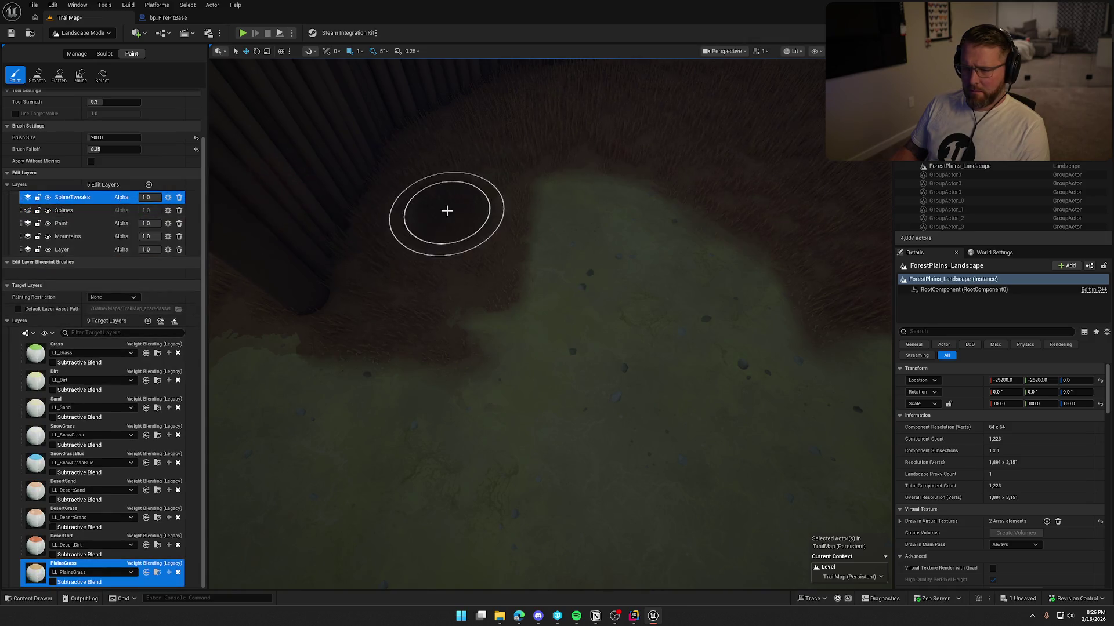
mouse_move(622, 423)
mouse_down()
mouse_move(622, 348)
mouse_move(577, 345)
mouse_up()
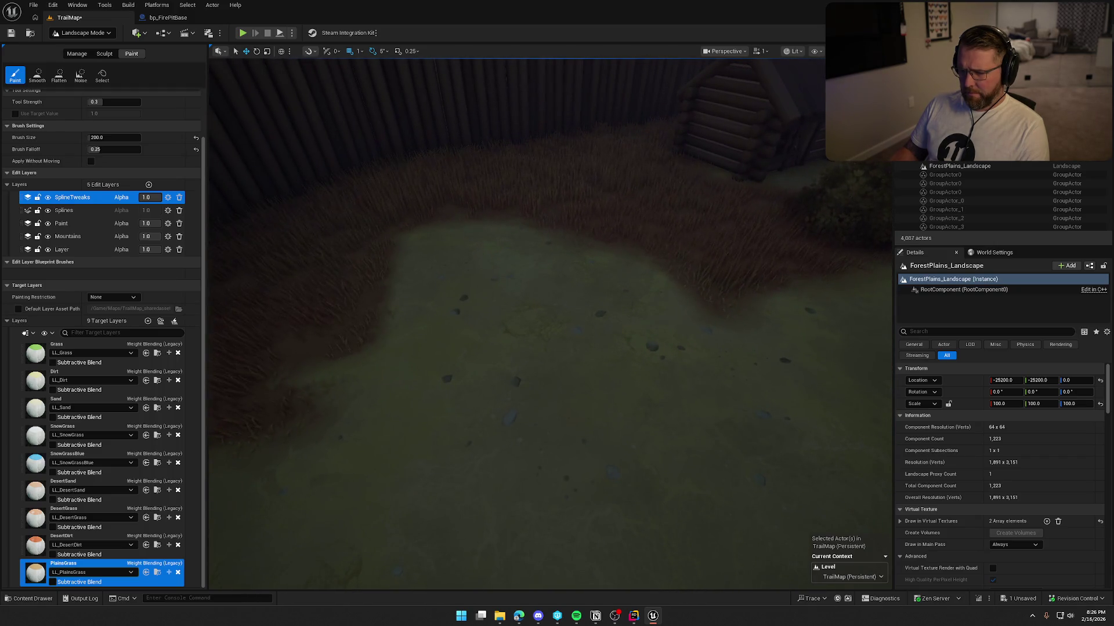
click(72, 249)
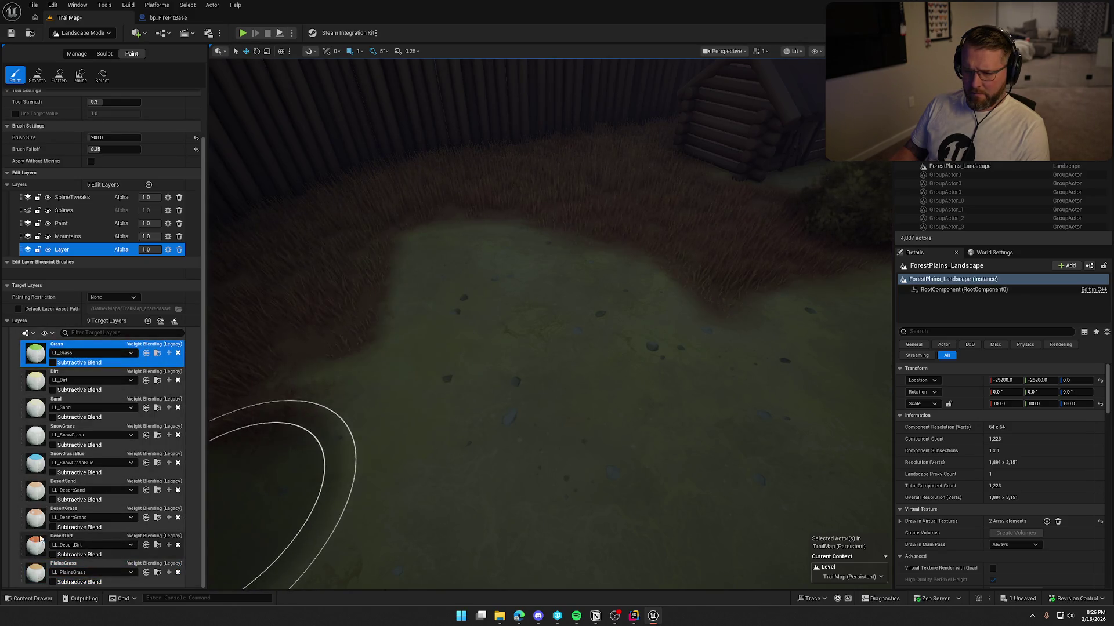
Try DesertGrass, then paint PlainsGrass over the tall grass and undo the strokes.
click(64, 510)
scroll(435, 268, down, 5)
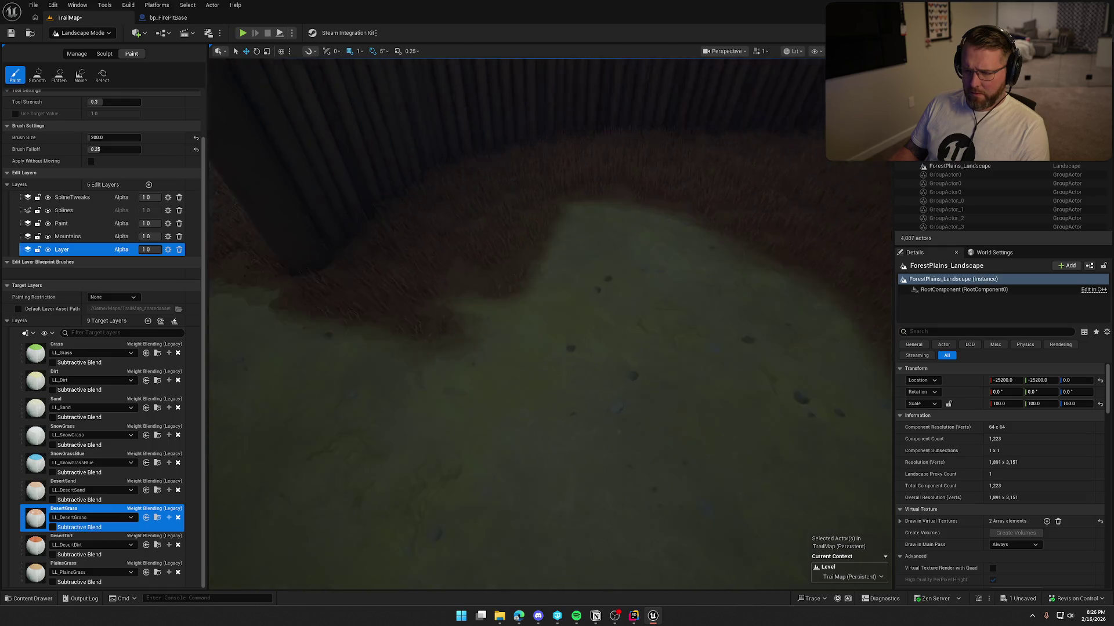
scroll(551, 325, up, 5)
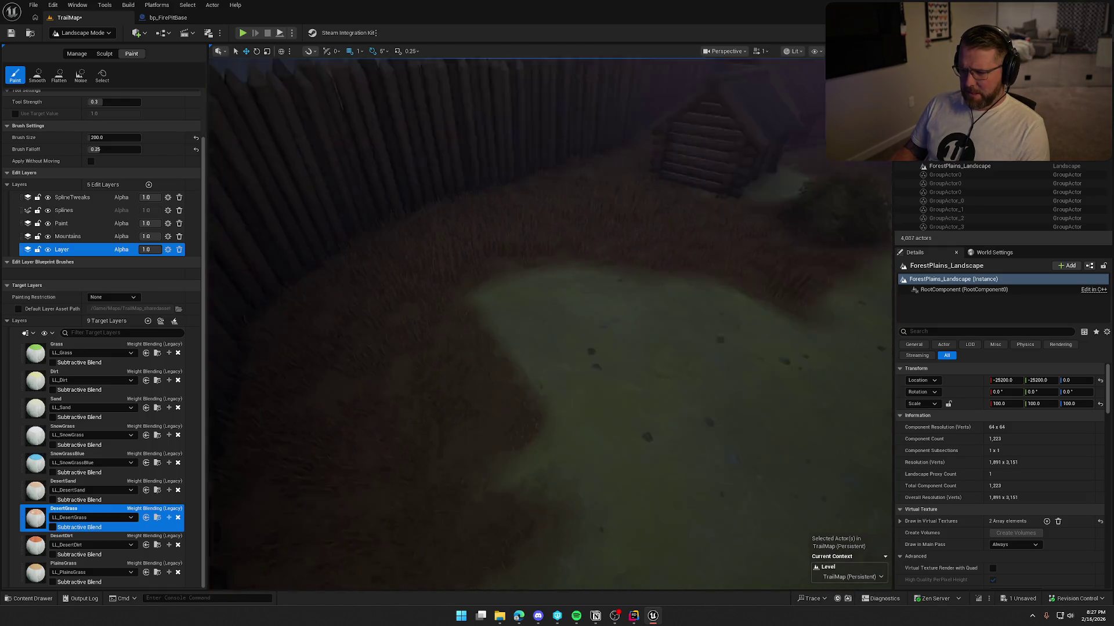
scroll(455, 345, down, 3)
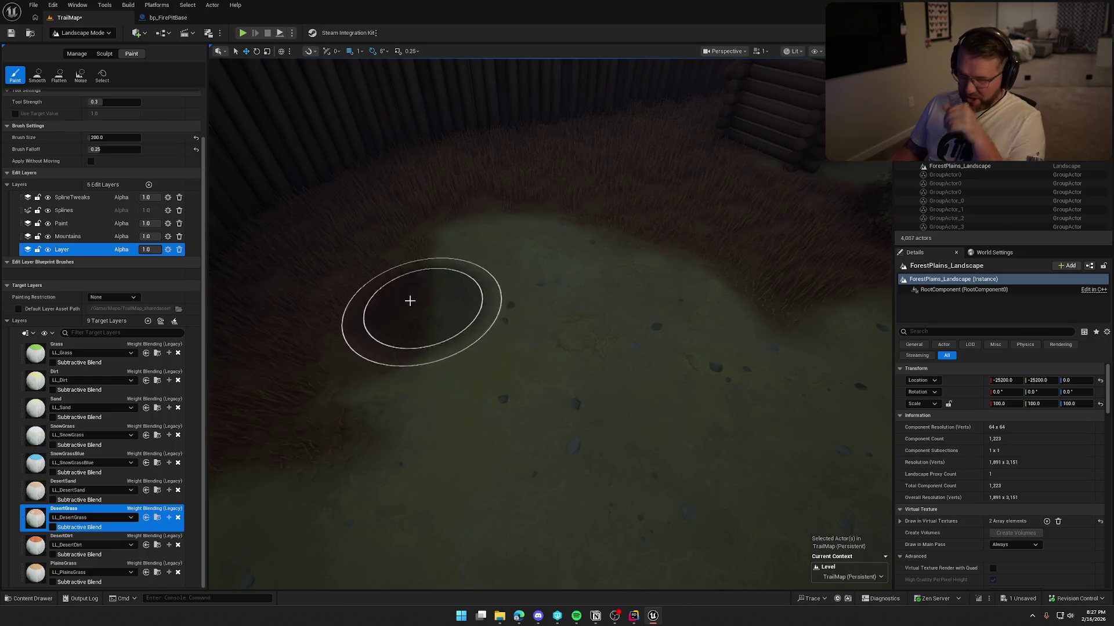
click(81, 571)
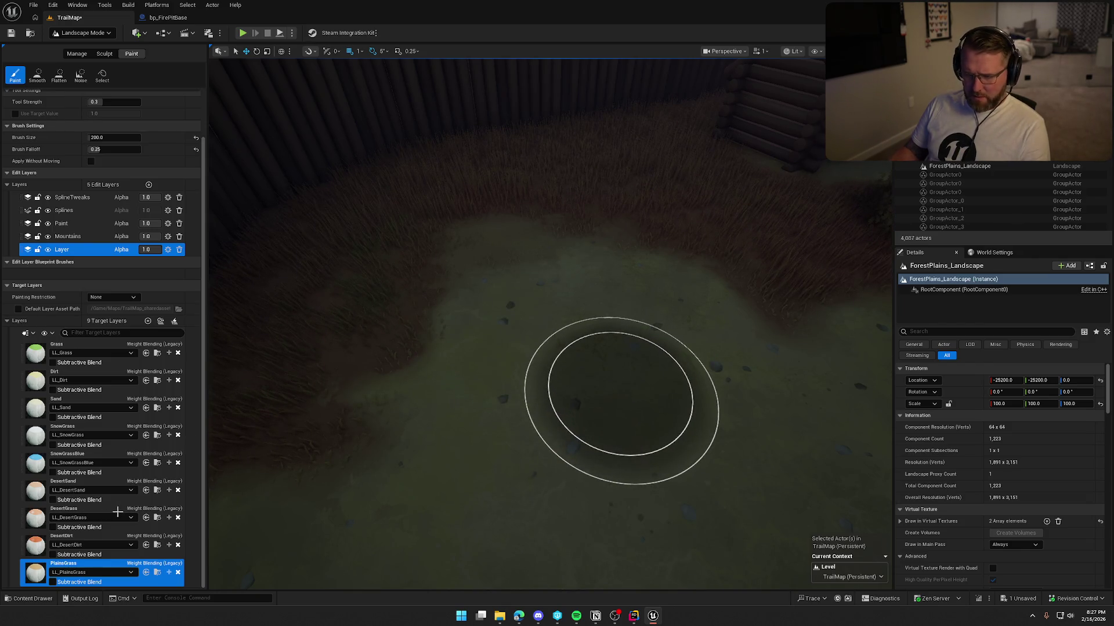
key(ctrl+z)
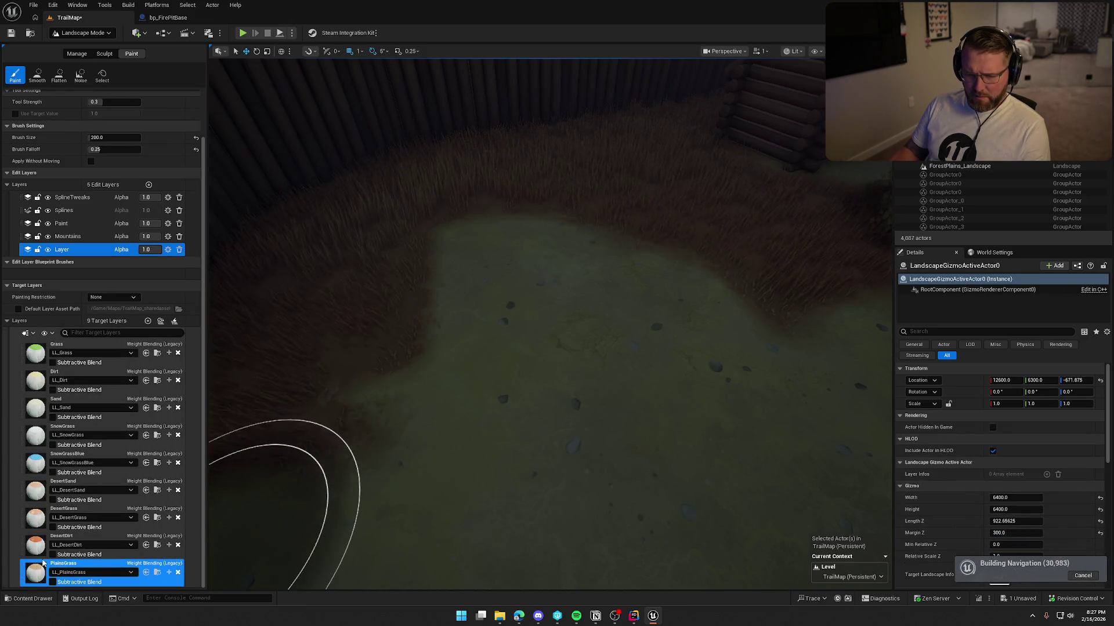
mouse_move(410, 379)
mouse_down()
mouse_move(435, 281)
mouse_move(527, 229)
mouse_move(571, 241)
mouse_move(467, 300)
mouse_up()
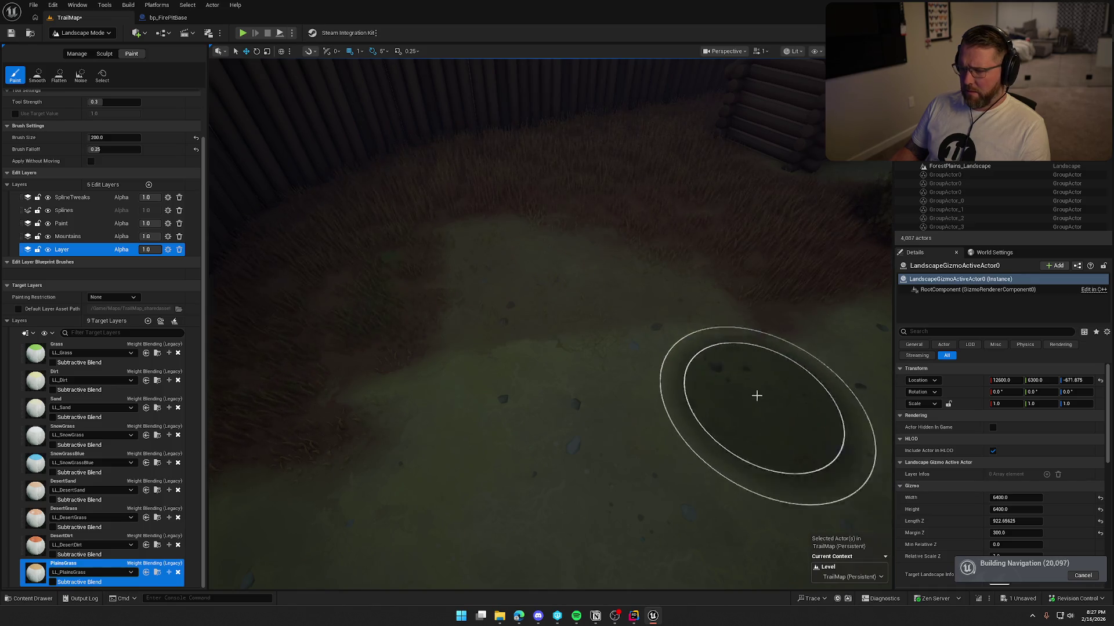
scroll(757, 396, down, 3)
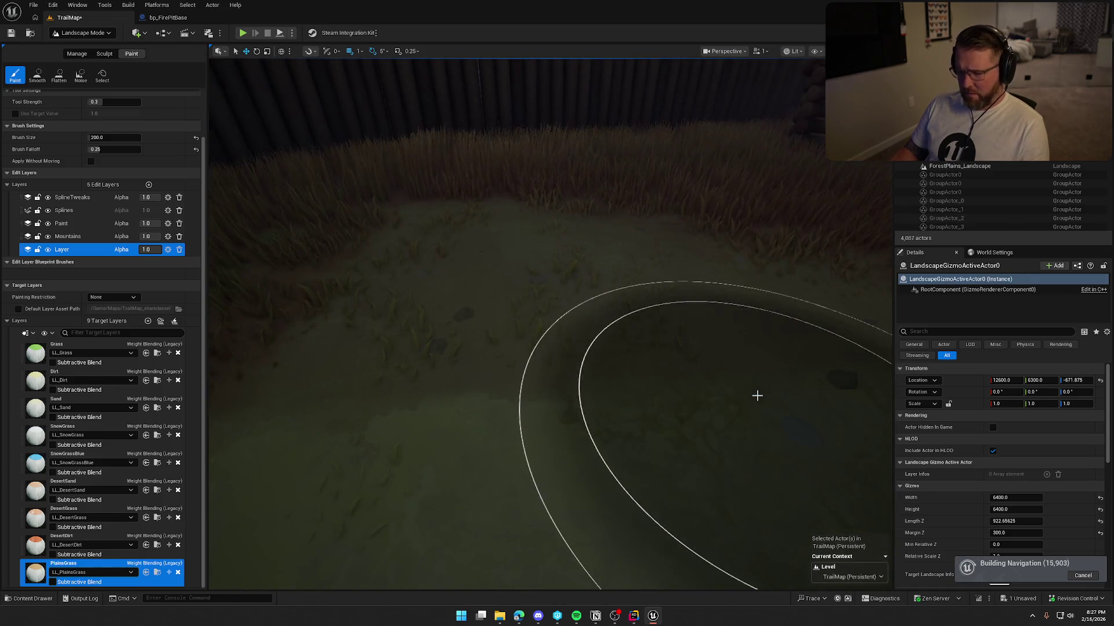
key(ctrl+z)
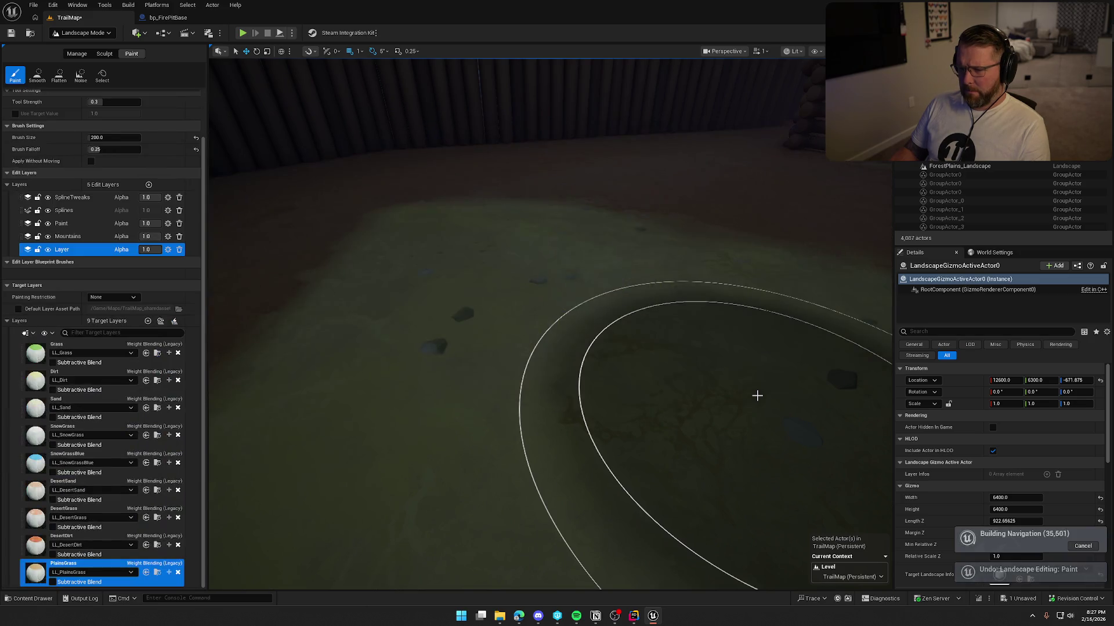
click(81, 32)
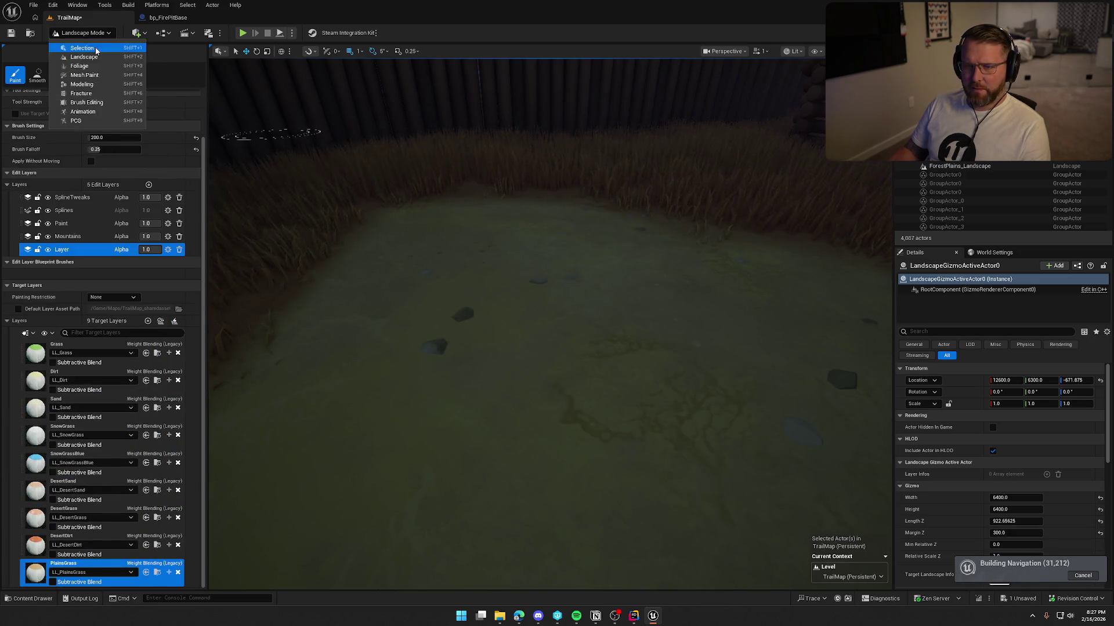
Paste the copied fire pit onto the pen ground and rotate it about 90 degrees.
click(75, 44)
right_click(481, 311)
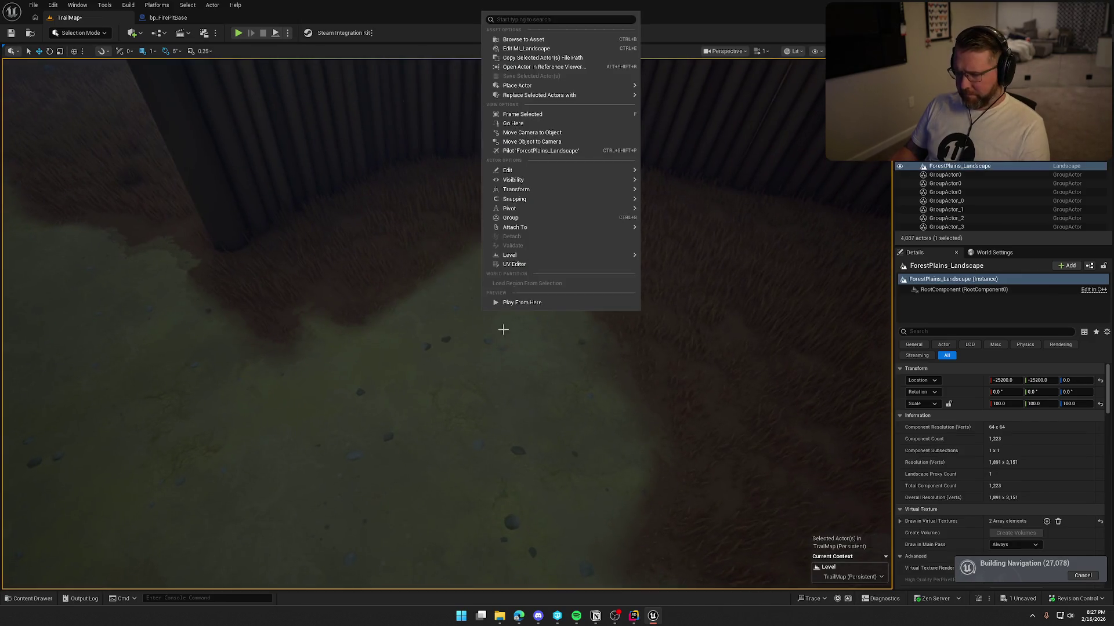
mouse_move(523, 170)
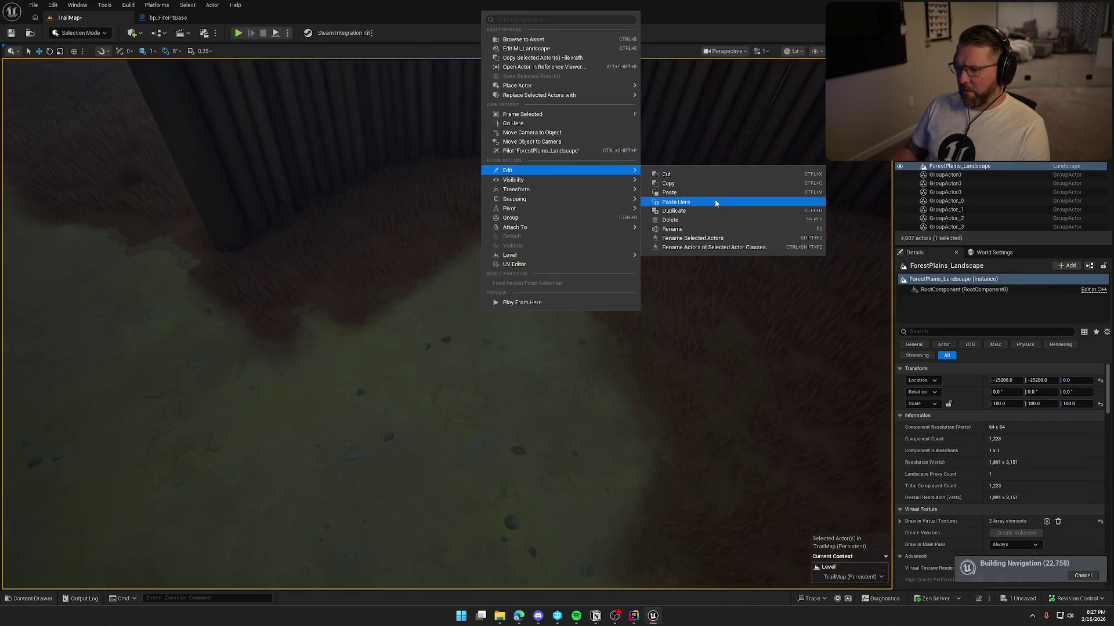
click(715, 200)
key(e)
mouse_move(527, 426)
mouse_down()
mouse_move(545, 447)
mouse_move(522, 452)
mouse_move(527, 426)
mouse_move(502, 387)
mouse_move(430, 327)
mouse_move(443, 240)
mouse_up()
key(w)
Raise the right fire log slightly so the logs and stone ring sit on the ground.
click(622, 373)
click(447, 270)
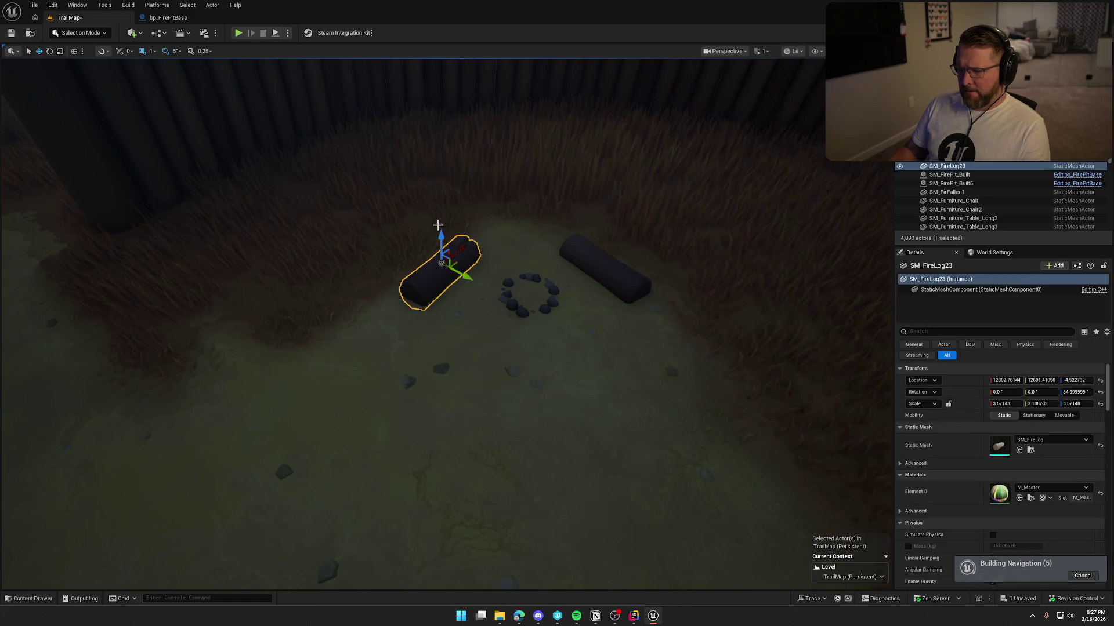
click(604, 258)
drag(616, 243, 619, 238)
ctrl+click(552, 287)
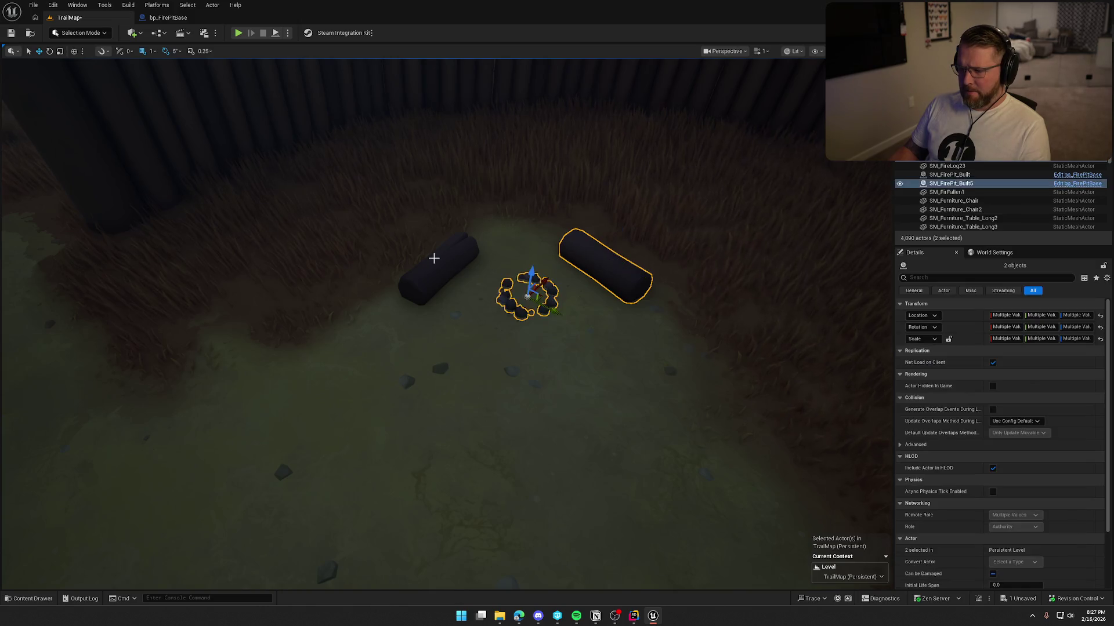
ctrl+click(434, 257)
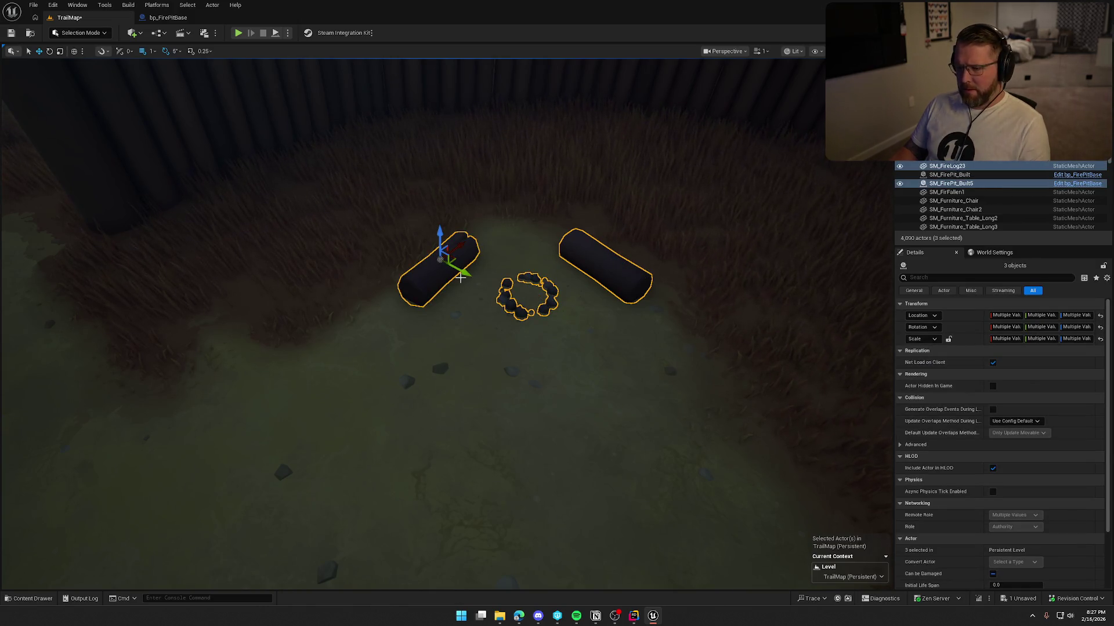
key(Escape)
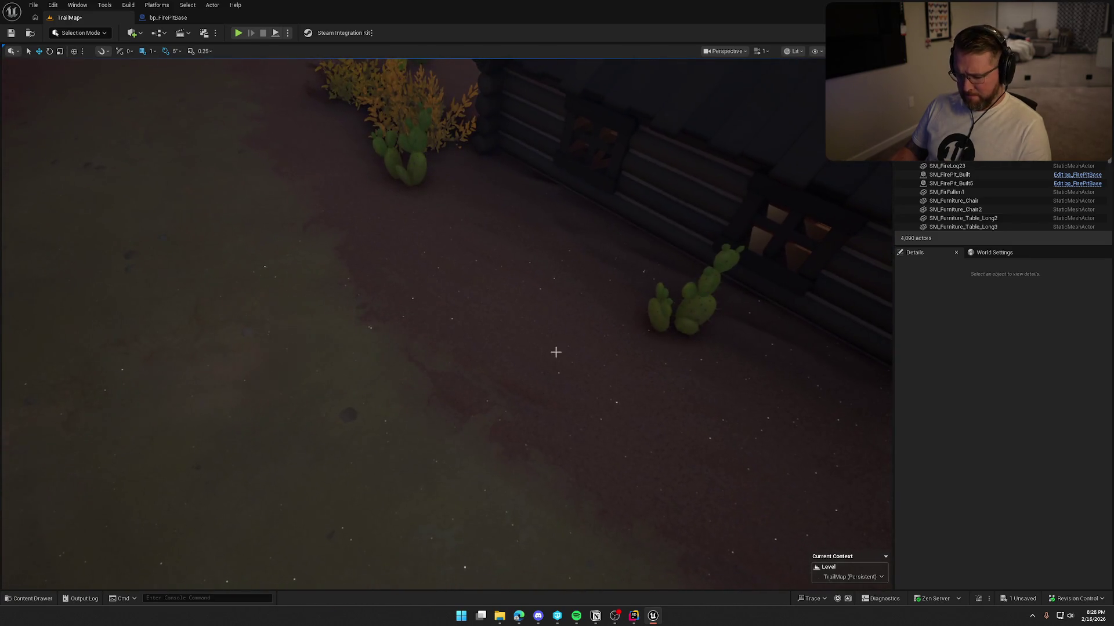
right_click(385, 296)
Paste a fire pit into the desert street beside the general store, moved and rotated -25°.
mouse_move(433, 460)
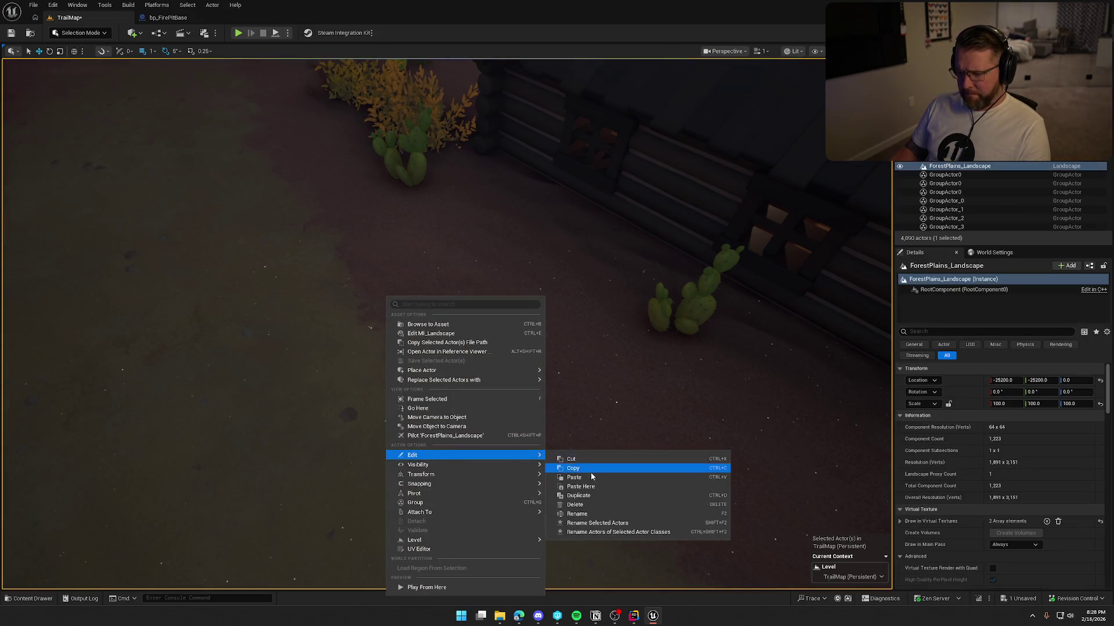
click(590, 496)
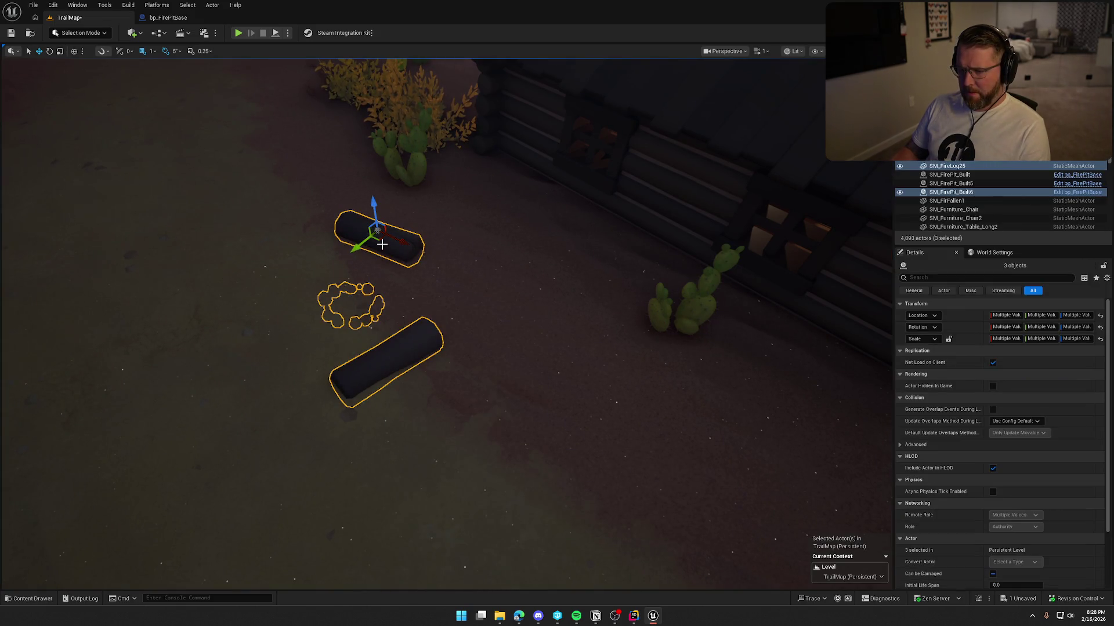
mouse_move(378, 241)
mouse_down()
mouse_move(515, 236)
mouse_move(452, 241)
mouse_move(331, 313)
mouse_move(337, 302)
mouse_up()
key(e)
key(w)
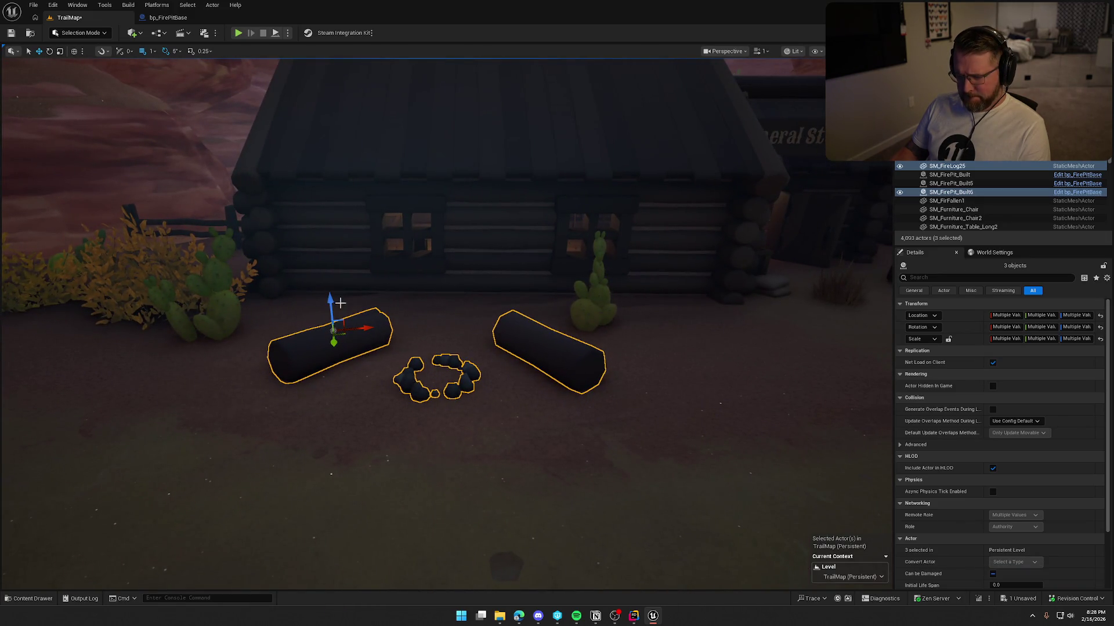
key(Escape)
click(546, 328)
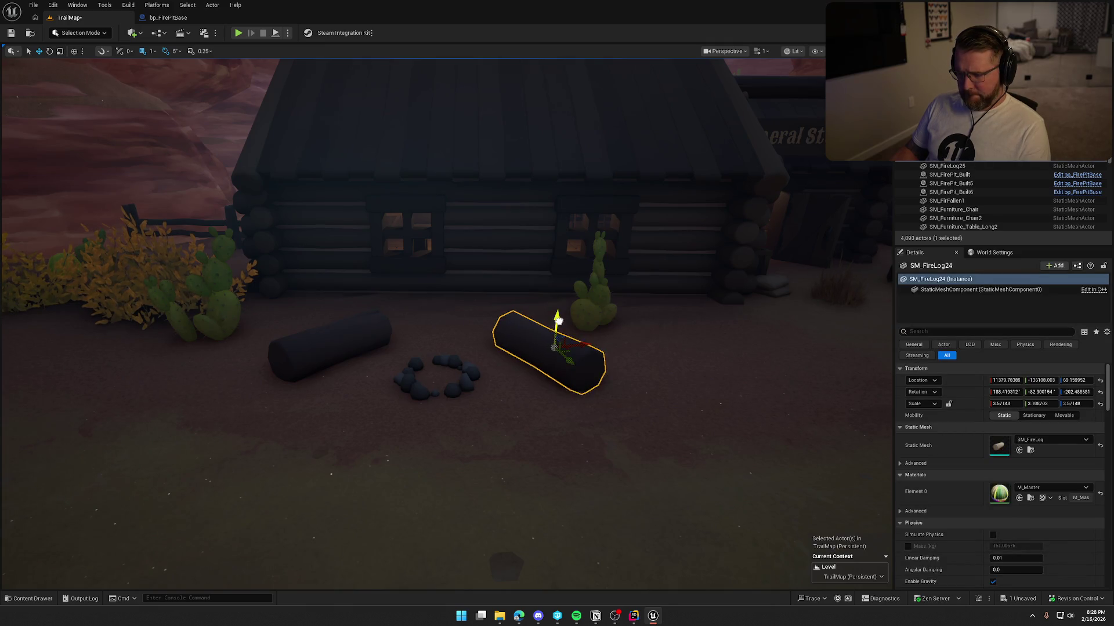
key(Escape)
Orbit the camera to review the new fire pit among the desert buildings.
drag(621, 393, 609, 522)
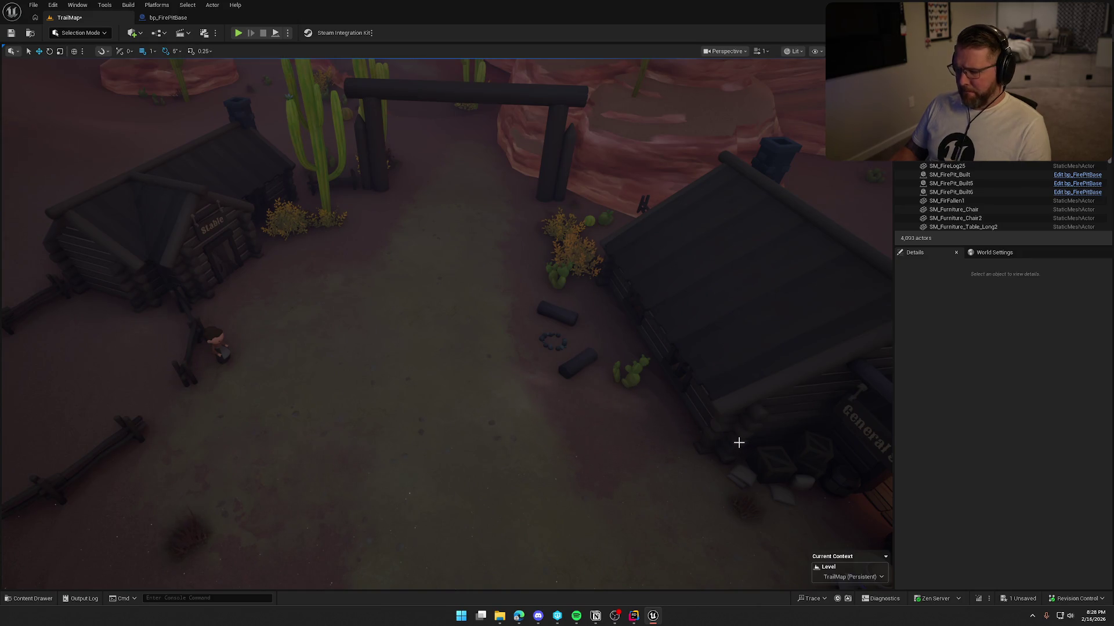
mouse_move(738, 442)
mouse_down()
mouse_move(582, 405)
mouse_move(581, 430)
mouse_up()
drag(494, 331, 495, 330)
right_click(494, 330)
Paste another fire pit by the cabin, rotate it about 135 degrees and raise it slightly.
mouse_move(568, 438)
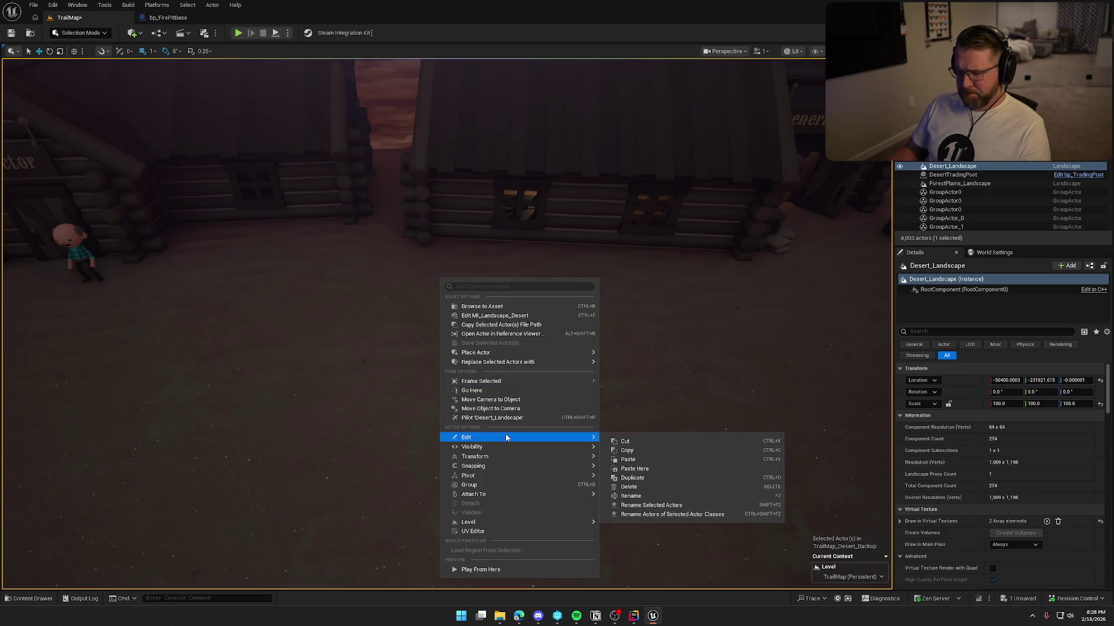
click(656, 468)
key(e)
mouse_move(501, 317)
mouse_down()
mouse_move(456, 316)
mouse_move(439, 297)
mouse_move(571, 296)
mouse_move(527, 281)
mouse_move(556, 276)
mouse_move(606, 326)
mouse_up()
key(w)
key(e)
key(w)
key(f)
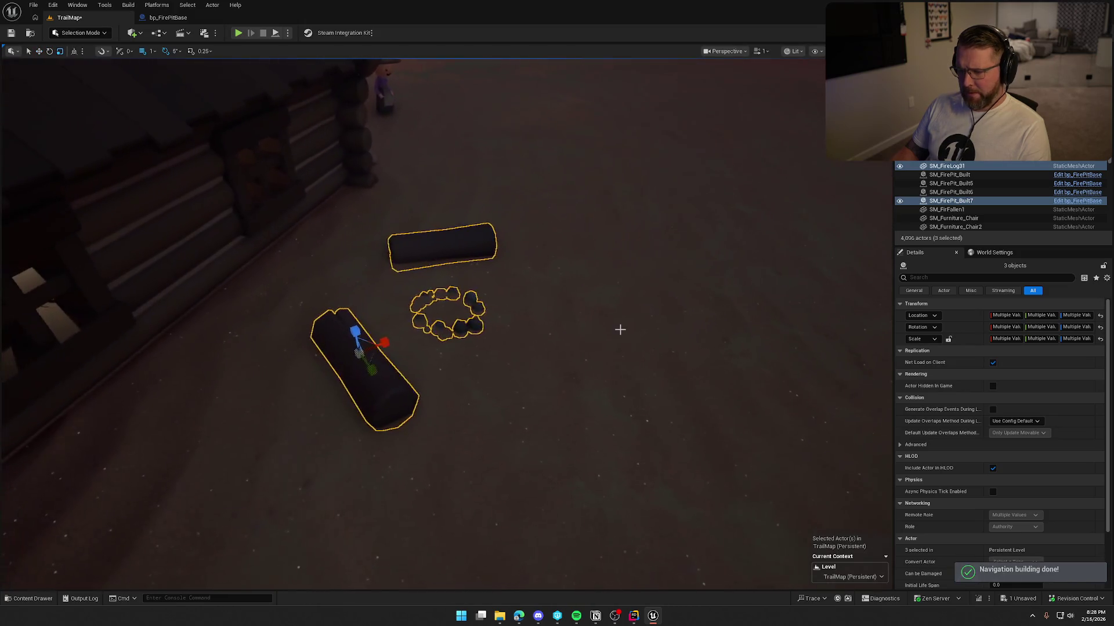
drag(359, 330, 369, 294)
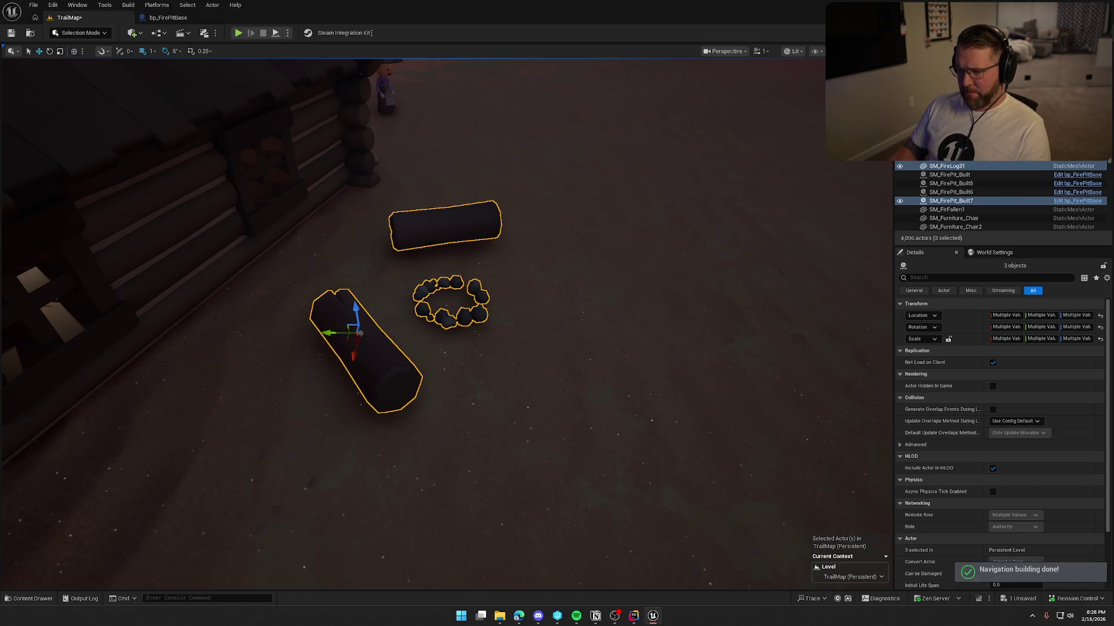
Spin the stone ring alone to about 235 degrees.
click(446, 278)
key(e)
mouse_move(451, 279)
mouse_down()
mouse_move(451, 306)
mouse_move(459, 283)
mouse_up()
click(405, 337)
Lower the far and left logs, SM_FireLog30 and SM_FireLog31, onto the ground beside the ring.
click(355, 319)
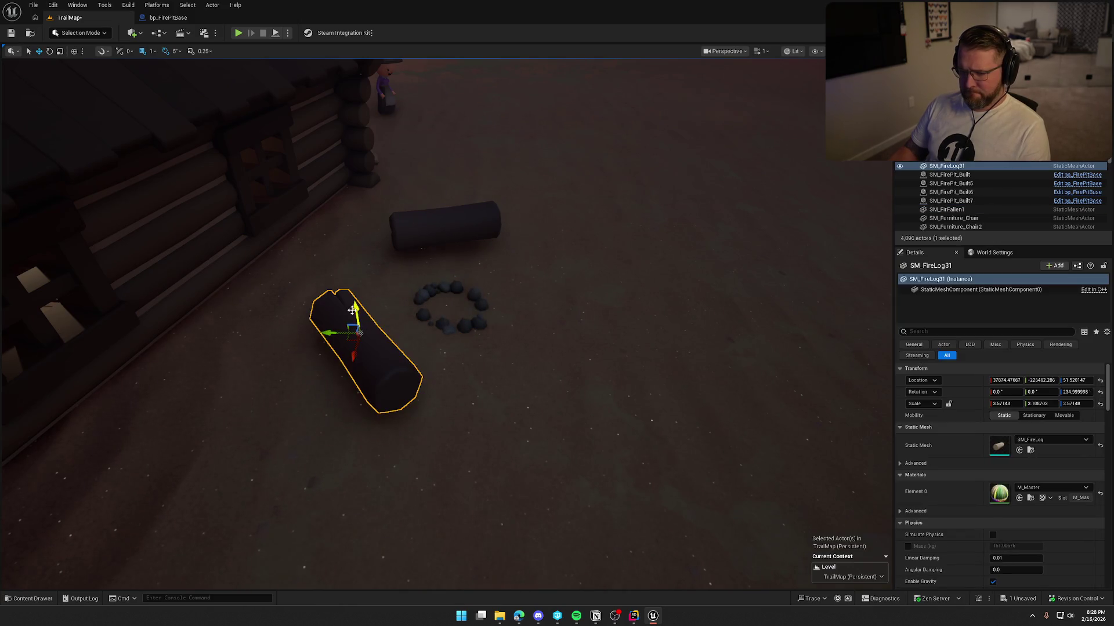
drag(440, 372, 464, 348)
click(527, 248)
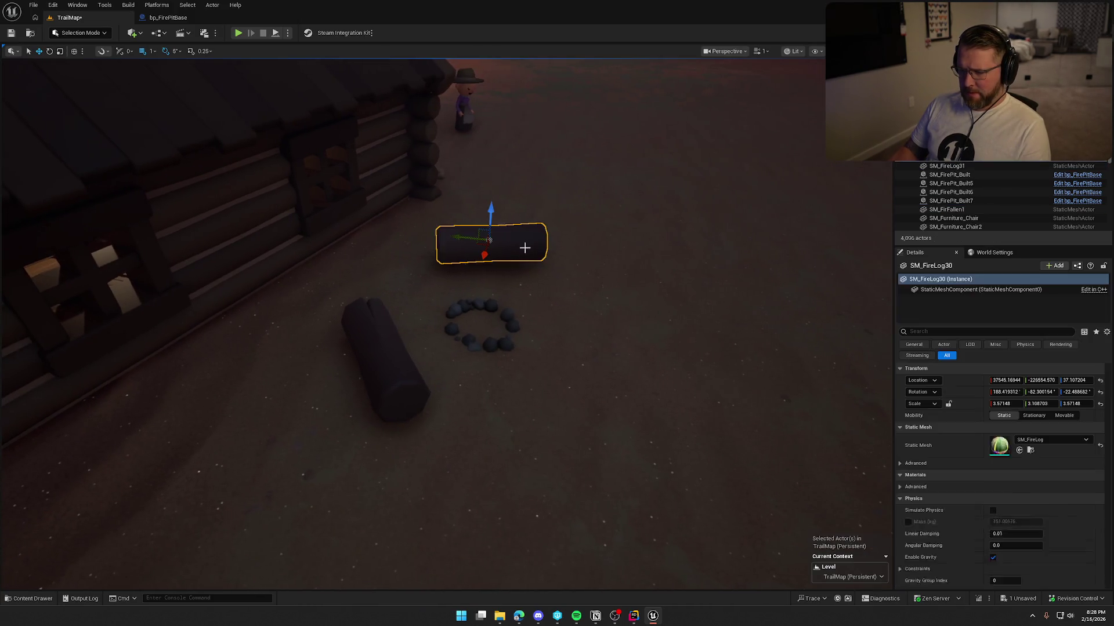
drag(490, 219, 490, 224)
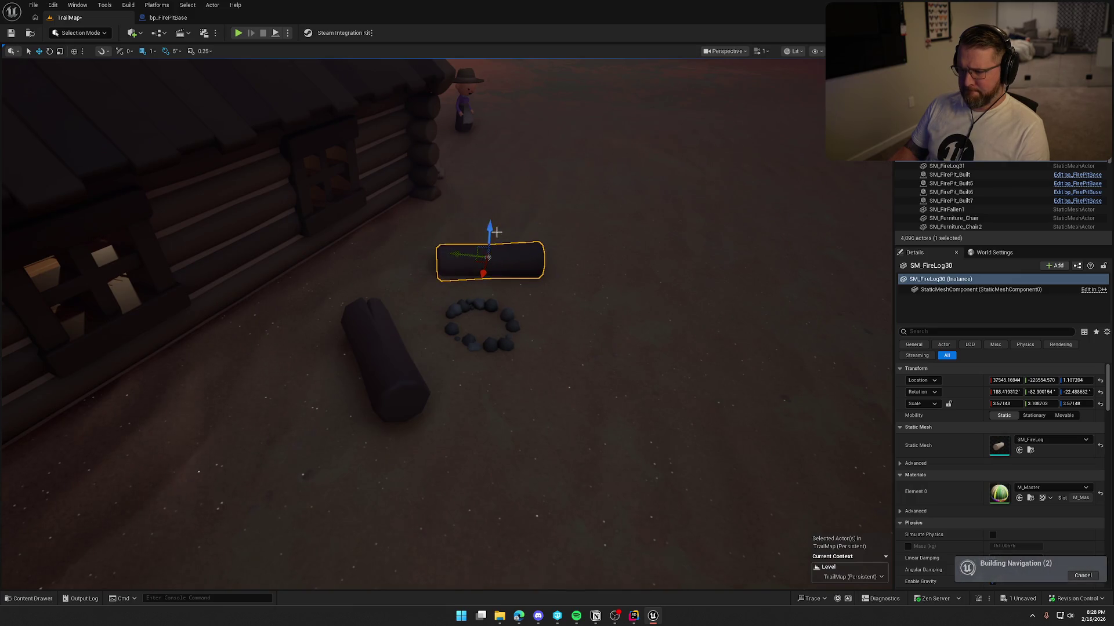
key(Escape)
click(318, 257)
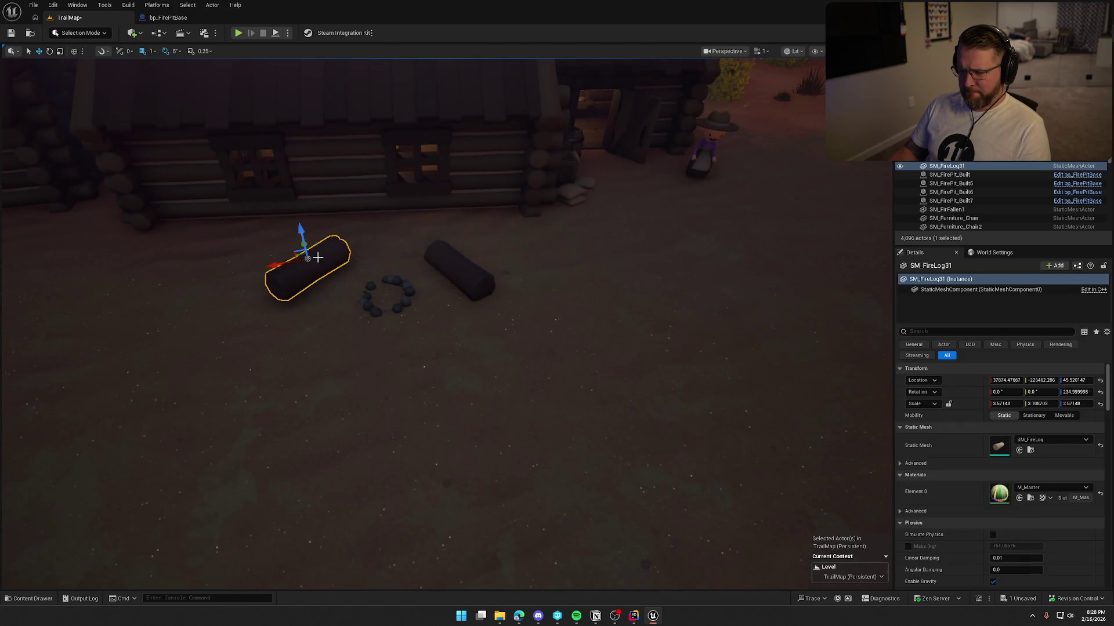
drag(300, 232, 306, 243)
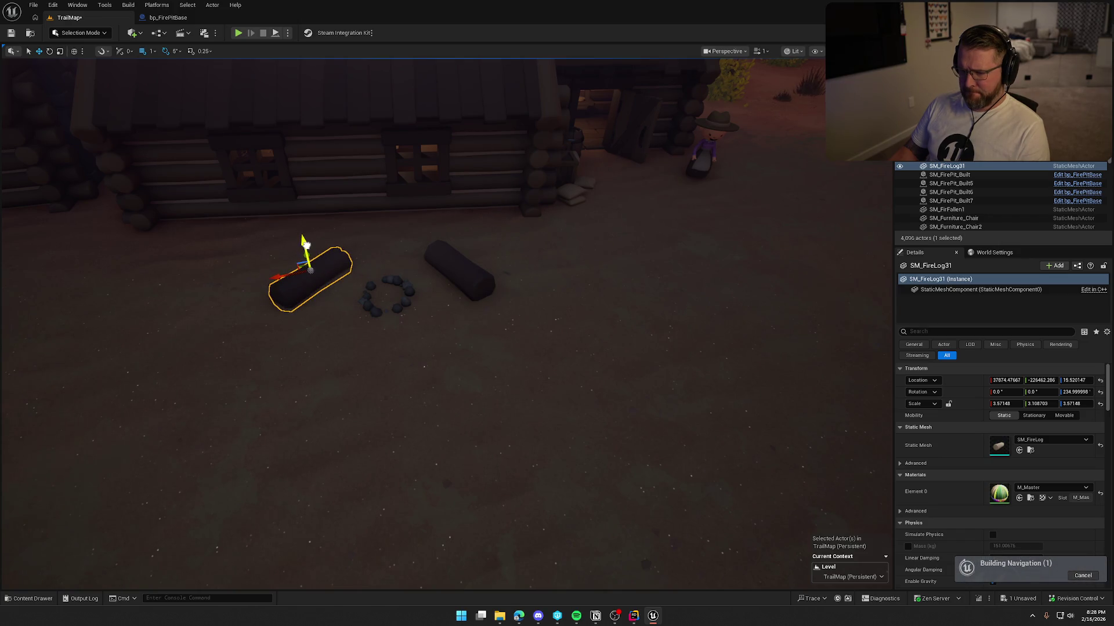
click(516, 365)
mouse_move(643, 360)
mouse_down()
mouse_move(609, 383)
mouse_move(662, 356)
mouse_up()
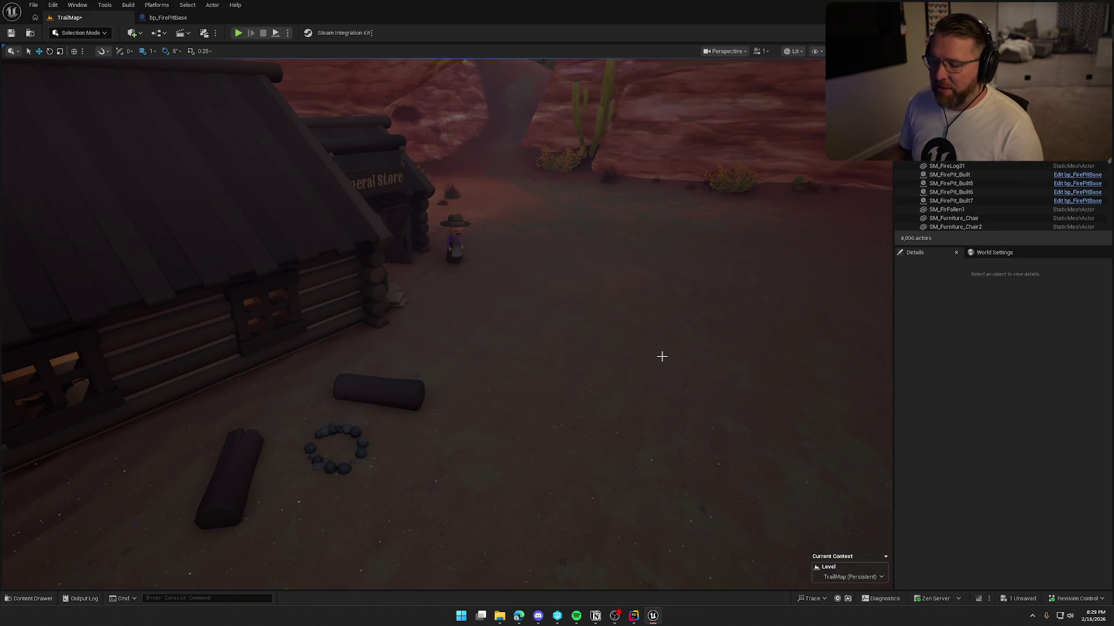
Save the TrailMap level.
mouse_move(596, 351)
mouse_down()
mouse_move(630, 320)
mouse_move(591, 318)
mouse_move(619, 338)
mouse_move(598, 348)
mouse_move(597, 330)
mouse_move(617, 358)
mouse_up()
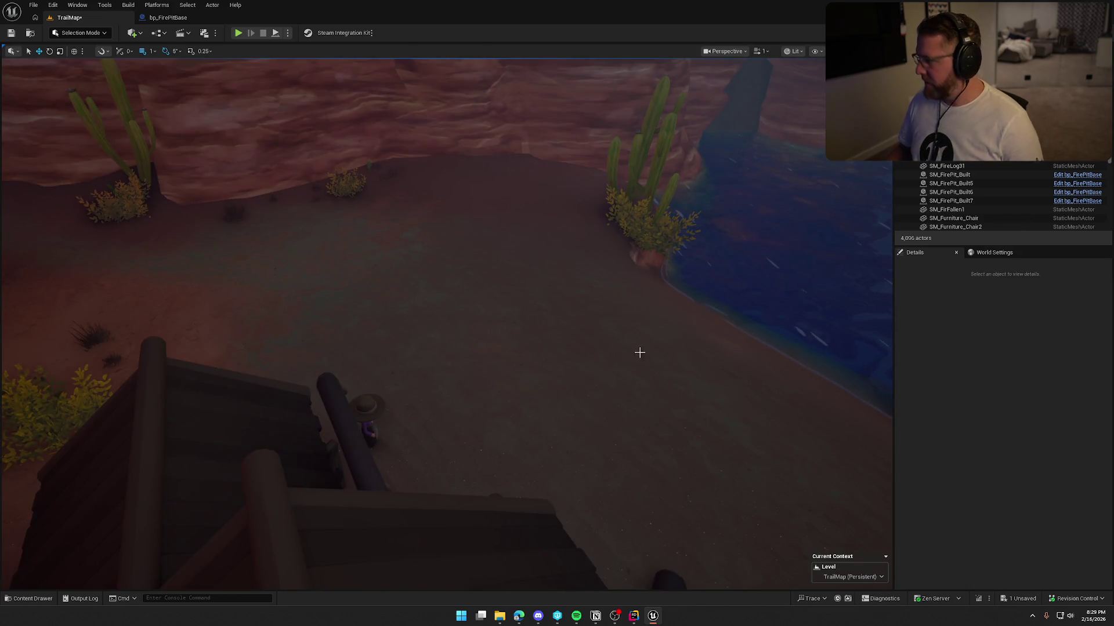
key(ctrl+s)
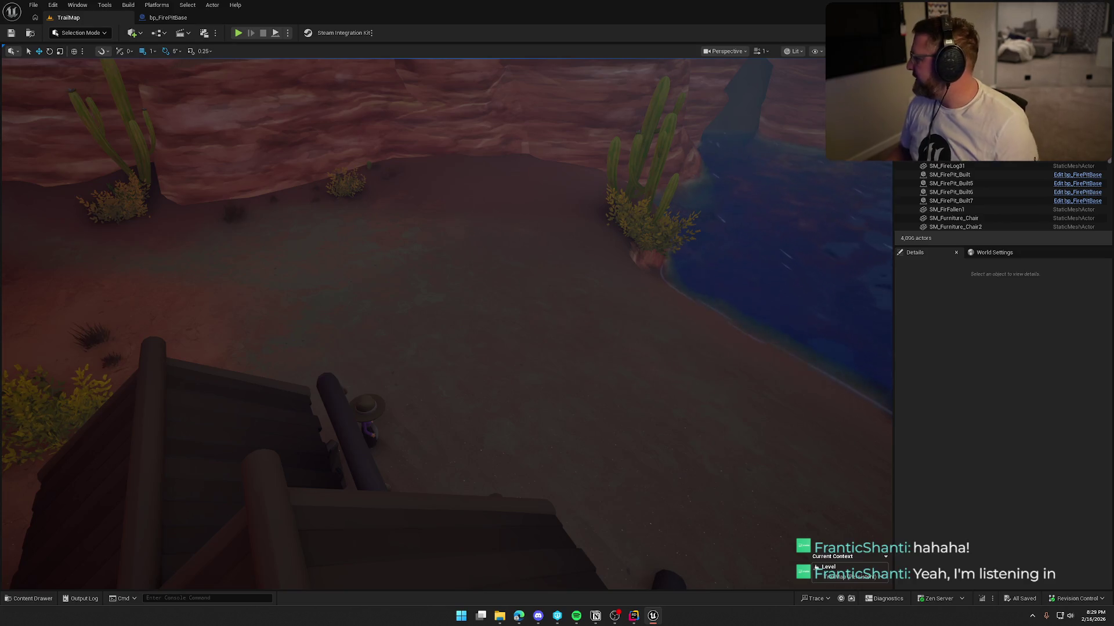
drag(593, 335, 584, 321)
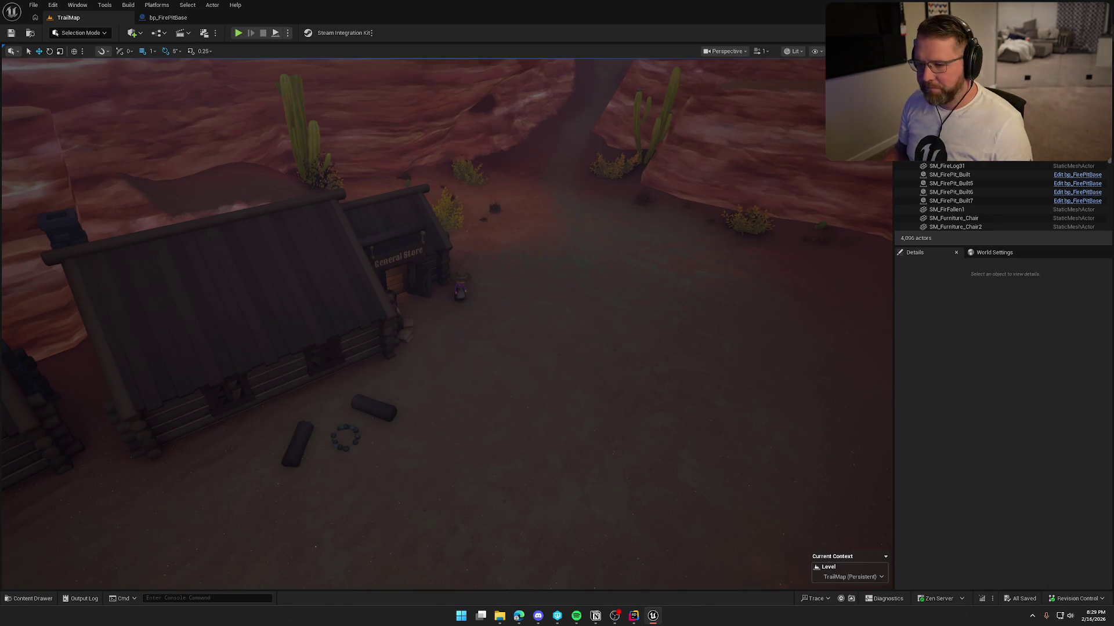
Fly the camera down around the General Store front toward its sign.
key(w)
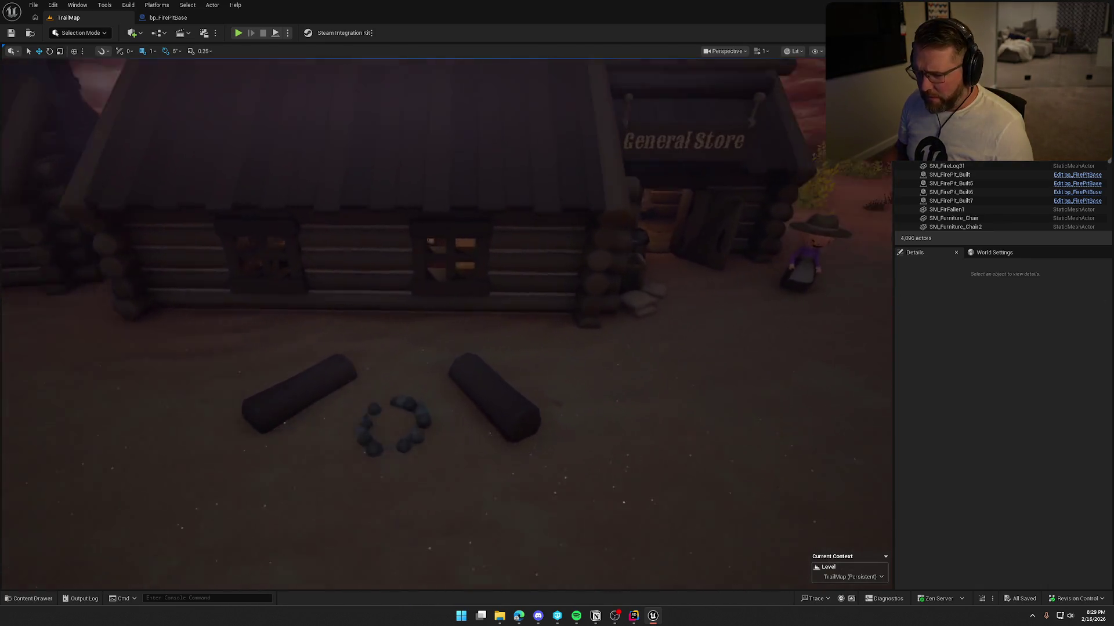
key(d)
key(w)
key(s)
key(w)
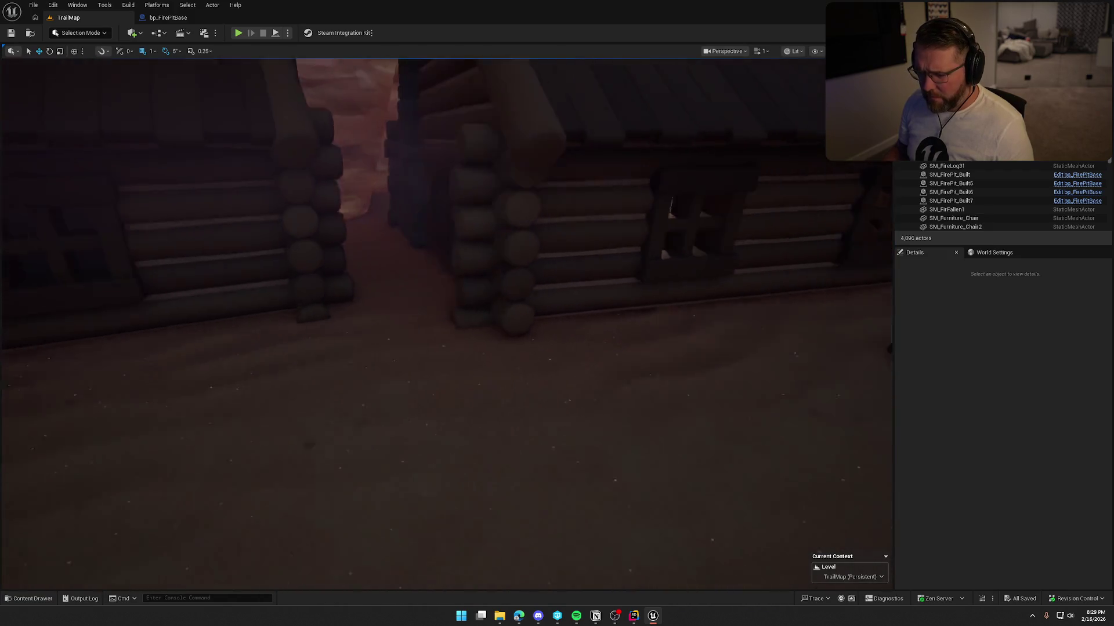
key(s)
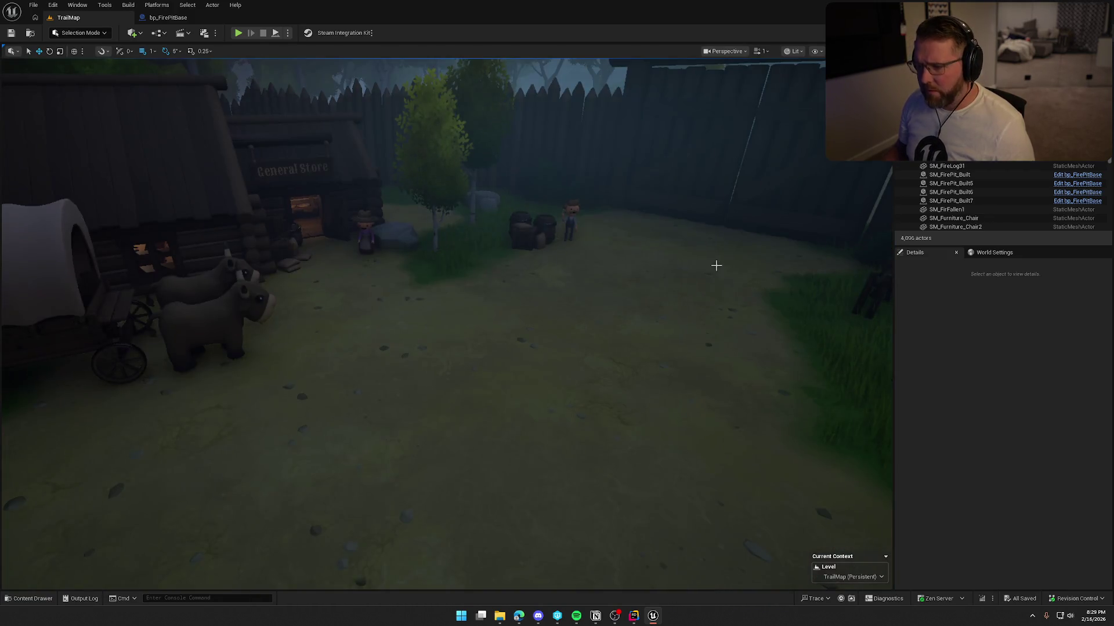
key(s)
key(w)
Fly through the wall into the store interior, past the table toward the fireplace and shelves.
scroll(614, 262, down, 1)
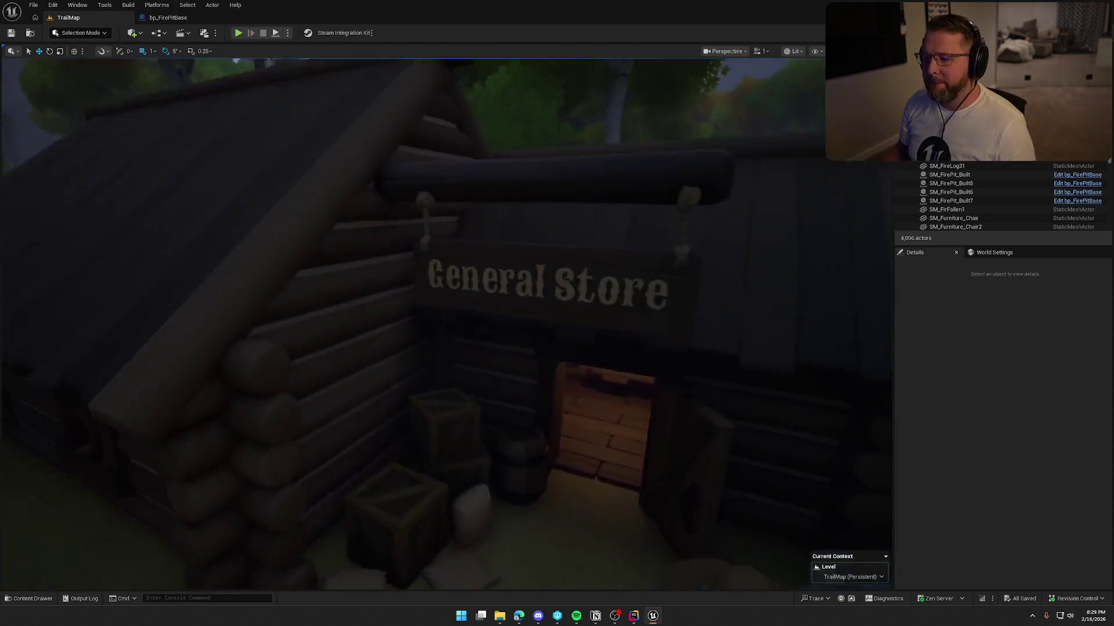
key(w)
scroll(447, 323, down, 2)
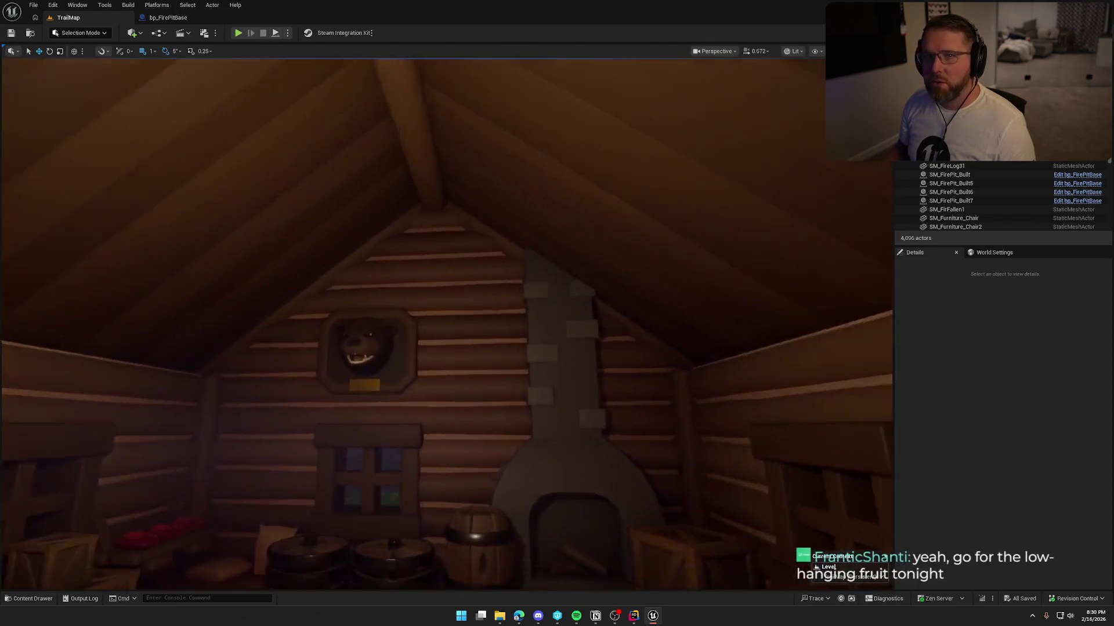
key(s)
key(w)
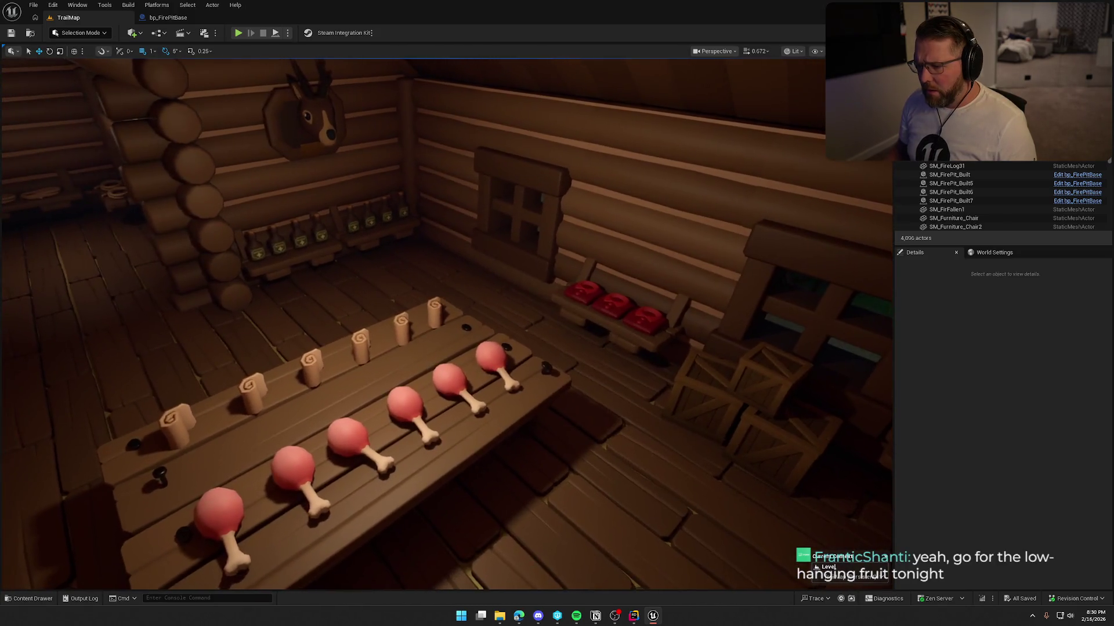
key(d)
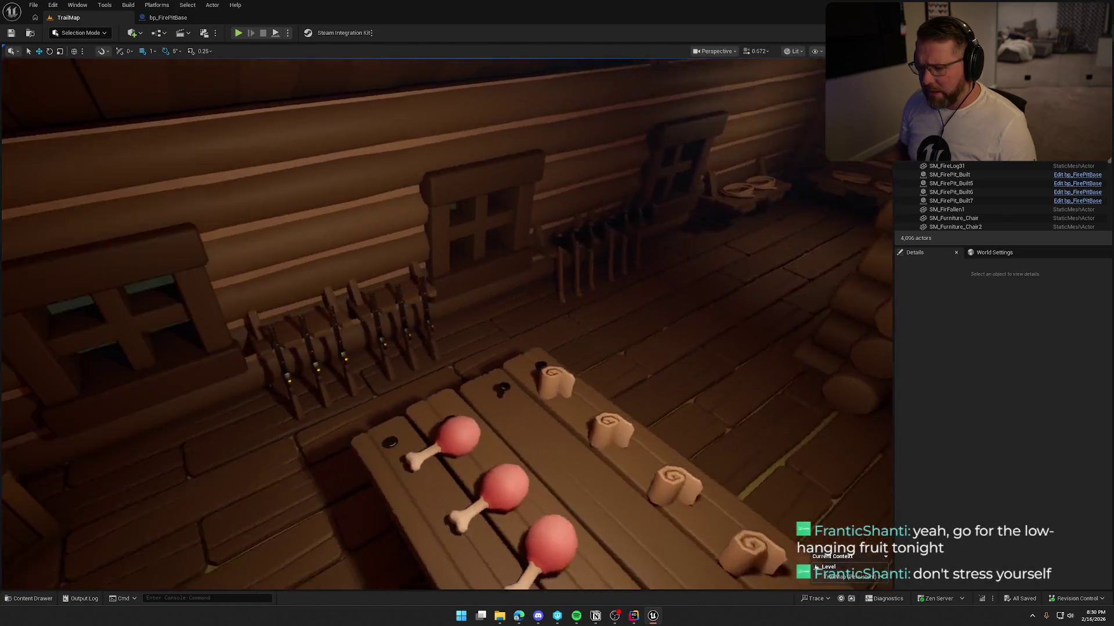
key(s)
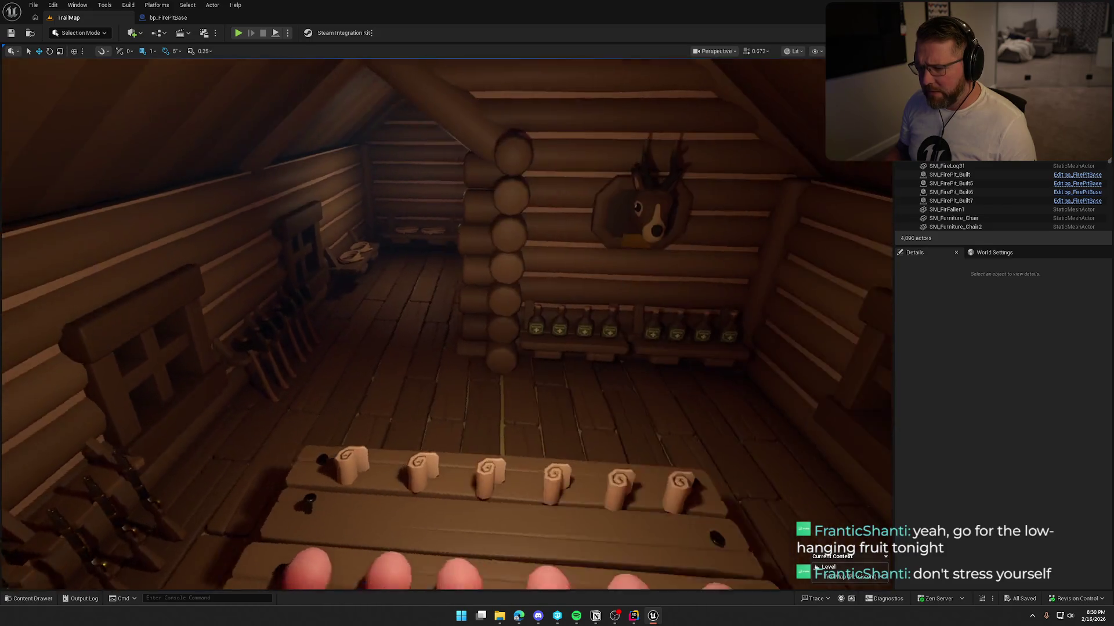
Ungroup the General Store props in the rope room.
key(w)
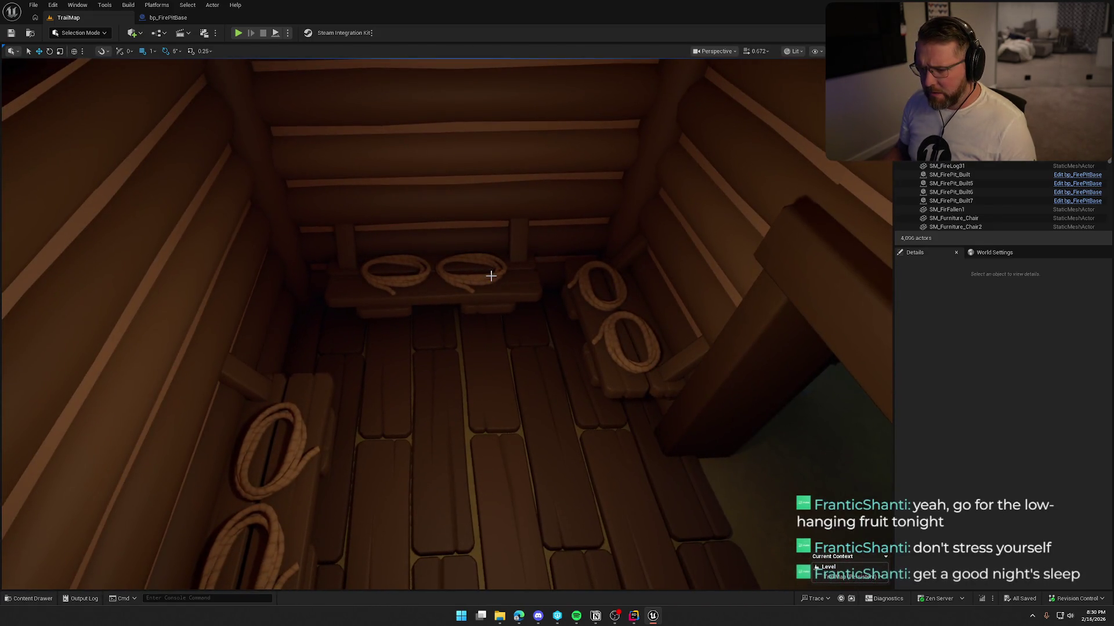
click(490, 276)
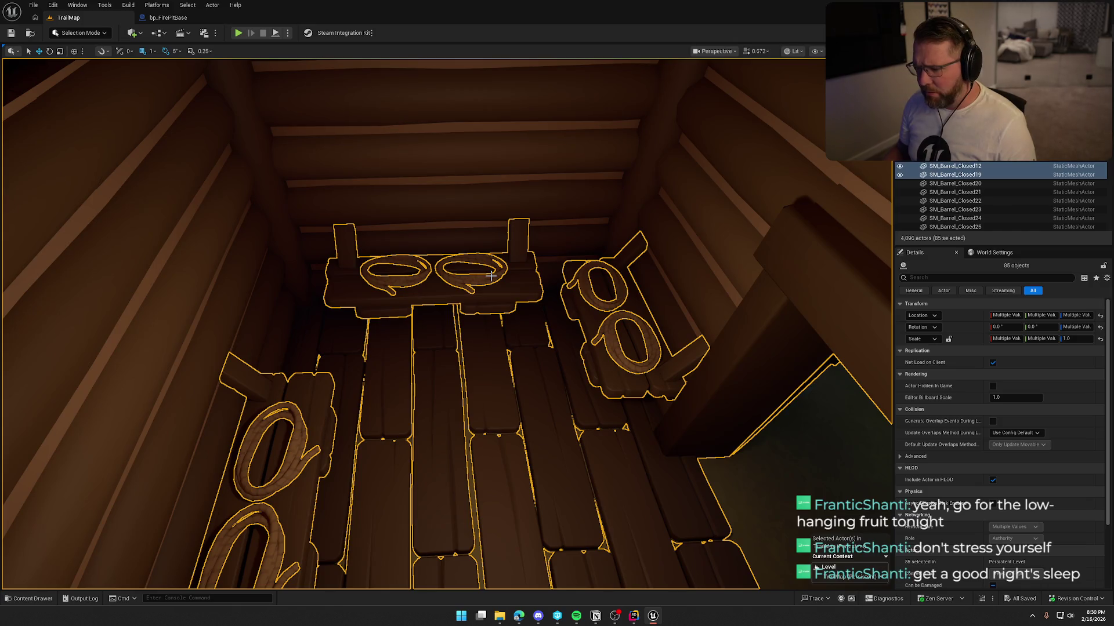
key(s)
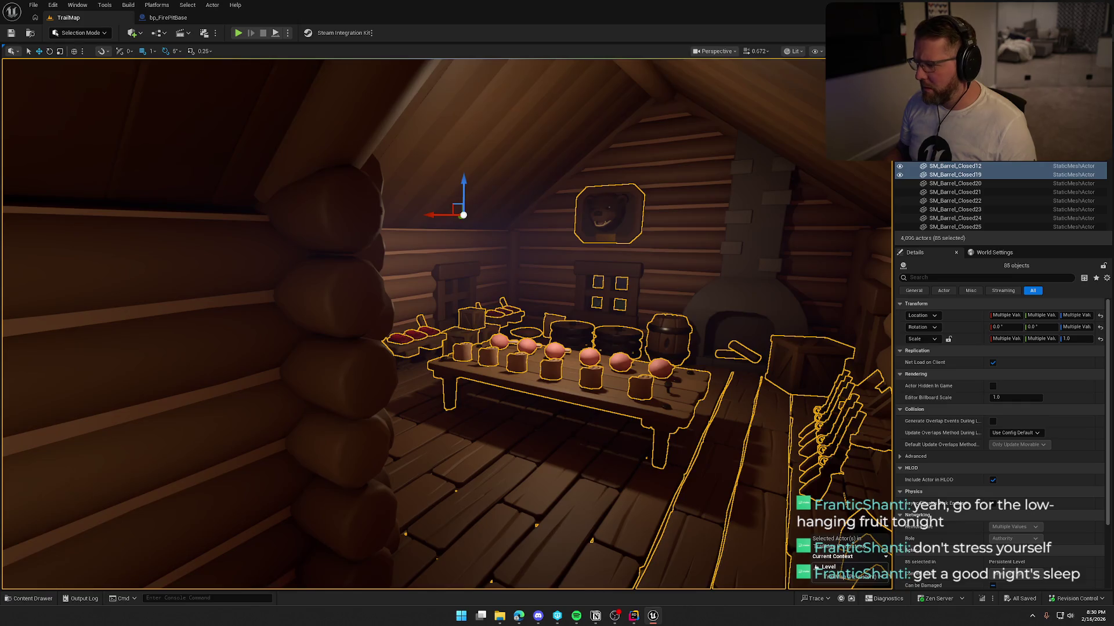
key(w)
right_click(505, 347)
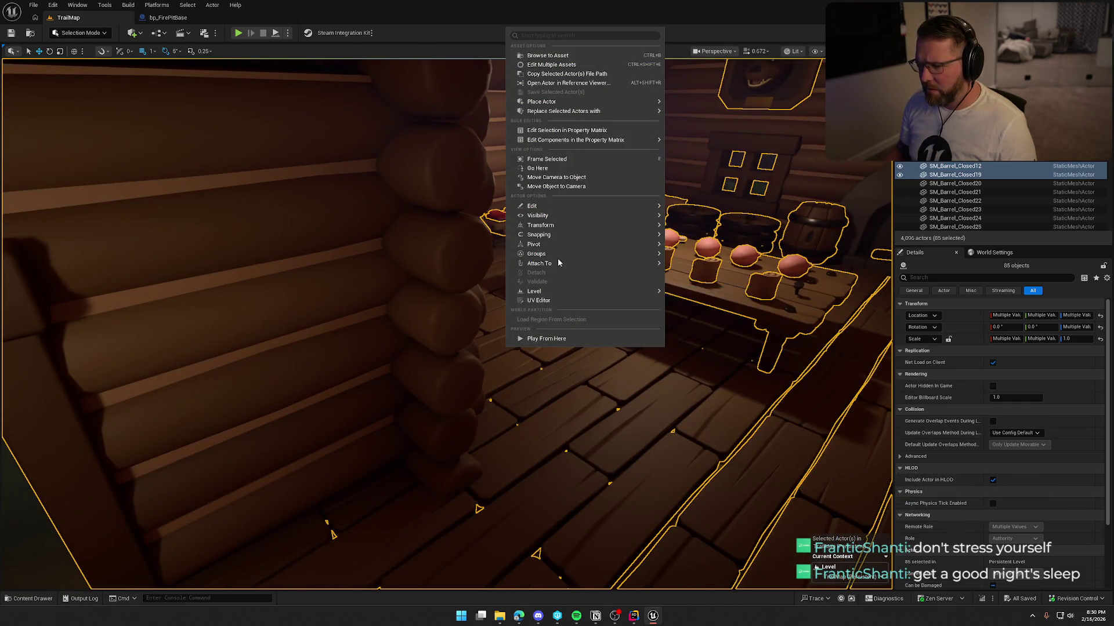
mouse_move(630, 256)
click(693, 262)
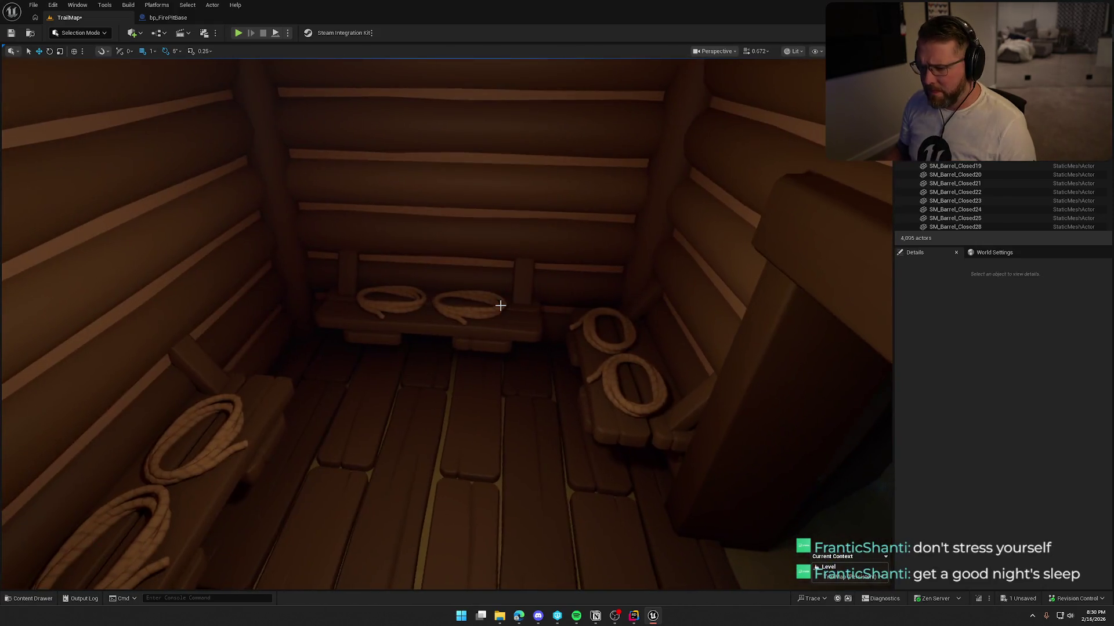
Set Item Options Index [0] to bp_Lantern on both back-bench rope spawners.
click(500, 305)
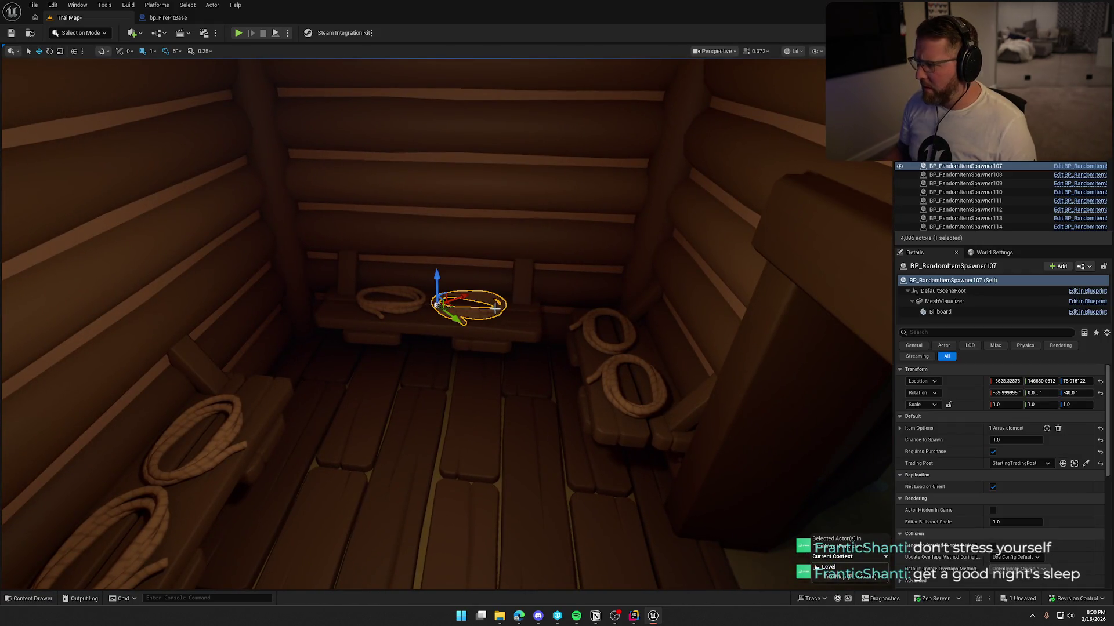
click(900, 428)
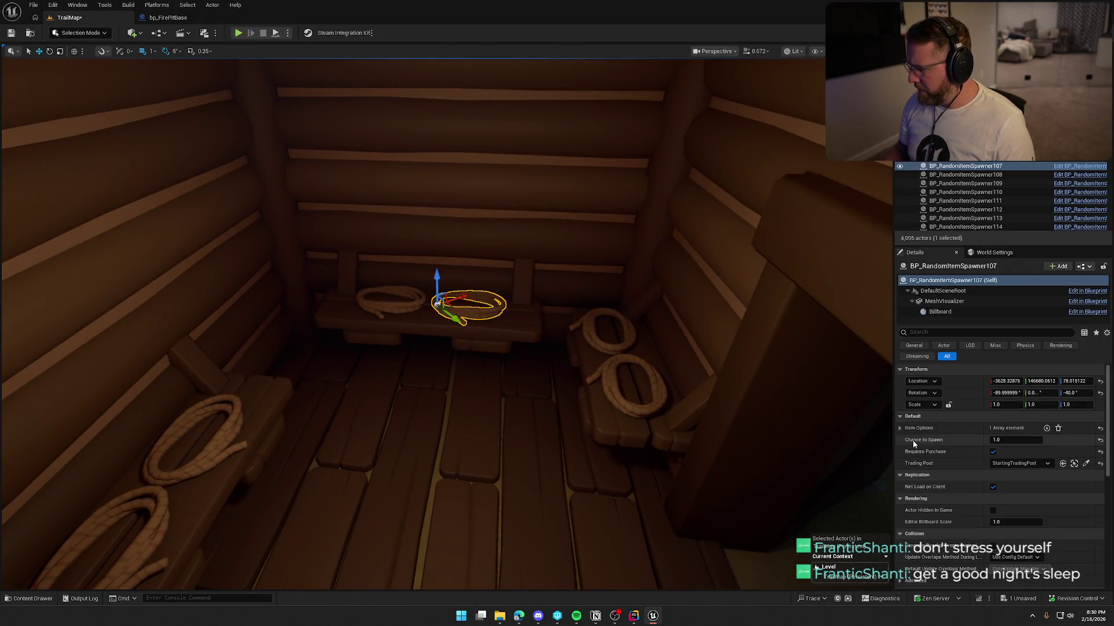
click(1015, 441)
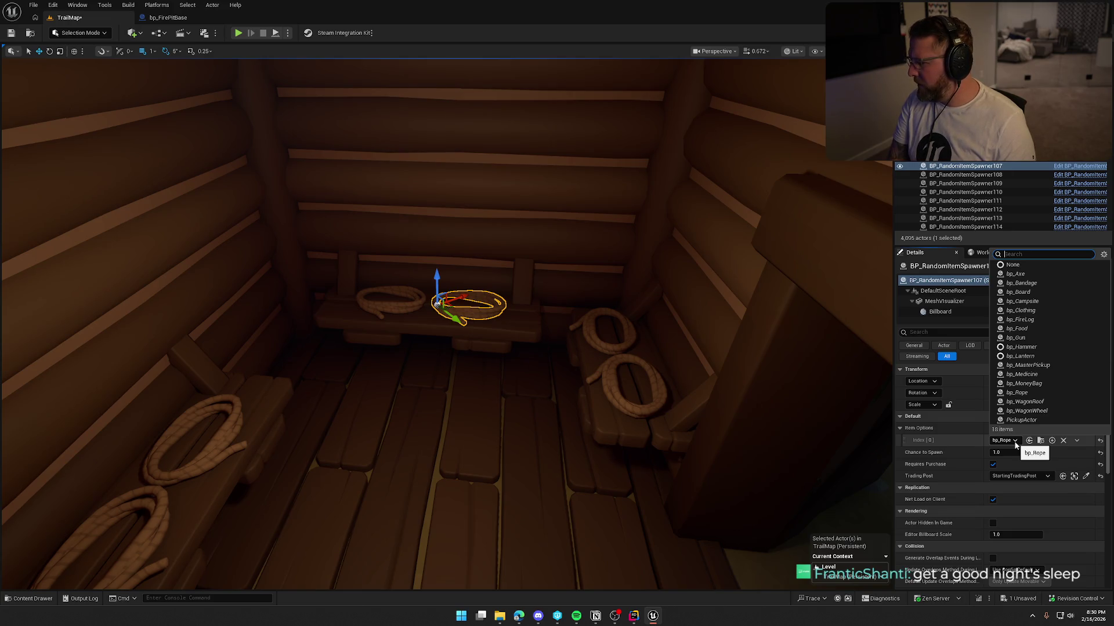
click(1018, 356)
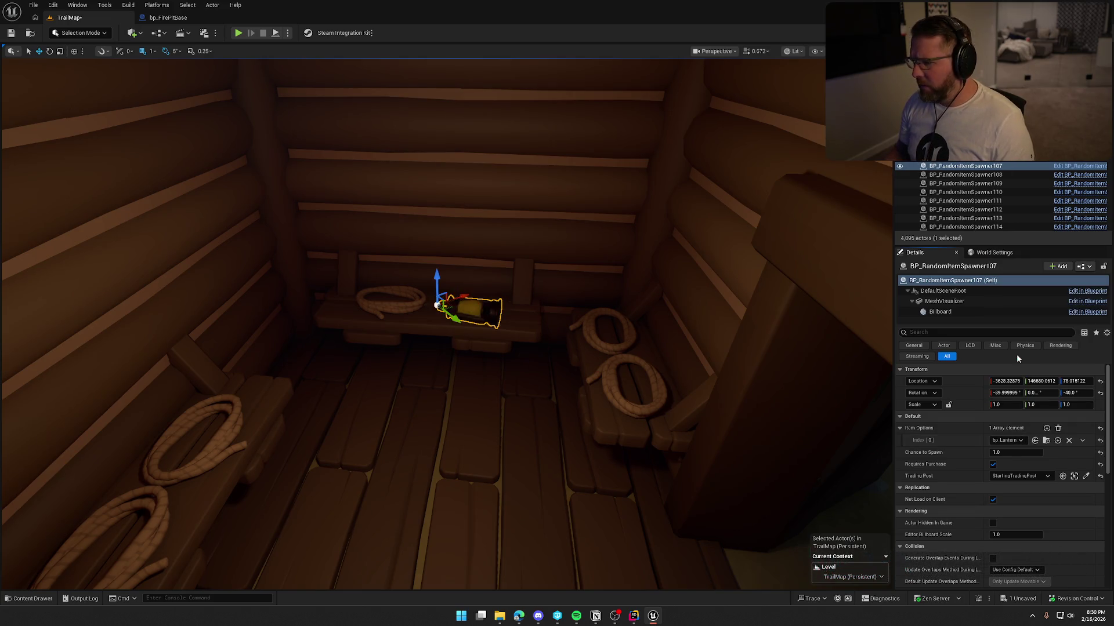
click(406, 309)
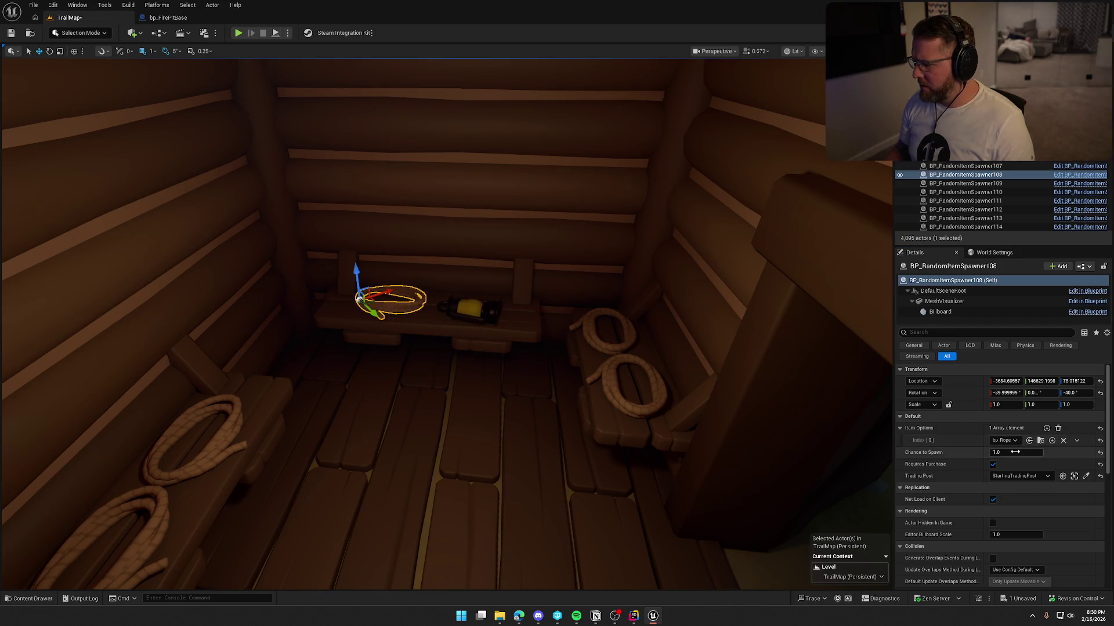
click(1012, 440)
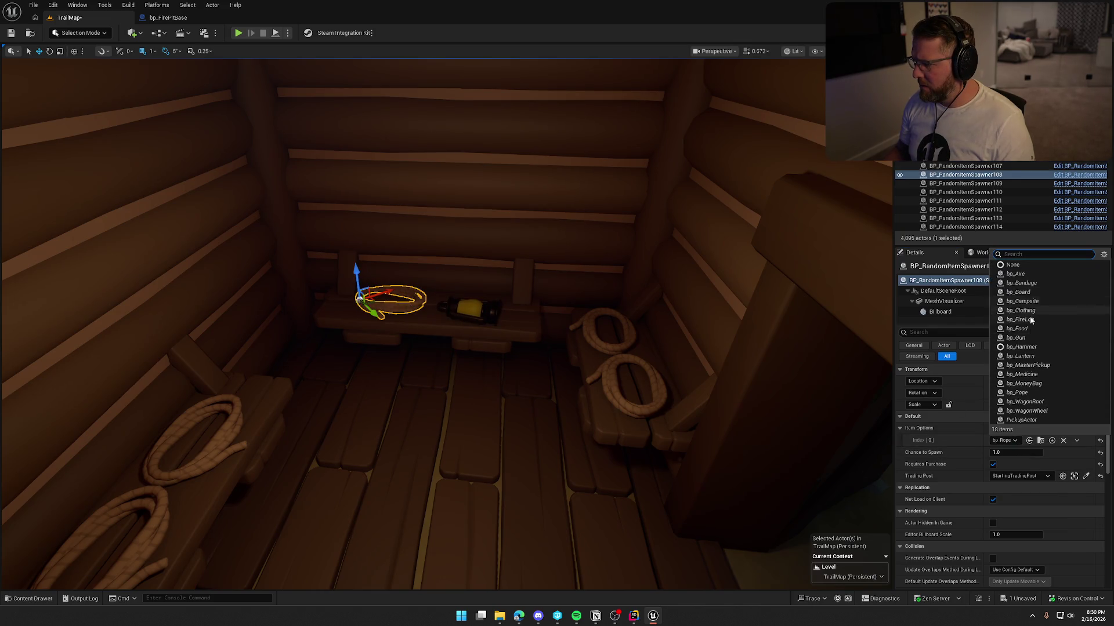
click(1020, 356)
mouse_move(526, 341)
mouse_down()
mouse_move(527, 365)
mouse_move(504, 366)
mouse_move(522, 348)
mouse_up()
Raise the lantern above the bench and reset its rotation so it stands upright.
key(f)
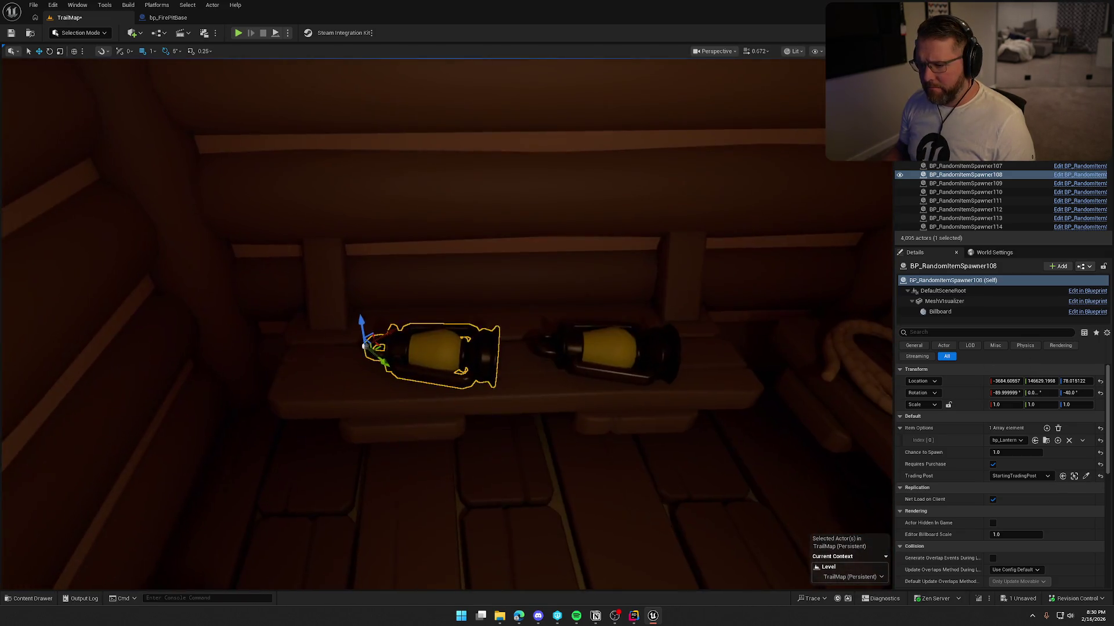
drag(359, 323, 355, 209)
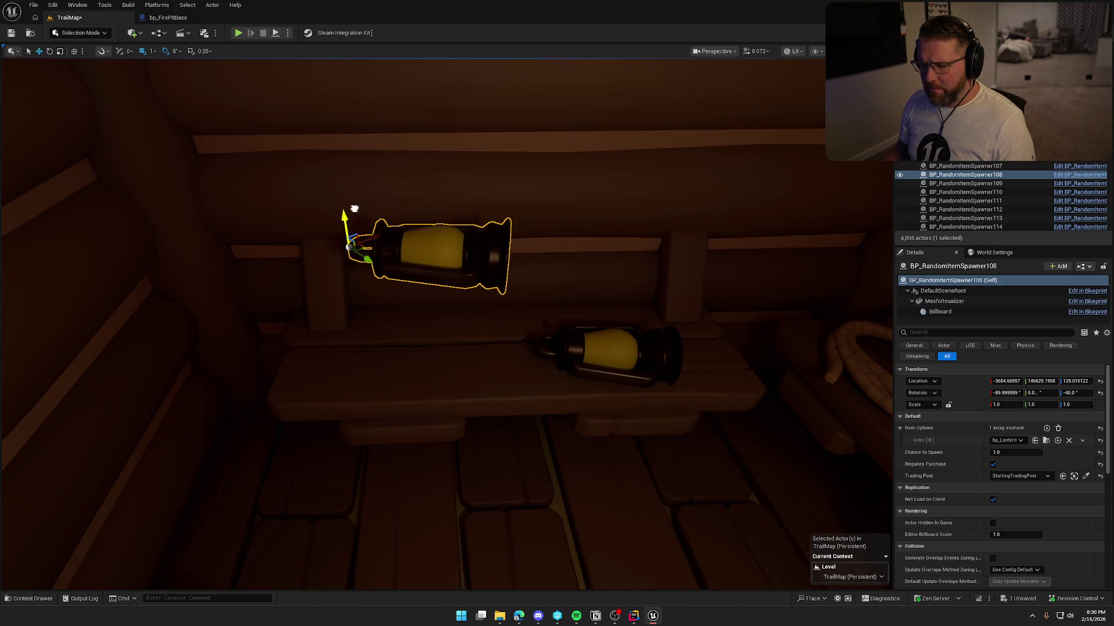
click(1100, 393)
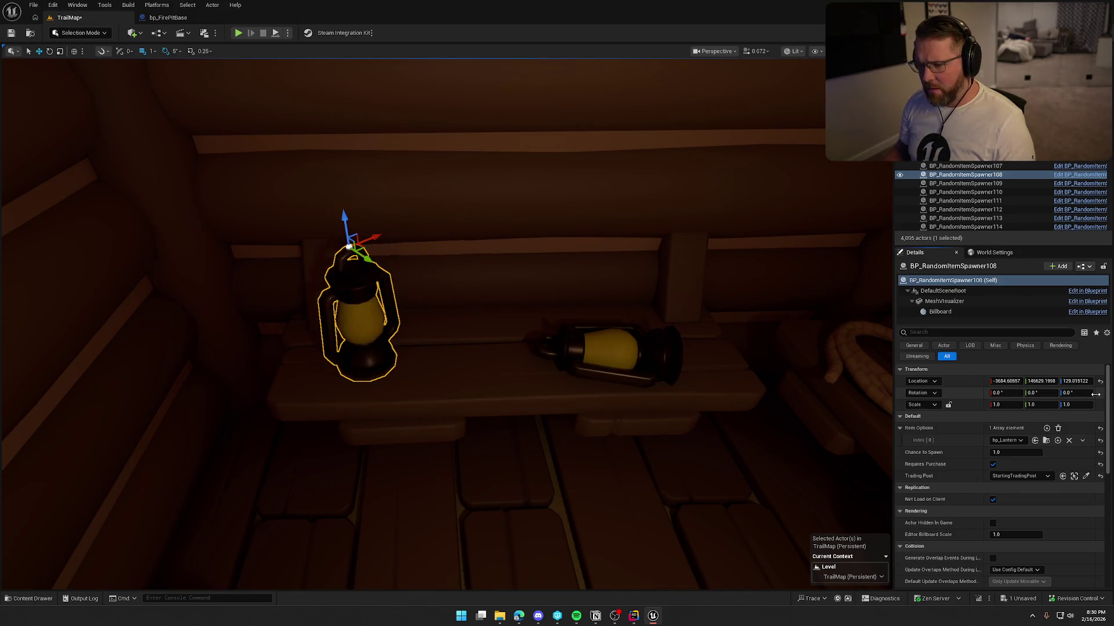
key(f)
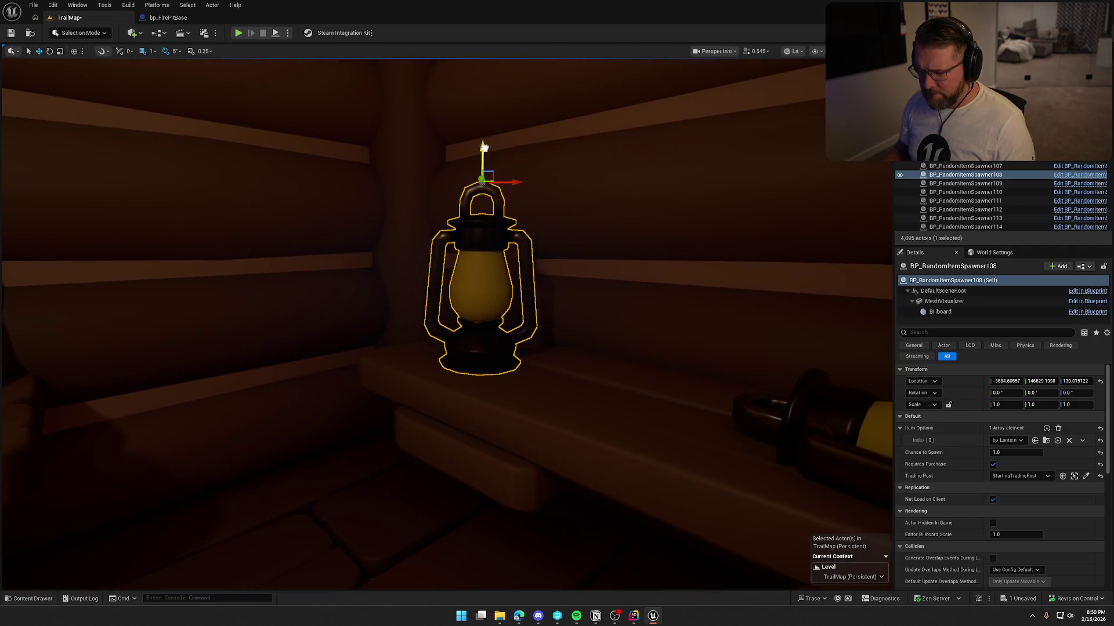
key(Escape)
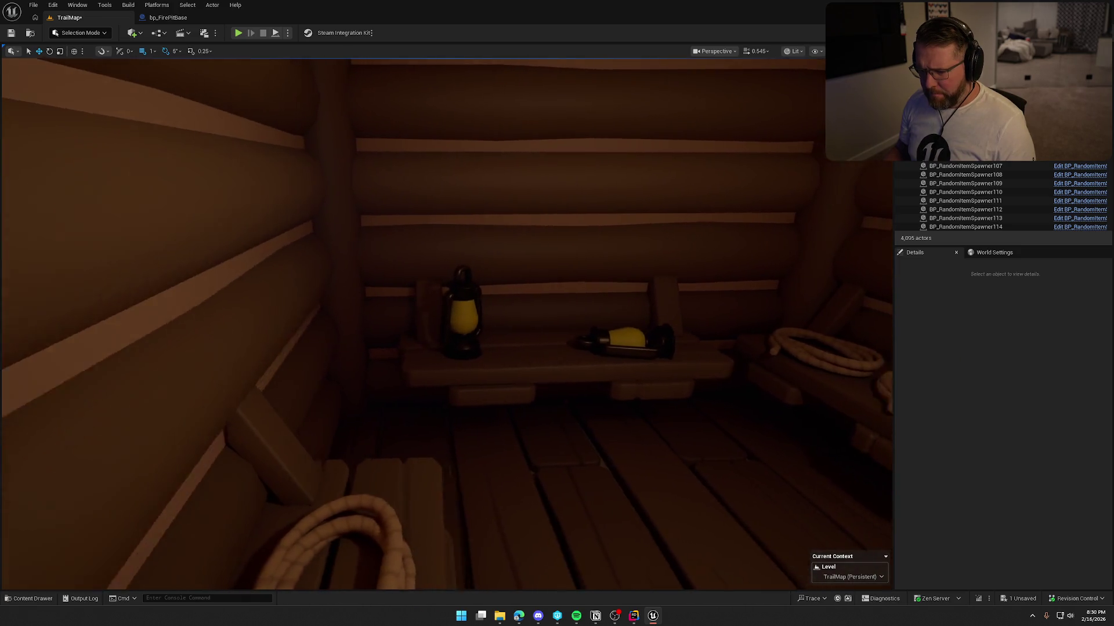
Delete the lantern lying on the bench and duplicate the standing lantern beside it.
click(610, 324)
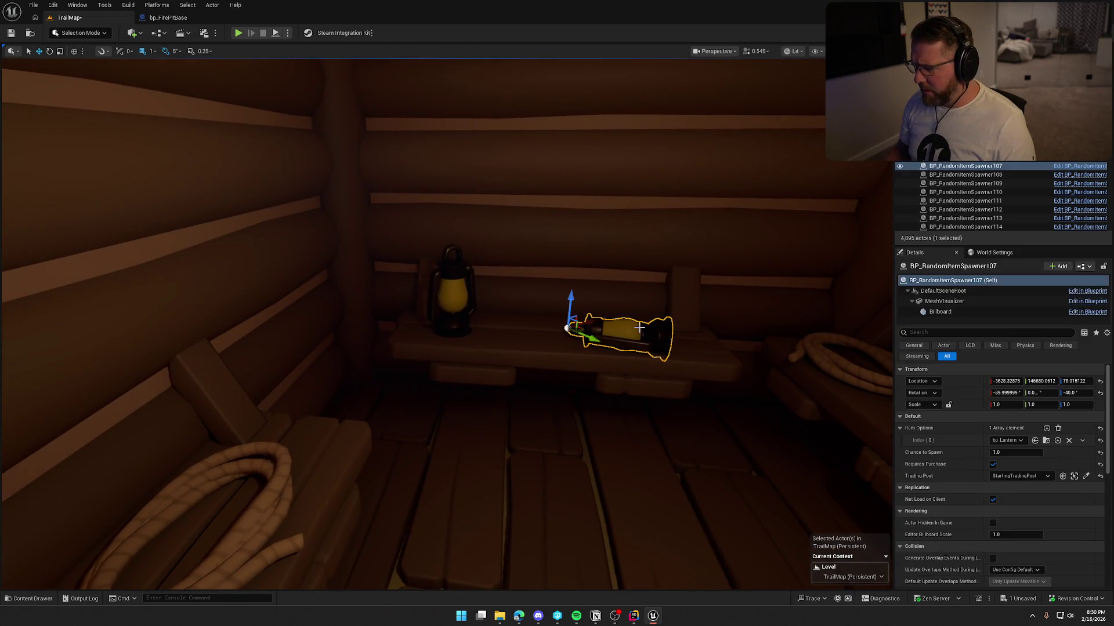
key(Delete)
click(455, 298)
key(f)
scroll(499, 379, down, 3)
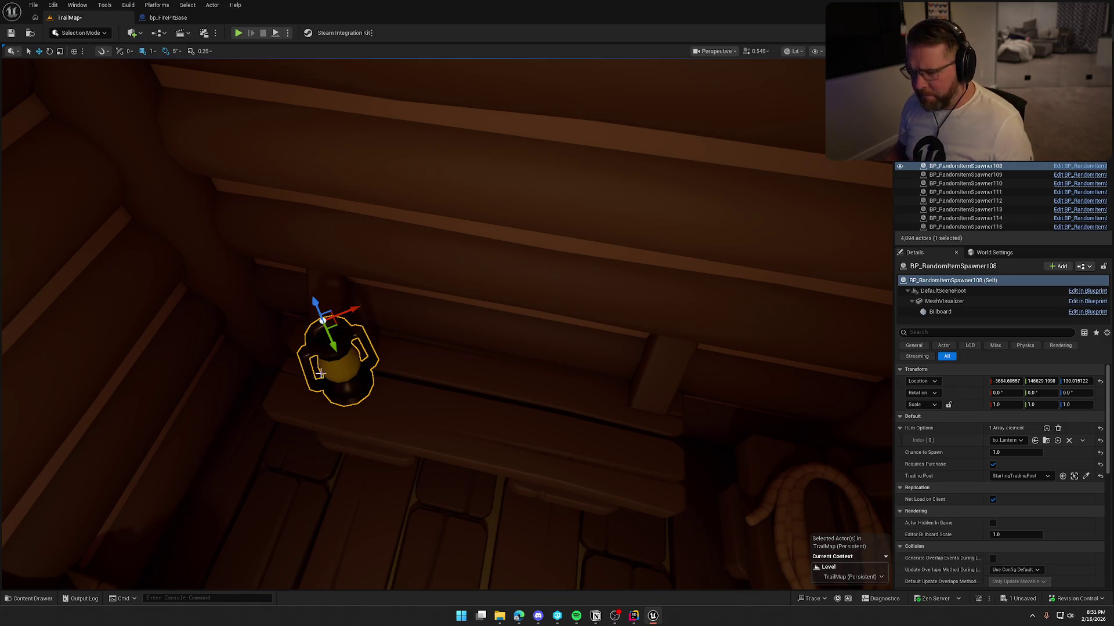
mouse_move(338, 326)
alt+mouse_down()
mouse_move(548, 354)
mouse_move(676, 398)
alt+mouse_up()
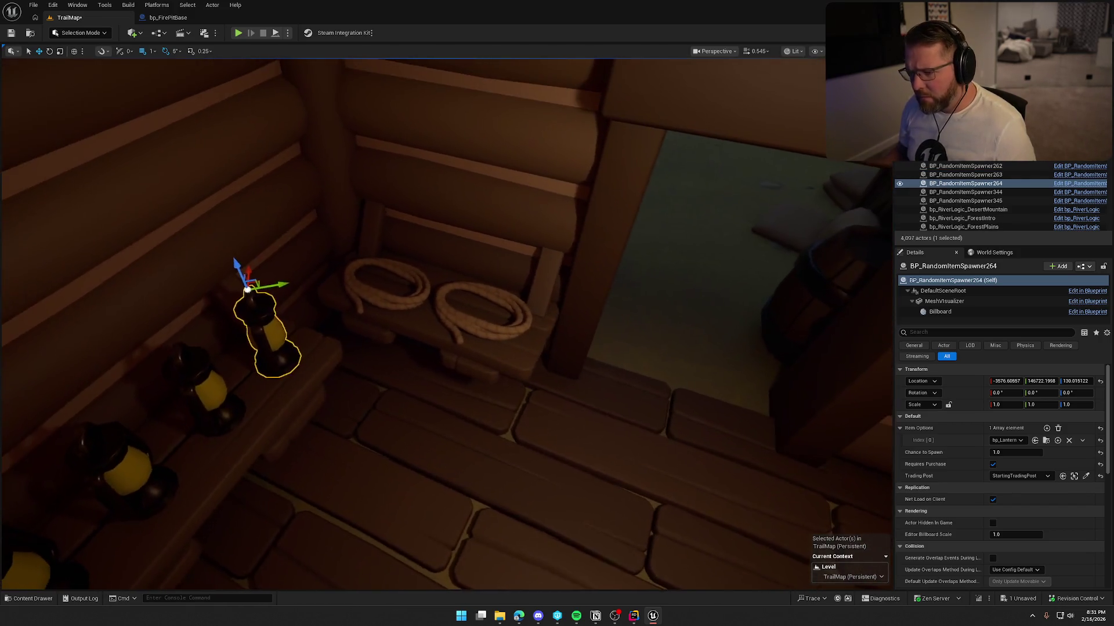
key(Escape)
Browse to the food table's mesh, SM_Furniture_Table_Long, in the Content Drawer.
mouse_move(447, 325)
mouse_down()
mouse_move(464, 336)
mouse_move(441, 331)
mouse_move(440, 348)
mouse_move(609, 433)
mouse_move(551, 401)
mouse_move(598, 441)
mouse_up()
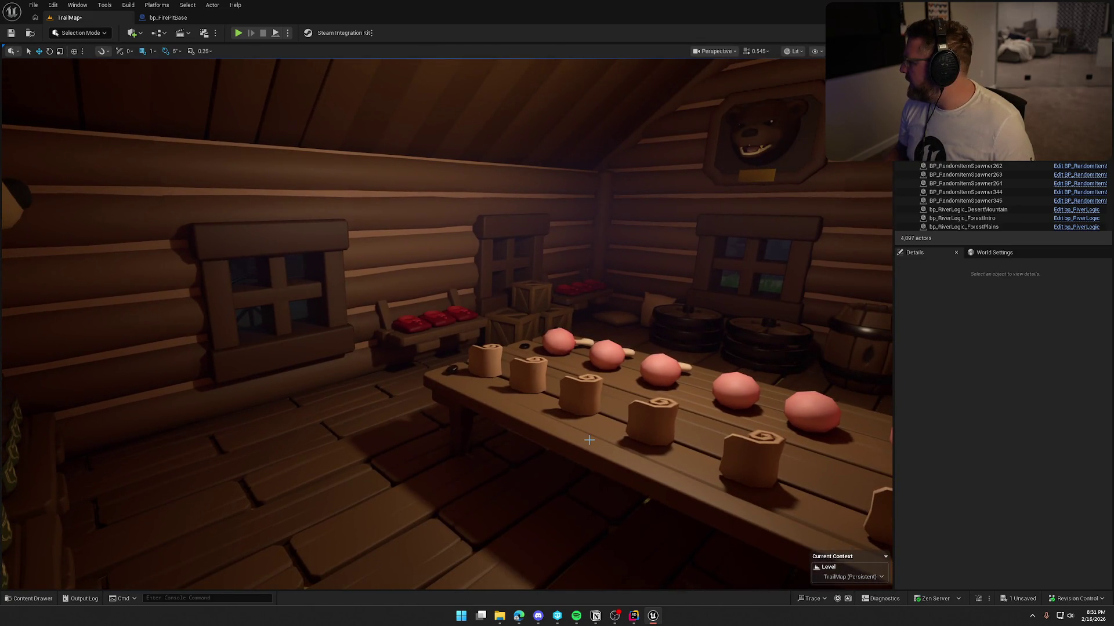
mouse_move(540, 442)
mouse_down()
mouse_move(476, 452)
mouse_move(534, 435)
mouse_move(539, 464)
mouse_move(614, 464)
mouse_move(615, 481)
mouse_move(568, 482)
mouse_move(569, 453)
mouse_move(568, 464)
mouse_move(546, 464)
mouse_move(574, 458)
mouse_up()
drag(351, 580, 351, 598)
click(269, 419)
key(ctrl+b)
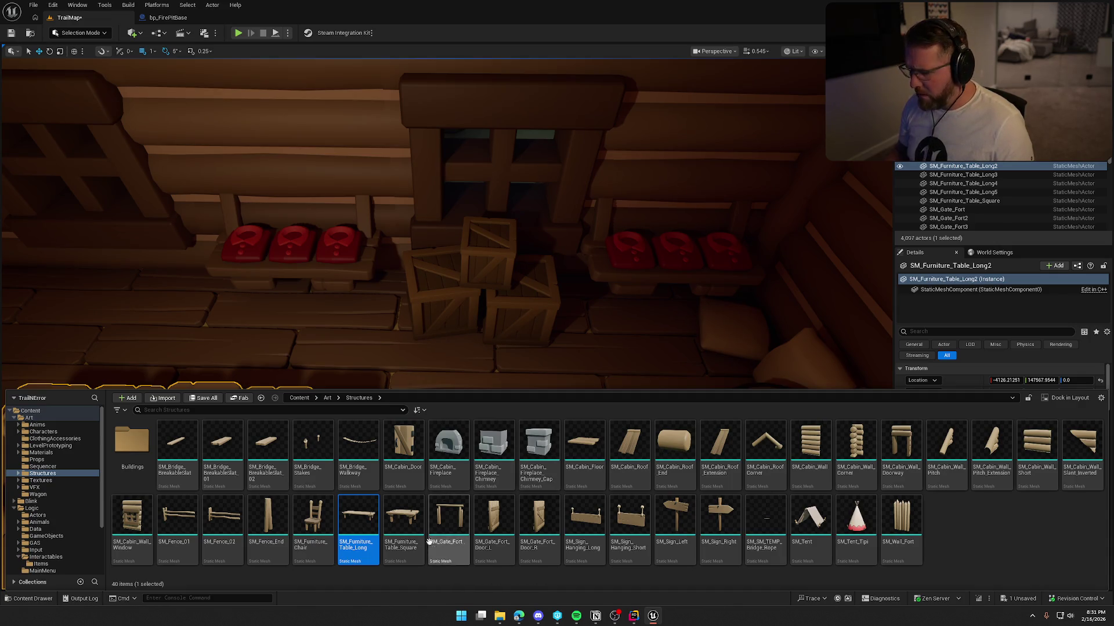
Place another SM_Furniture_Table_Long in the cabin and widen it slightly along X.
mouse_move(357, 525)
mouse_down()
mouse_move(530, 368)
mouse_move(530, 404)
mouse_move(615, 423)
mouse_up()
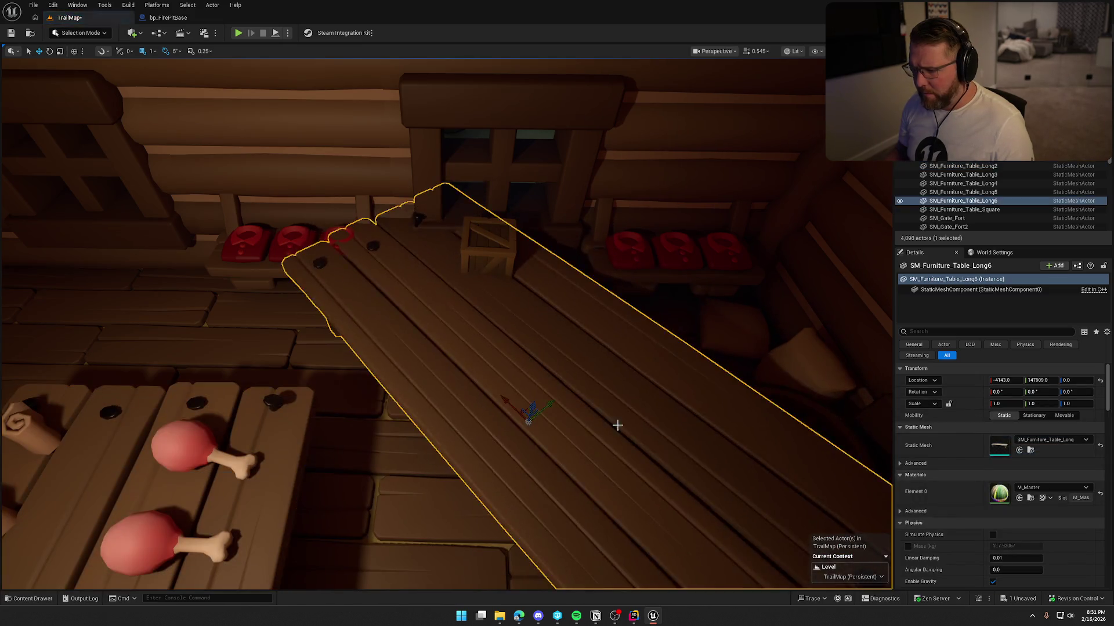
key(f)
mouse_move(595, 355)
alt+mouse_down()
mouse_move(524, 316)
mouse_move(499, 287)
mouse_move(508, 207)
mouse_move(484, 179)
alt+mouse_up()
alt+drag(495, 286, 497, 289)
key(Escape)
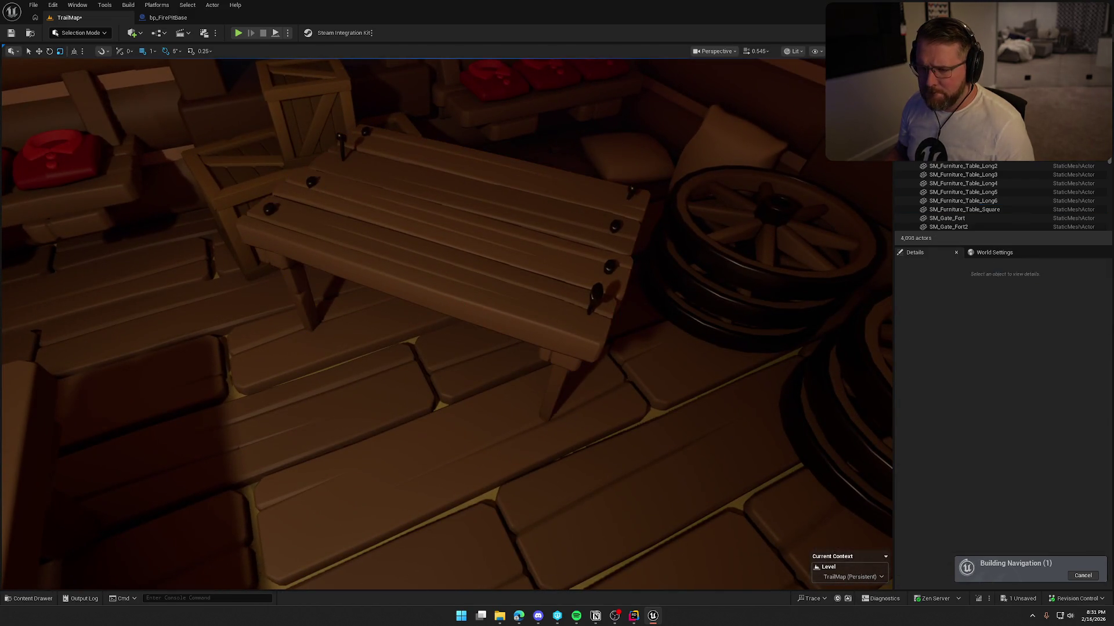
Slide the stacked crates left to sit beside the window.
click(323, 319)
mouse_move(323, 318)
alt+mouse_down()
mouse_move(326, 209)
mouse_move(356, 274)
alt+mouse_up()
ctrl+click(357, 275)
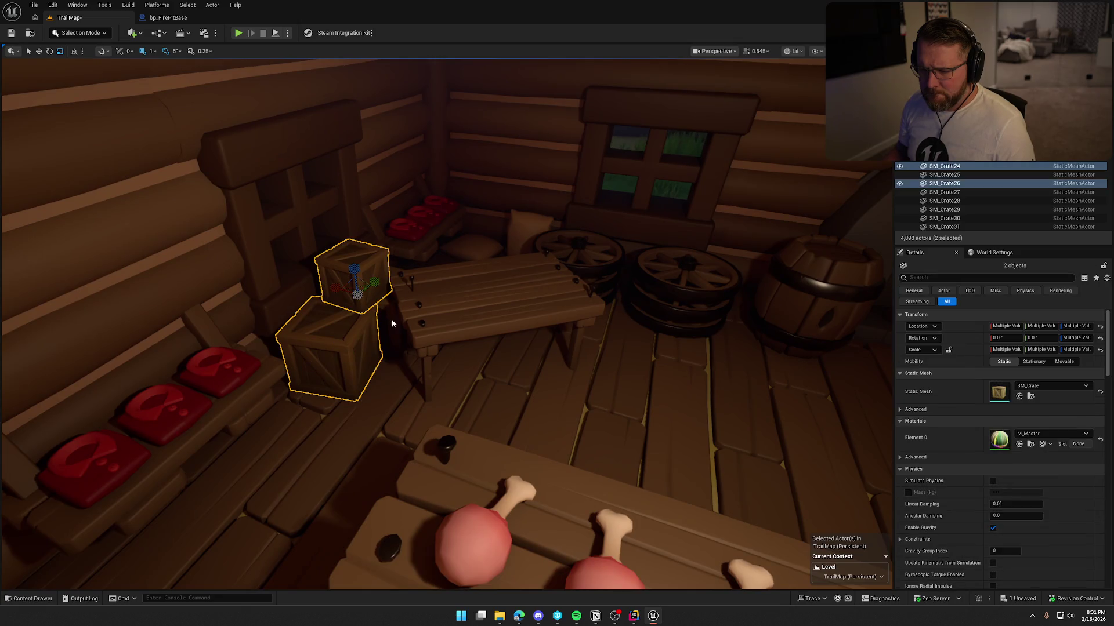
mouse_move(420, 373)
alt+mouse_down()
mouse_move(360, 331)
mouse_move(395, 359)
mouse_move(348, 348)
mouse_move(559, 369)
alt+mouse_up()
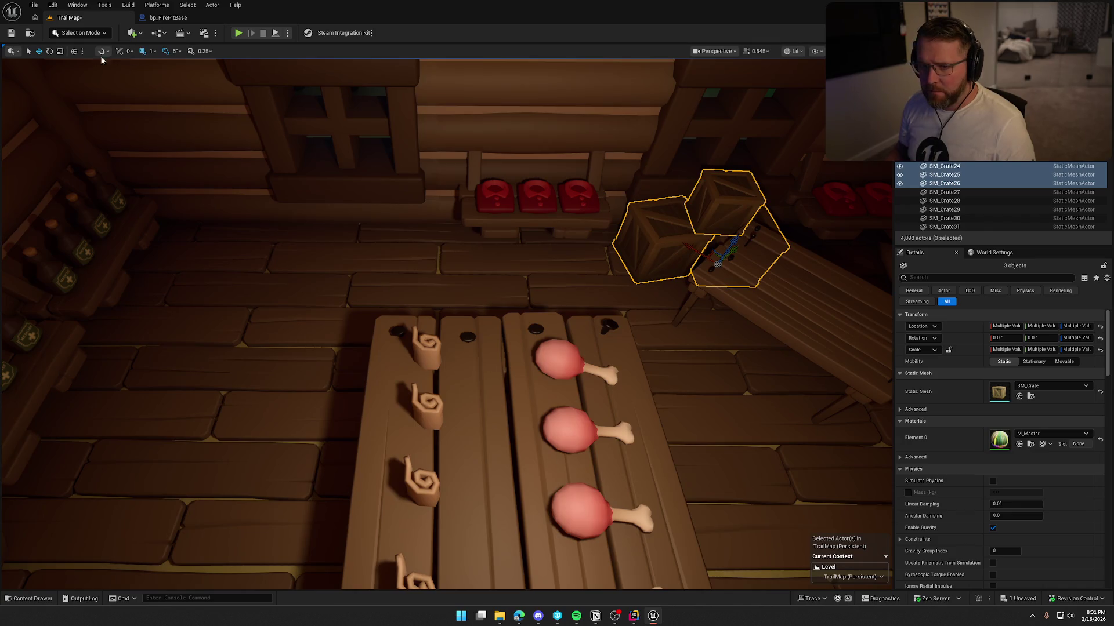
mouse_move(748, 270)
mouse_down()
mouse_move(273, 253)
mouse_move(482, 246)
mouse_move(443, 269)
mouse_move(360, 266)
mouse_move(490, 278)
mouse_up()
key(Escape)
click(471, 291)
ctrl+click(491, 251)
key(Escape)
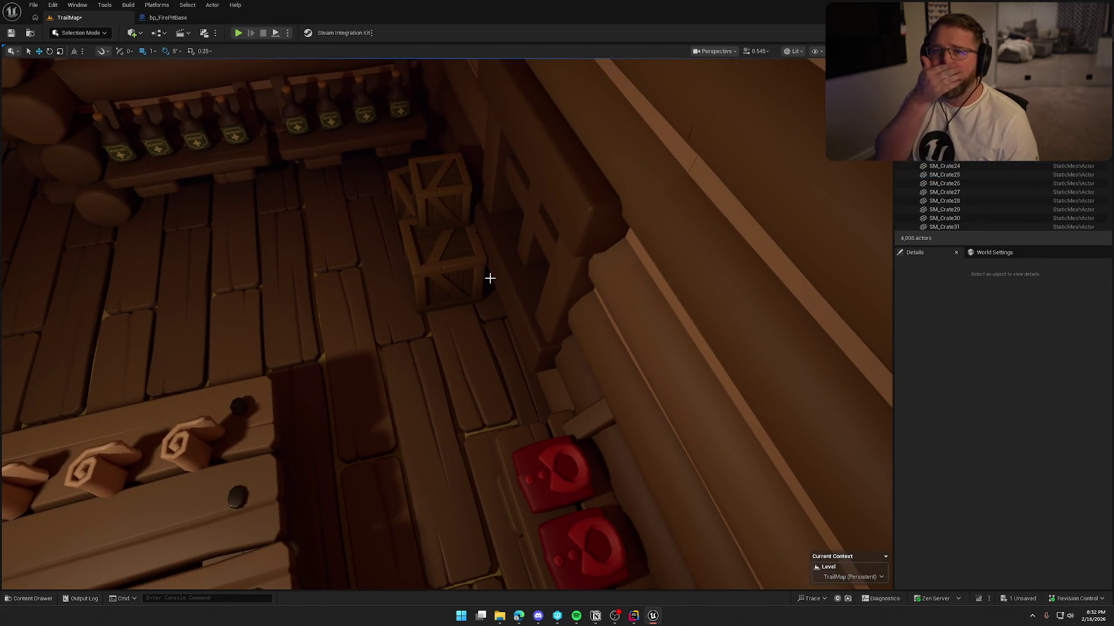
Turn the new table to -50 degrees and check its NAV properties in Details.
drag(424, 313, 425, 316)
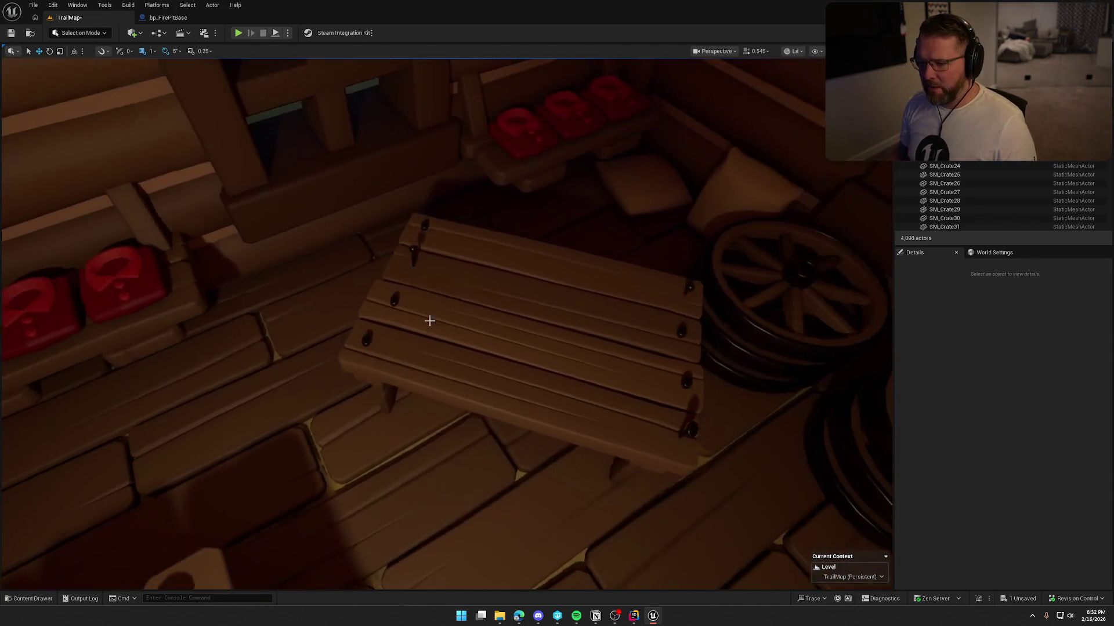
click(424, 316)
mouse_move(522, 432)
mouse_down()
mouse_move(464, 398)
mouse_move(392, 319)
mouse_move(393, 296)
mouse_up()
key(w)
click(958, 332)
text(NAV)
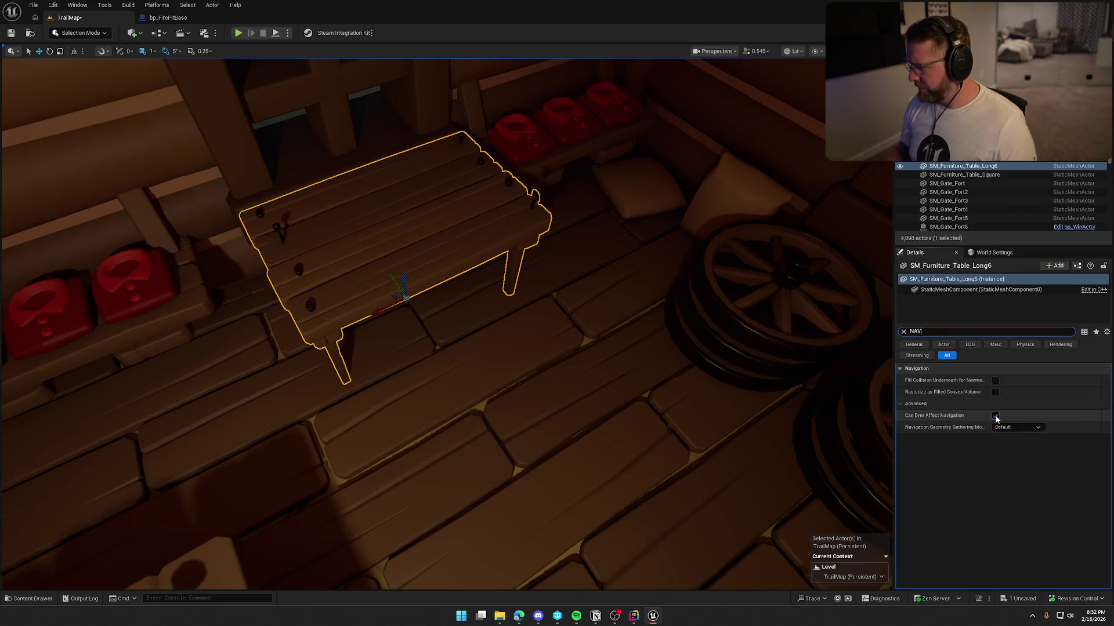
click(903, 332)
Make the table shorter, about 0.57 Z scale, and set its Location Z to 2.
mouse_move(660, 352)
mouse_down()
mouse_move(597, 360)
mouse_move(373, 273)
mouse_move(460, 286)
mouse_move(459, 305)
mouse_move(408, 299)
mouse_move(523, 331)
mouse_up()
key(e)
drag(558, 362, 558, 364)
mouse_move(458, 301)
mouse_down()
mouse_move(458, 334)
mouse_move(458, 301)
mouse_move(419, 287)
mouse_move(441, 341)
mouse_move(494, 301)
mouse_up()
key(e)
key(r)
mouse_move(584, 296)
mouse_down()
mouse_move(584, 270)
mouse_move(584, 293)
mouse_up()
key(f)
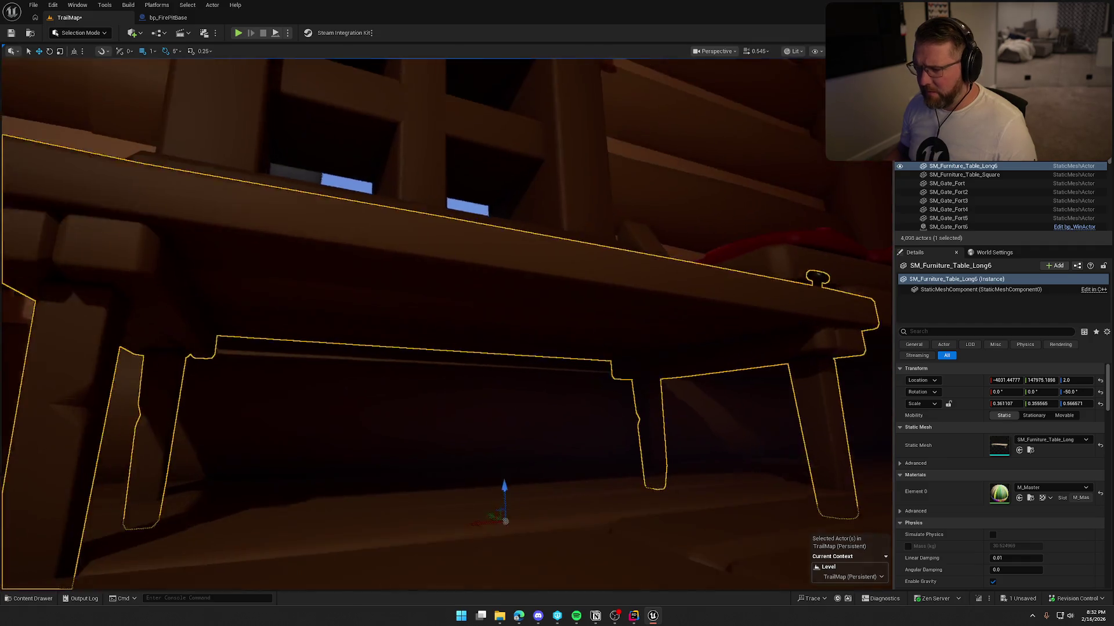
key(Escape)
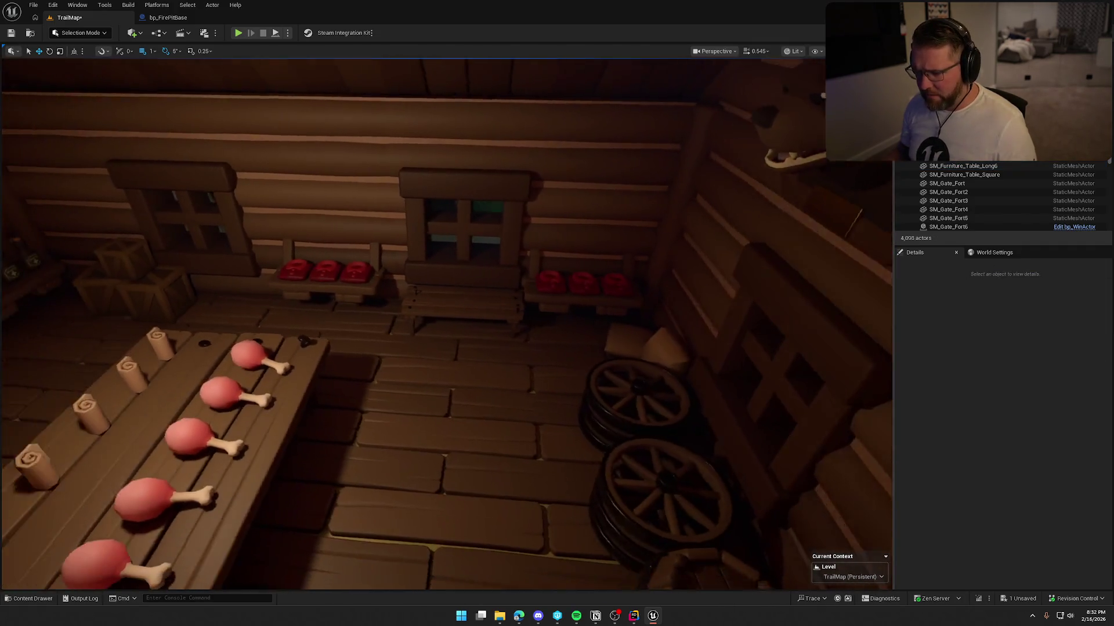
Copy a red shirt spawner onto the small table and make it spawn bp_Hammer.
click(518, 320)
drag(460, 327, 470, 323)
key(Escape)
scroll(469, 323, up, 5)
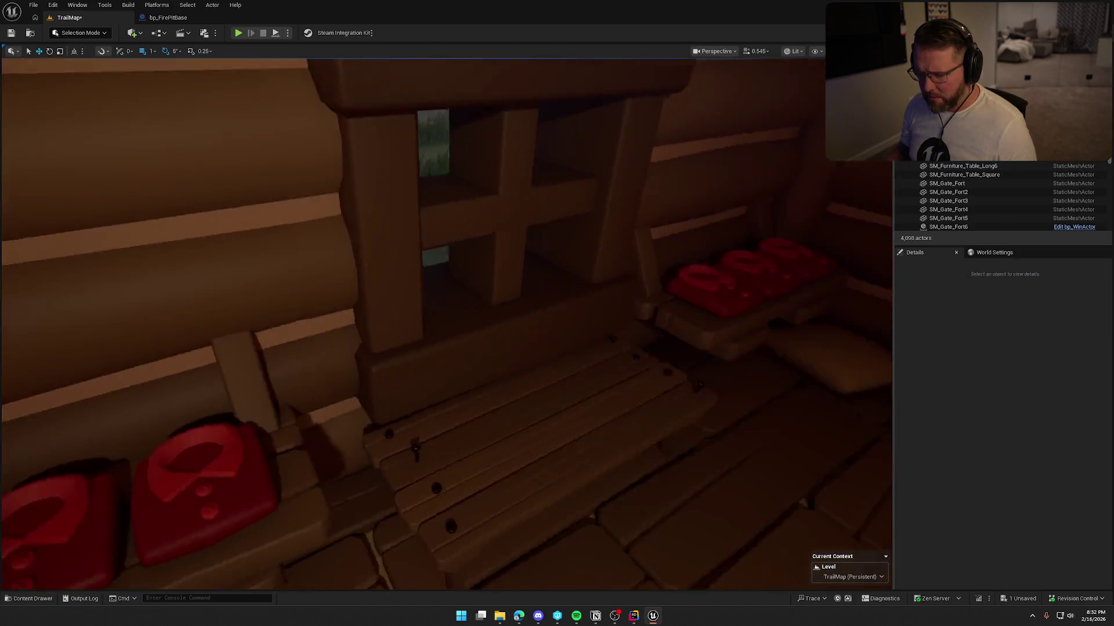
click(116, 223)
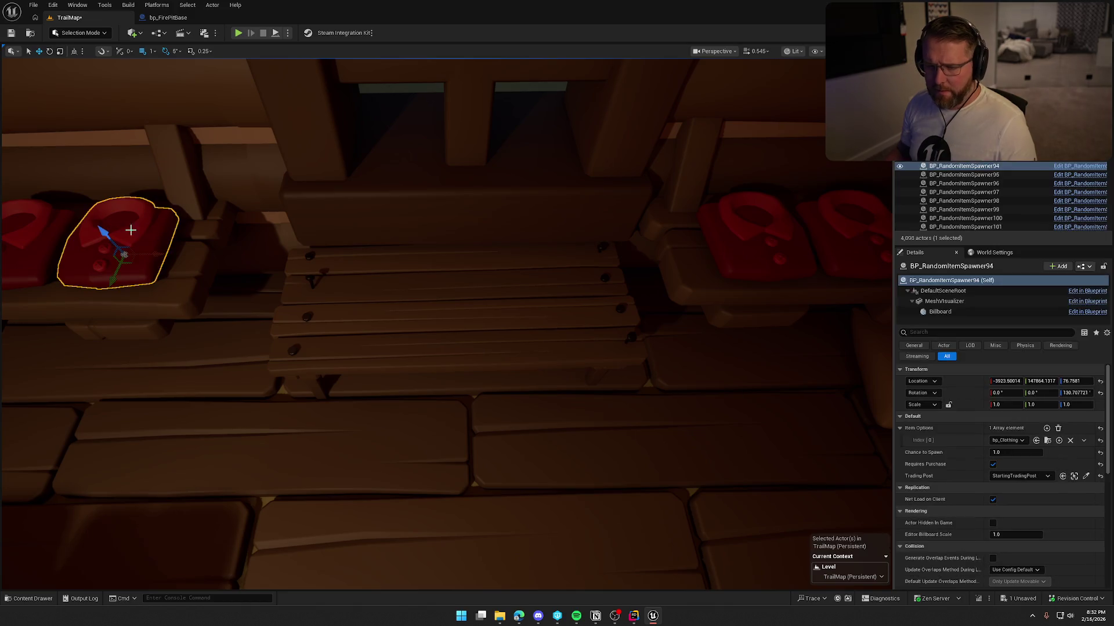
mouse_move(149, 255)
alt+mouse_down()
mouse_move(398, 291)
mouse_move(368, 314)
alt+mouse_up()
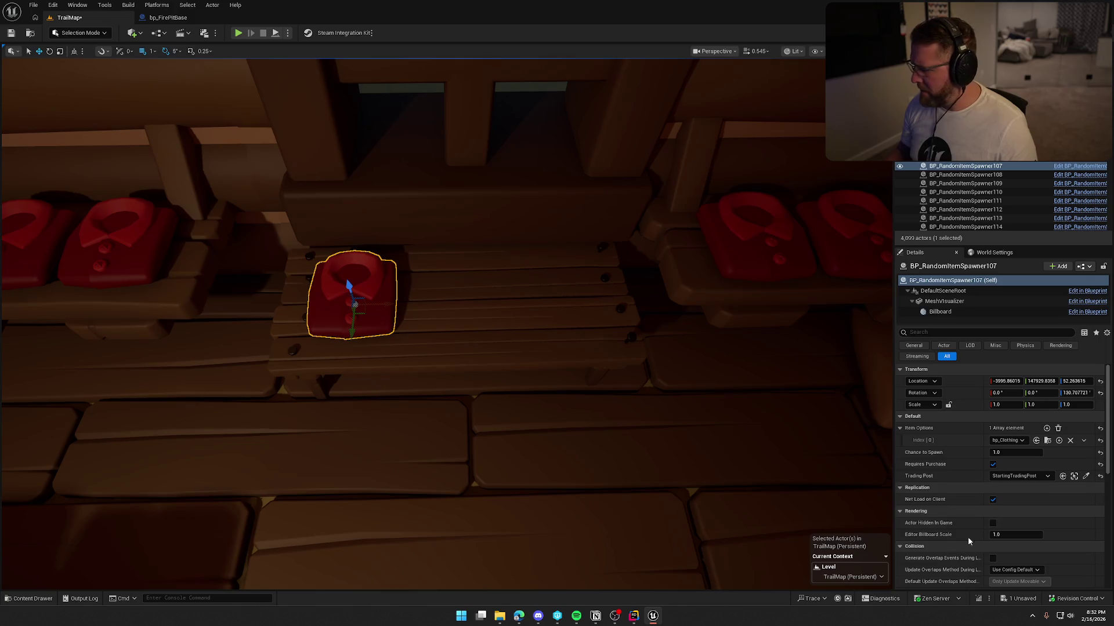
click(1009, 440)
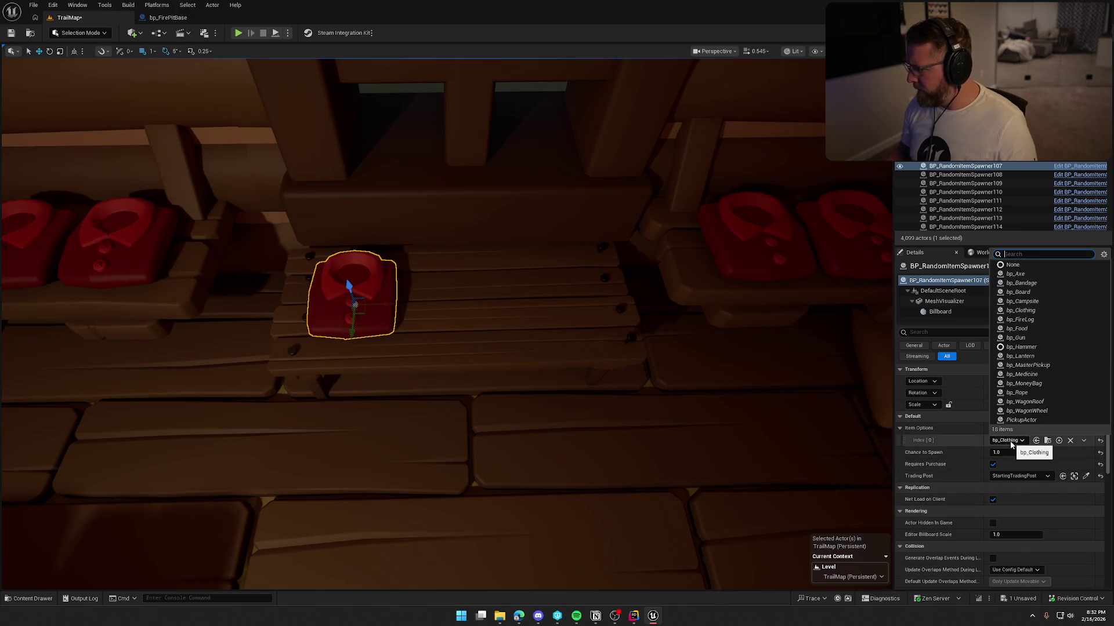
click(1032, 348)
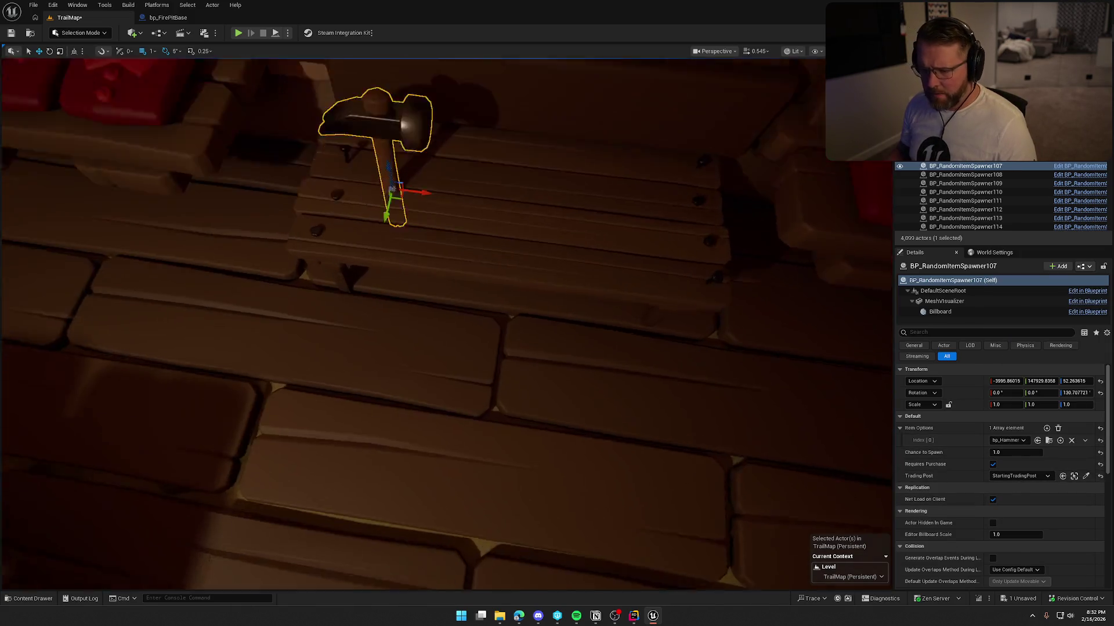
Reposition the hammer spawner on the table.
key(f)
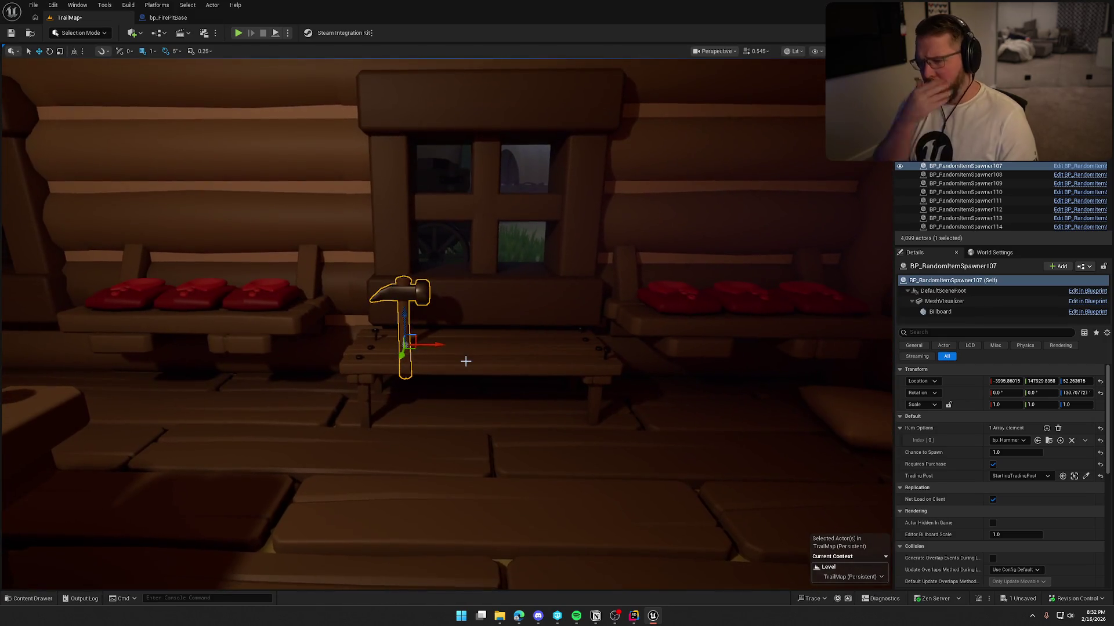
drag(465, 361, 743, 502)
key(f)
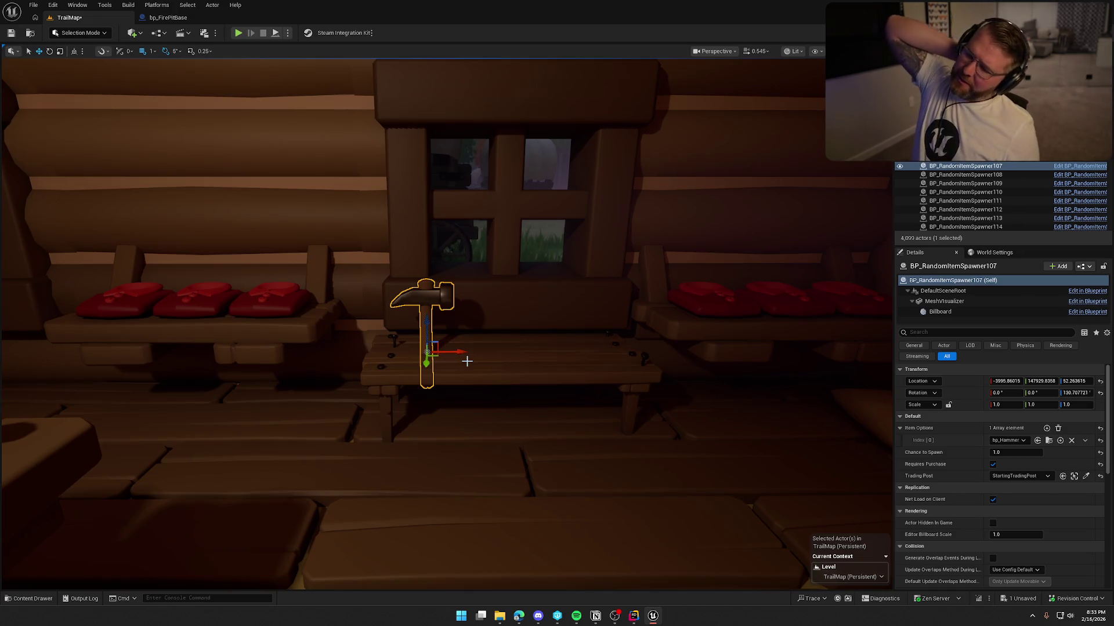
mouse_move(427, 352)
mouse_down()
mouse_move(488, 340)
mouse_move(449, 305)
mouse_move(522, 312)
mouse_up()
drag(439, 309, 403, 289)
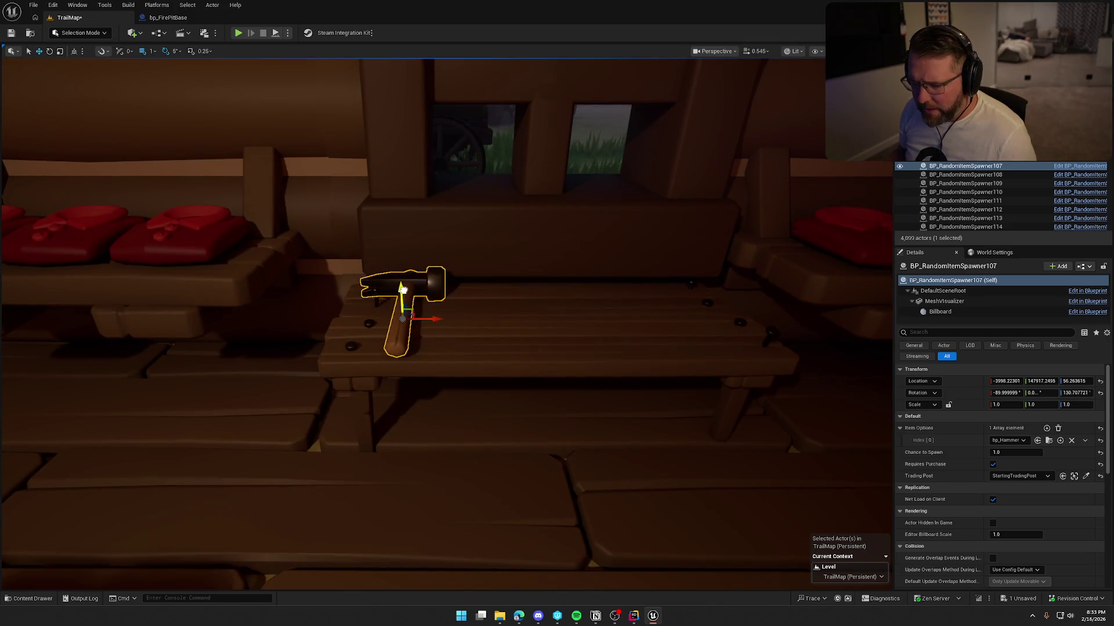
click(514, 331)
Duplicate the hammer spawner along the table into four hammers and select them.
click(408, 298)
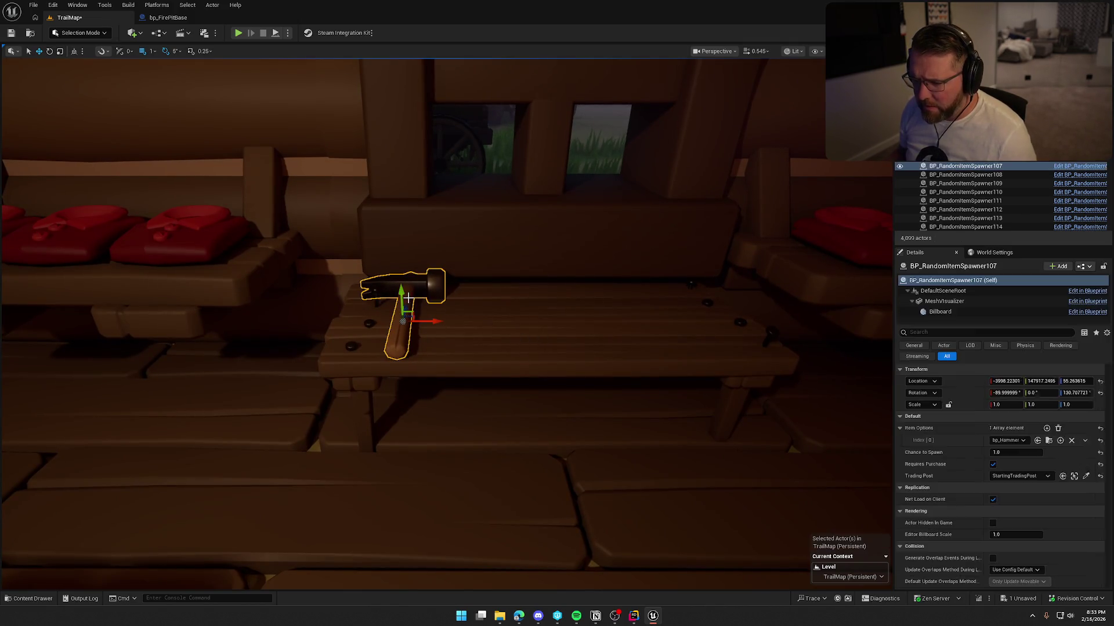
drag(436, 323, 758, 318)
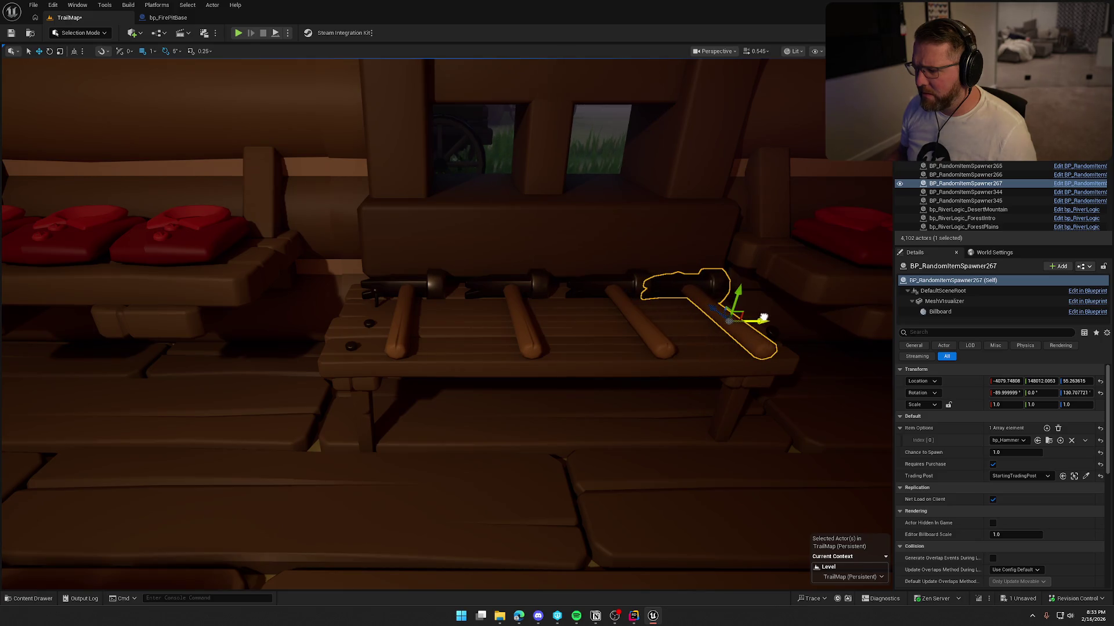
key(f)
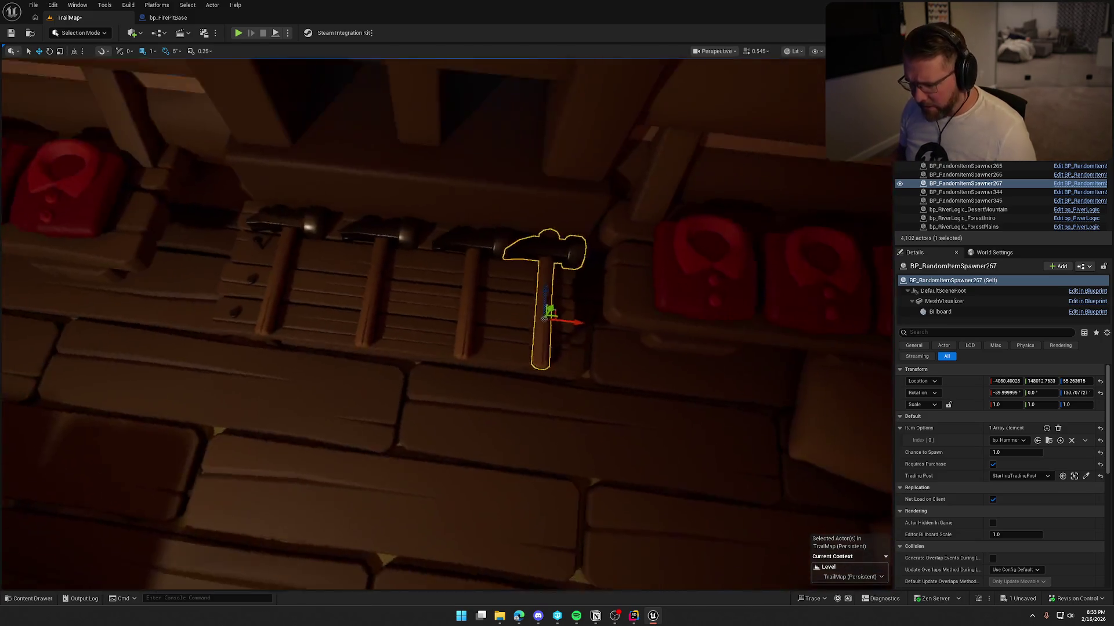
click(537, 285)
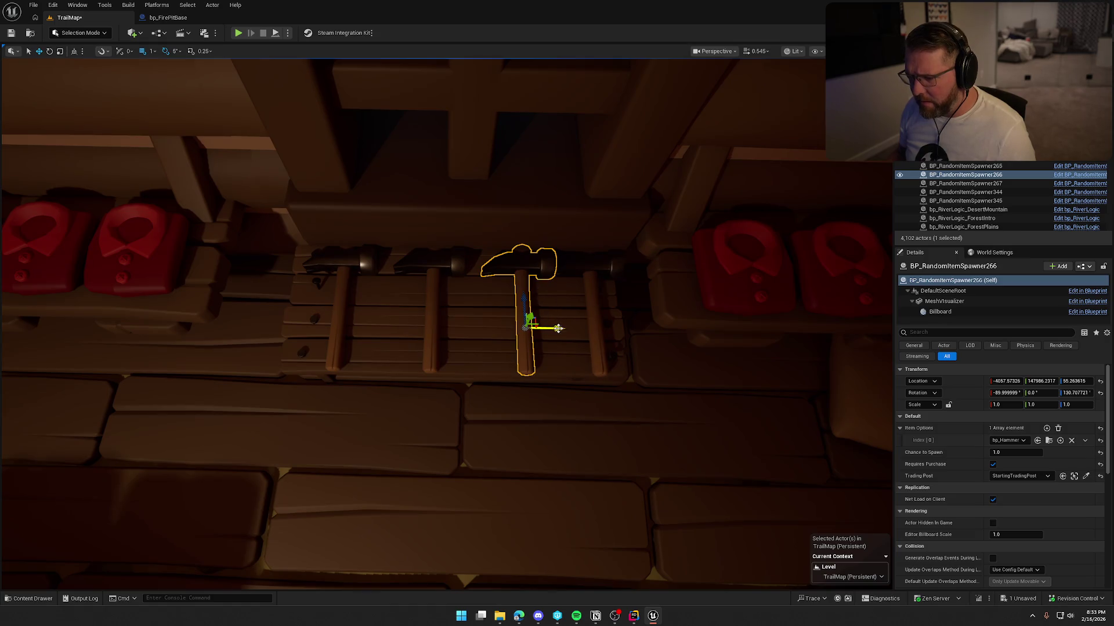
ctrl+click(577, 265)
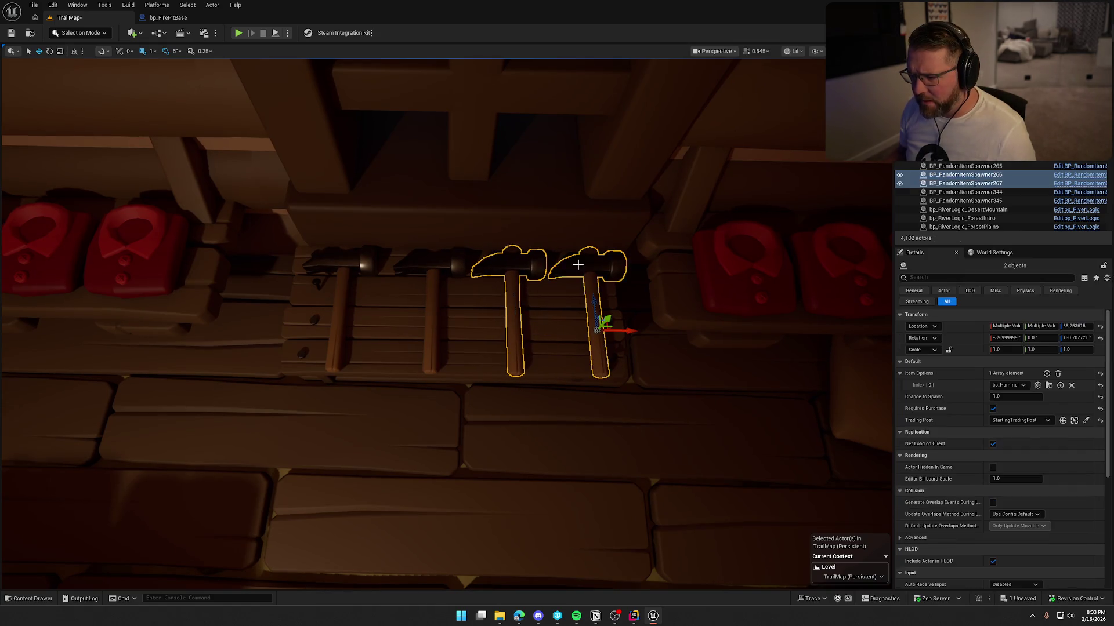
ctrl+click(450, 265)
ctrl+click(365, 260)
ctrl+click(386, 307)
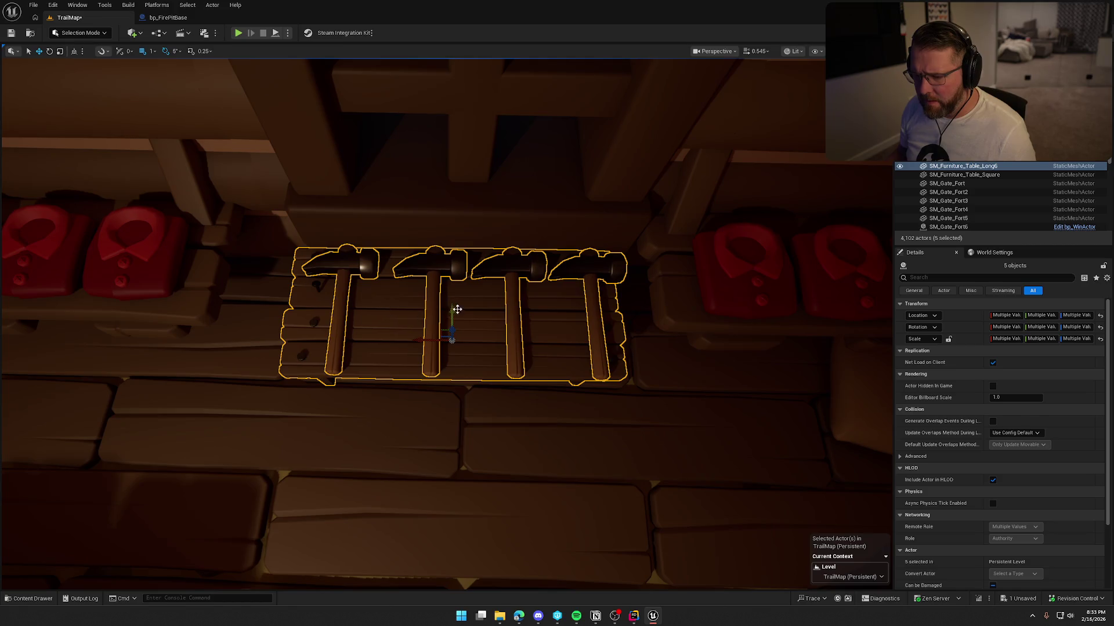
Lift the four hammers up onto the wall rack and delete the empty small table.
key(Escape)
mouse_move(454, 311)
mouse_down()
mouse_move(295, 284)
mouse_move(342, 284)
mouse_move(577, 352)
mouse_move(517, 349)
mouse_up()
click(509, 348)
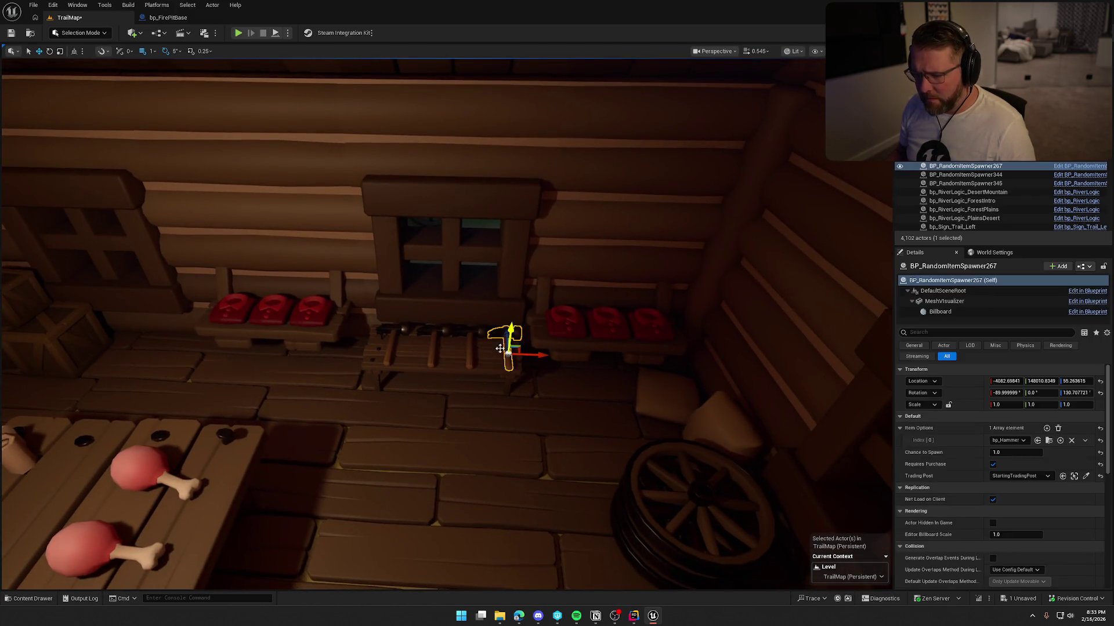
ctrl+click(469, 350)
ctrl+click(392, 344)
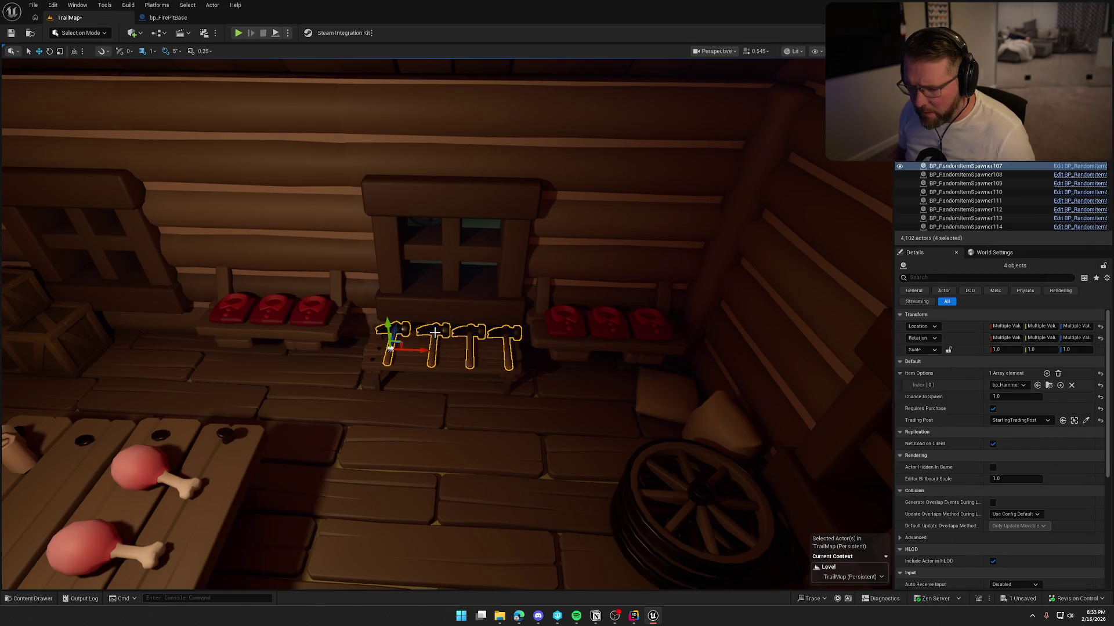
drag(389, 323, 380, 241)
click(439, 343)
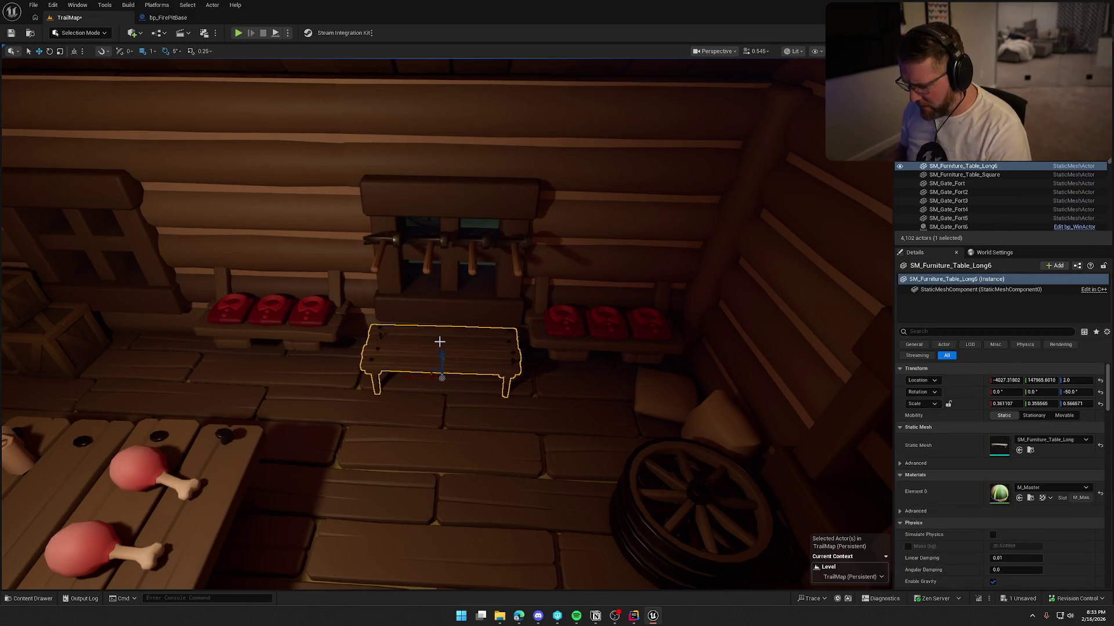
key(Delete)
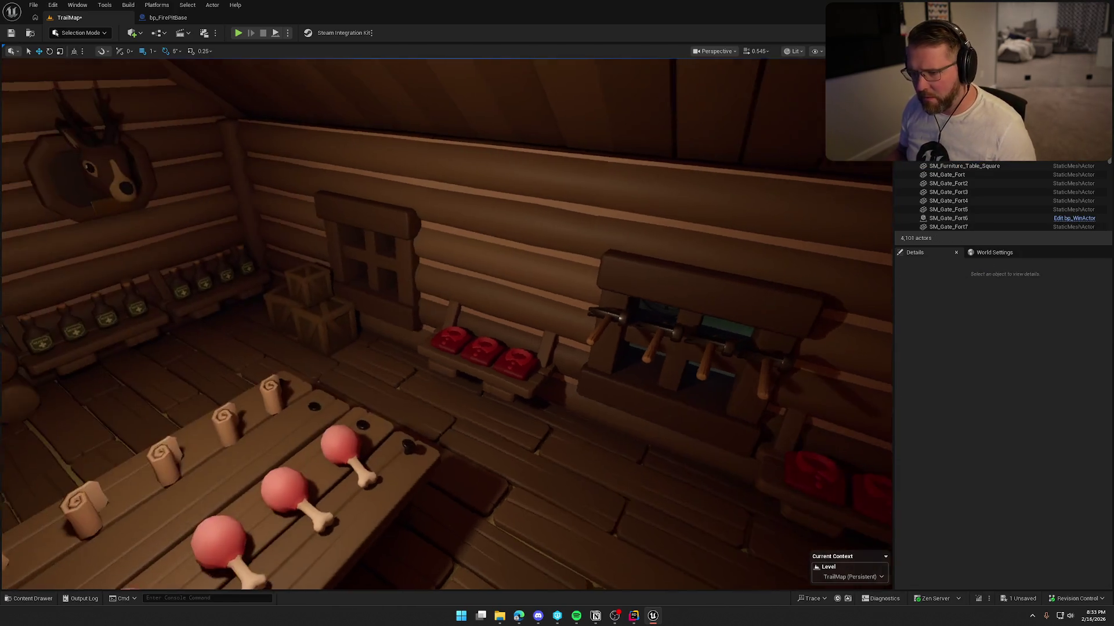
Alt-drag crate copies into a row of three below the hammer rack.
click(345, 336)
drag(356, 349, 632, 437)
key(f)
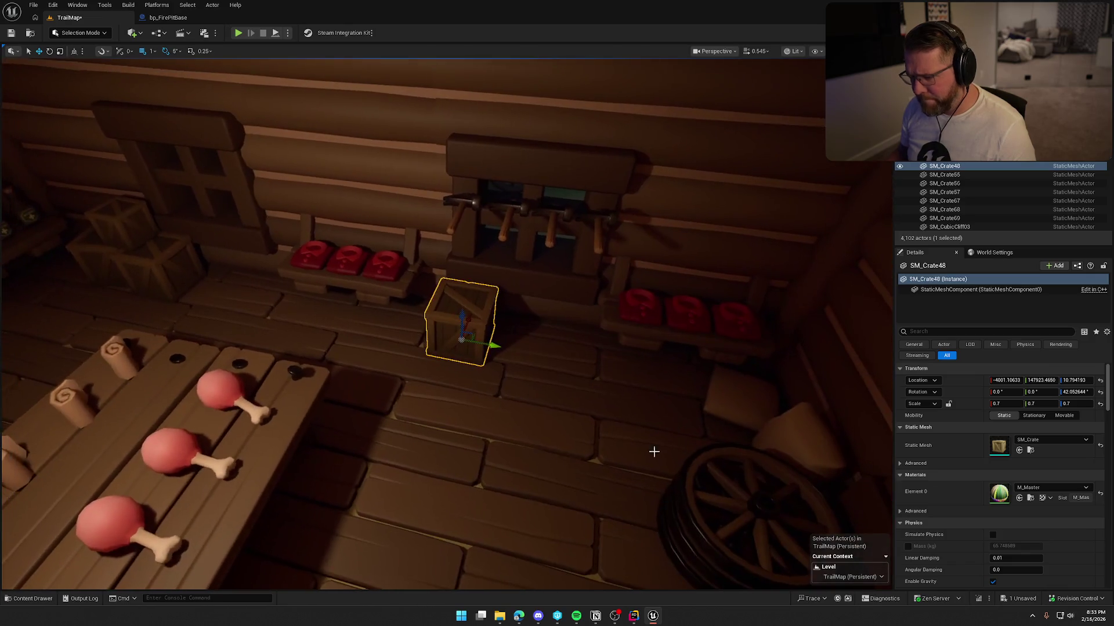
mouse_move(500, 350)
mouse_down()
mouse_move(561, 356)
mouse_move(476, 344)
mouse_up()
ctrl+click(461, 318)
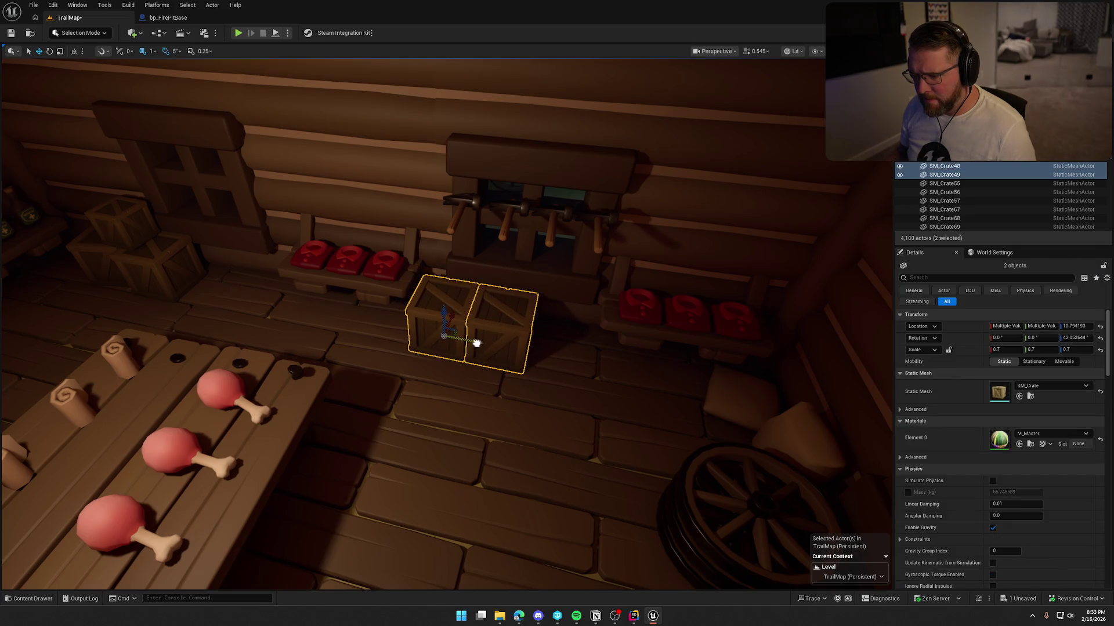
click(479, 351)
mouse_move(530, 352)
mouse_down()
mouse_move(602, 363)
mouse_move(531, 291)
mouse_up()
key(Escape)
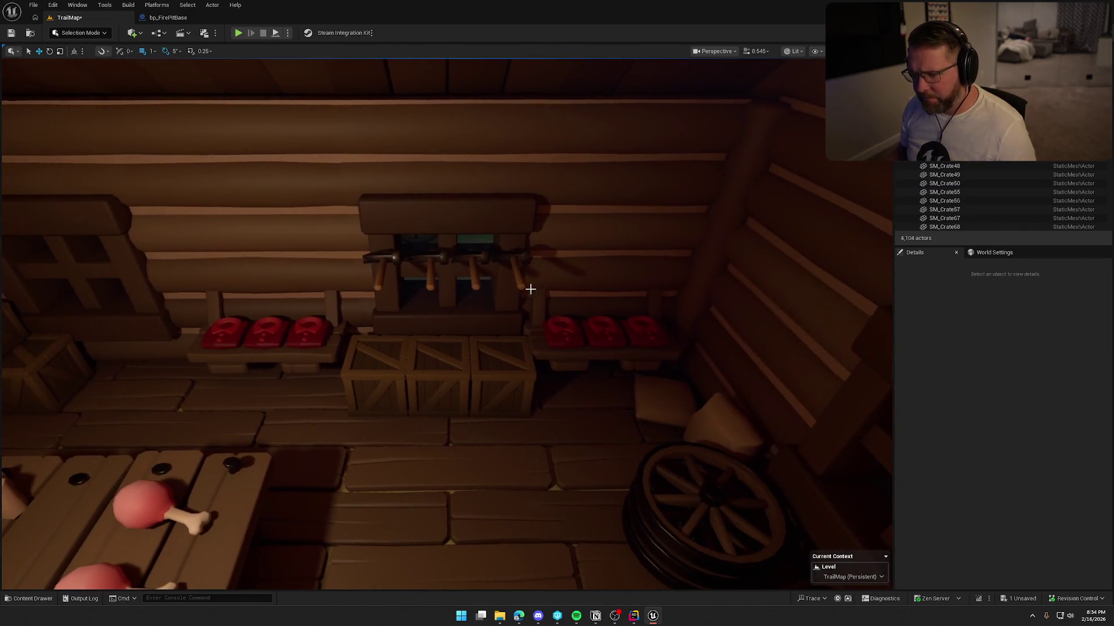
click(515, 267)
ctrl+click(471, 259)
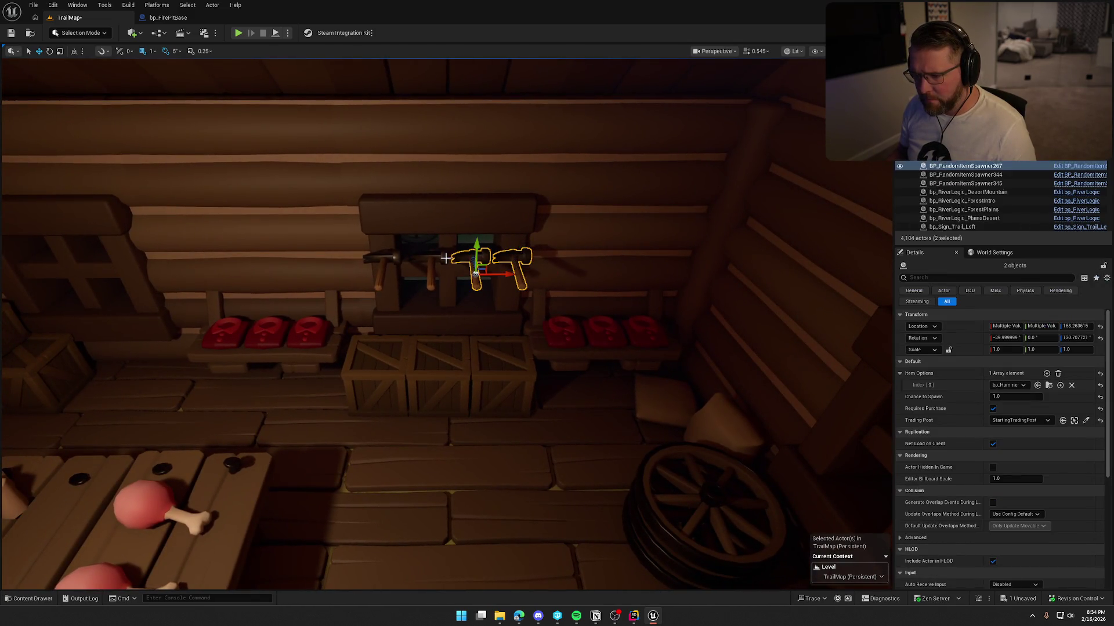
Lower the four selected hammer spawners down onto the tops of the three crates.
ctrl+click(387, 259)
mouse_move(388, 259)
mouse_down()
mouse_move(390, 336)
mouse_move(423, 316)
mouse_move(463, 267)
mouse_move(414, 287)
mouse_up()
key(f)
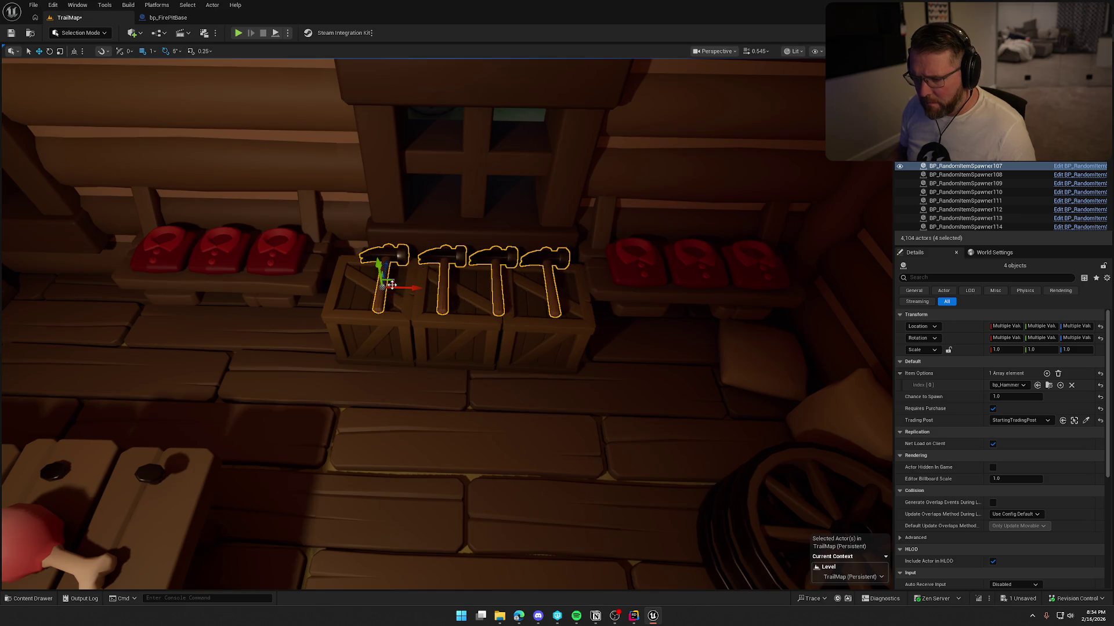
click(582, 346)
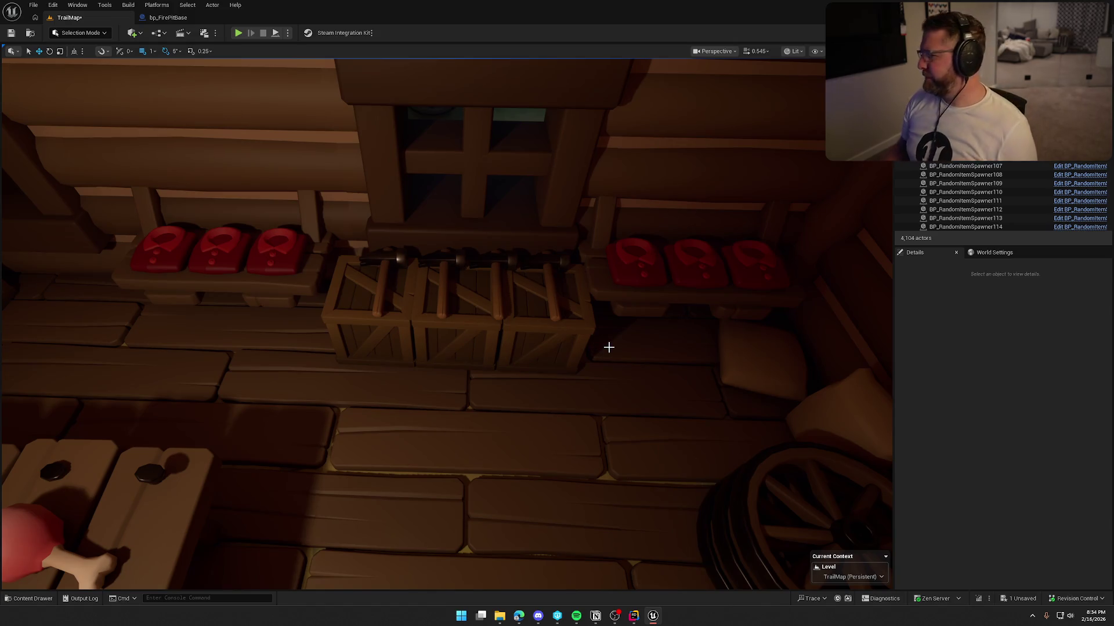
drag(446, 325, 311, 328)
click(390, 300)
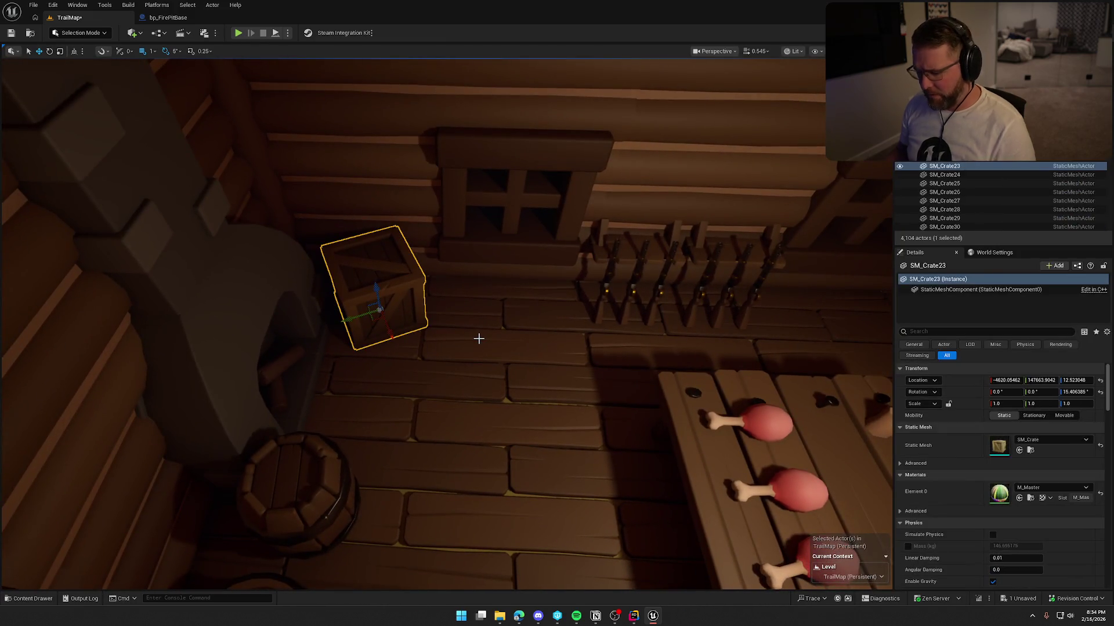
Delete the hearth crate and copy a gun spawner, switching it to bp_Campsite with rotation reset.
key(Delete)
key(ctrl+space)
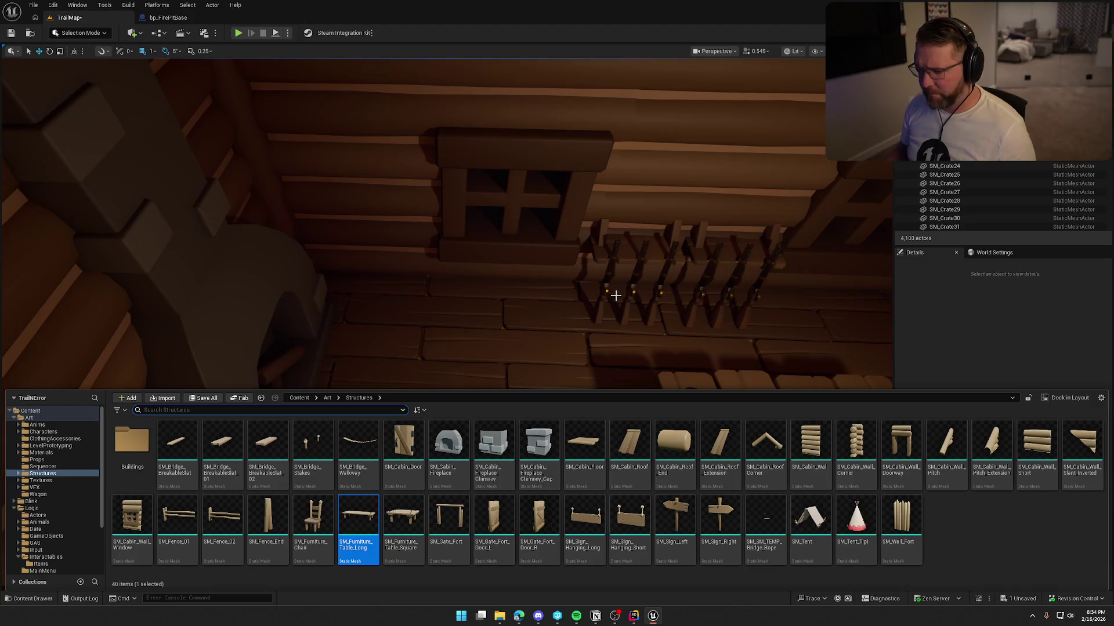
click(604, 283)
alt+drag(575, 286, 431, 286)
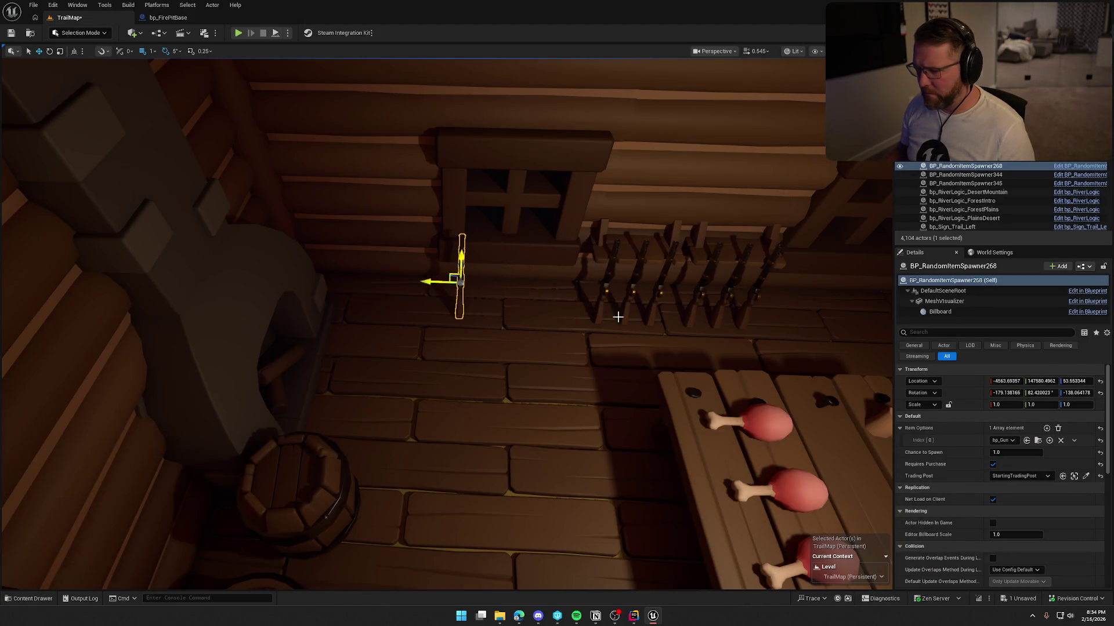
click(1003, 440)
click(1029, 306)
key(f)
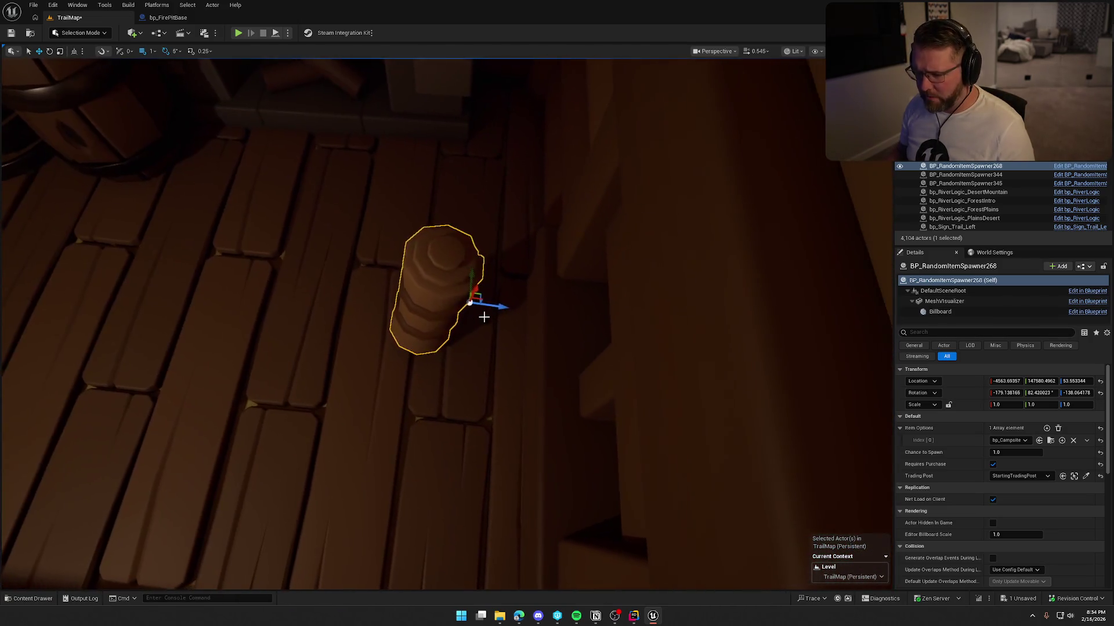
click(1100, 395)
Rotate the log -45 degrees, move it left on the floor and tilt it -5 degrees.
key(f)
key(e)
drag(508, 363, 547, 364)
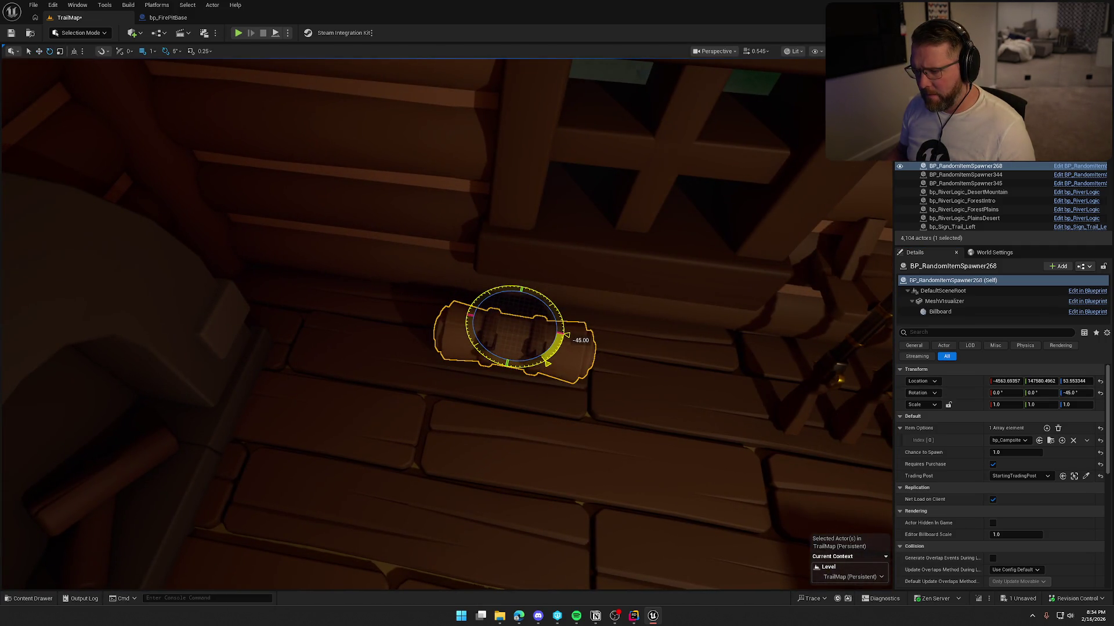
drag(520, 336, 400, 331)
key(f)
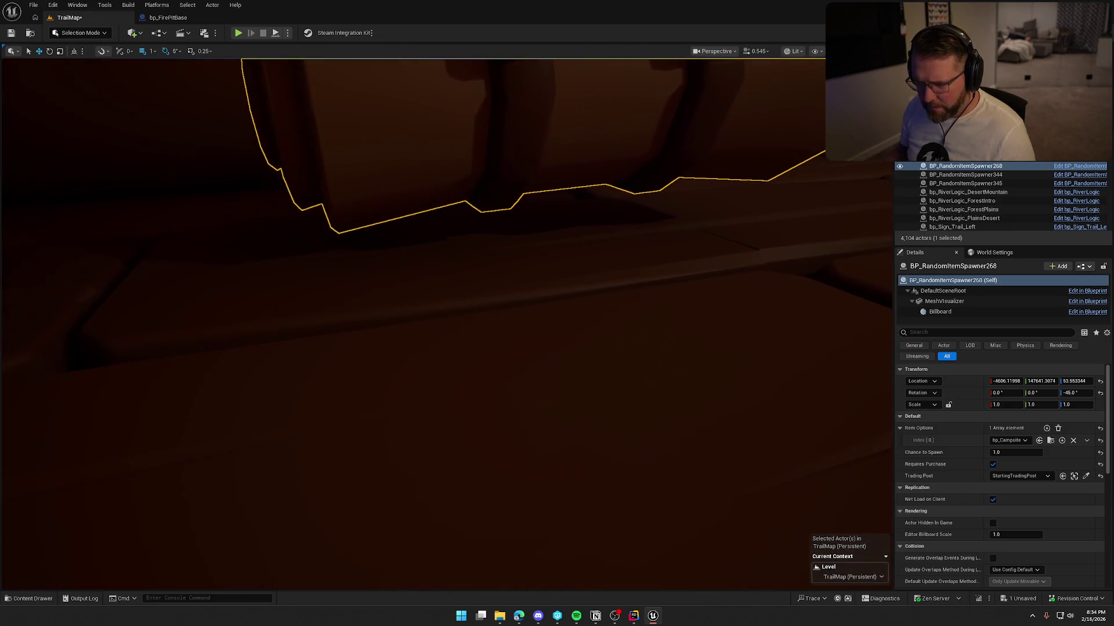
key(alt+3)
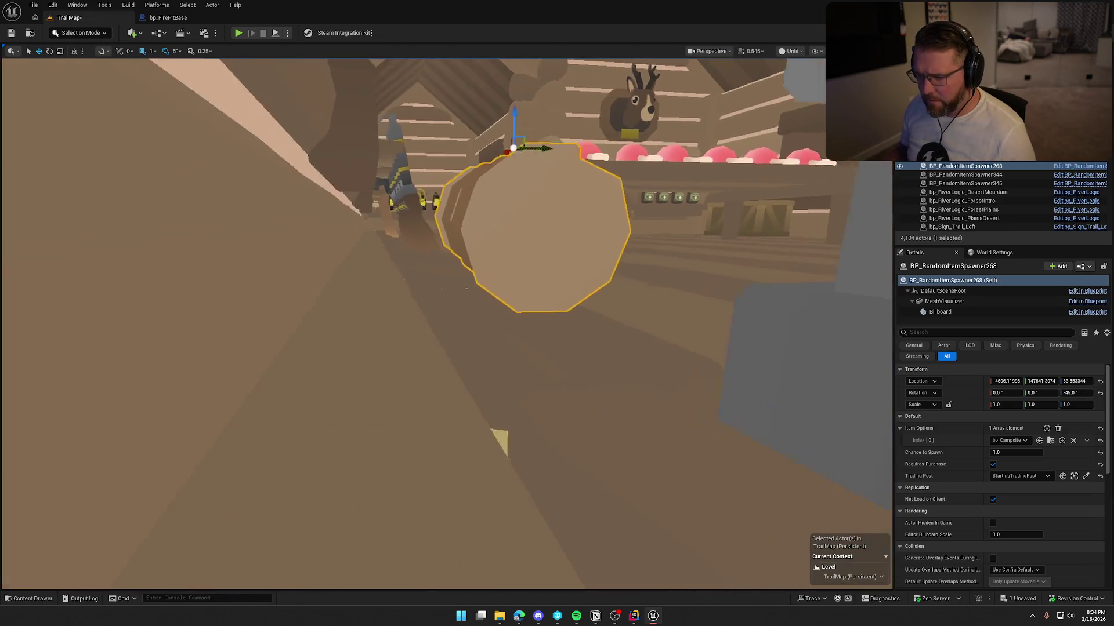
drag(455, 150, 432, 152)
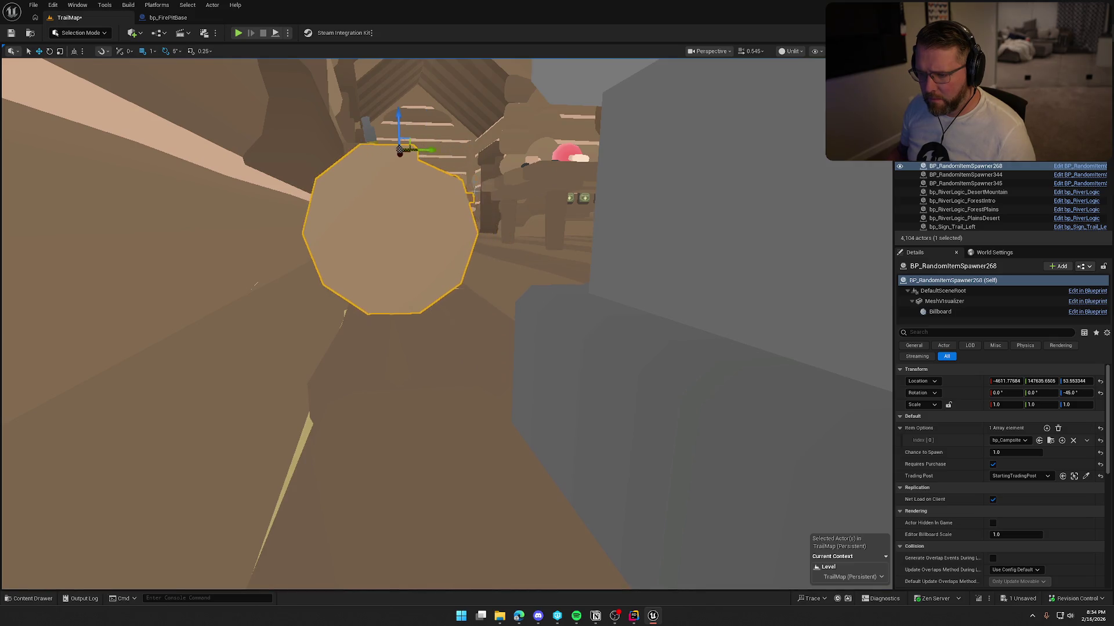
key(f)
key(e)
drag(405, 238, 408, 244)
drag(668, 322, 638, 345)
key(alt+4)
Alt-drag copies of the log to bundle four bp_Campsite spawners together.
key(w)
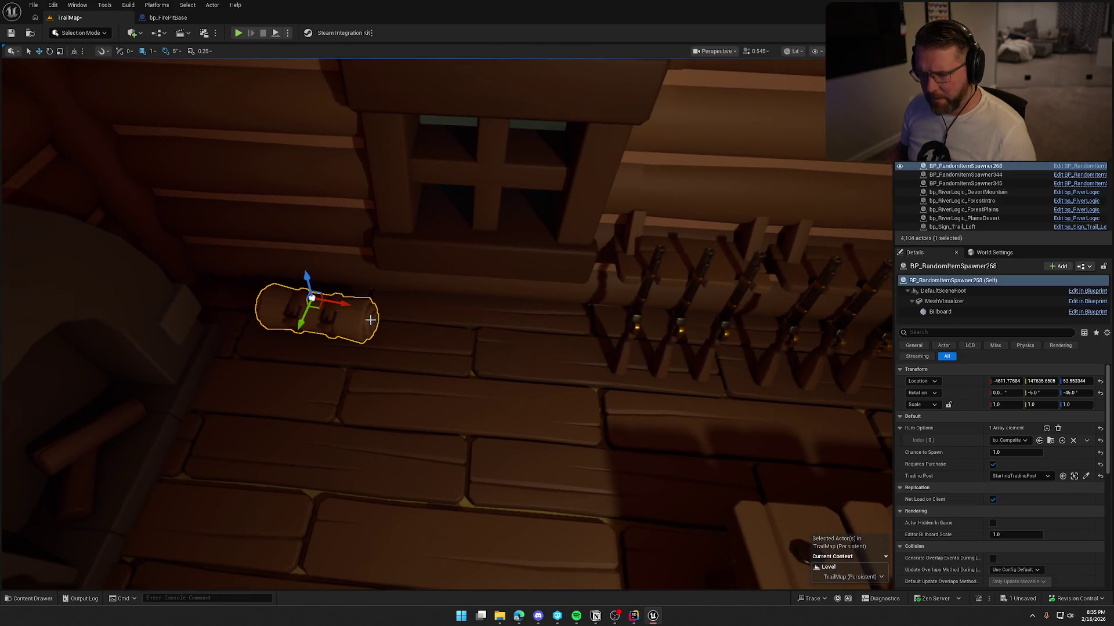
mouse_move(316, 309)
mouse_down()
mouse_move(473, 318)
mouse_move(423, 364)
mouse_move(295, 359)
mouse_move(461, 374)
mouse_up()
key(Escape)
key(s)
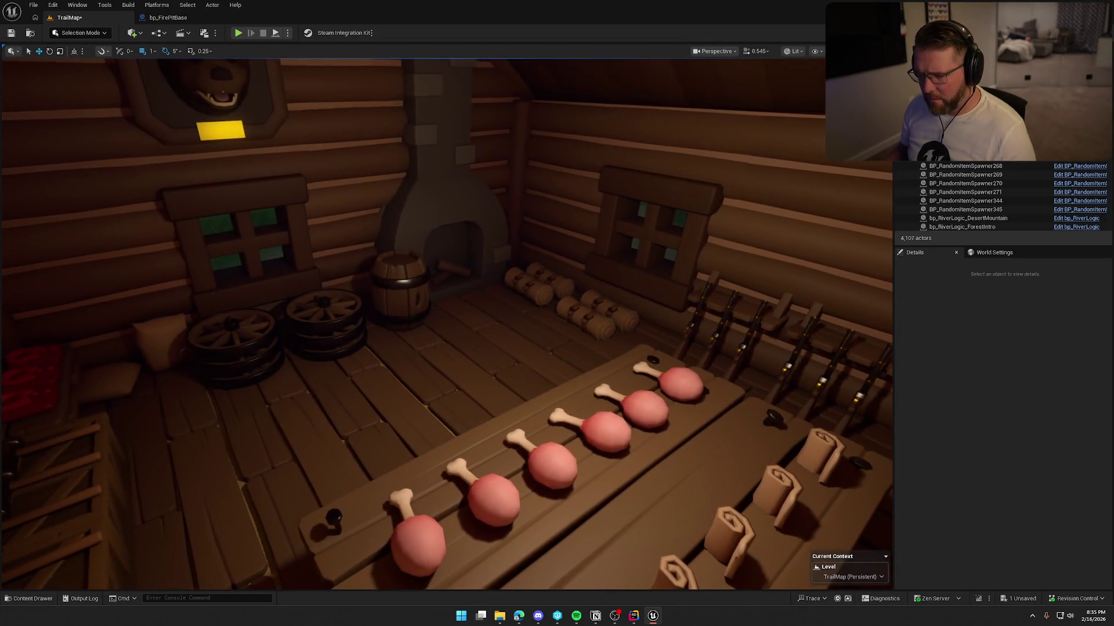
drag(447, 325, 353, 325)
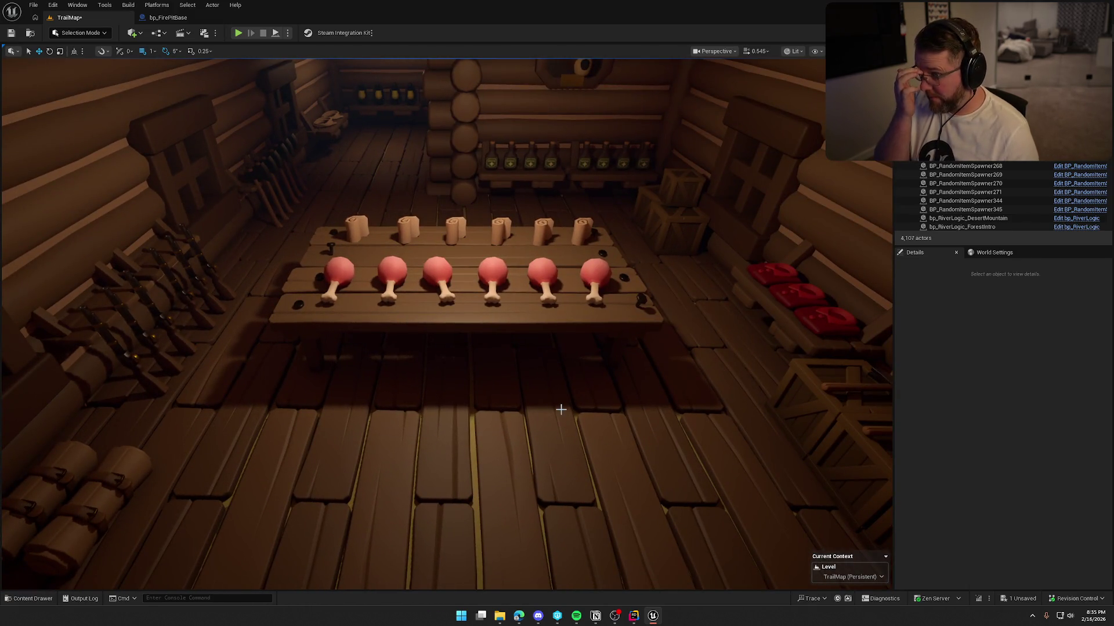
drag(561, 409, 516, 458)
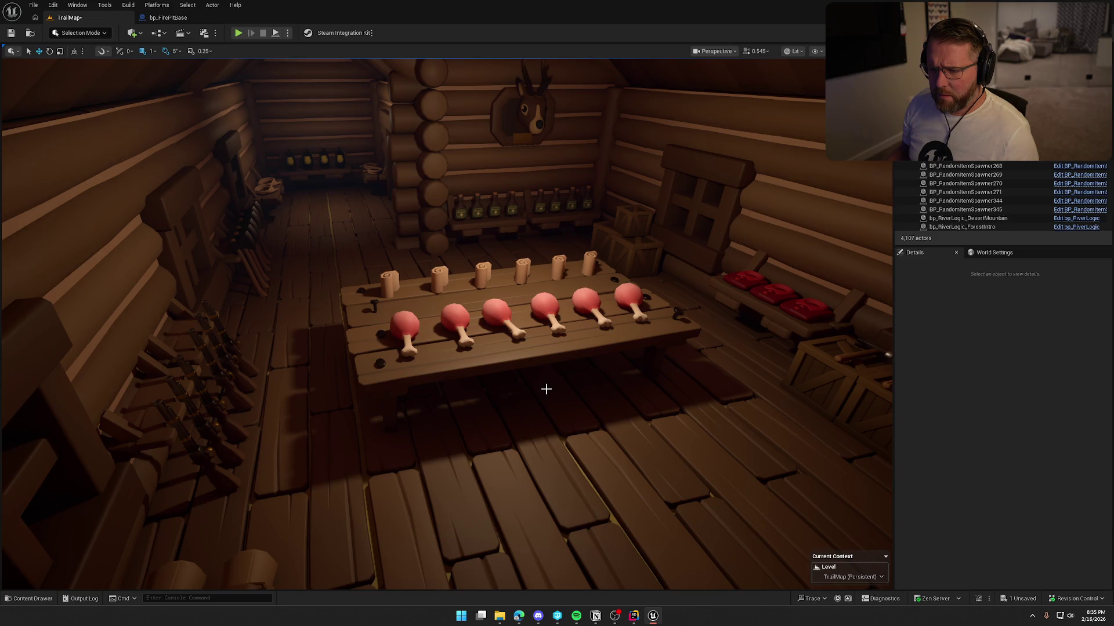
mouse_move(563, 392)
mouse_down()
mouse_move(614, 395)
mouse_move(519, 400)
mouse_move(586, 397)
mouse_move(564, 391)
mouse_move(562, 337)
mouse_move(557, 387)
mouse_up()
Delete the right rope coil and switch the left spawner to an upright bp_Lantern.
click(484, 284)
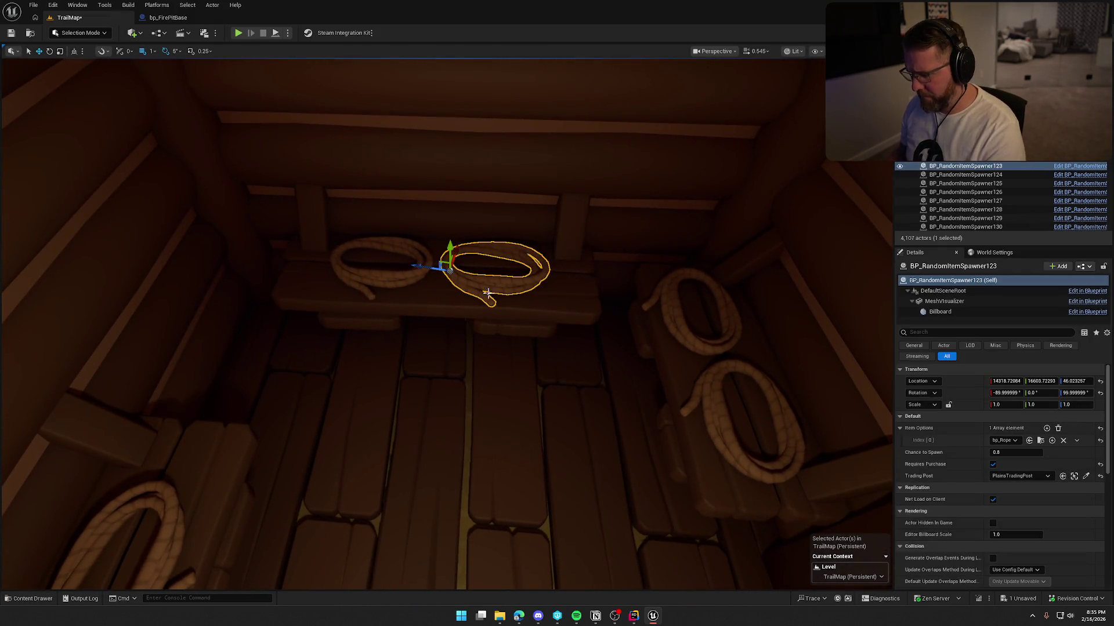
key(Delete)
click(396, 278)
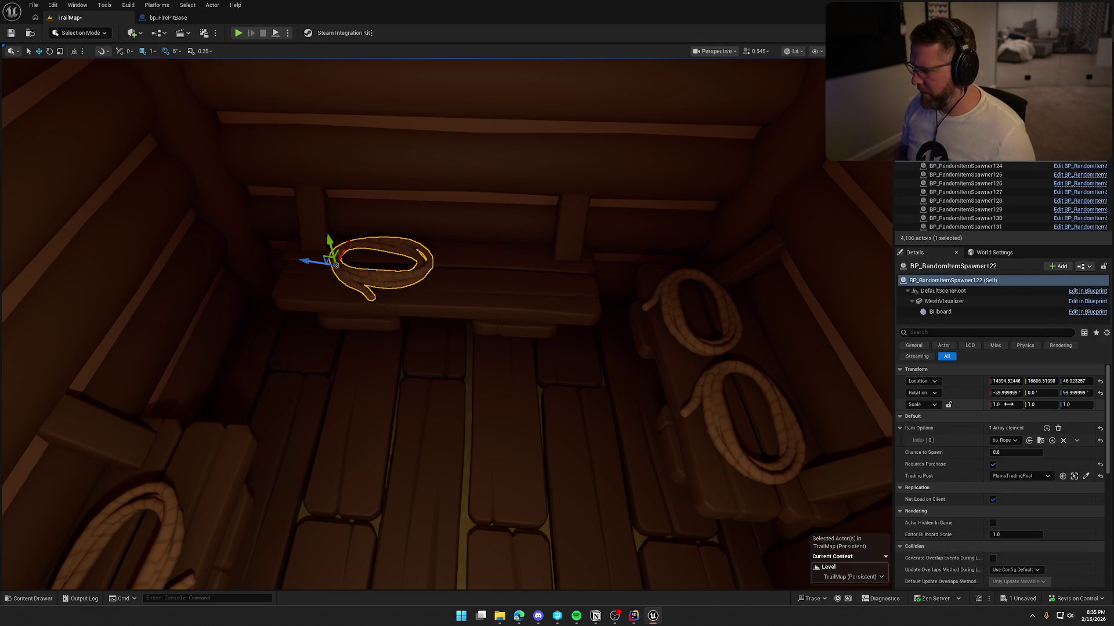
click(1010, 442)
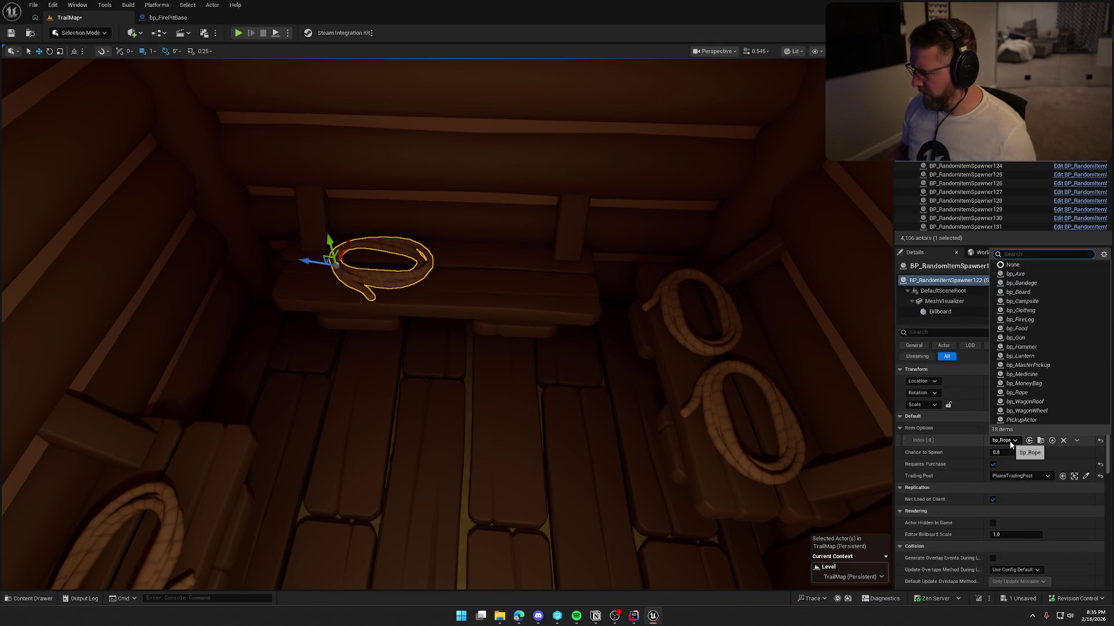
text(lan)
click(1021, 471)
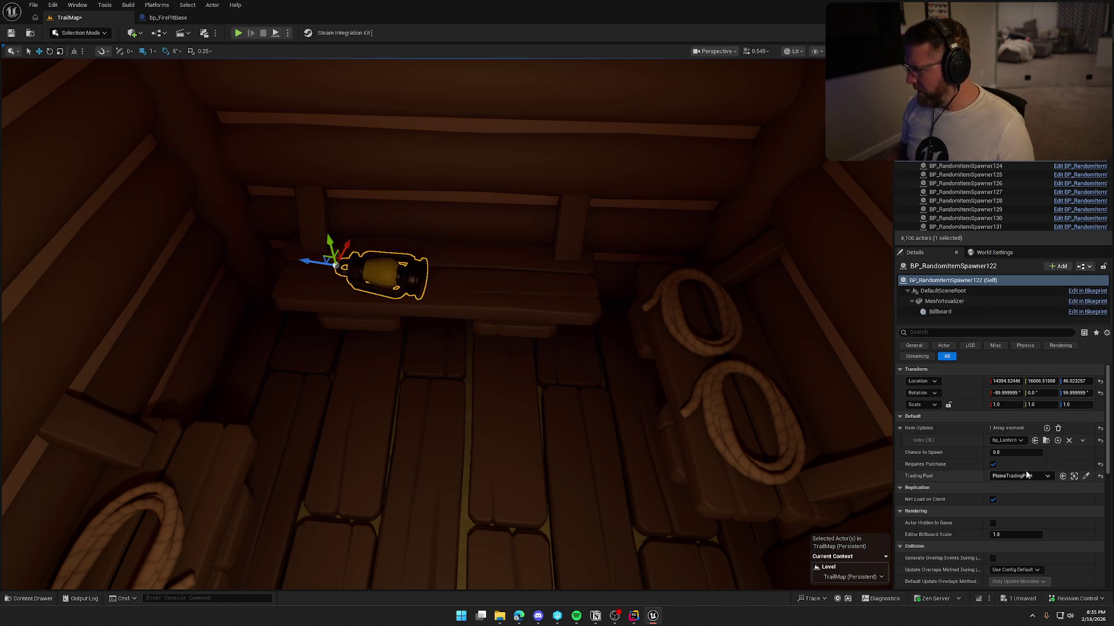
click(1100, 394)
Lower the lantern onto the shelf and duplicate it along the shelf into a row.
mouse_move(392, 307)
mouse_down()
mouse_move(363, 276)
mouse_move(369, 163)
mouse_up()
scroll(360, 188, up, 5)
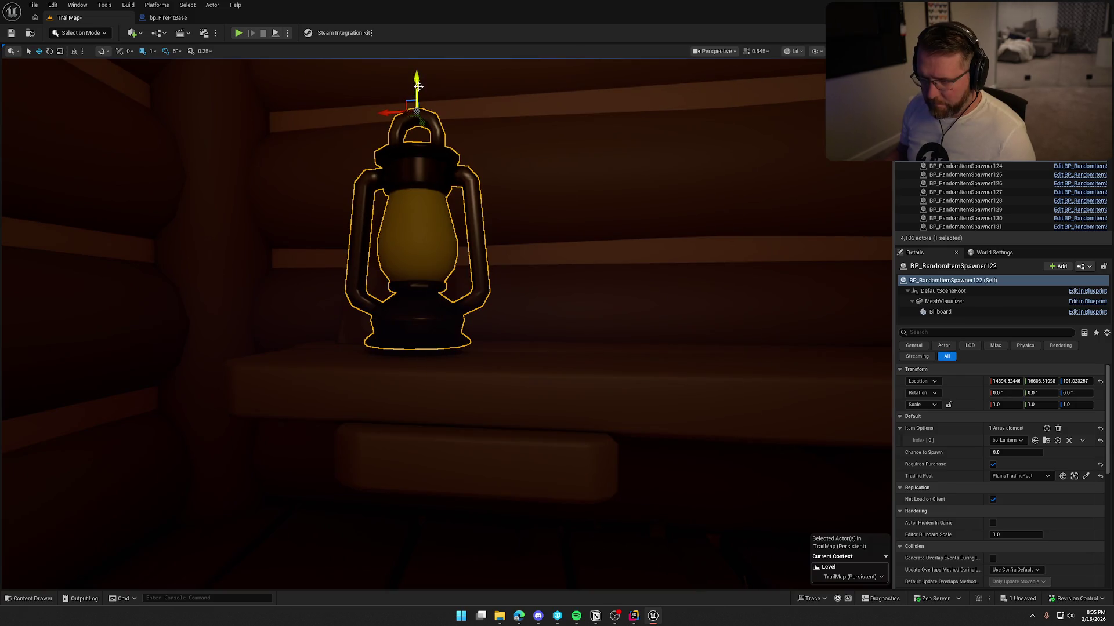
drag(419, 87, 418, 91)
scroll(418, 232, down, 5)
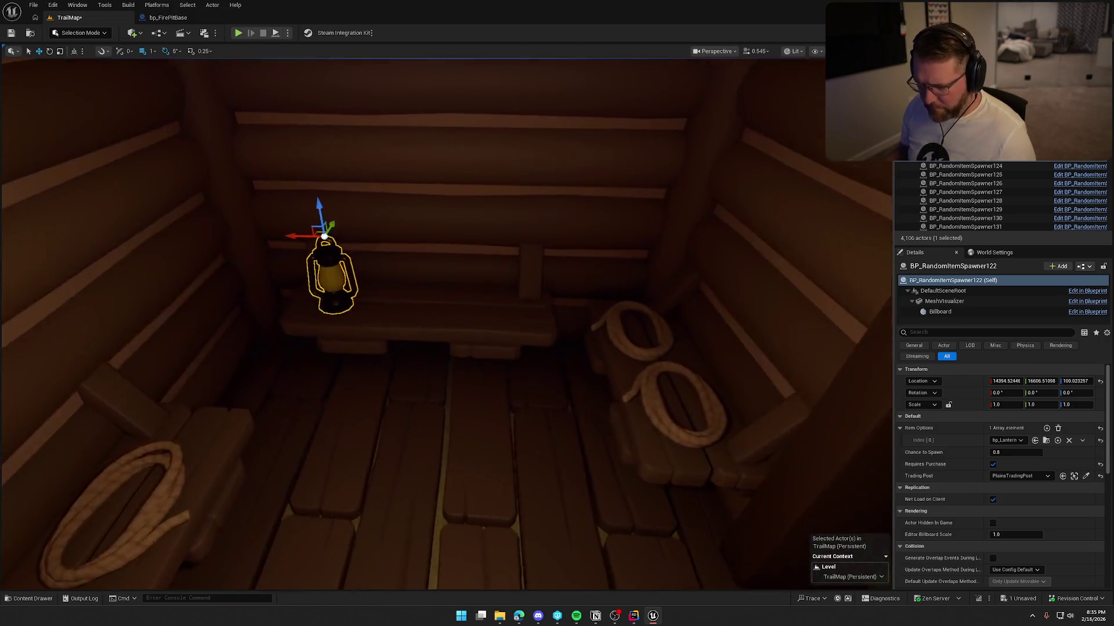
drag(458, 244, 514, 244)
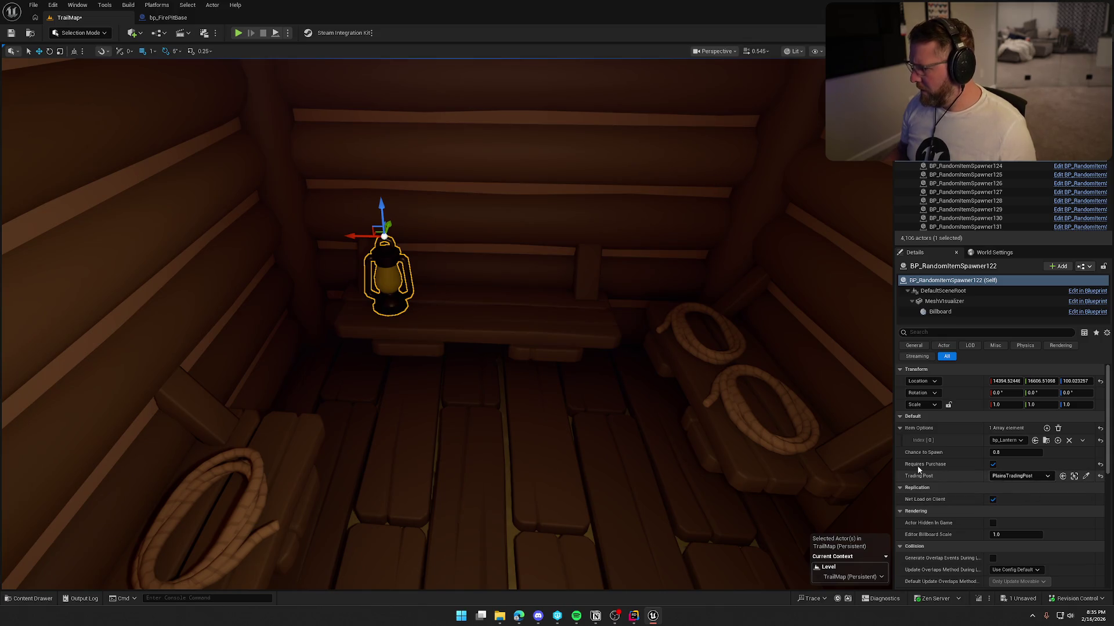
alt+drag(355, 237, 560, 246)
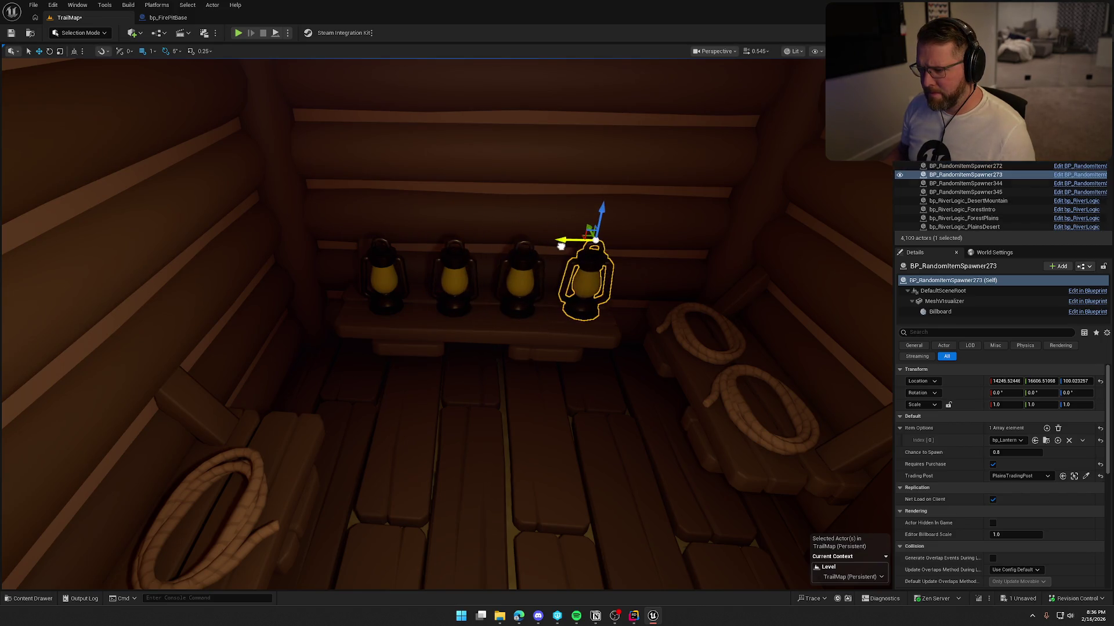
key(Escape)
mouse_move(524, 399)
mouse_down()
mouse_move(586, 400)
mouse_move(510, 394)
mouse_move(592, 418)
mouse_move(487, 406)
mouse_move(475, 383)
mouse_move(440, 371)
mouse_move(458, 360)
mouse_move(569, 450)
mouse_up()
Copy three crates into the gap between shirt shelves, align one, and set a shirt spawner on top.
click(530, 301)
ctrl+click(582, 288)
ctrl+click(576, 261)
mouse_move(576, 261)
mouse_down()
mouse_move(580, 302)
mouse_move(567, 311)
mouse_move(471, 311)
mouse_move(441, 290)
mouse_move(521, 340)
mouse_up()
drag(480, 268, 453, 292)
click(409, 291)
mouse_move(553, 291)
mouse_down()
mouse_move(706, 281)
mouse_move(472, 328)
mouse_move(612, 367)
mouse_move(430, 341)
mouse_move(613, 340)
mouse_move(594, 346)
mouse_up()
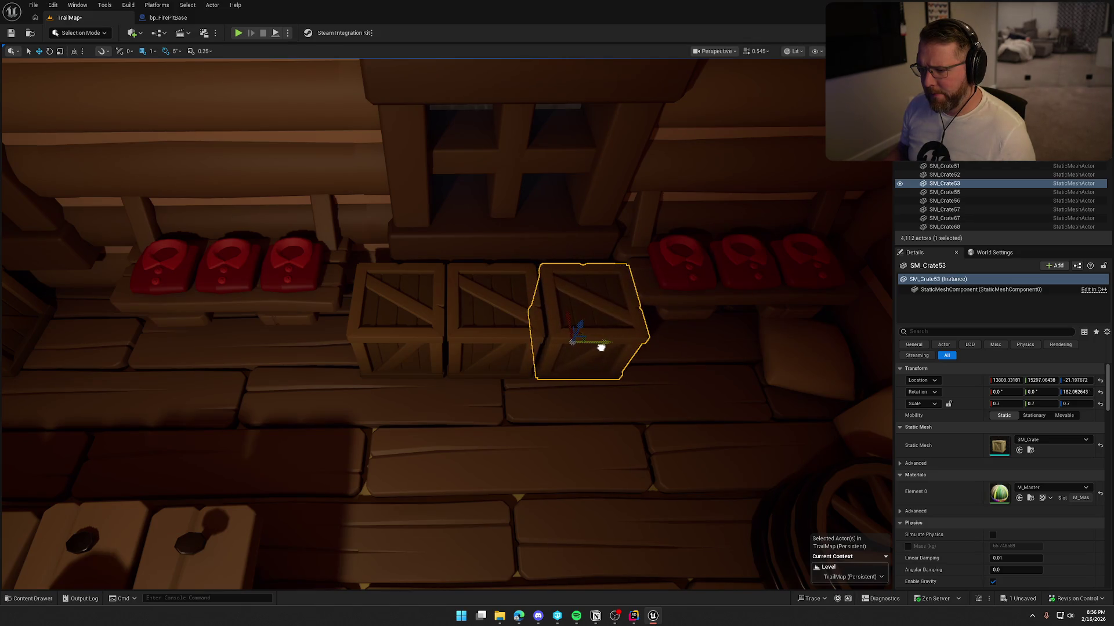
mouse_move(593, 343)
mouse_down()
mouse_move(464, 313)
mouse_move(441, 267)
mouse_move(572, 304)
mouse_up()
click(448, 261)
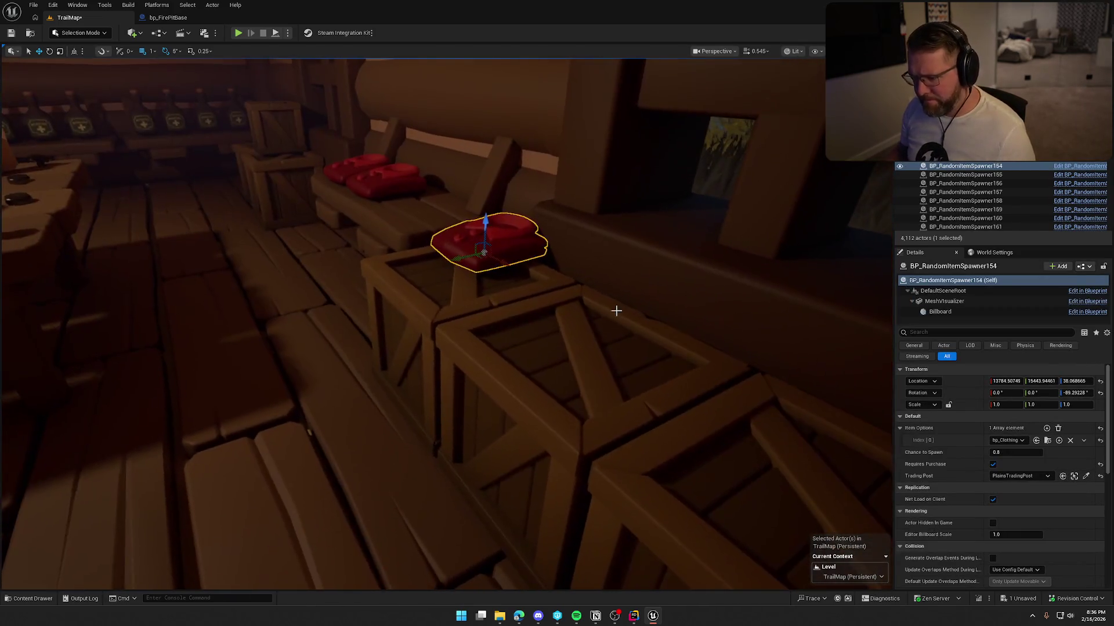
Switch the shirt spawner to bp_Hammer, slide it onto the crate, and nudge the hammers into line.
click(1015, 441)
text(han)
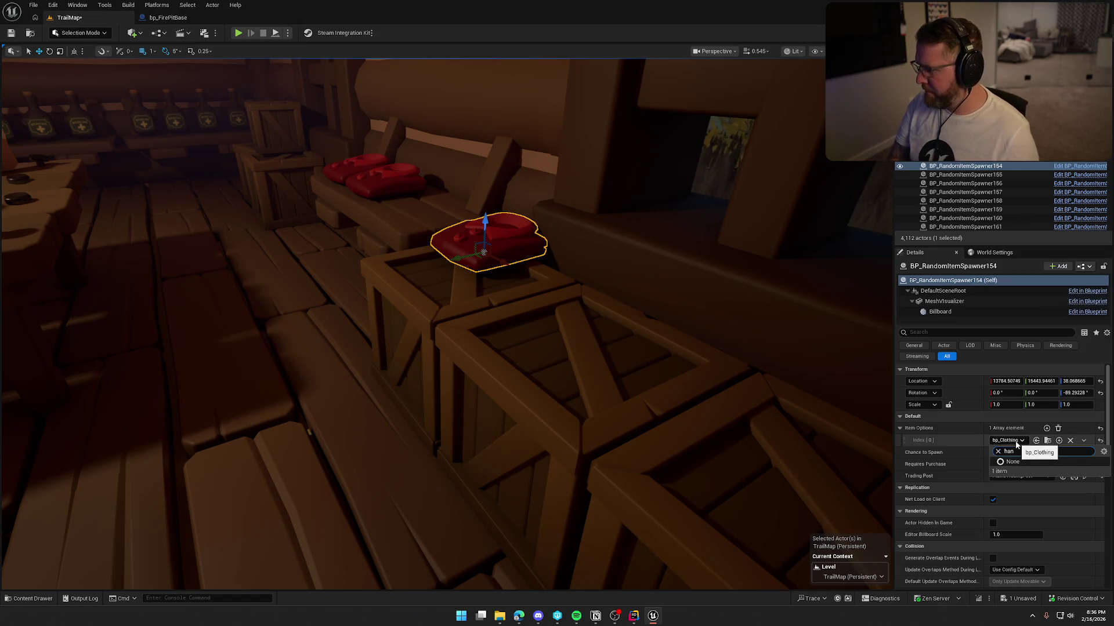
click(1021, 470)
drag(461, 255, 438, 174)
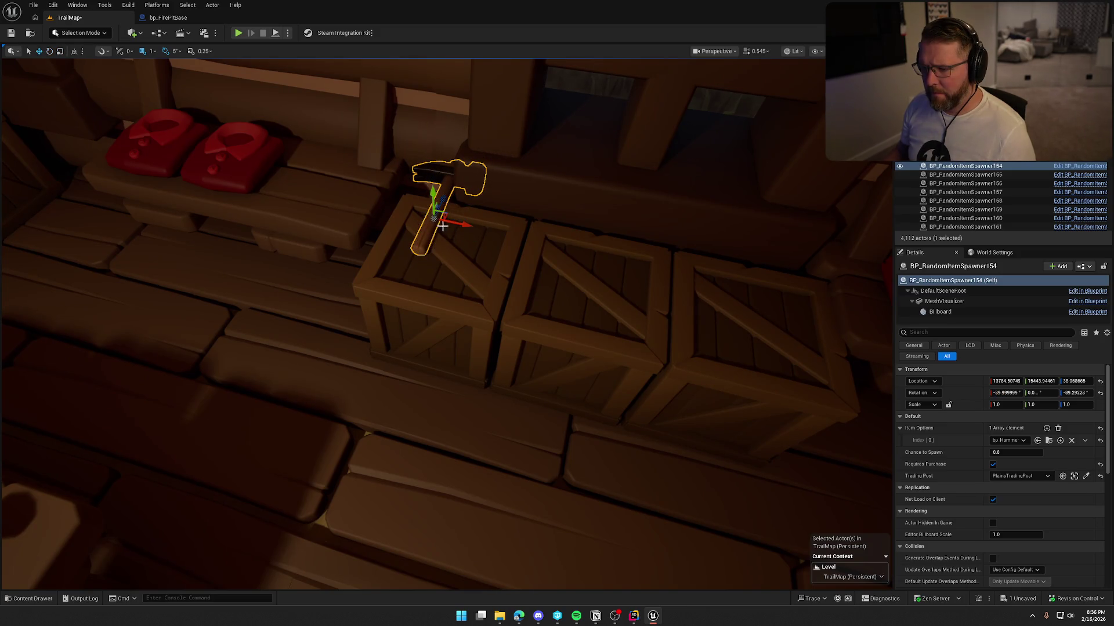
mouse_move(449, 215)
mouse_down()
mouse_move(442, 251)
mouse_move(424, 268)
mouse_move(407, 233)
mouse_move(540, 289)
mouse_move(800, 342)
mouse_up()
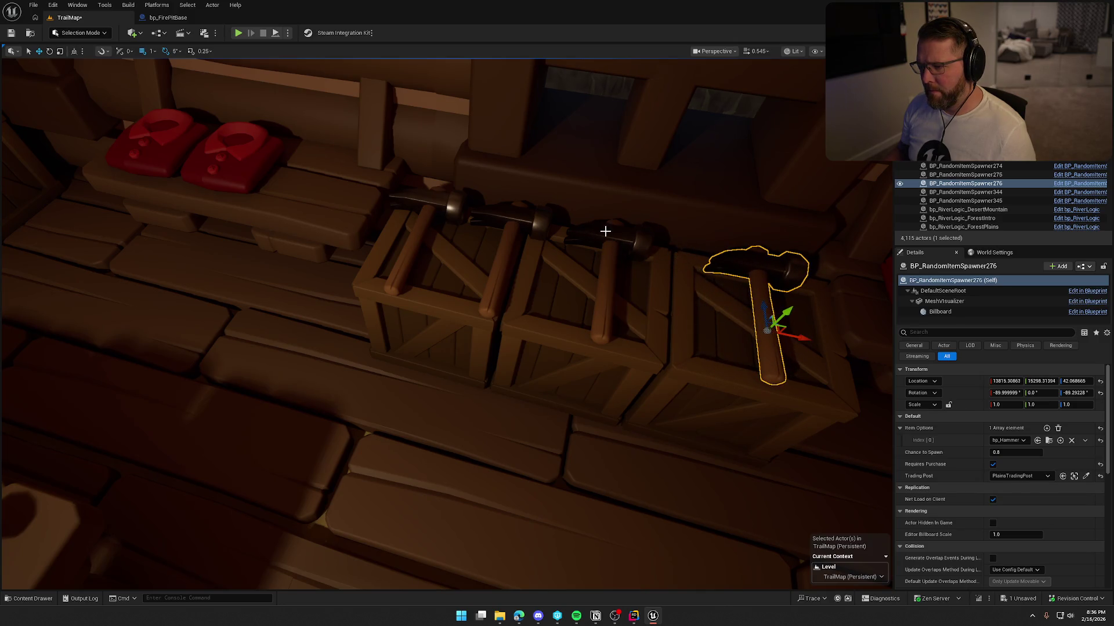
click(622, 257)
drag(637, 302, 661, 308)
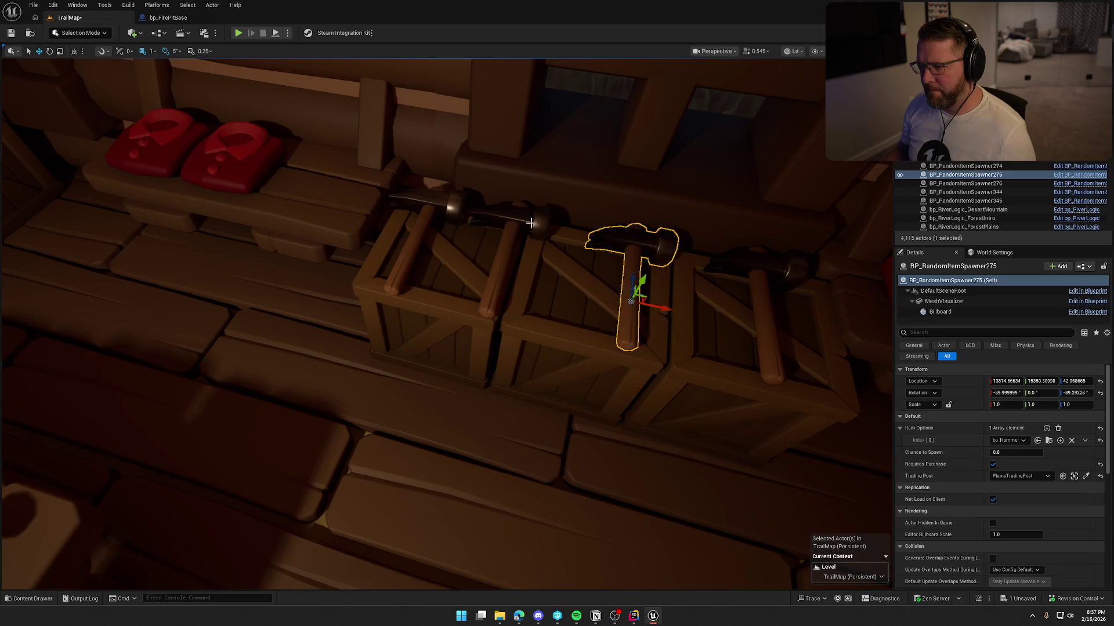
click(509, 255)
click(601, 346)
drag(602, 346, 417, 269)
click(410, 263)
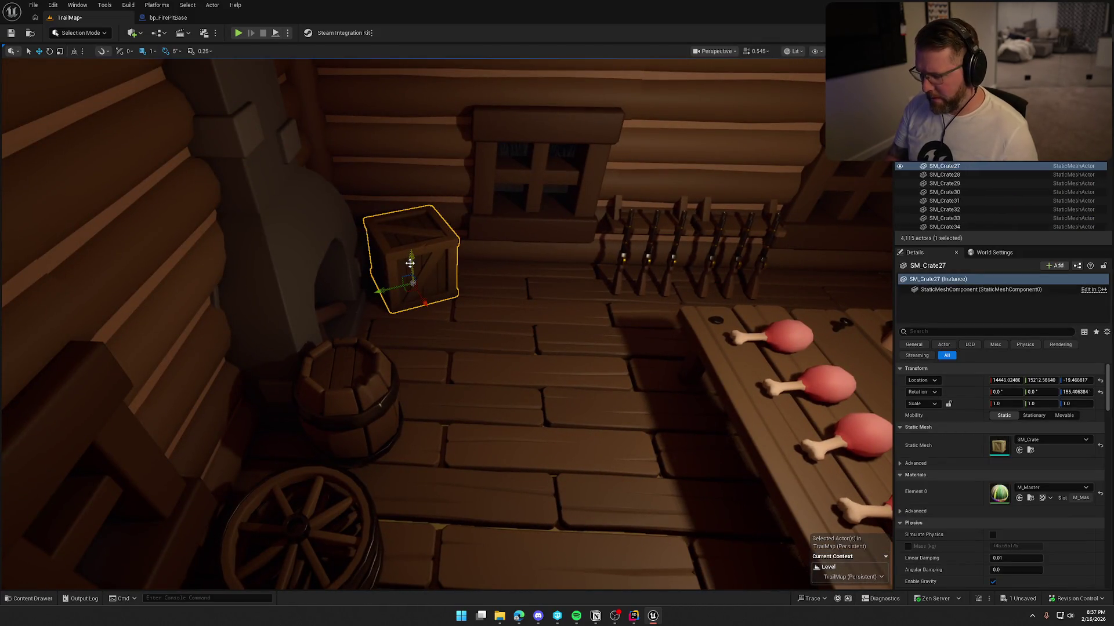
Replace the hearth crate with a rifle spawner copy set to bp_Campsite, rotated 45 degrees.
key(Delete)
click(618, 256)
alt+drag(592, 261, 364, 249)
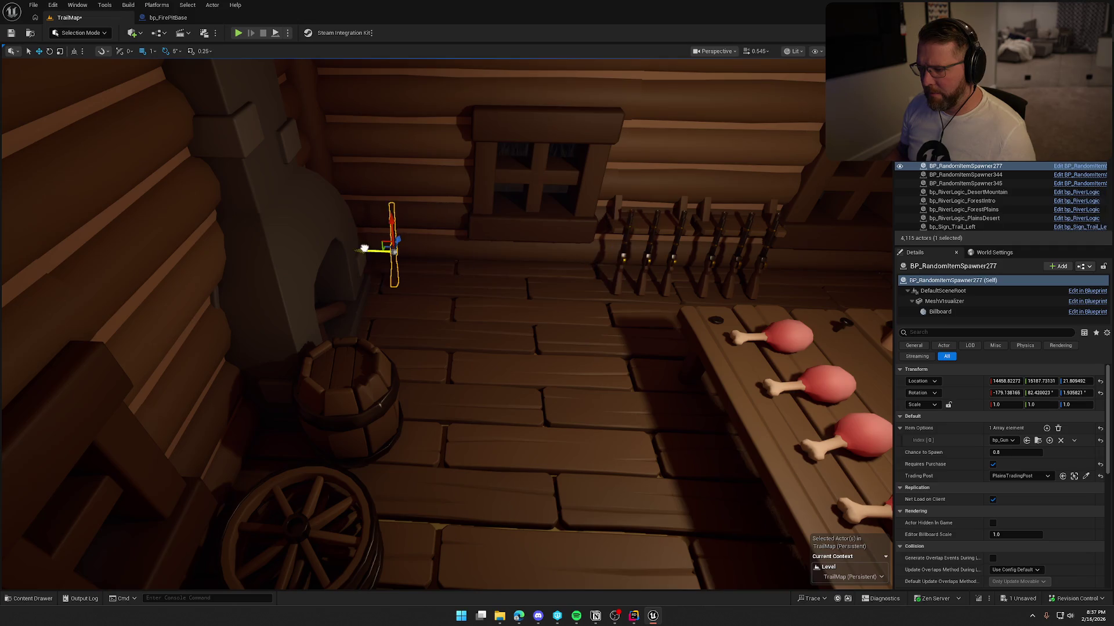
click(1002, 440)
click(1022, 301)
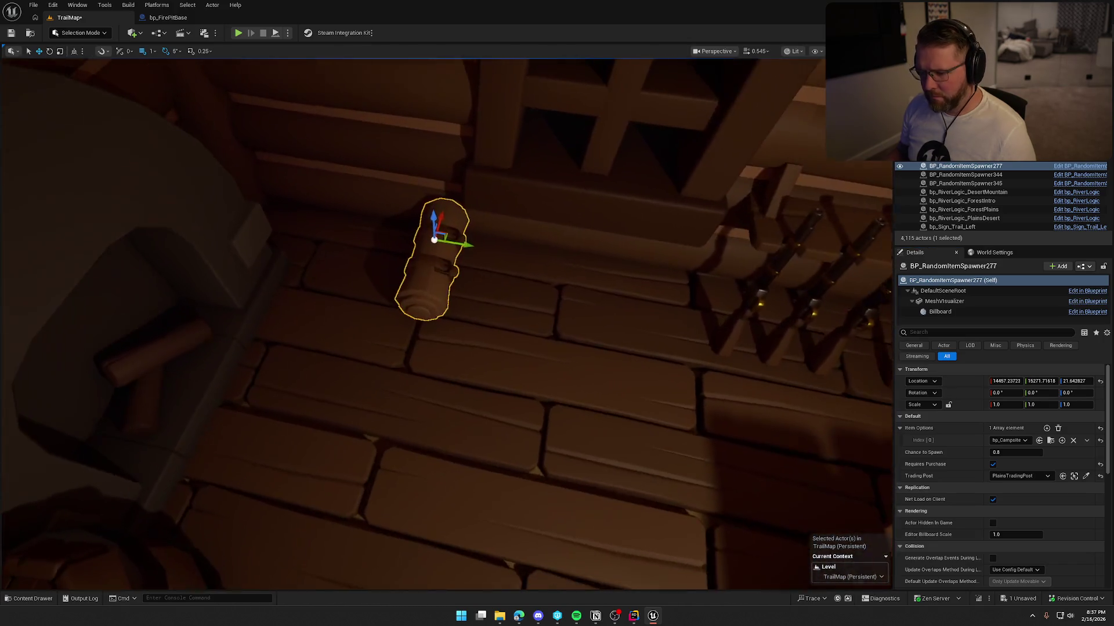
key(e)
drag(458, 227, 475, 265)
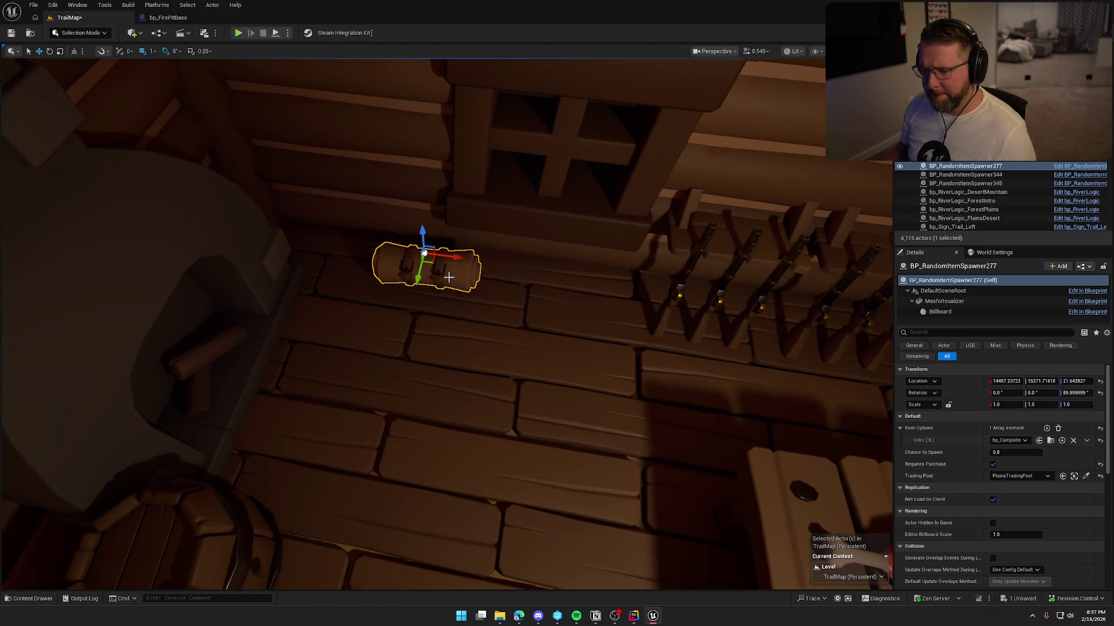
Alt-drag two more copies of the rolled log beside it and save the TrailMap level.
mouse_move(373, 246)
alt+mouse_down()
mouse_move(521, 274)
mouse_move(371, 287)
alt+mouse_up()
alt+drag(360, 293, 559, 328)
key(Escape)
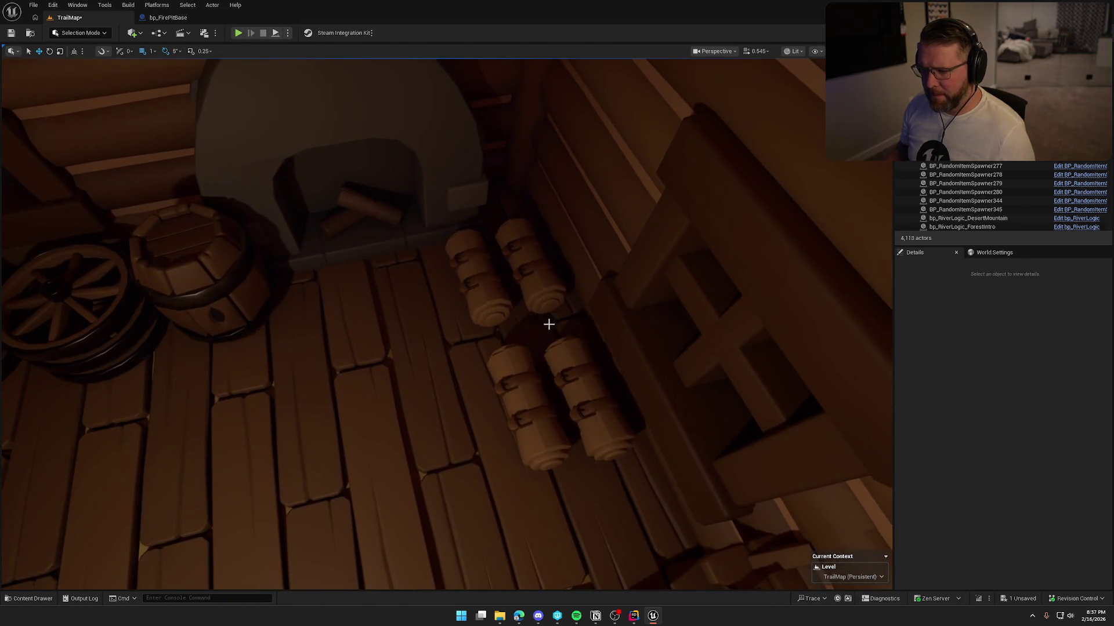
drag(415, 269, 412, 269)
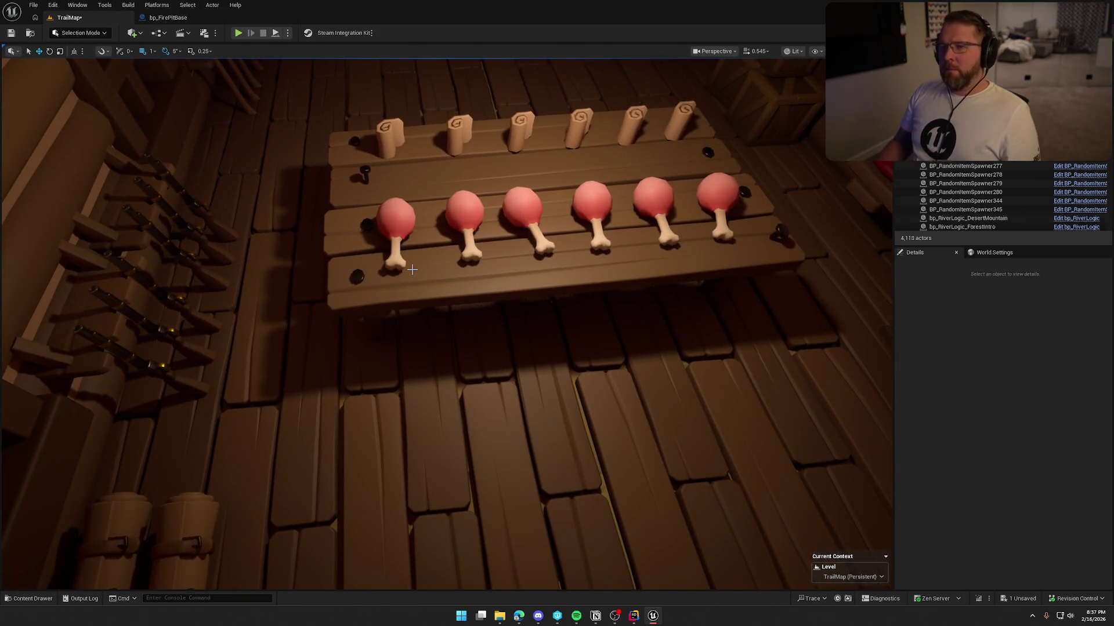
key(ctrl+s)
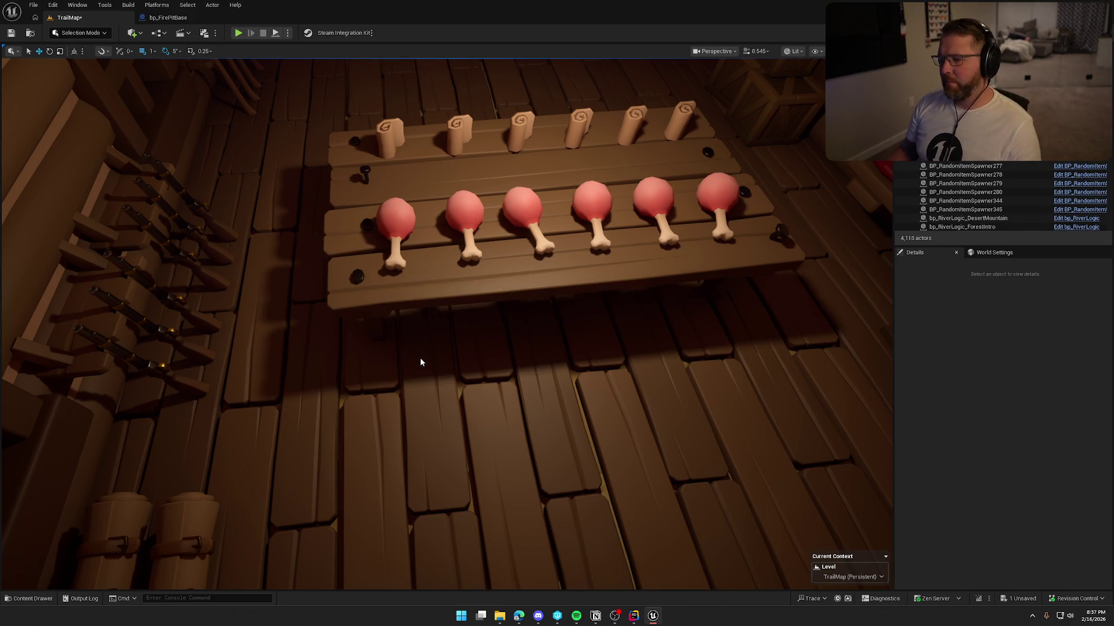
drag(472, 376, 472, 376)
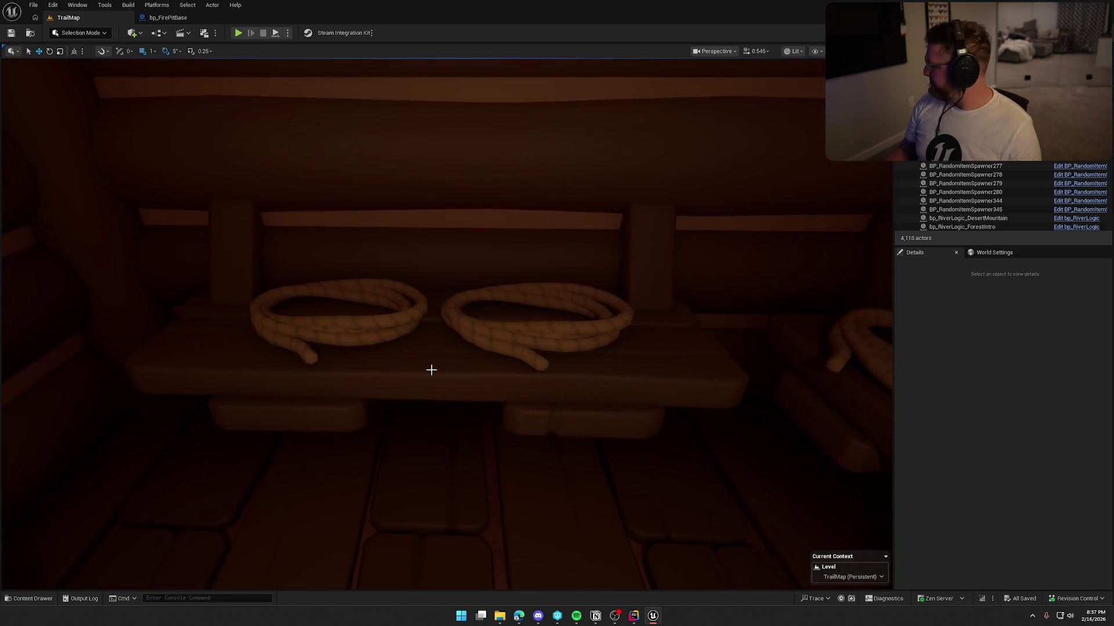
Ungroup the bench props and delete the right rope spawner.
click(532, 354)
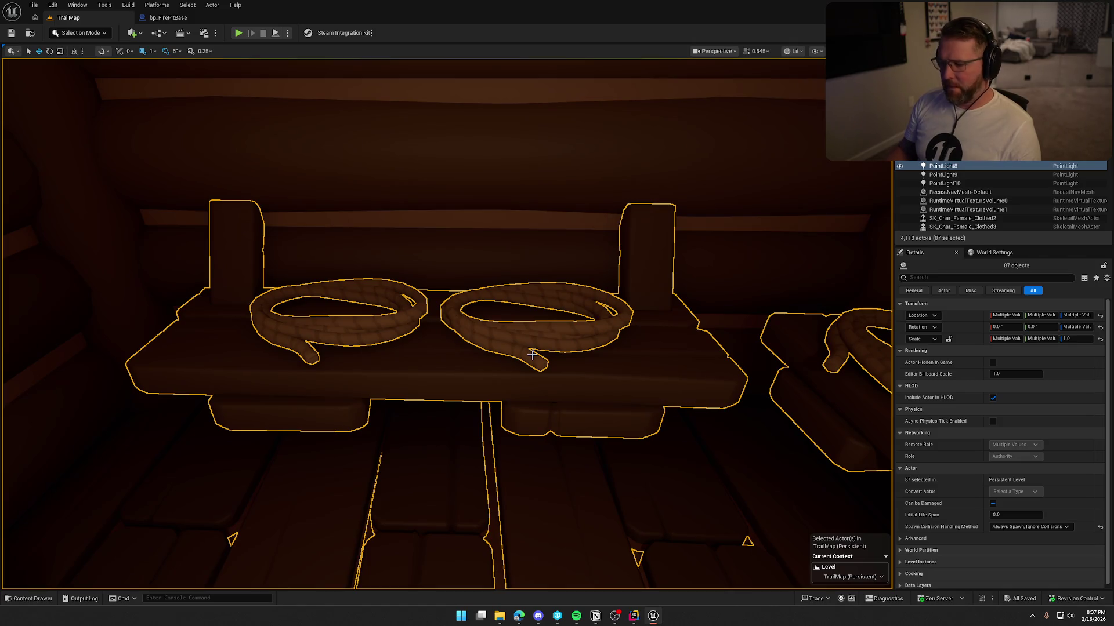
right_click(532, 354)
mouse_move(641, 263)
click(719, 264)
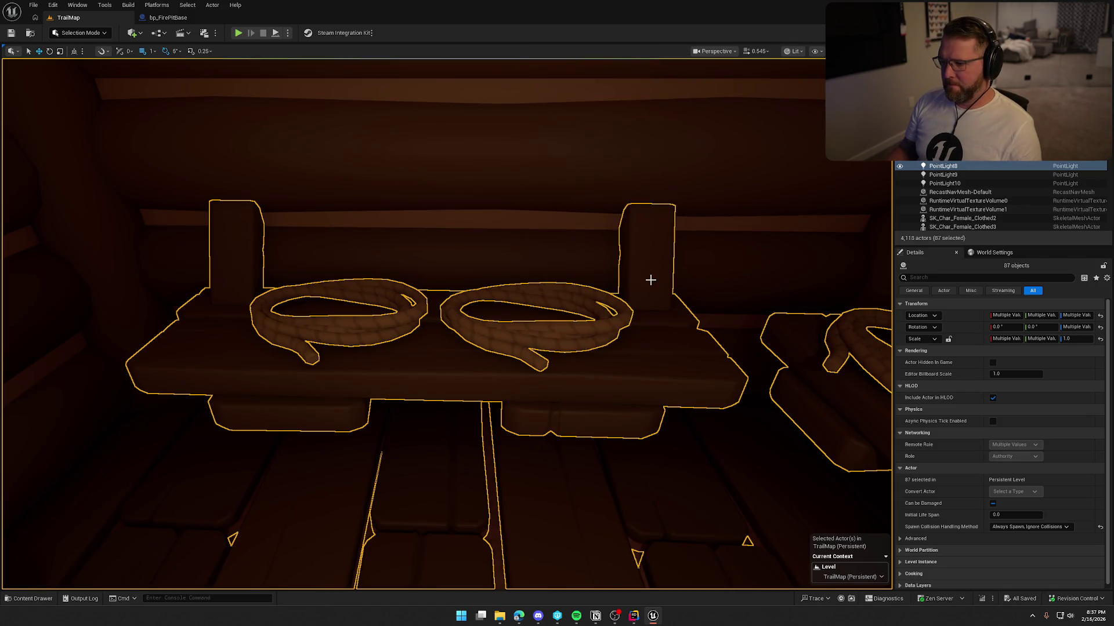
click(525, 331)
key(Delete)
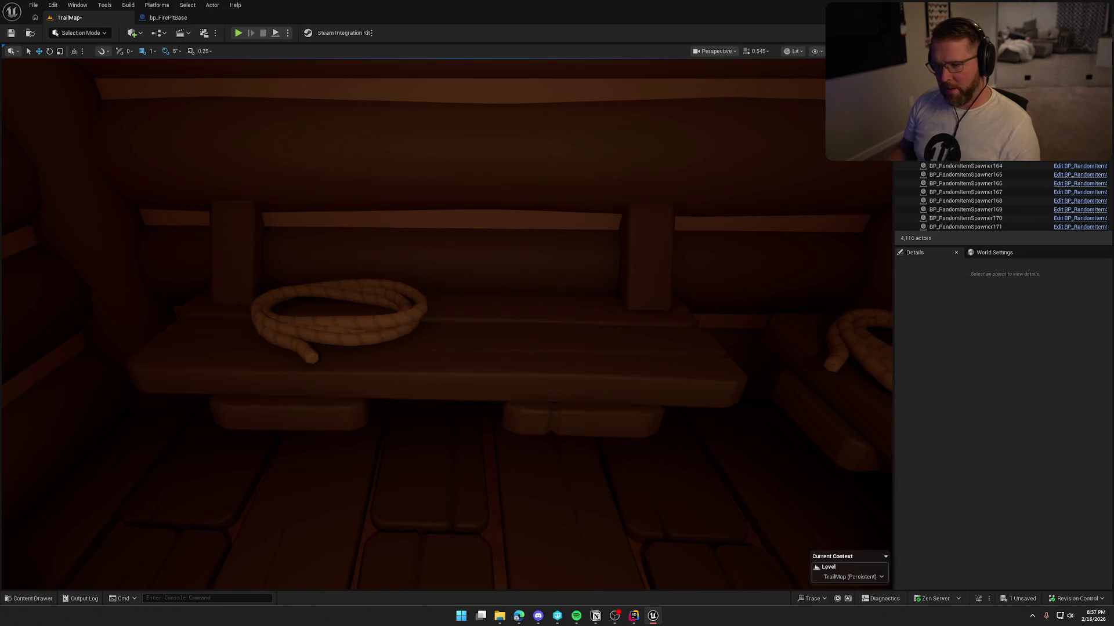
click(364, 324)
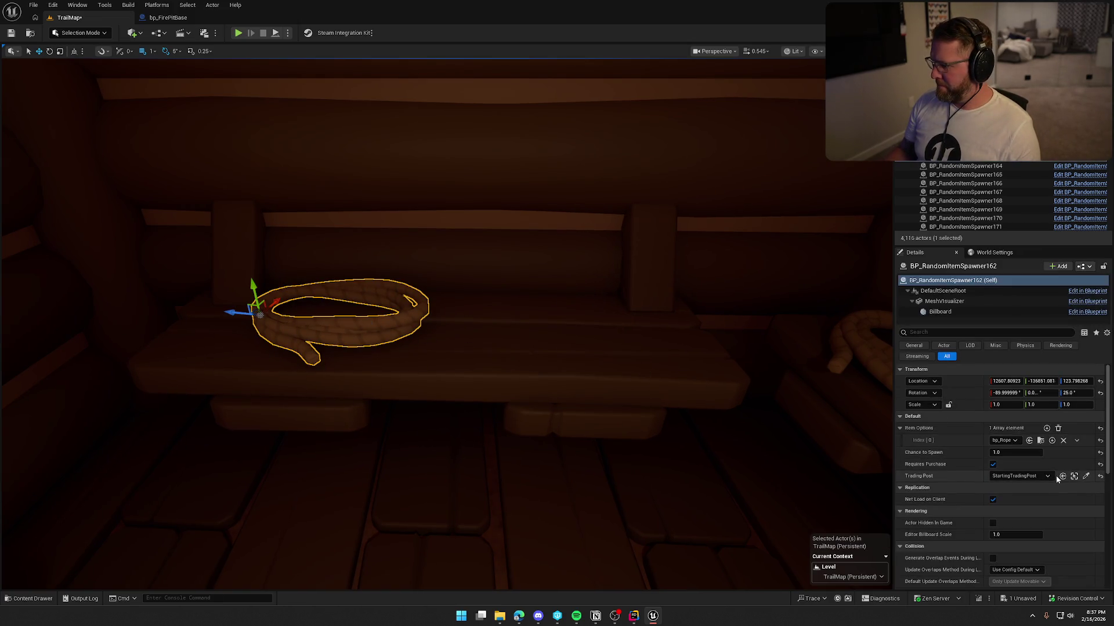
Switch the bench rope spawner to bp_Lantern and reset its rotation so it stands upright.
key(w)
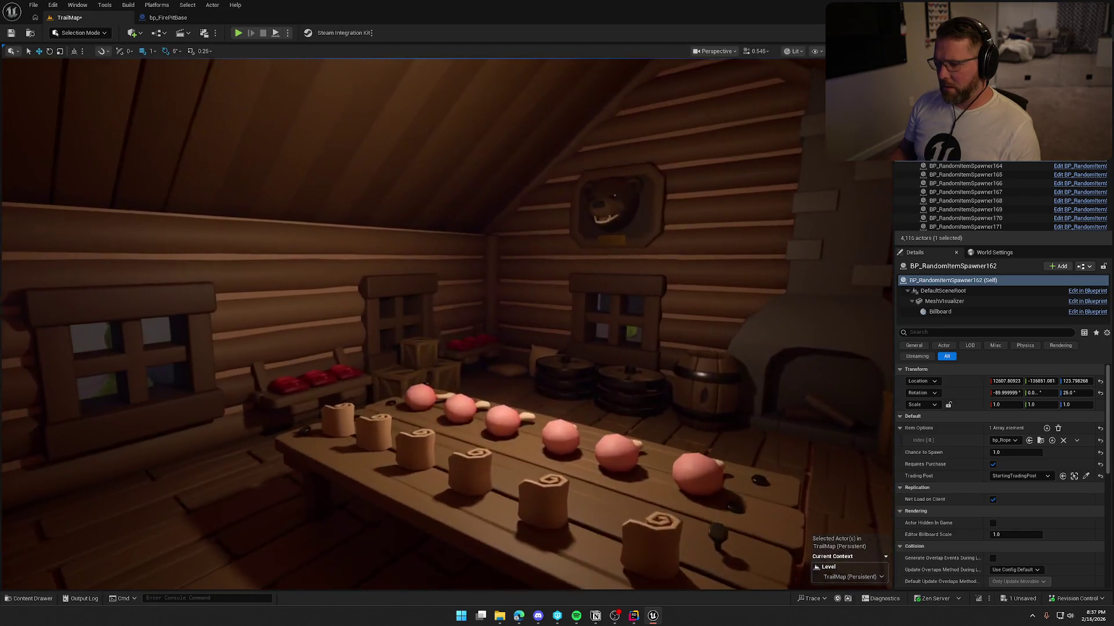
click(404, 464)
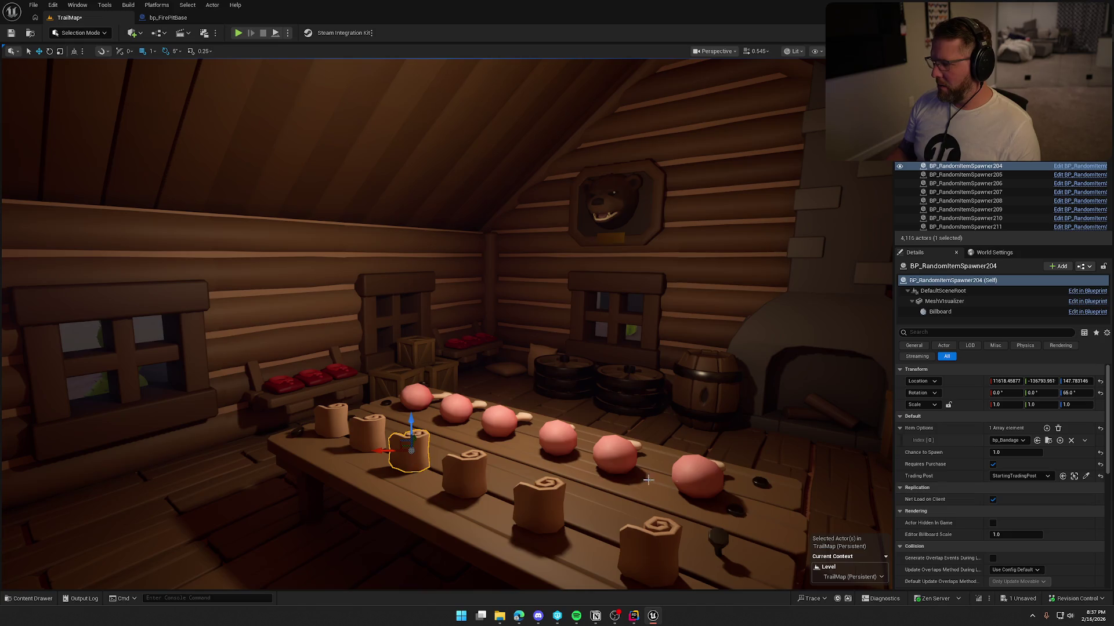
key(w)
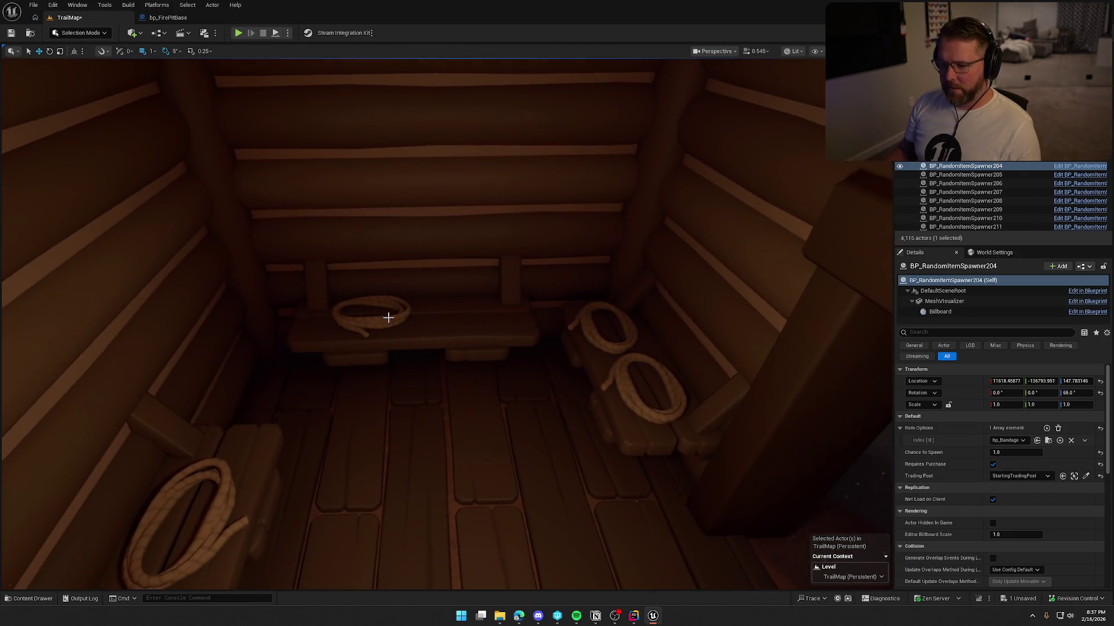
click(400, 318)
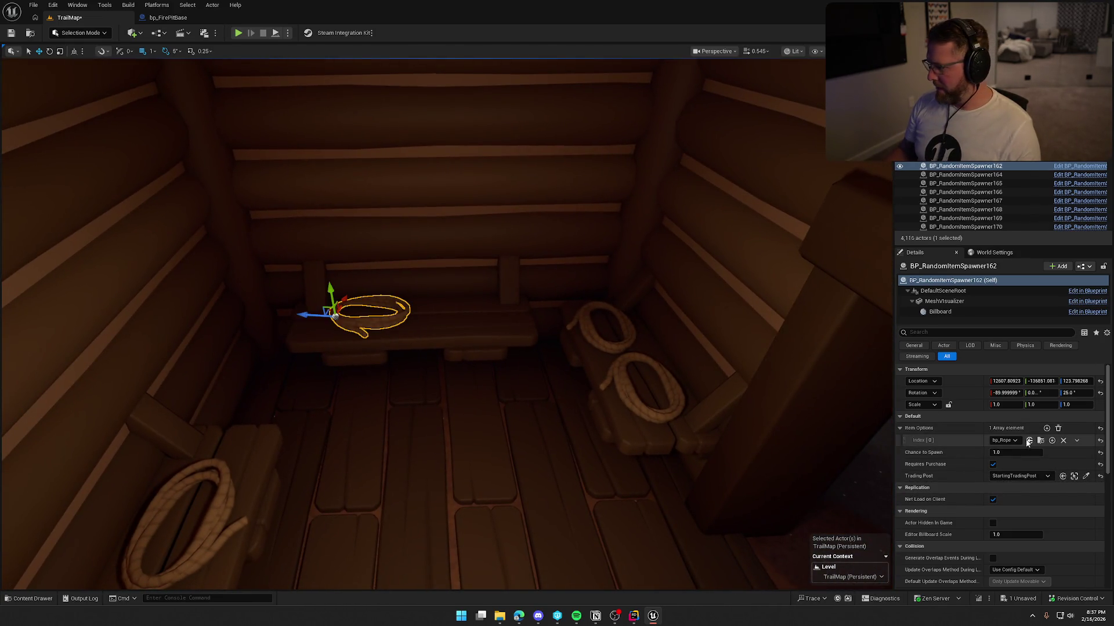
click(1014, 442)
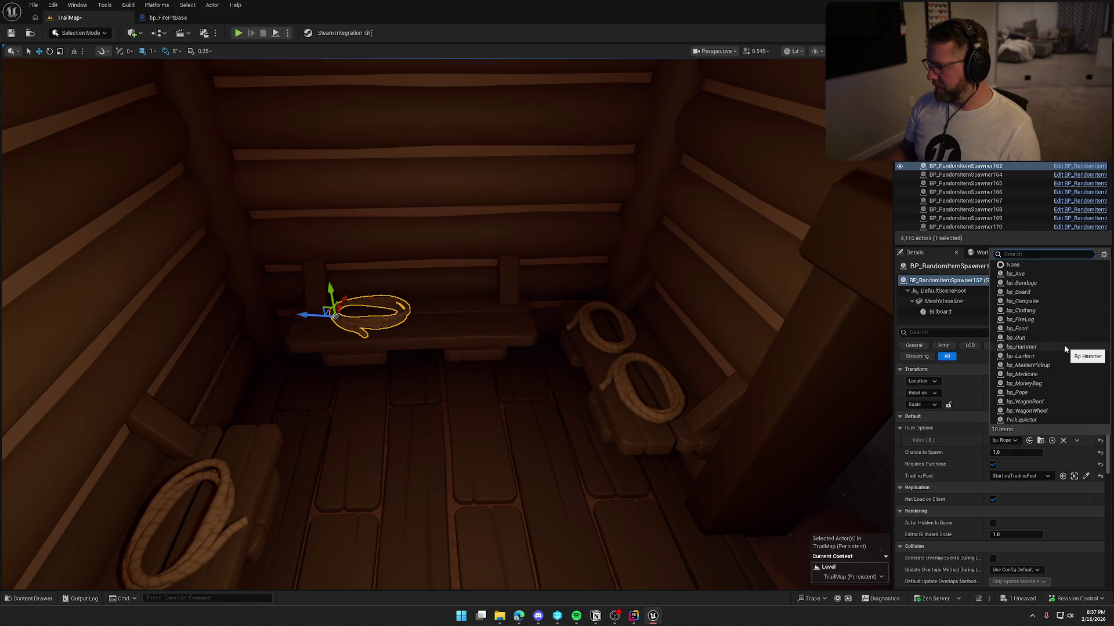
click(1041, 356)
key(f)
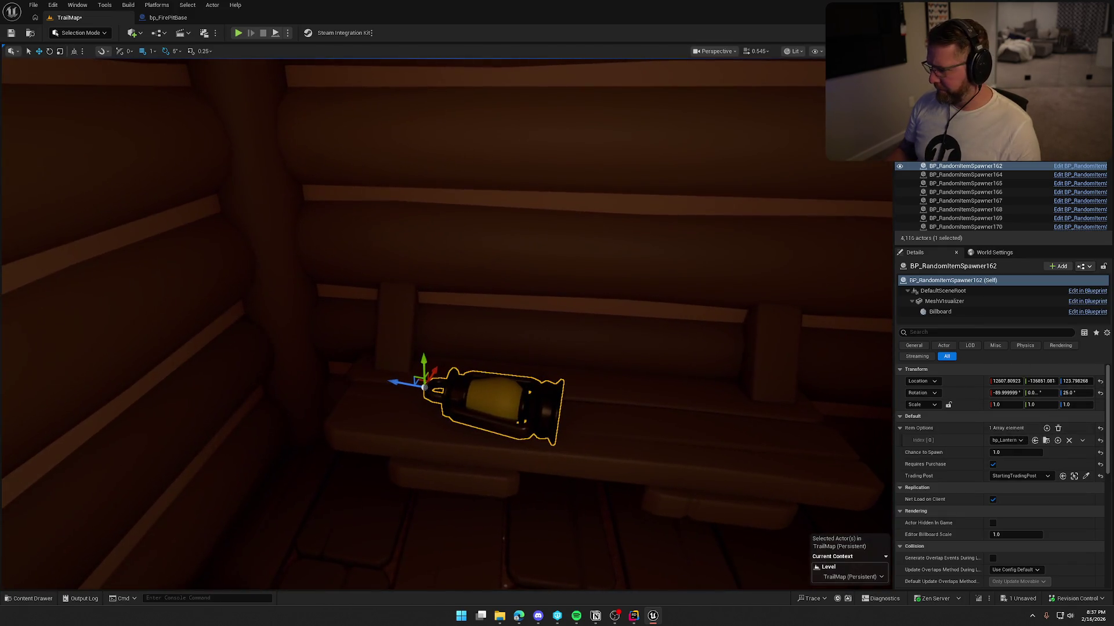
click(1100, 393)
Raise the lantern onto the bench, turn it 90 degrees, and assign it to DesertTradingPost.
drag(423, 360, 424, 244)
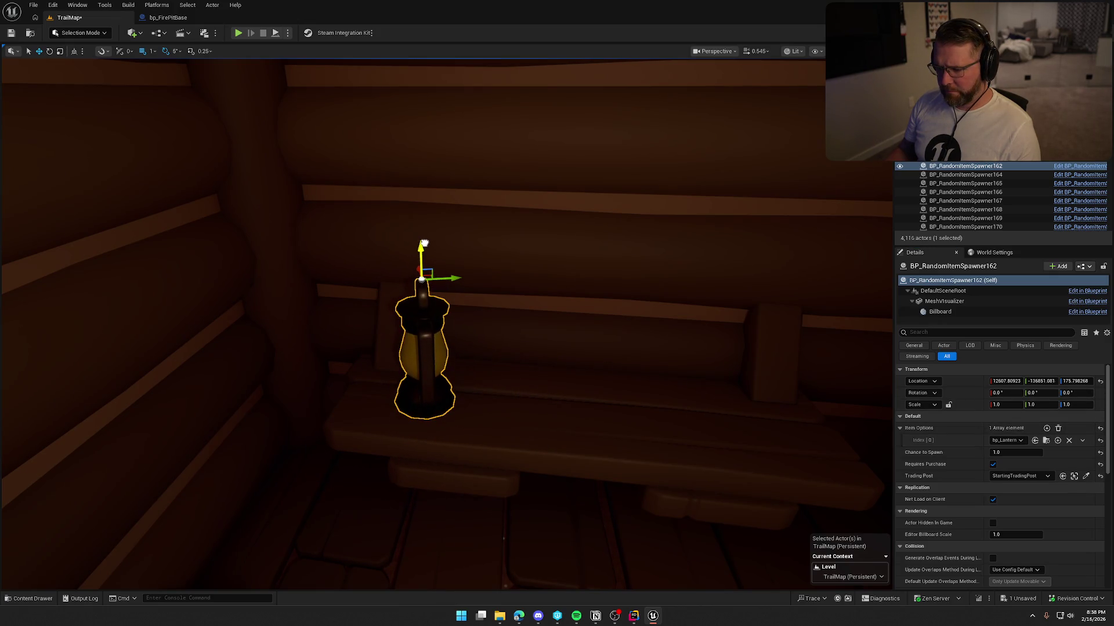
drag(404, 298, 458, 308)
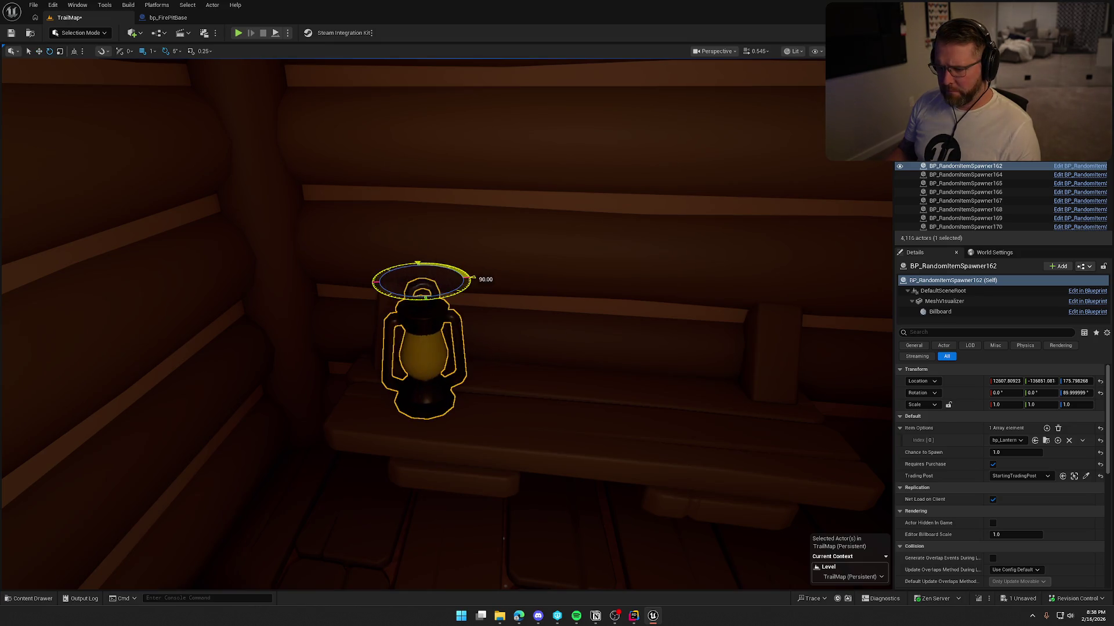
key(w)
click(1029, 478)
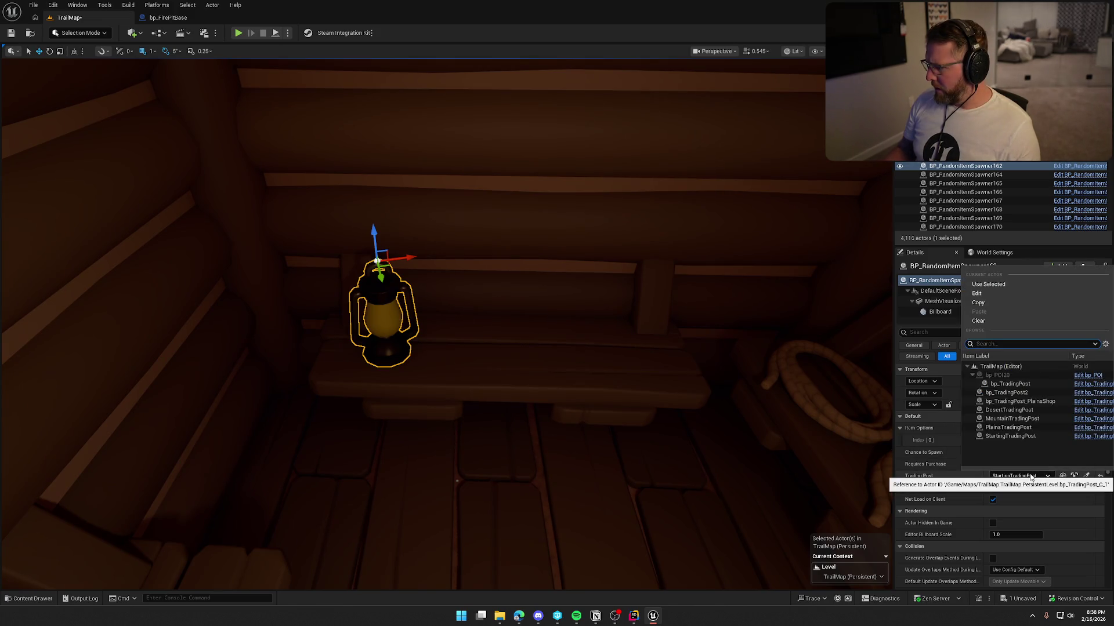
click(1009, 410)
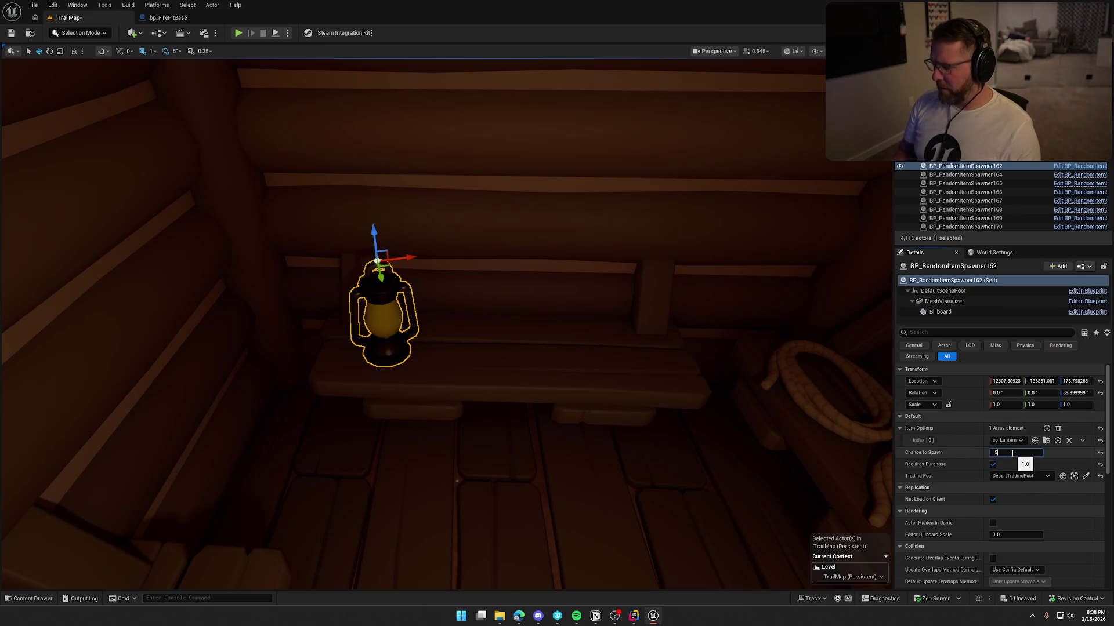
text(0.5)
key(Return)
mouse_move(485, 346)
mouse_down()
mouse_move(461, 383)
mouse_move(344, 306)
mouse_move(461, 302)
mouse_move(540, 316)
mouse_move(594, 307)
mouse_move(727, 323)
mouse_move(546, 351)
mouse_up()
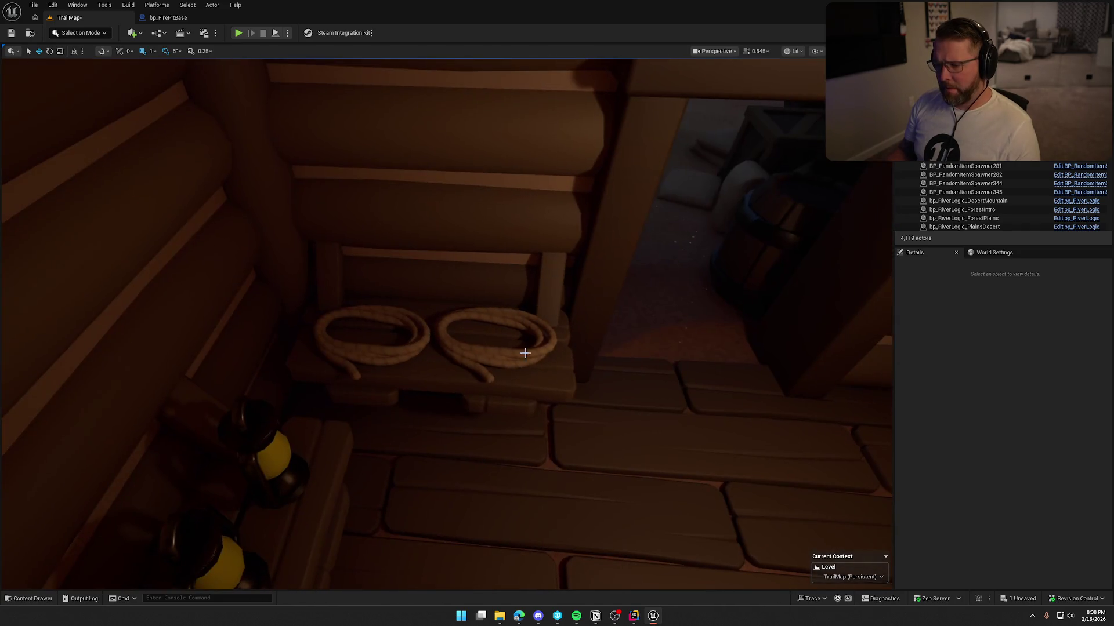
Assign both bench rope spawners to DesertTradingPost.
click(488, 364)
ctrl+click(409, 348)
key(f)
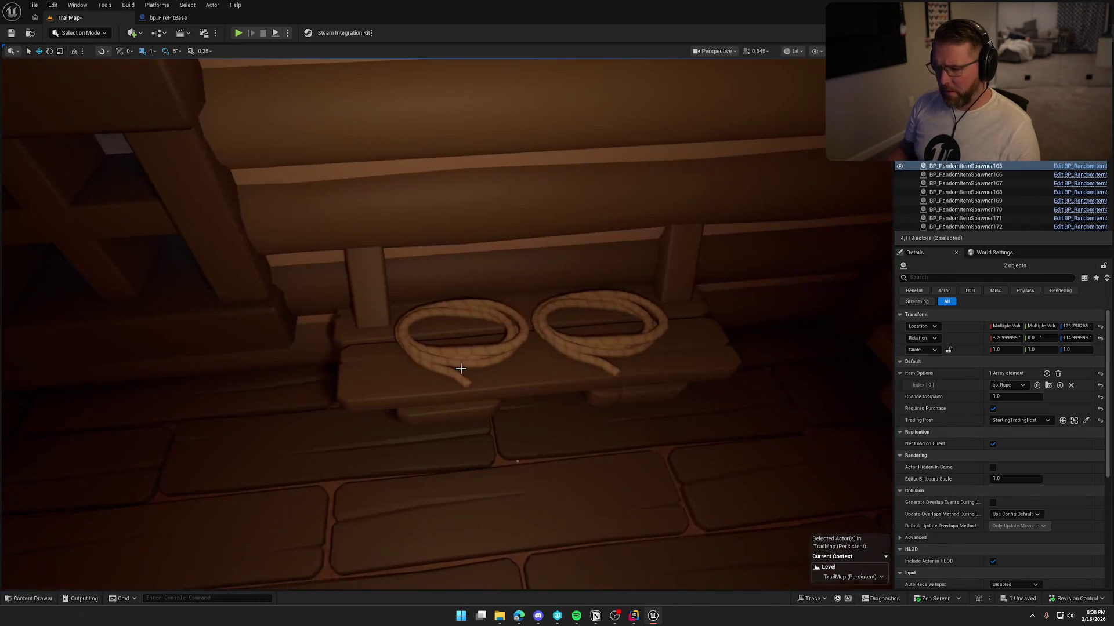
ctrl+click(484, 354)
ctrl+click(576, 348)
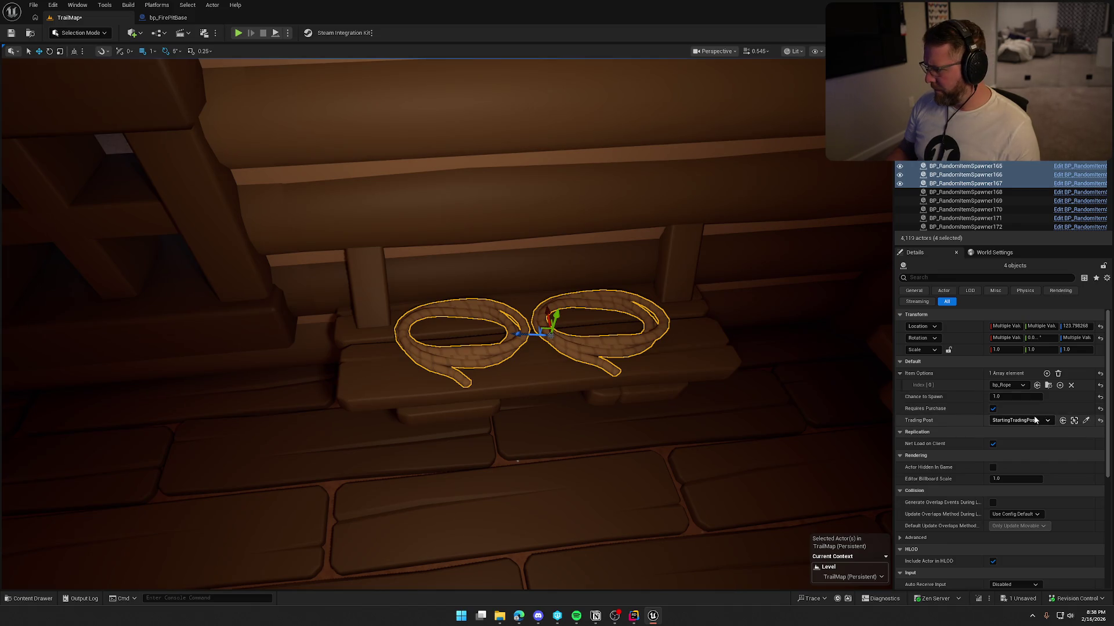
click(1031, 420)
click(1010, 354)
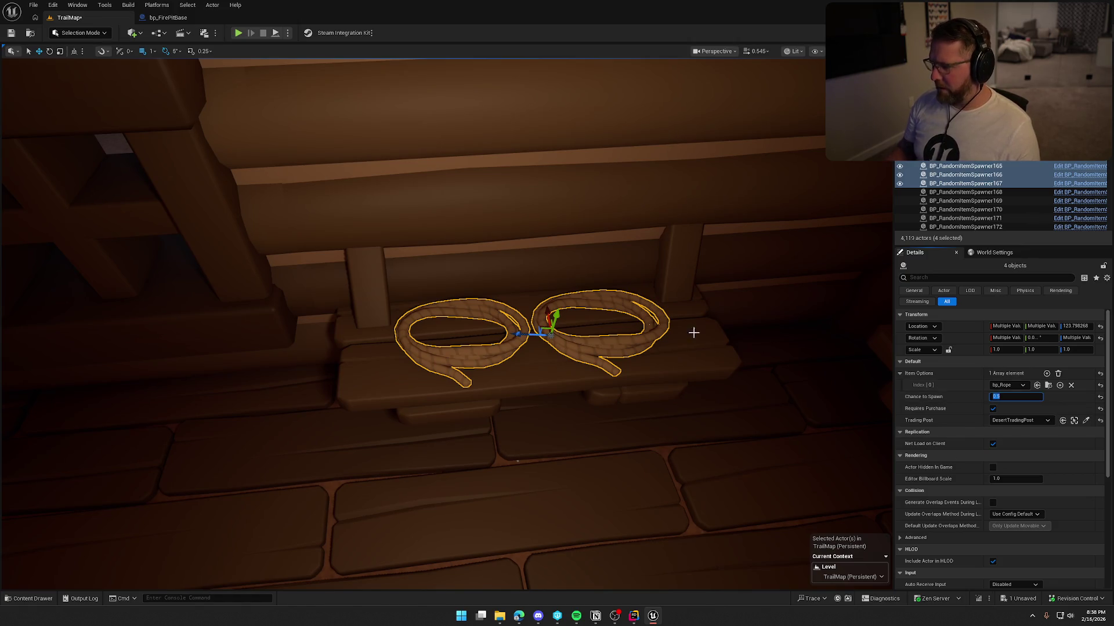
key(Escape)
Select the seven wall-hung axe spawners and the two rifle spawners on the storeroom racks.
scroll(653, 323, down, 3)
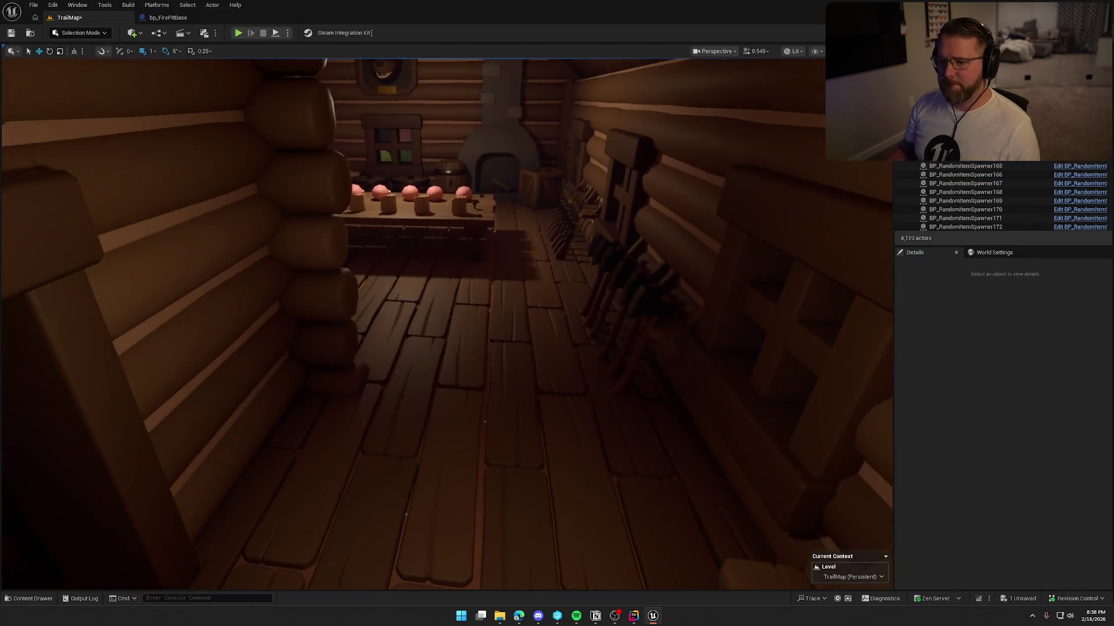
mouse_move(484, 422)
mouse_down()
mouse_move(417, 382)
mouse_move(551, 372)
mouse_move(563, 313)
mouse_up()
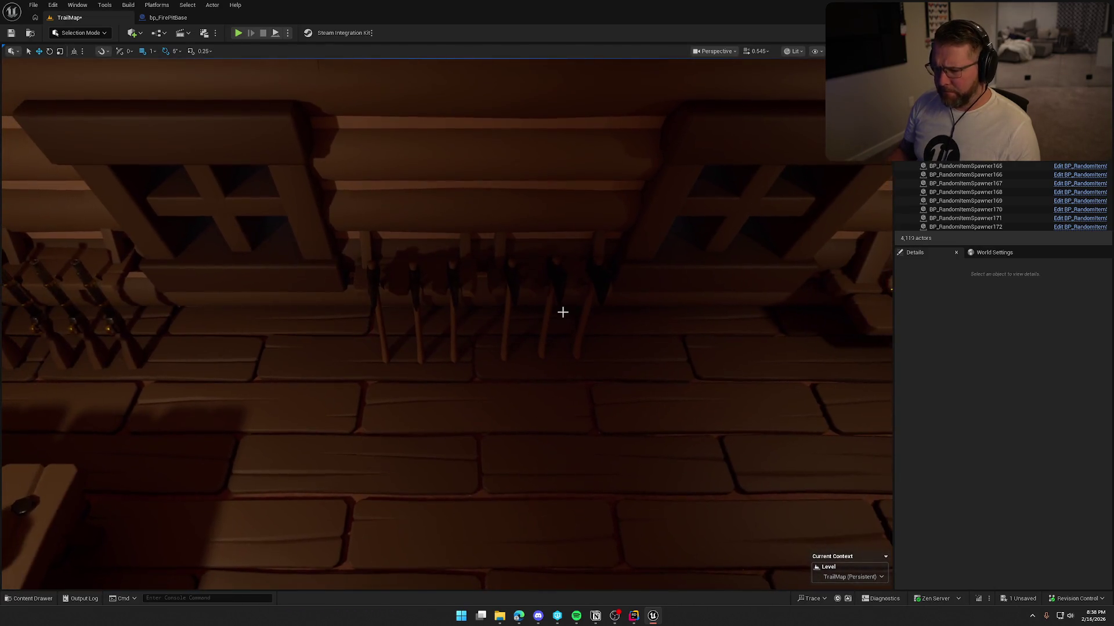
click(595, 279)
ctrl+click(554, 279)
ctrl+click(511, 279)
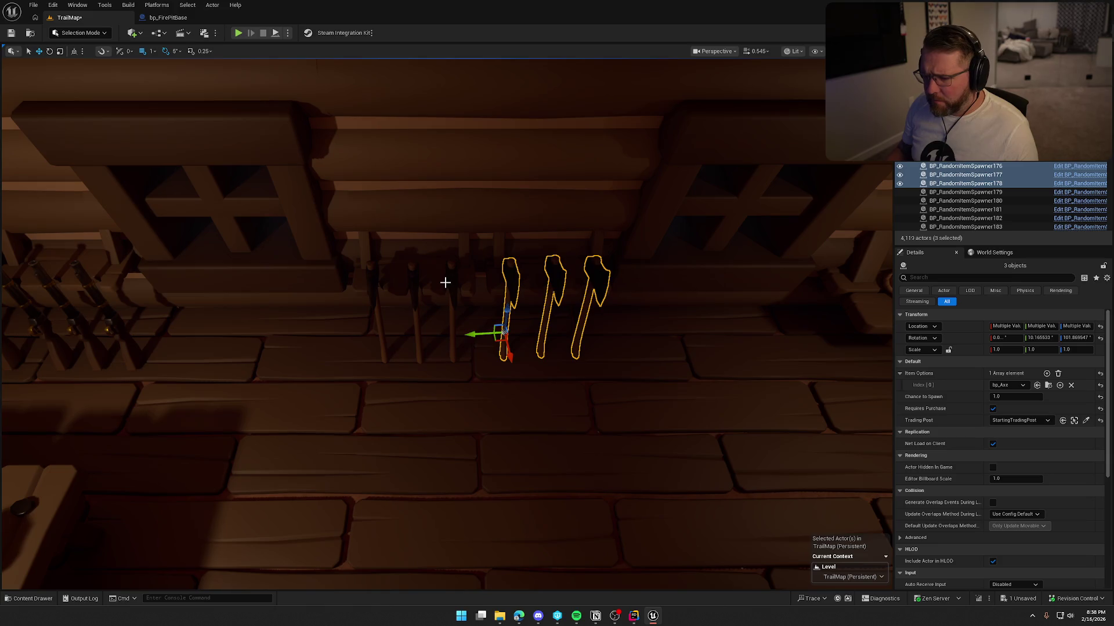
ctrl+click(451, 279)
ctrl+click(410, 277)
mouse_move(410, 277)
mouse_down()
mouse_move(544, 315)
mouse_move(701, 280)
mouse_up()
ctrl+click(677, 283)
ctrl+click(412, 277)
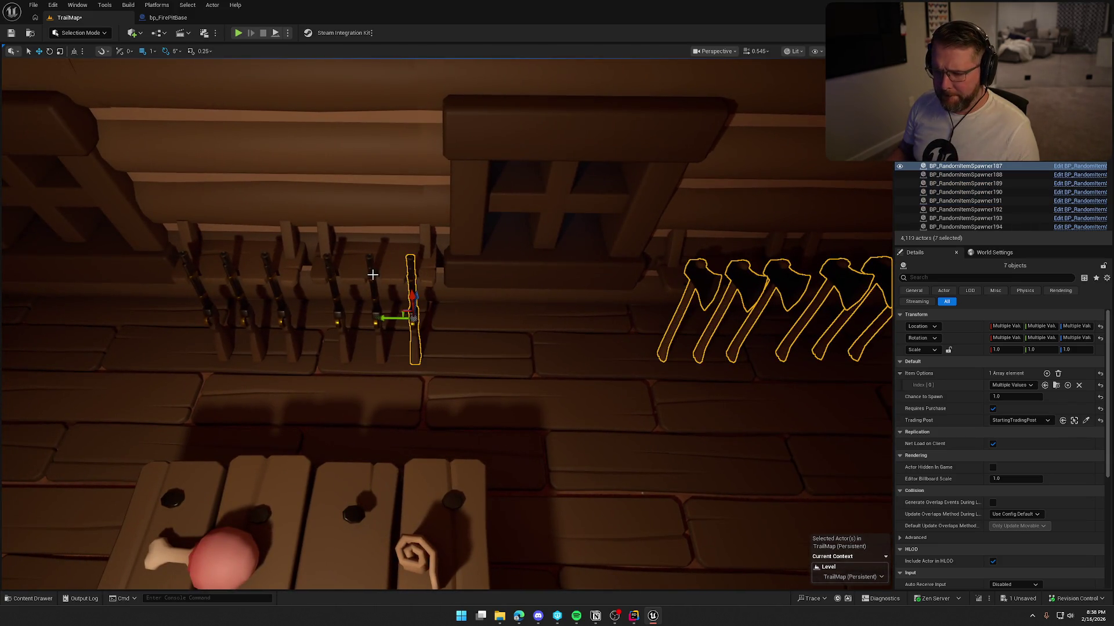
ctrl+click(268, 274)
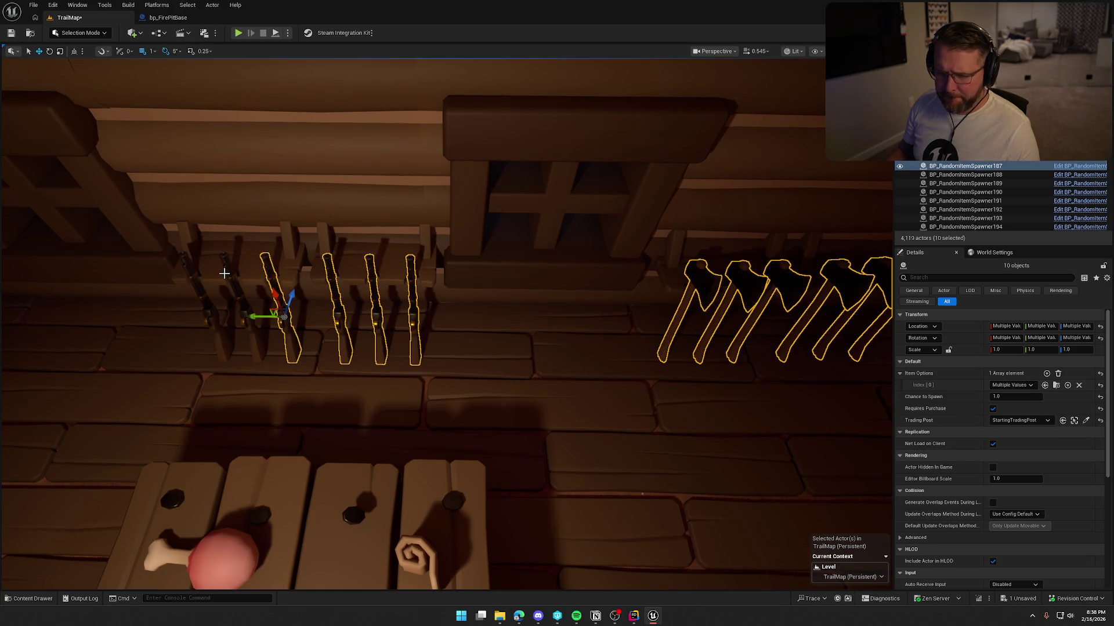
ctrl+click(187, 266)
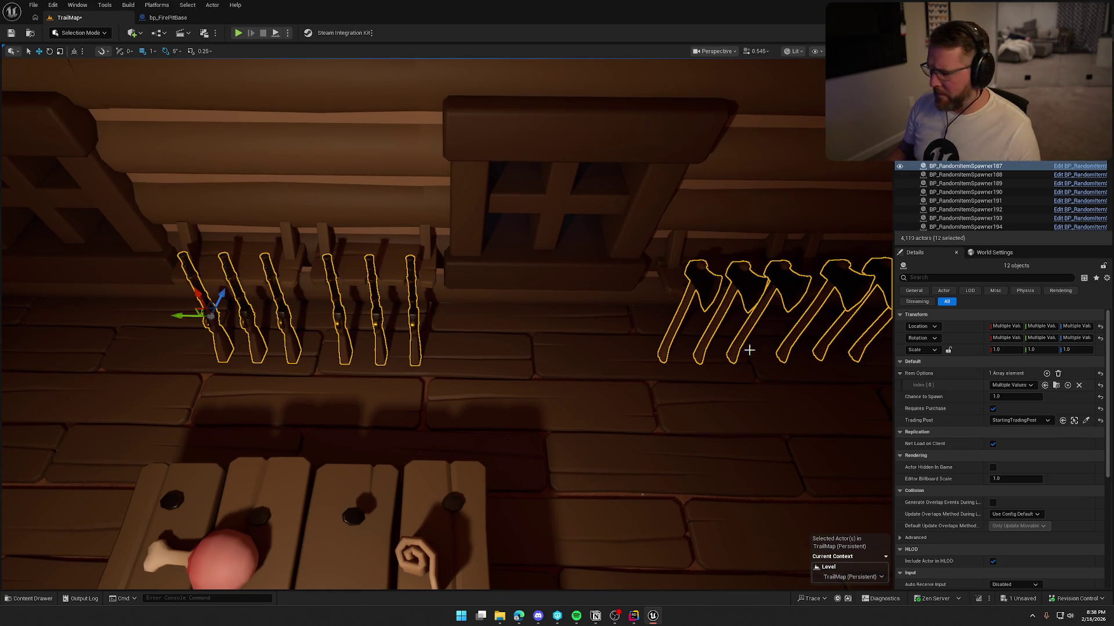
Assign the selected axes and rifles to DesertTradingPost and confirm their chance to spawn.
click(1030, 420)
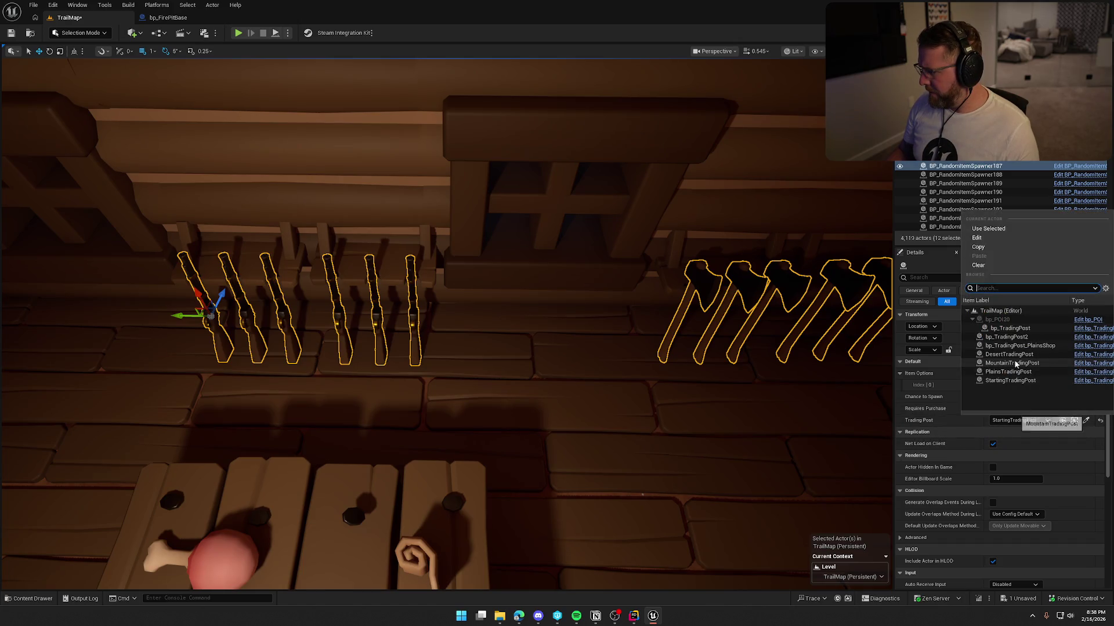
click(1014, 357)
click(1016, 396)
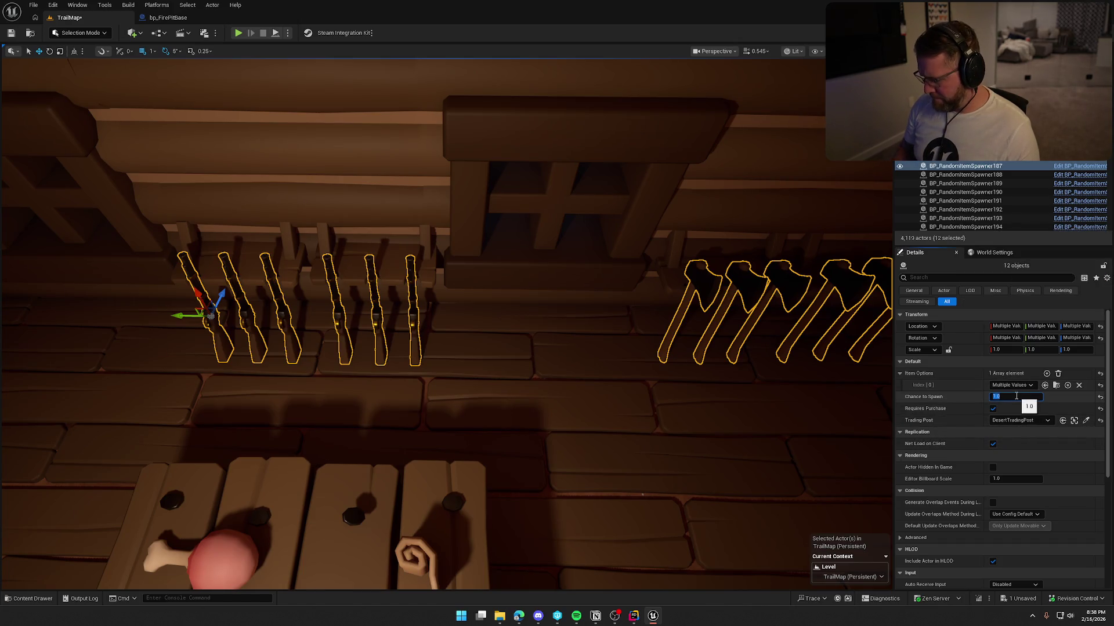
key(Return)
drag(572, 318, 597, 325)
key(Escape)
mouse_move(287, 352)
mouse_down()
mouse_move(209, 355)
mouse_move(287, 353)
mouse_up()
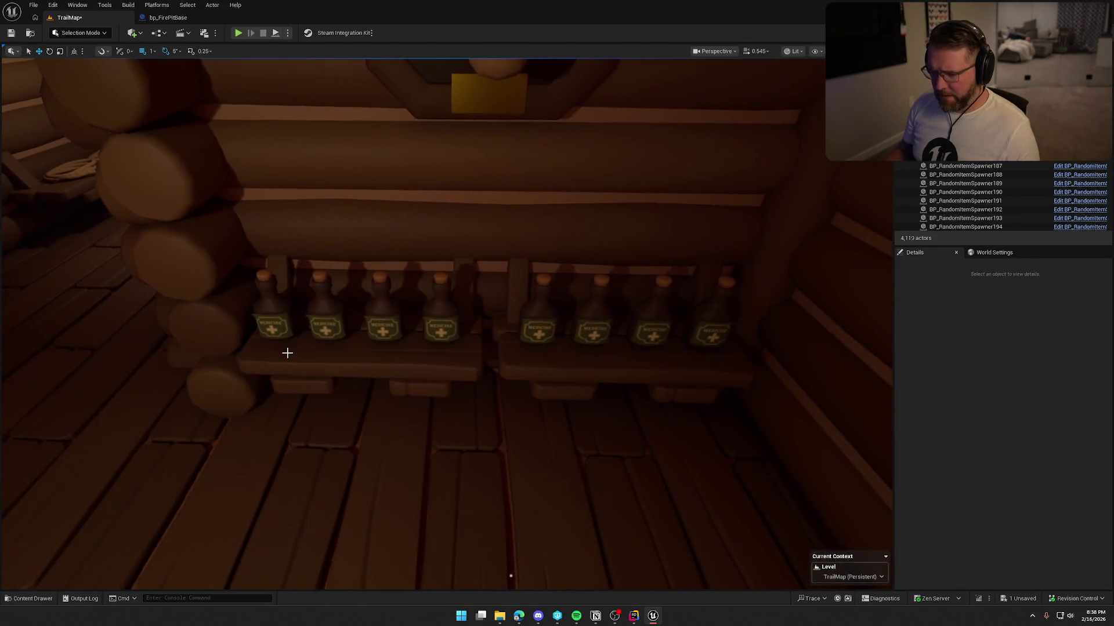
Set the eight shelf medicine bottle spawners to DesertTradingPost with Chance to Spawn 0.5.
click(271, 320)
ctrl+click(322, 325)
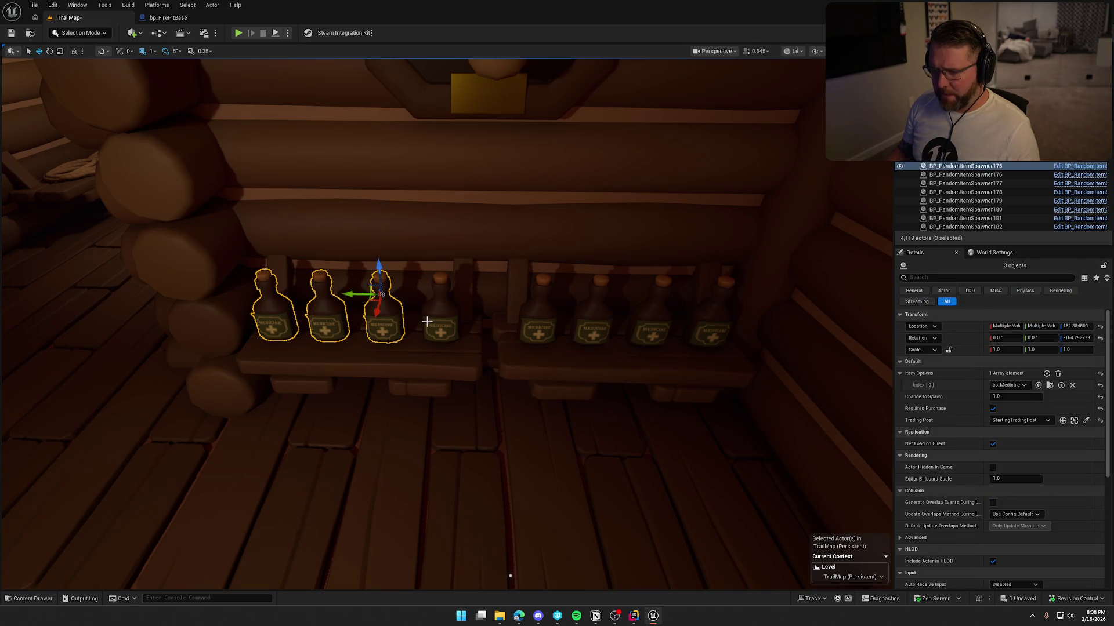
ctrl+click(705, 330)
click(1038, 420)
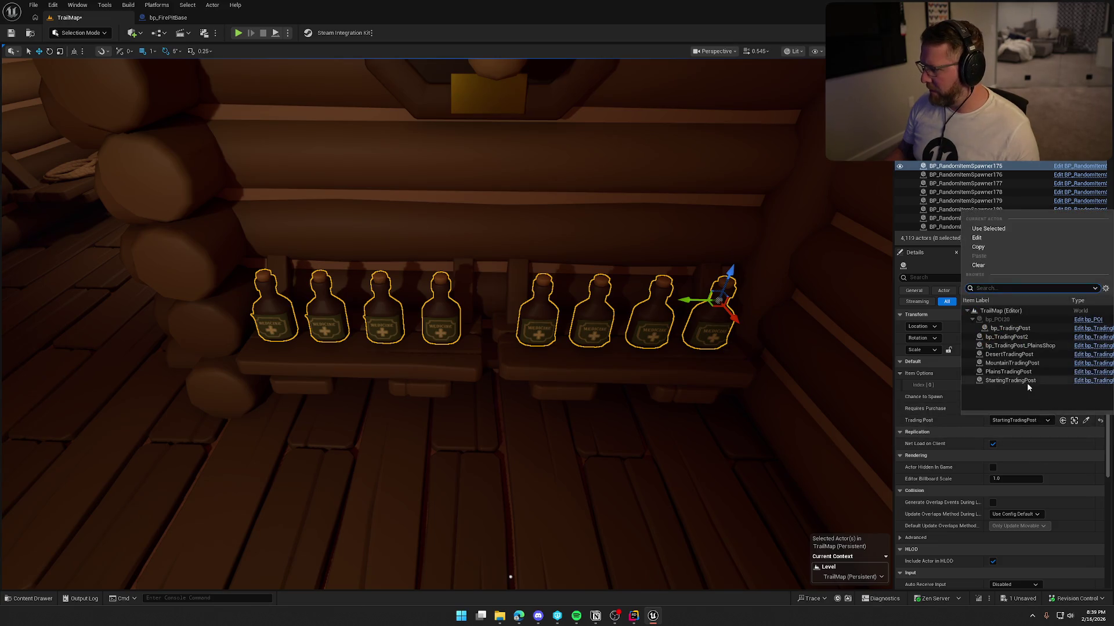
click(1024, 363)
click(1020, 400)
text(0.5)
key(Return)
key(Escape)
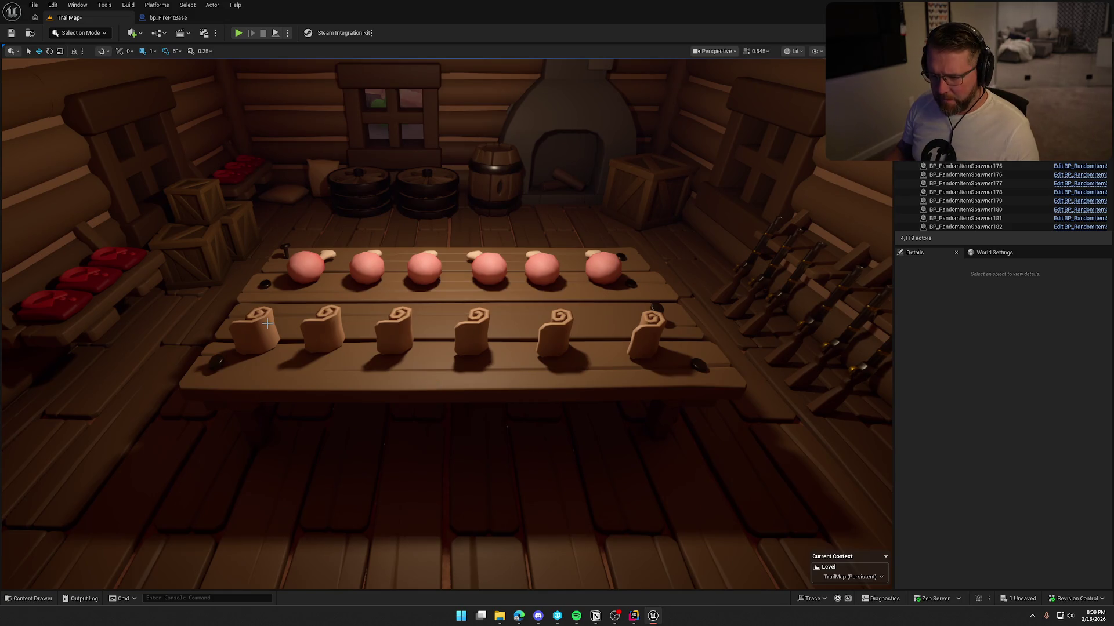
Give the six bandage and six drumstick spawners on the food table DesertTradingPost at 0.5 chance.
click(264, 328)
ctrl+click(322, 328)
ctrl+click(395, 331)
ctrl+click(474, 334)
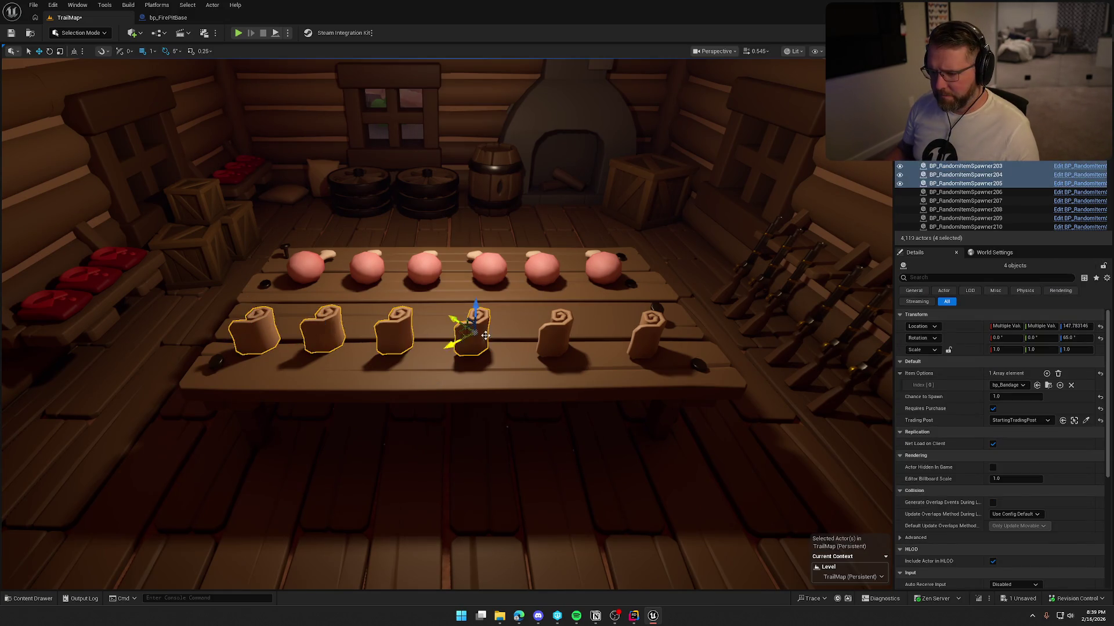
ctrl+click(608, 277)
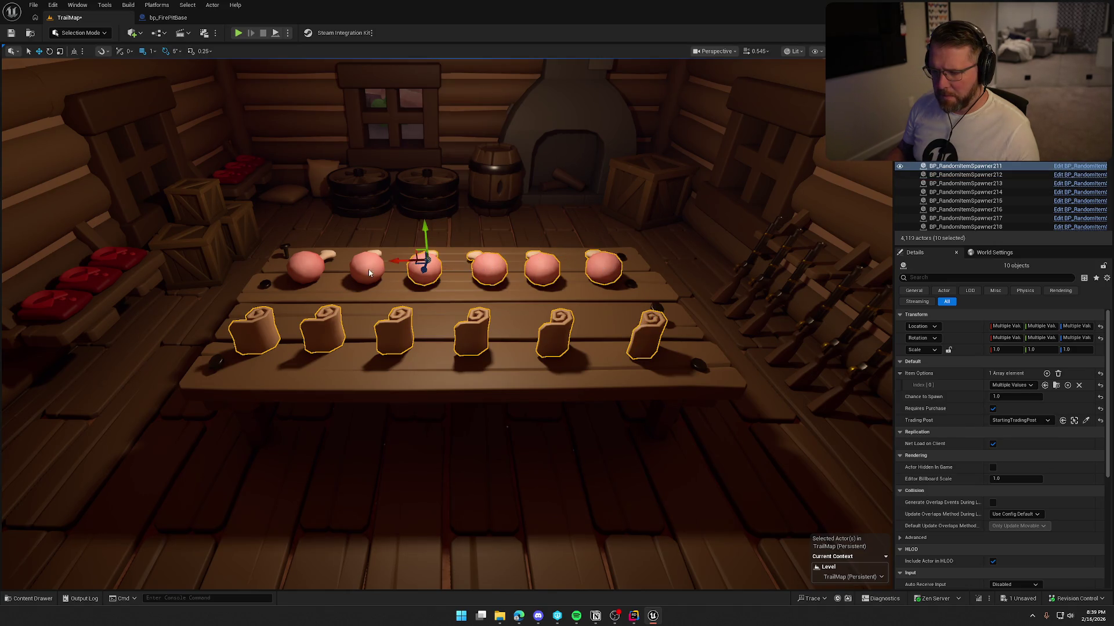
click(1020, 420)
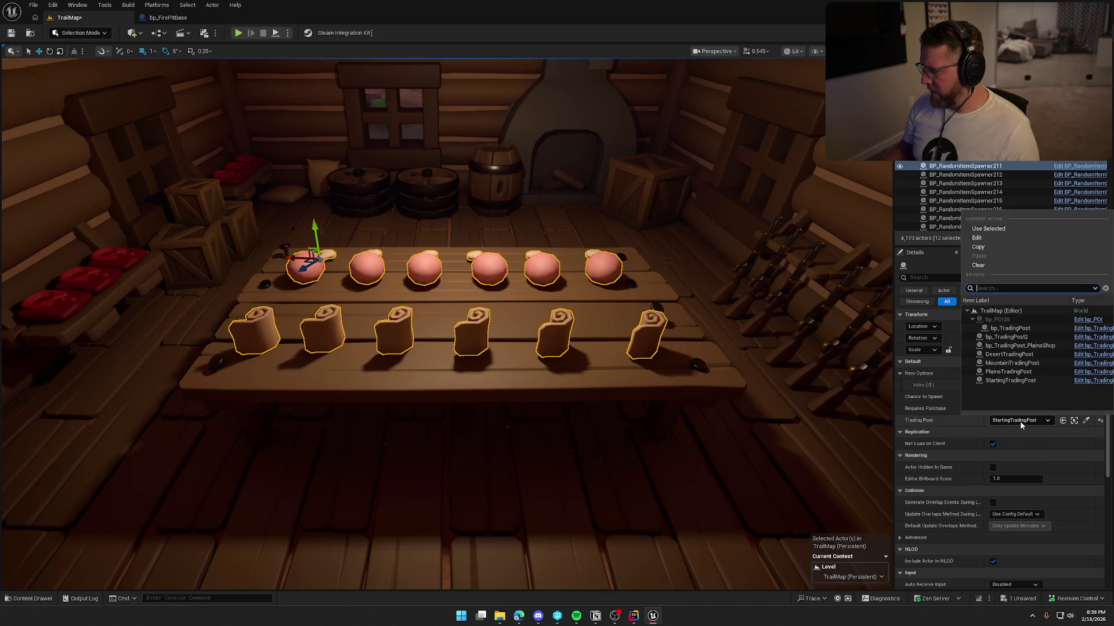
click(1014, 358)
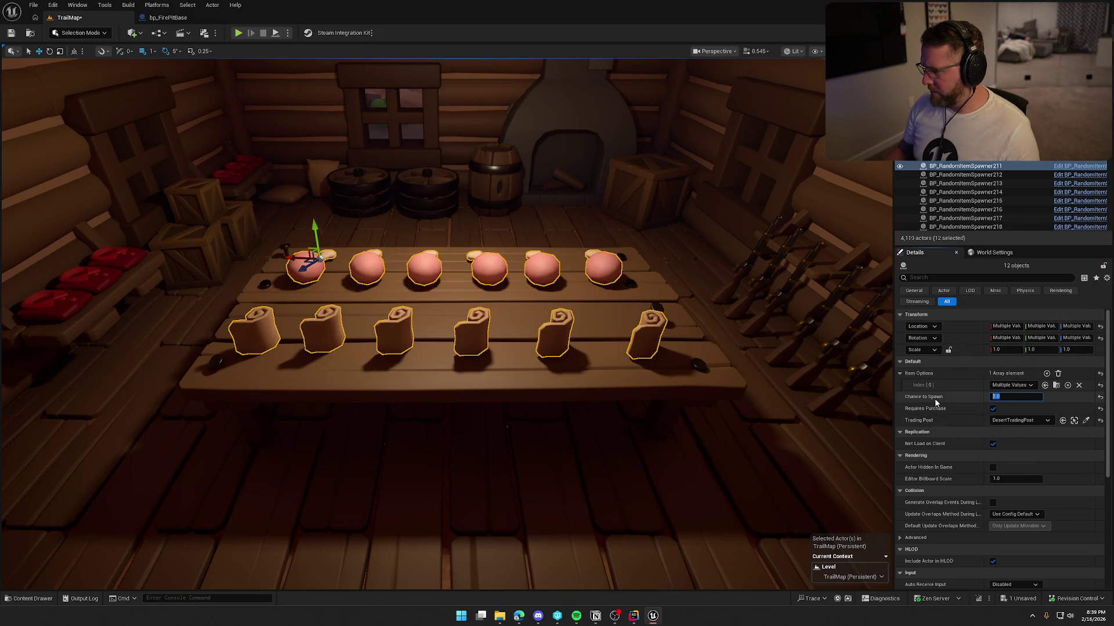
scroll(591, 347, down, 3)
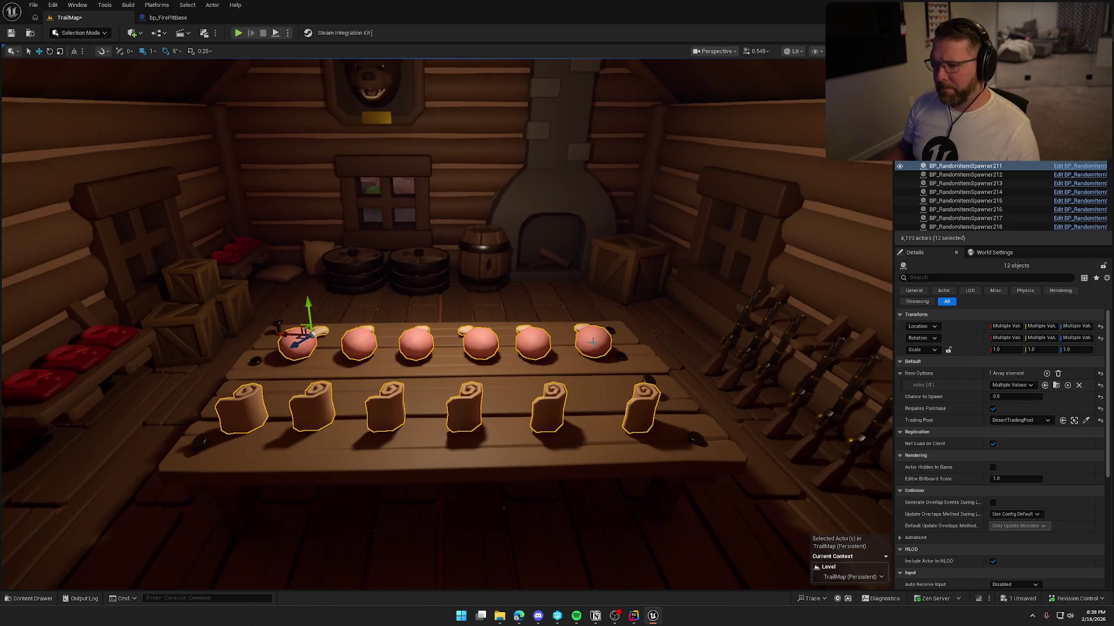
key(Escape)
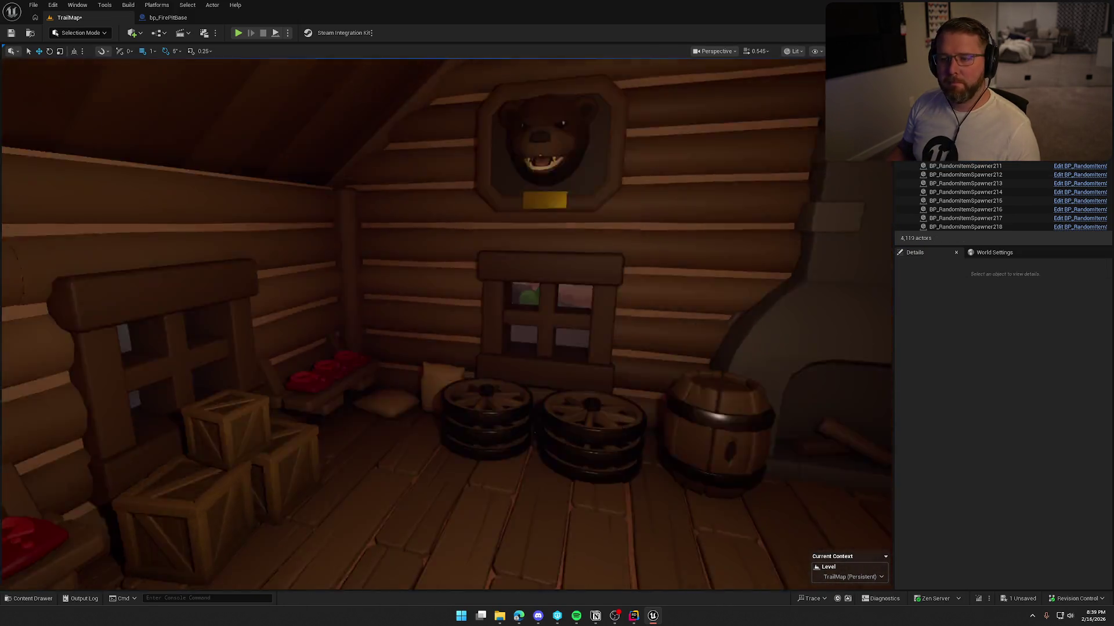
mouse_move(640, 348)
mouse_down()
mouse_move(635, 383)
mouse_move(641, 368)
mouse_up()
Move the three stacked crates over toward the left window.
click(583, 342)
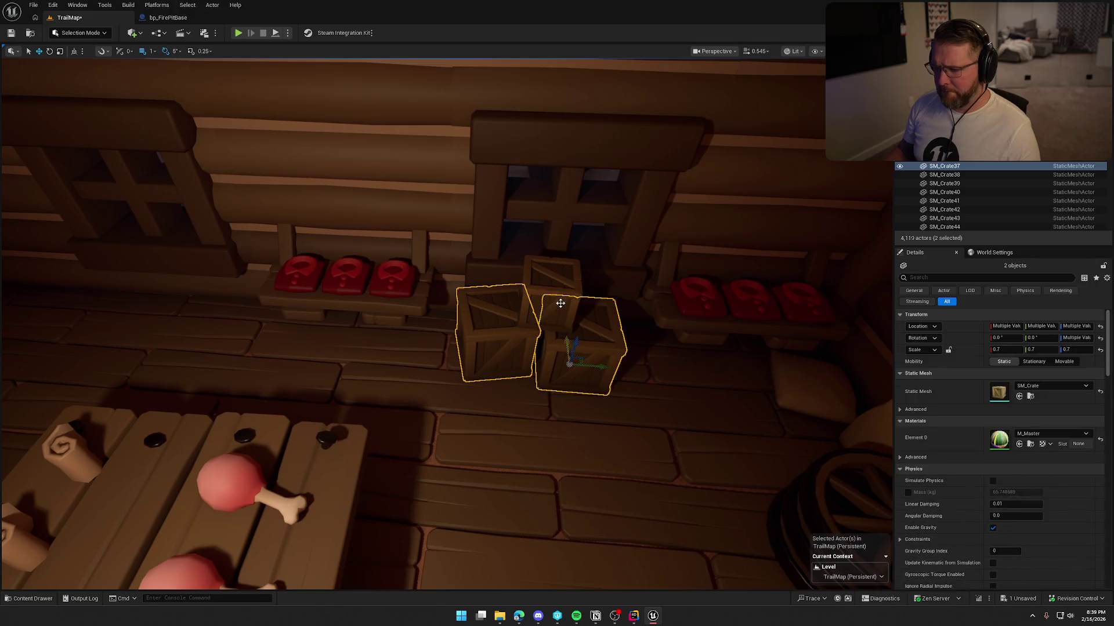
drag(582, 315, 157, 268)
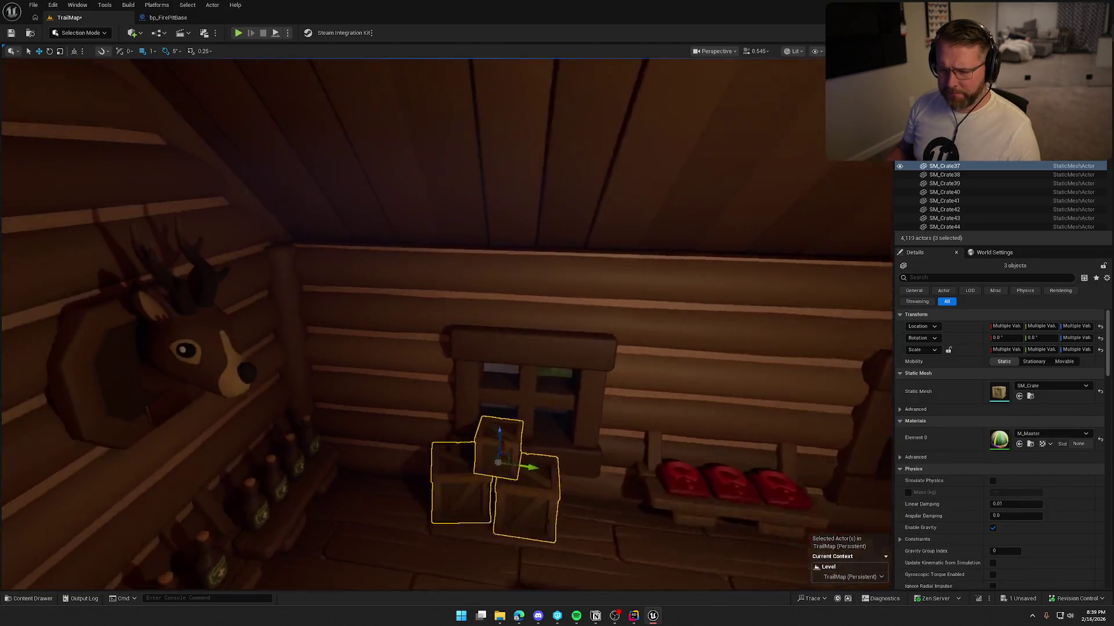
mouse_move(459, 273)
mouse_down()
mouse_move(403, 234)
mouse_move(429, 233)
mouse_move(412, 313)
mouse_up()
key(Escape)
Assign the six red clothing spawners on both shelves to DesertTradingPost with 0.5 spawn chance.
click(412, 313)
ctrl+click(454, 313)
ctrl+click(491, 313)
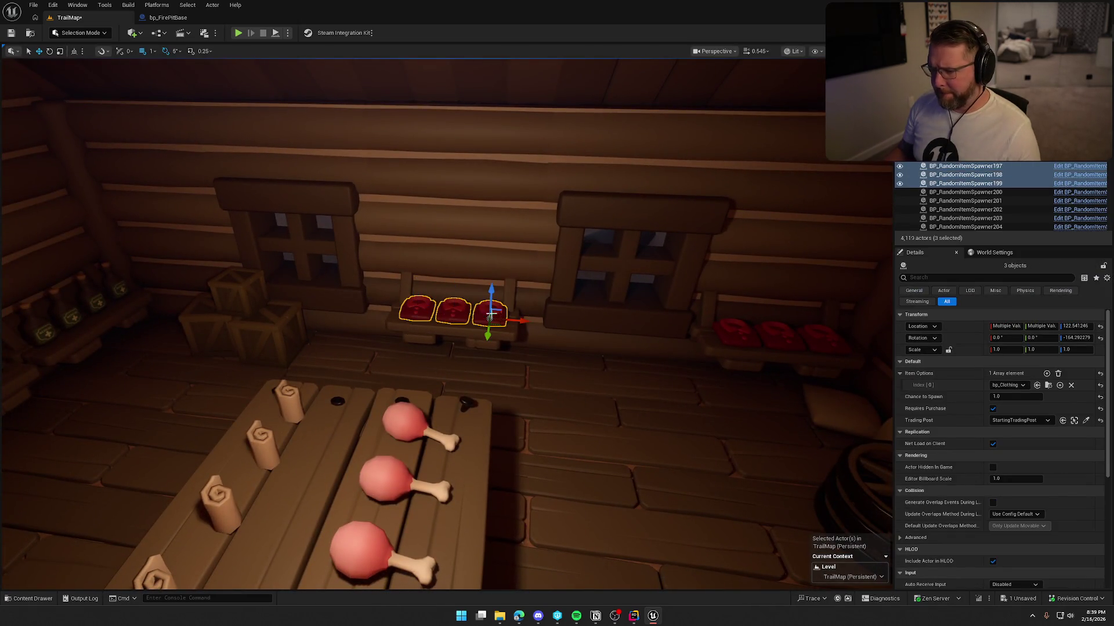
ctrl+click(823, 342)
click(1020, 420)
click(1022, 392)
click(1015, 396)
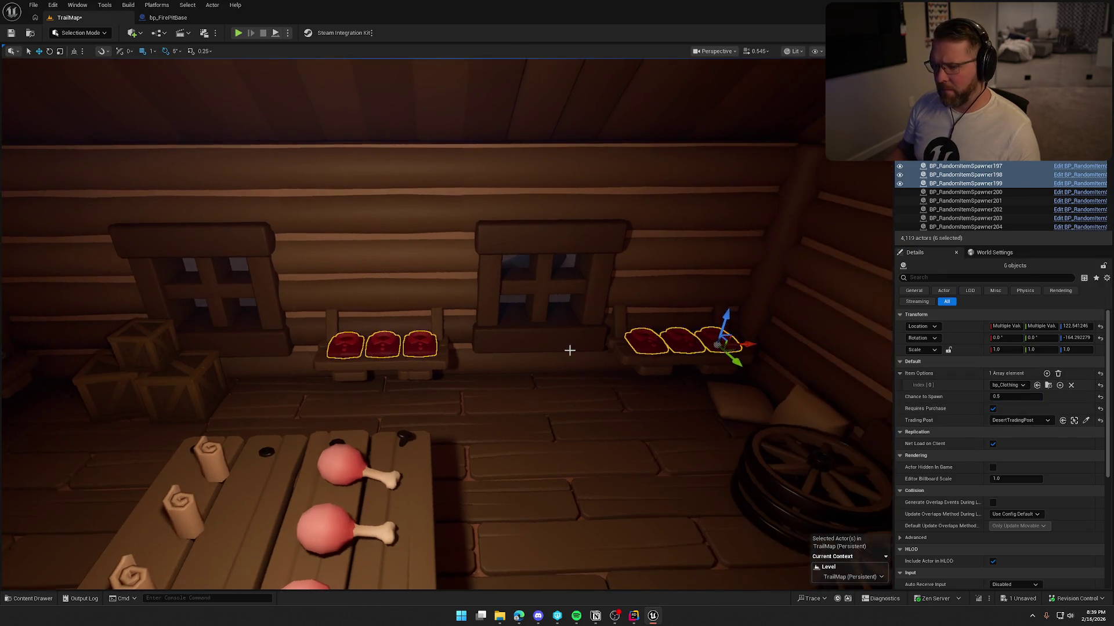
key(Escape)
Line up the three crates beneath the window, undoing one stray change.
click(219, 378)
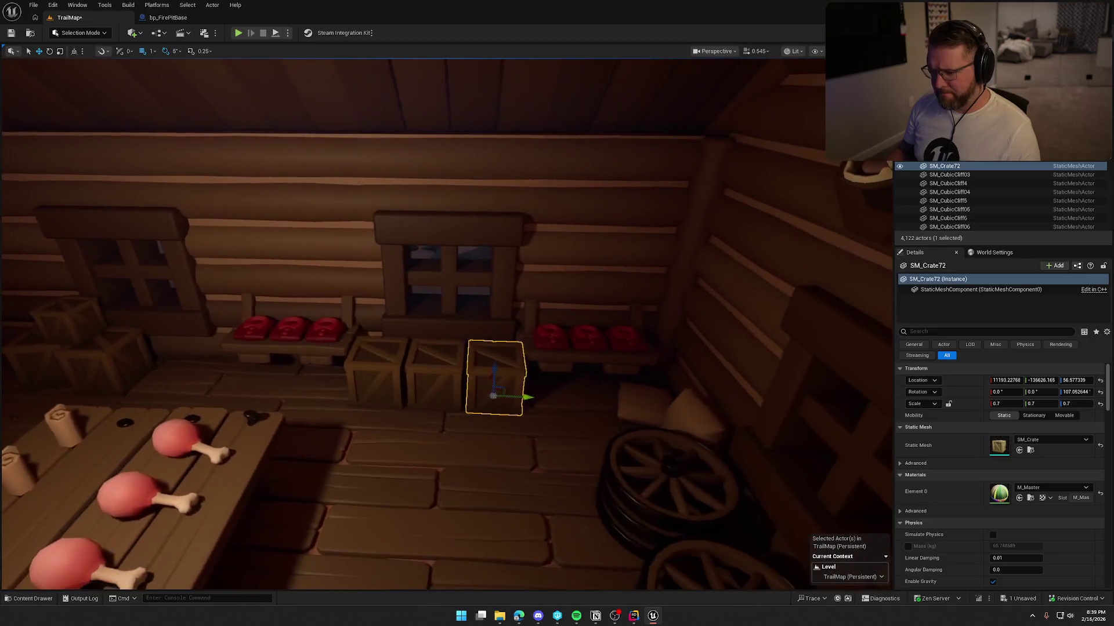
click(436, 376)
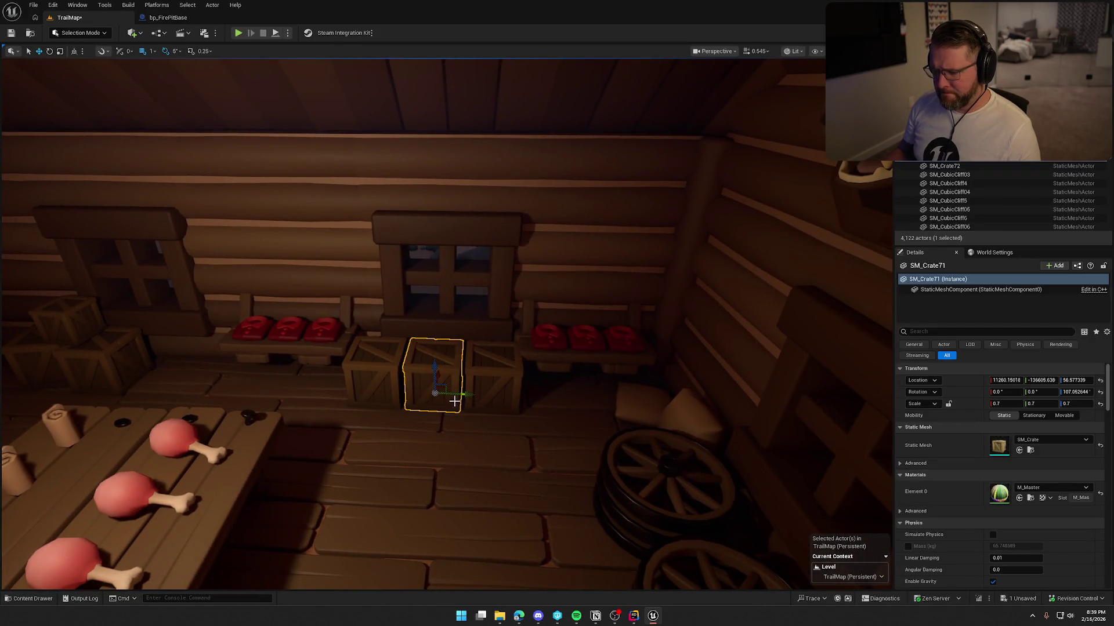
click(489, 393)
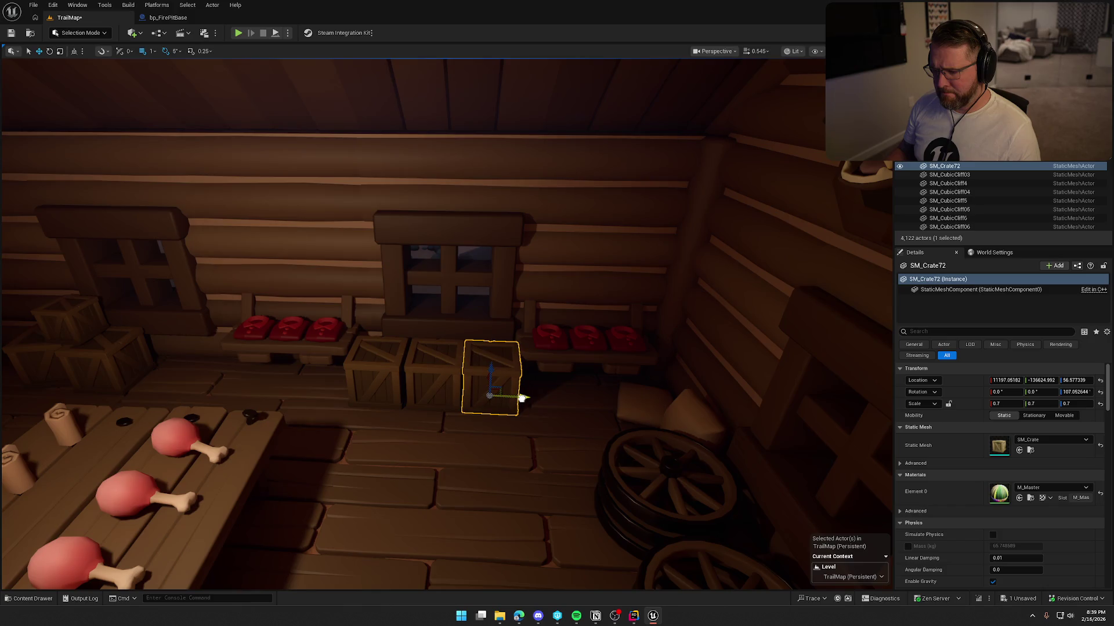
key(ctrl+z)
key(Escape)
mouse_move(469, 395)
mouse_down()
mouse_move(458, 415)
mouse_move(406, 415)
mouse_move(476, 371)
mouse_up()
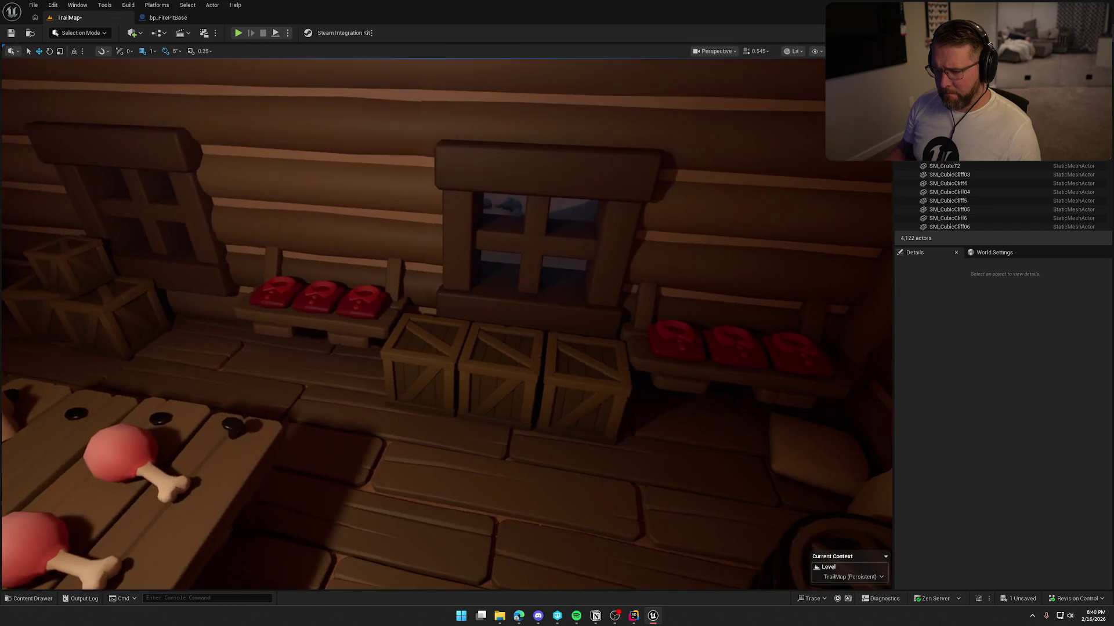
click(362, 298)
Duplicate a clothing spawner, switch its item to bp_Hammer, and rotate it flat to -85.
drag(392, 313, 466, 326)
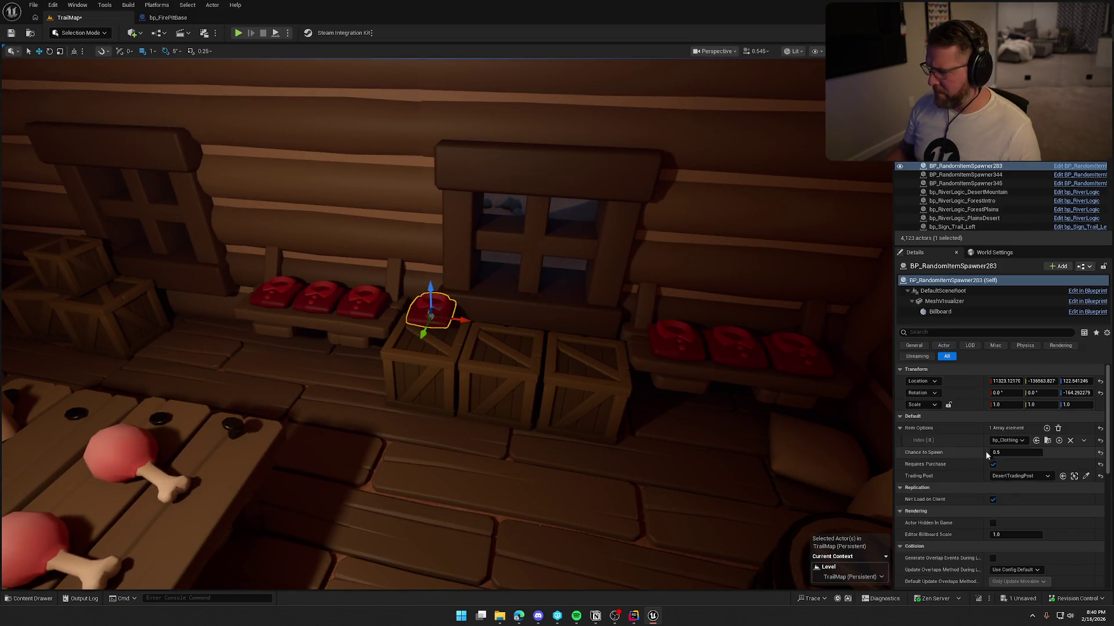
click(1009, 441)
key(Return)
scroll(406, 348, up, 3)
drag(406, 348, 440, 302)
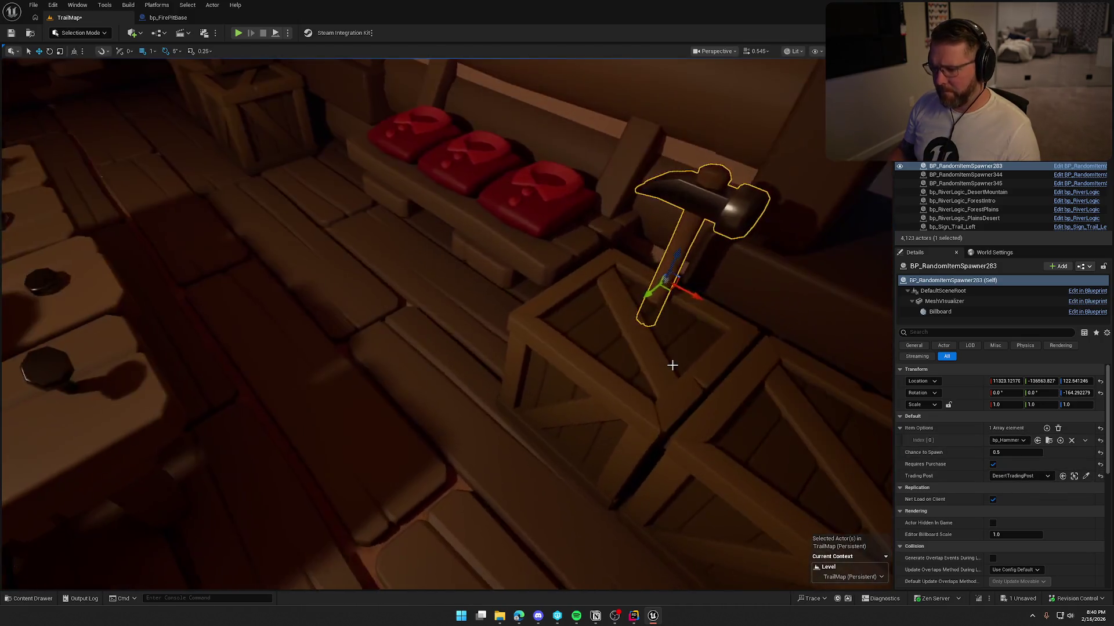
key(e)
drag(673, 290, 694, 257)
mouse_move(697, 311)
mouse_down()
mouse_move(474, 308)
mouse_move(639, 378)
mouse_up()
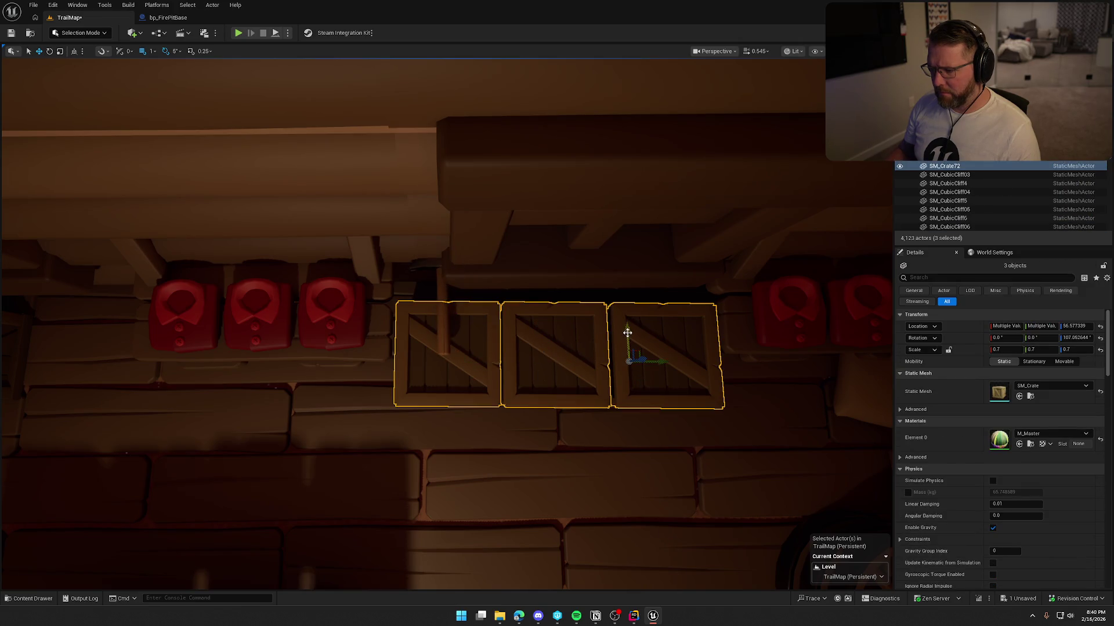
drag(627, 333, 626, 321)
Place the hammer on the first crate and copy it onto the remaining crates, four hammers total.
click(446, 314)
mouse_move(456, 310)
mouse_down()
mouse_move(454, 329)
mouse_move(534, 398)
mouse_up()
scroll(534, 398, up, 5)
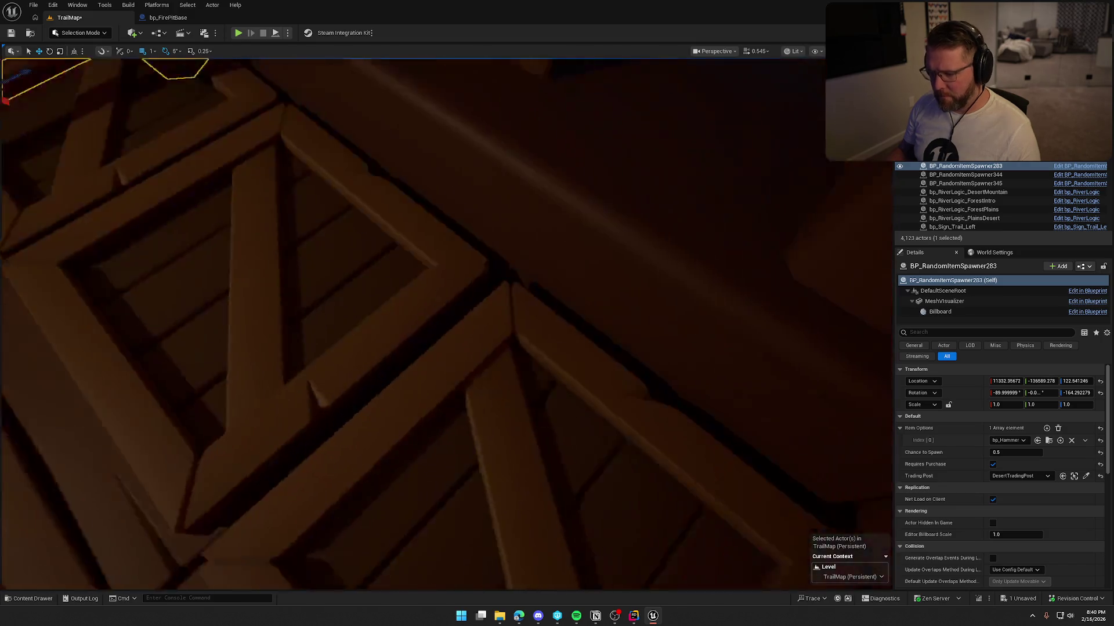
scroll(539, 398, down, 5)
scroll(539, 397, down, 3)
scroll(539, 398, up, 8)
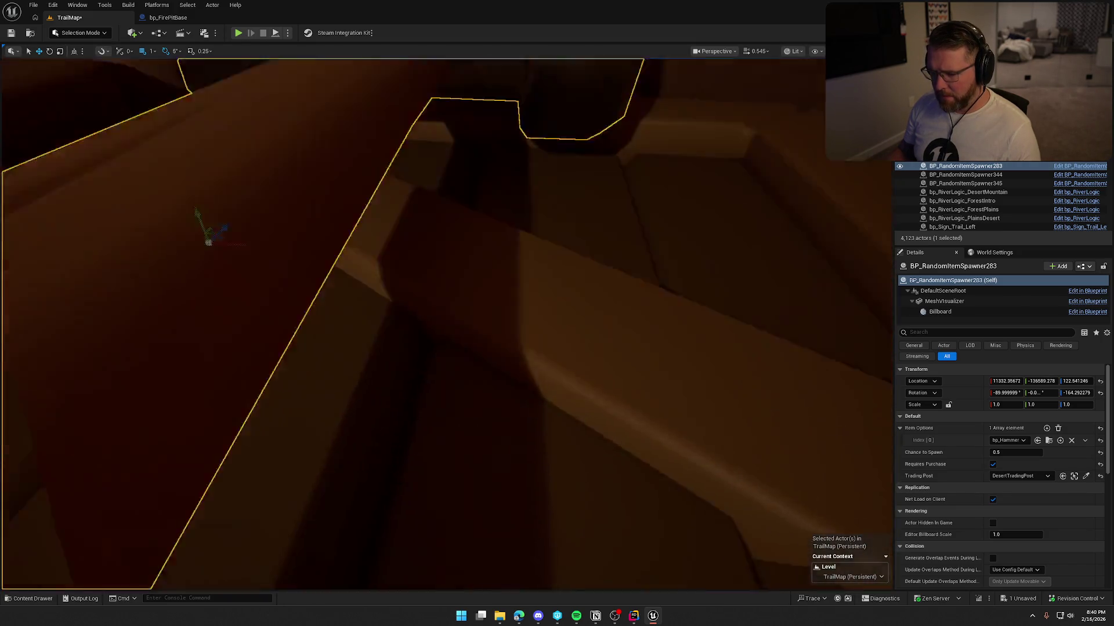
scroll(442, 371, down, 5)
drag(396, 333, 608, 330)
key(Escape)
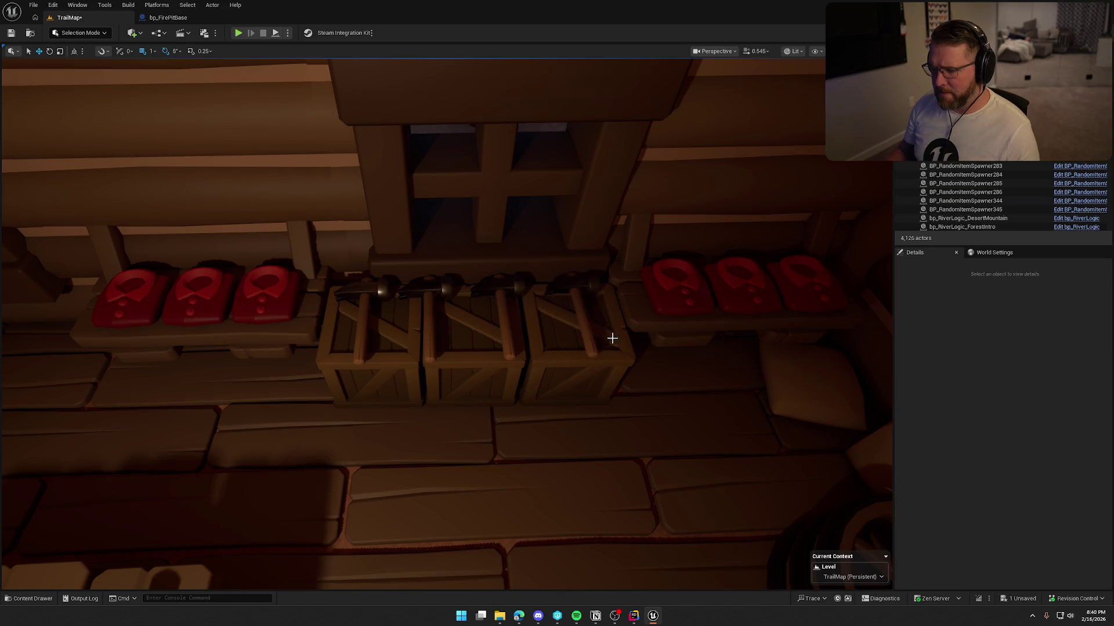
Check a hammer's placement, then select the crate beside the fireplace.
click(581, 296)
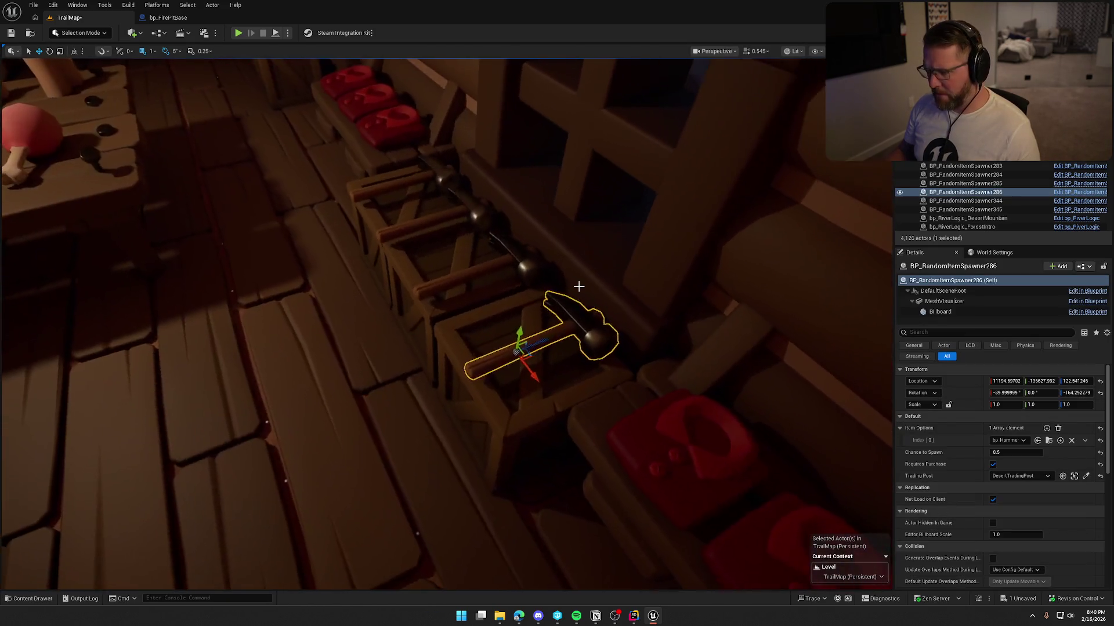
key(Escape)
drag(579, 287, 382, 281)
click(474, 237)
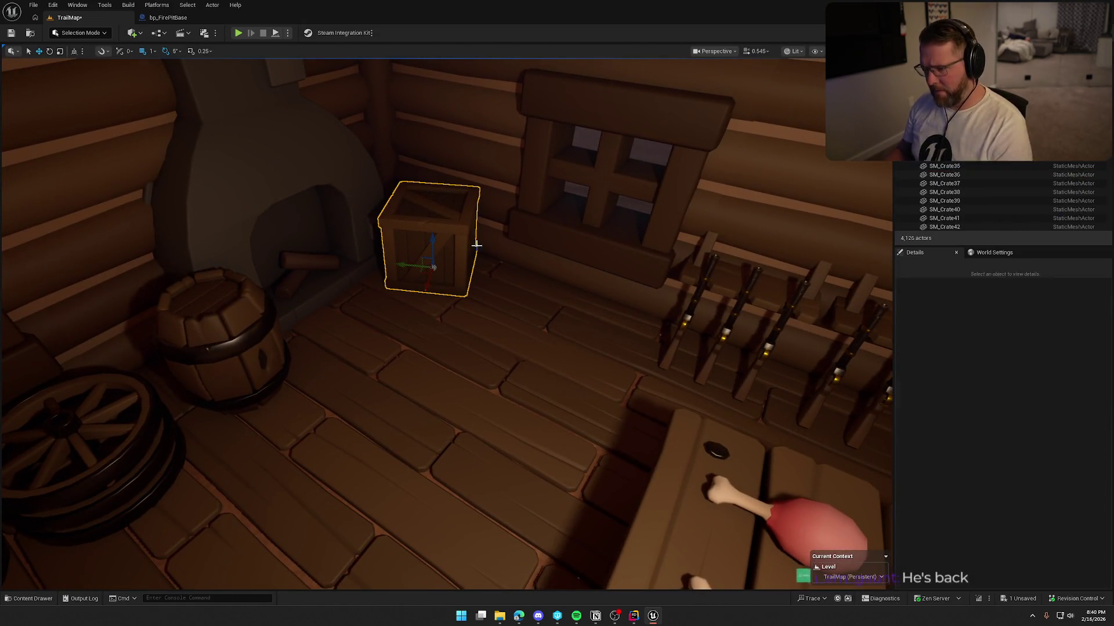
Delete crate SM_Crate34 by the fireplace and select the six wagon-wheel spawners.
key(Delete)
drag(475, 246, 522, 246)
click(401, 370)
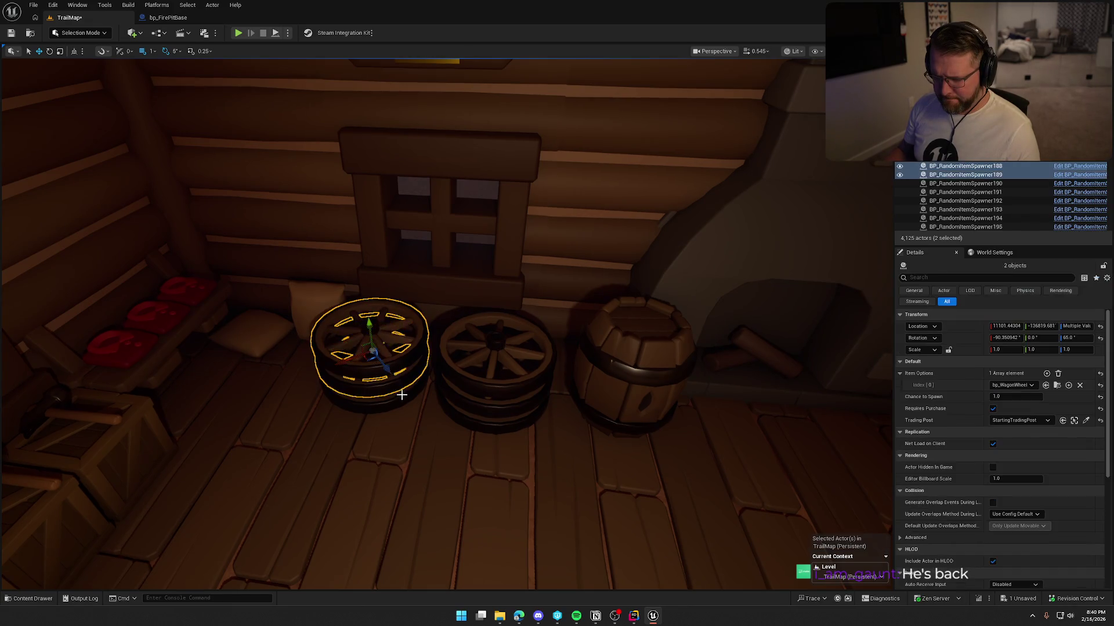
ctrl+click(432, 406)
ctrl+click(464, 407)
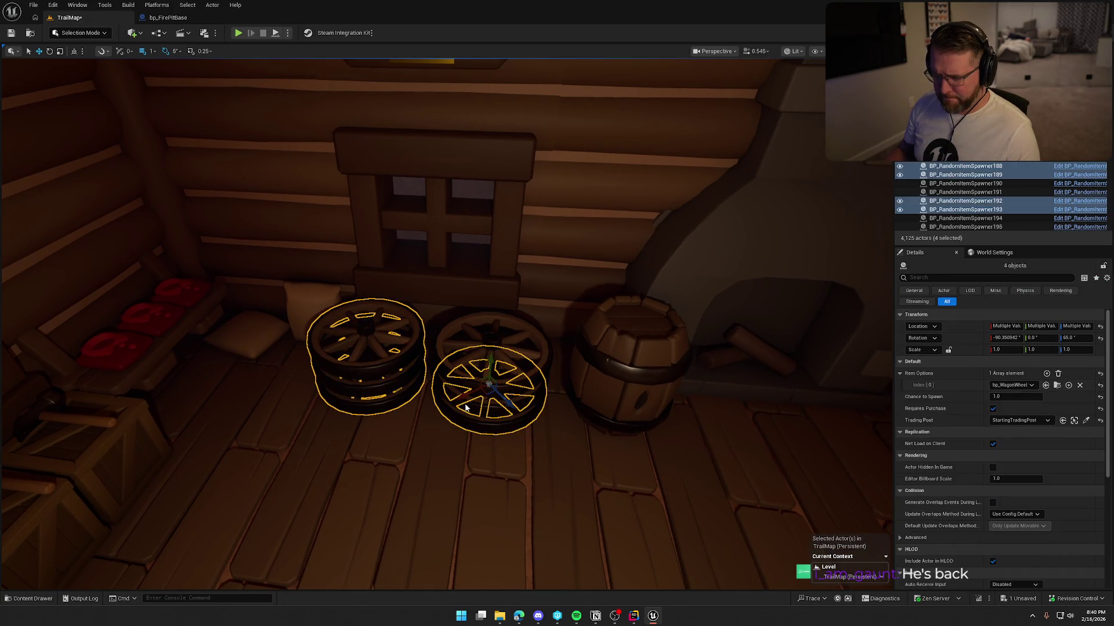
ctrl+click(466, 407)
ctrl+click(472, 384)
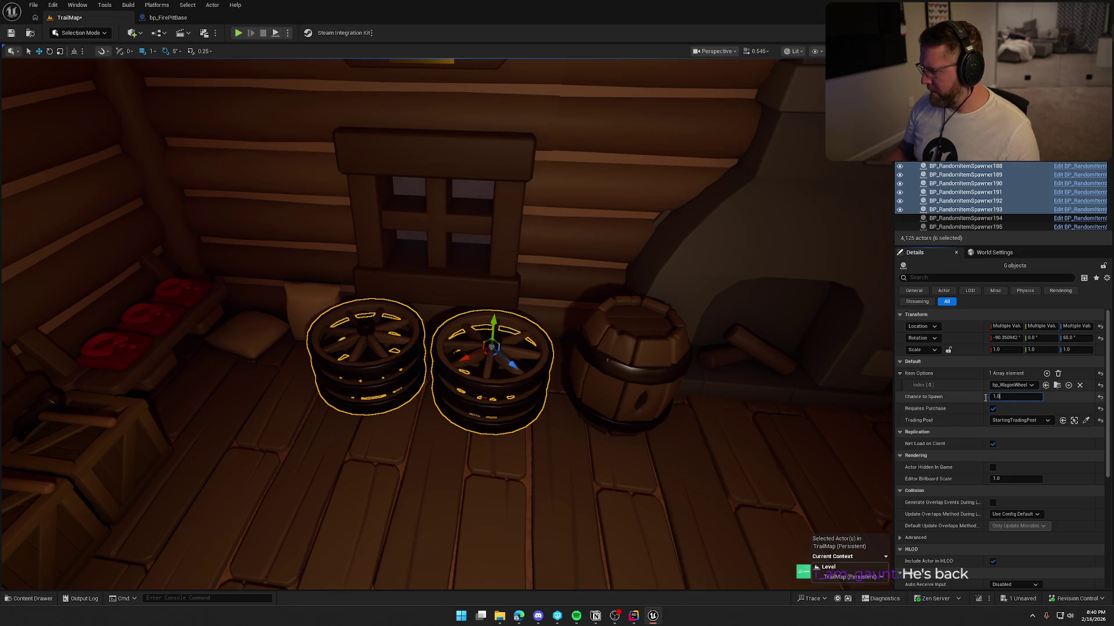
text(0.5)
Assign the wagon wheels to DesertTradingPost at 0.5 spawn chance and save TrailMap.
click(1009, 421)
click(1008, 355)
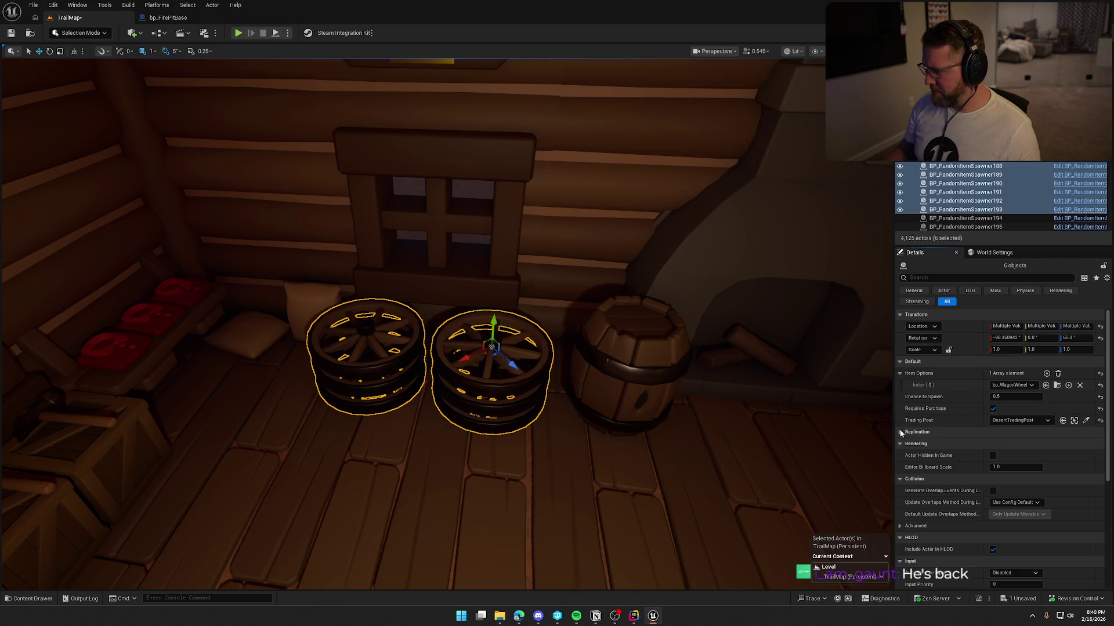
key(Escape)
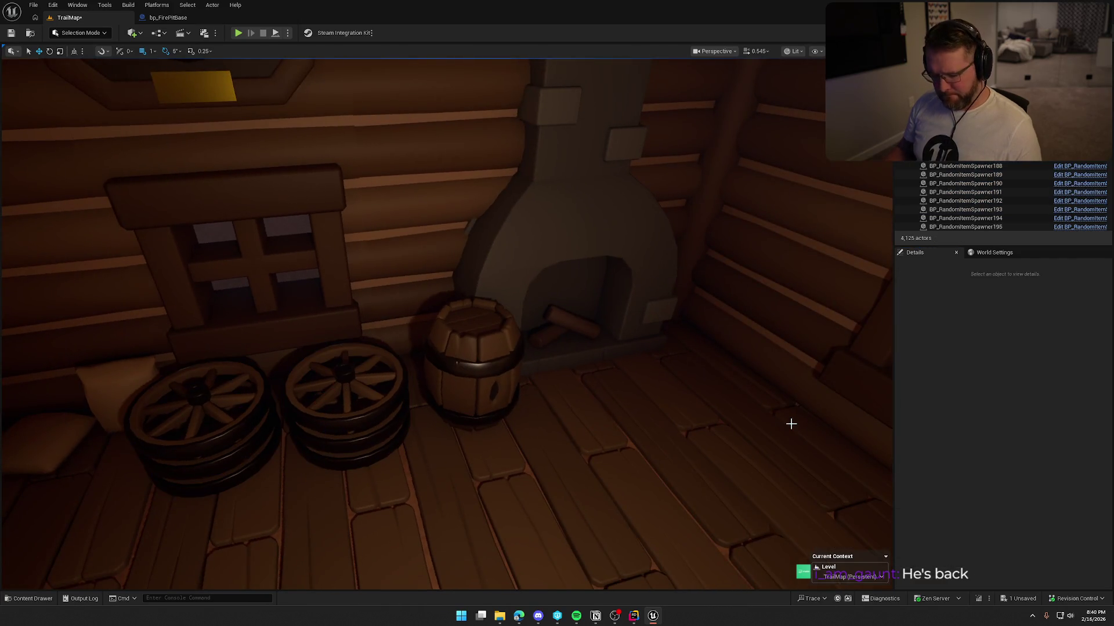
key(ctrl+s)
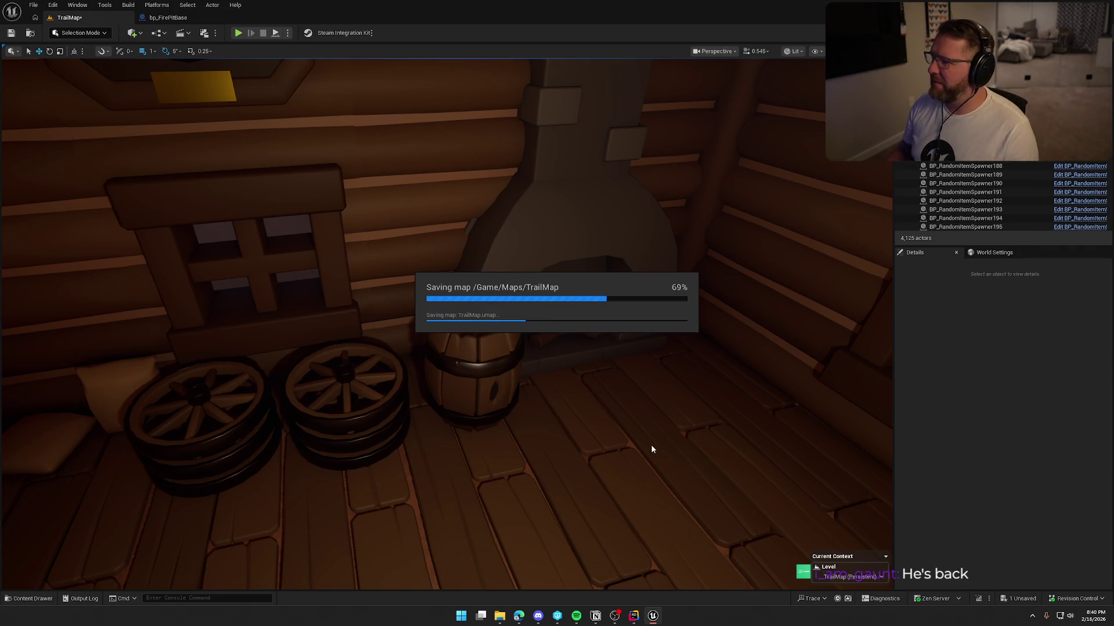
drag(601, 417, 659, 320)
Copy the leftmost rifle spawner and make the copy spawn a bp_Campsite bedroll.
click(616, 327)
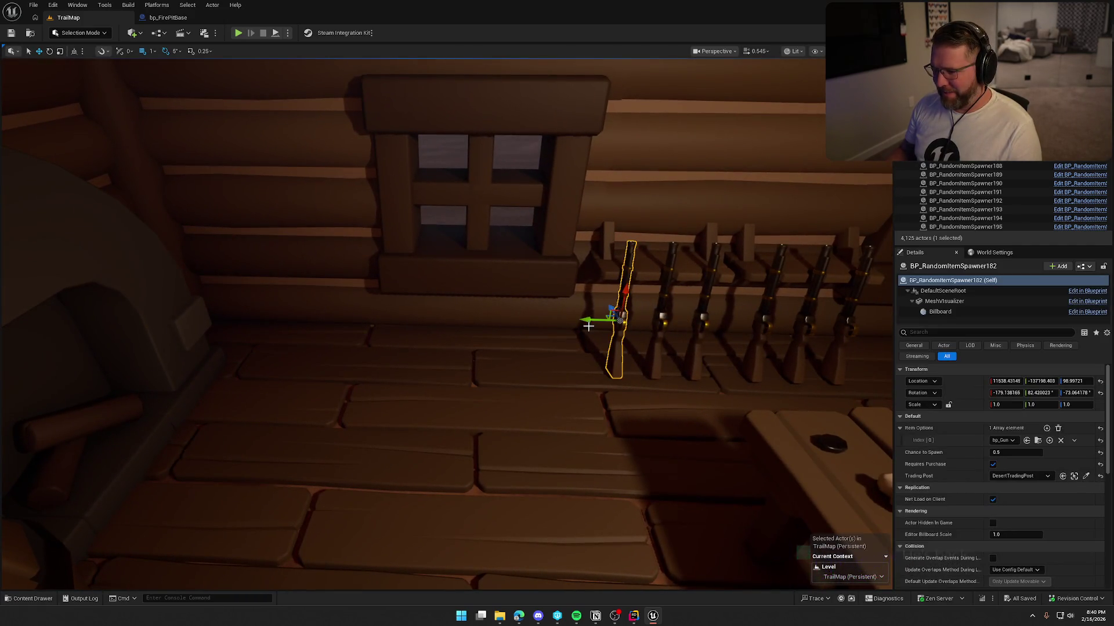
alt+drag(587, 318, 337, 313)
click(1005, 441)
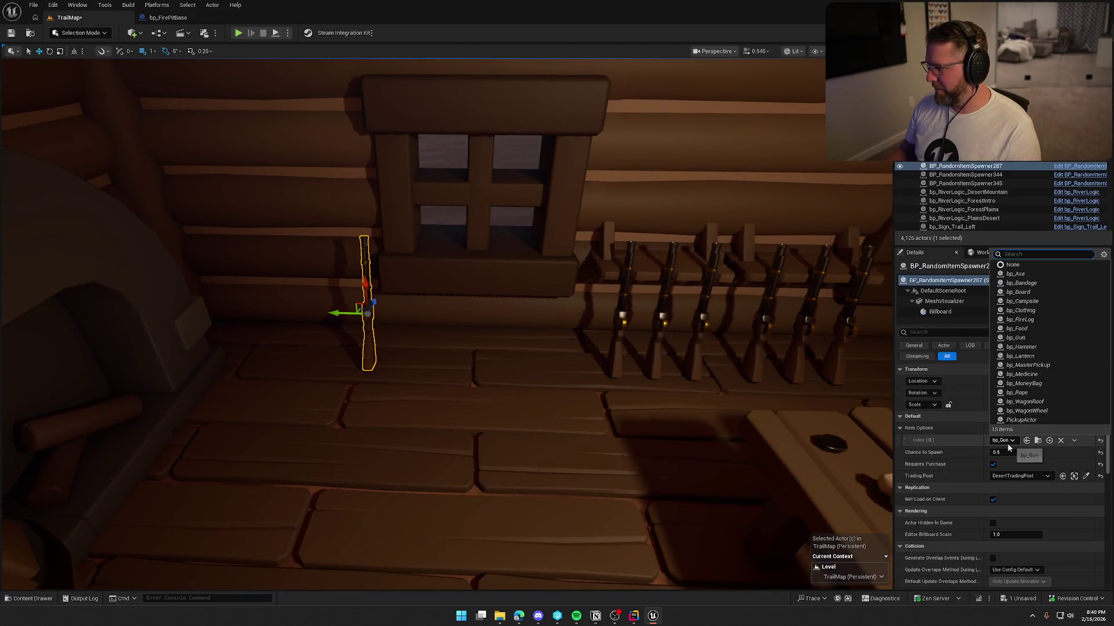
click(1039, 301)
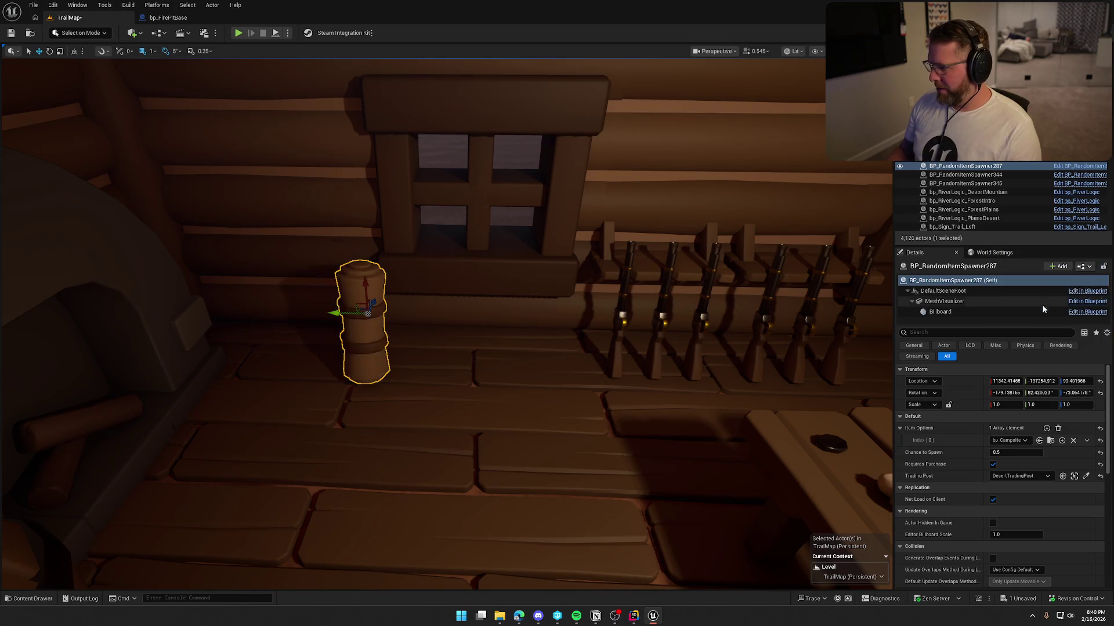
Reset the bedroll's rotation so it lies flat, then turn it 15 degrees about Z.
click(1100, 394)
key(f)
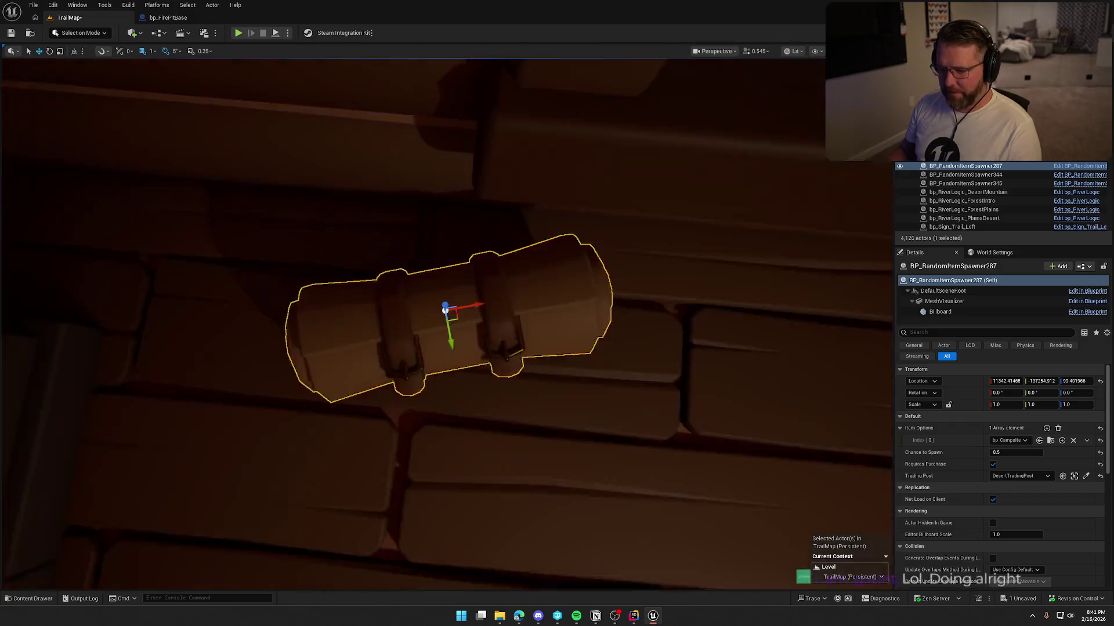
key(e)
mouse_move(440, 339)
mouse_down()
mouse_move(492, 294)
mouse_move(505, 313)
mouse_move(377, 285)
mouse_move(613, 308)
mouse_move(365, 385)
mouse_move(602, 408)
mouse_up()
key(r)
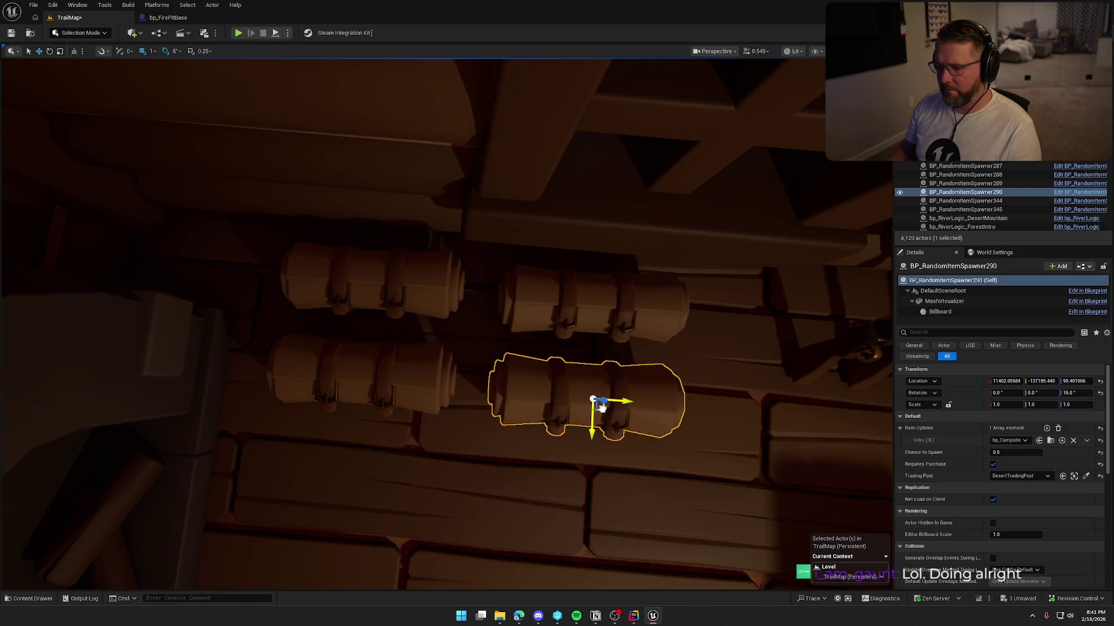
key(Escape)
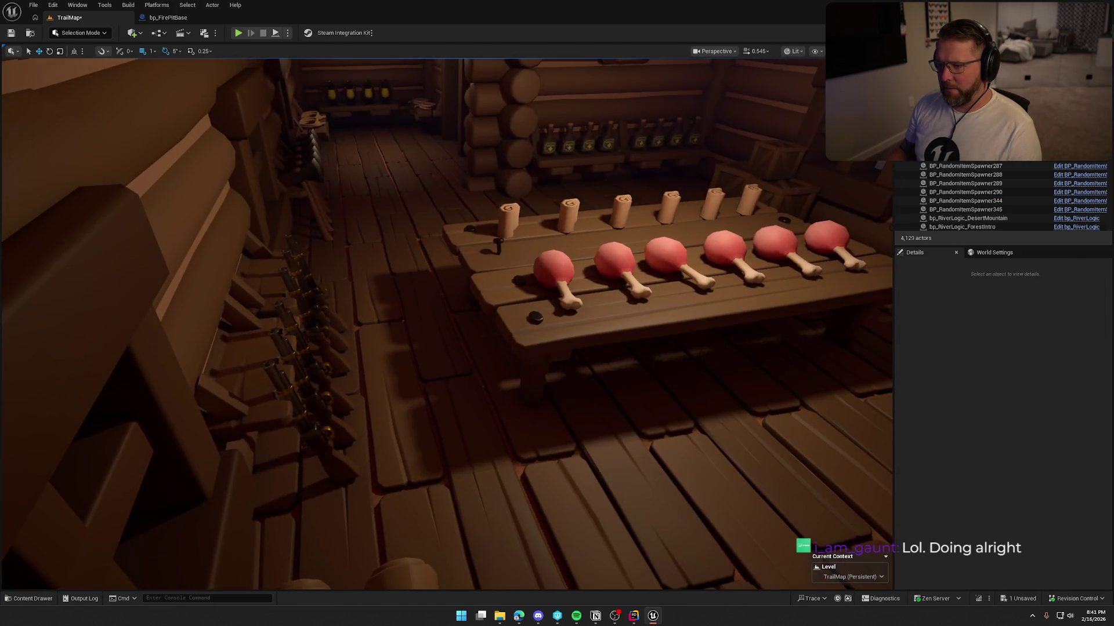
Save TrailMap, then fly the camera out of the cabin into the general store.
key(ctrl+s)
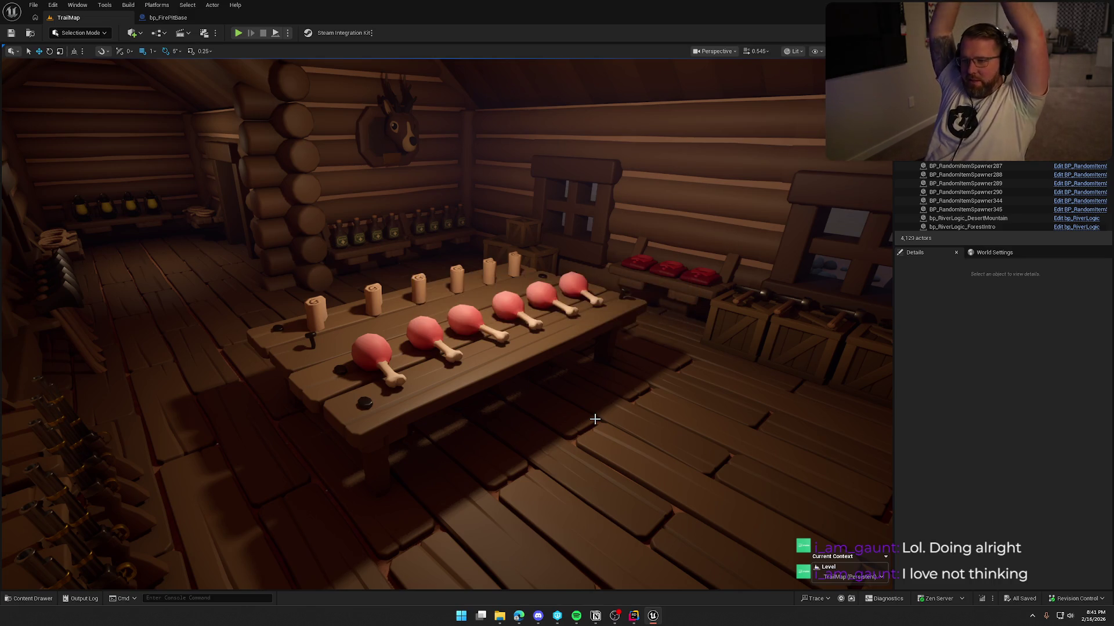
key(s)
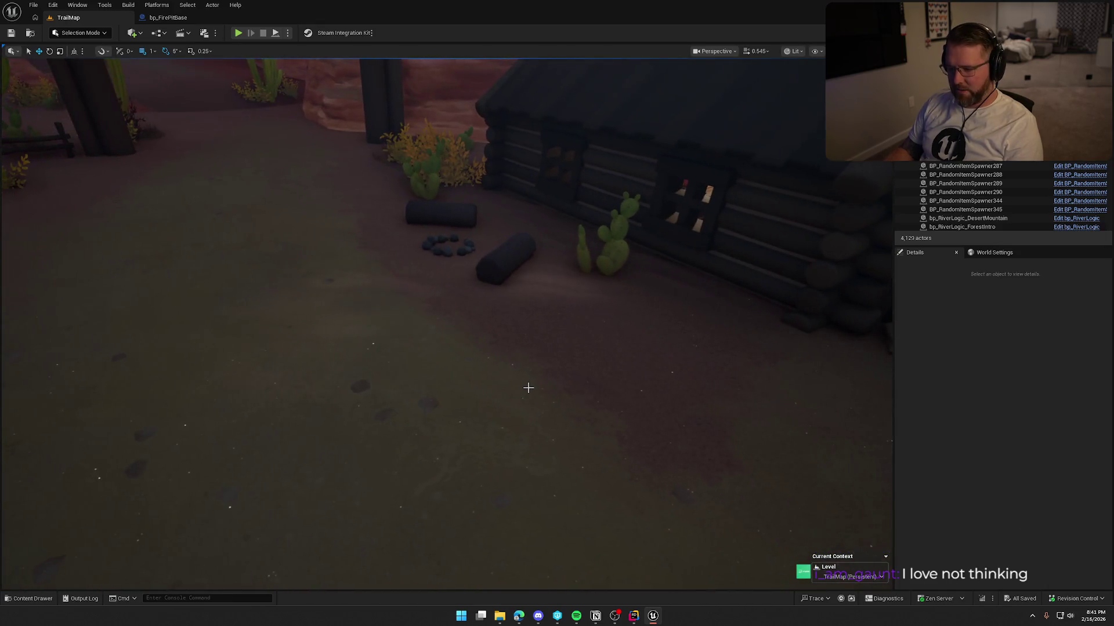
scroll(530, 386, down, 5)
key(1)
mouse_move(545, 395)
mouse_down()
mouse_move(487, 325)
mouse_move(499, 260)
mouse_up()
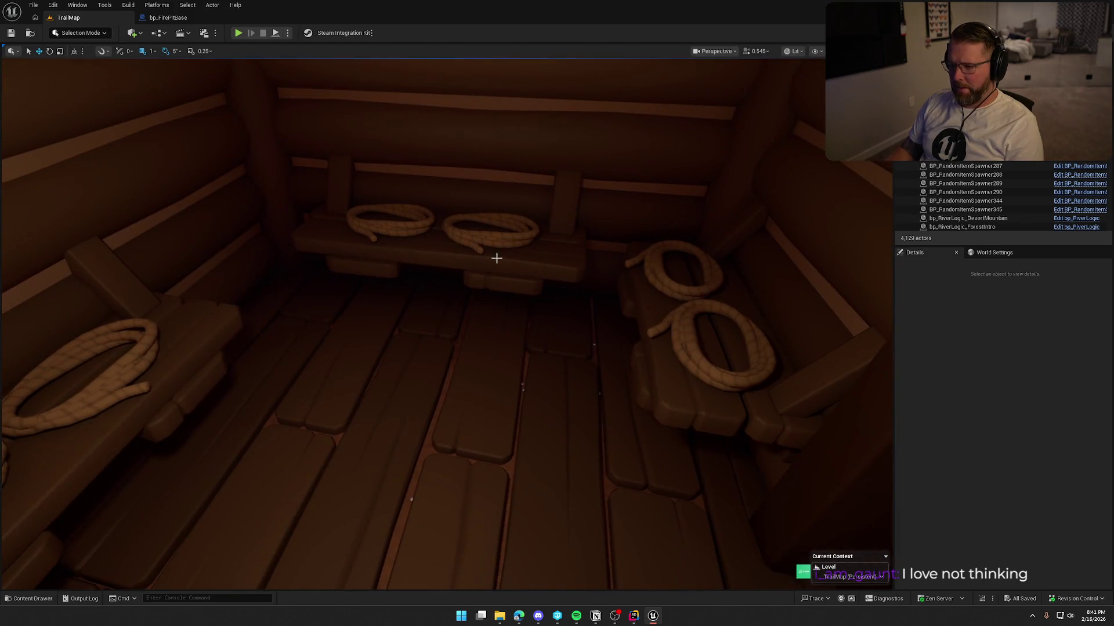
Delete the extra rope spawner on the general store's back shelf.
click(483, 242)
right_click(483, 243)
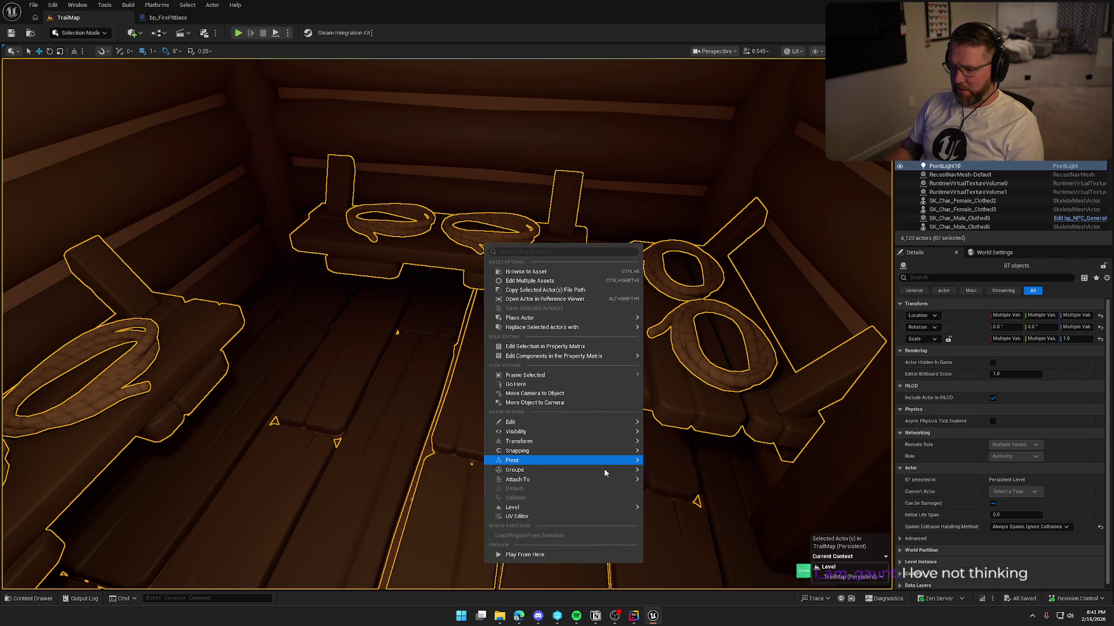
click(660, 475)
click(480, 240)
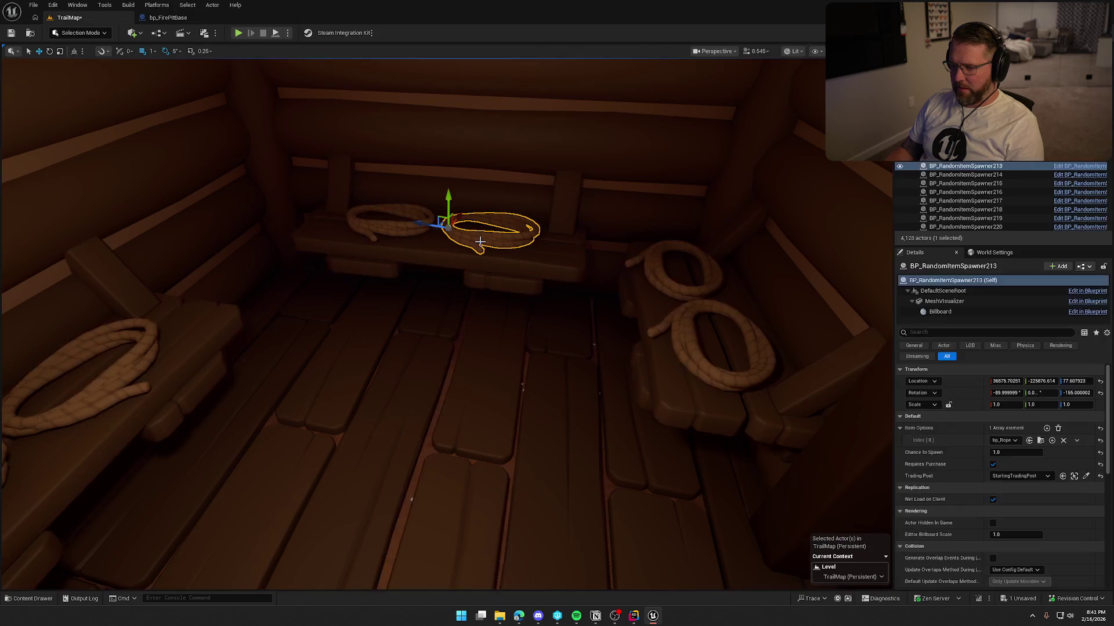
key(f)
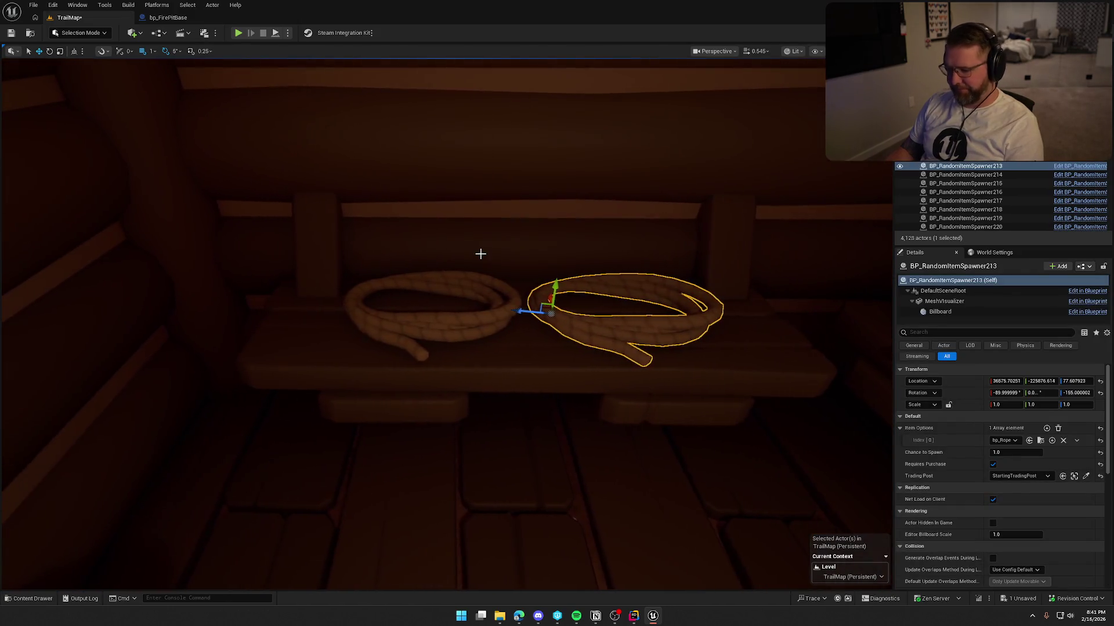
key(Delete)
Turn the remaining rope into a bp_Lantern spawner with 0.25 chance for MountainTradingPost.
click(442, 329)
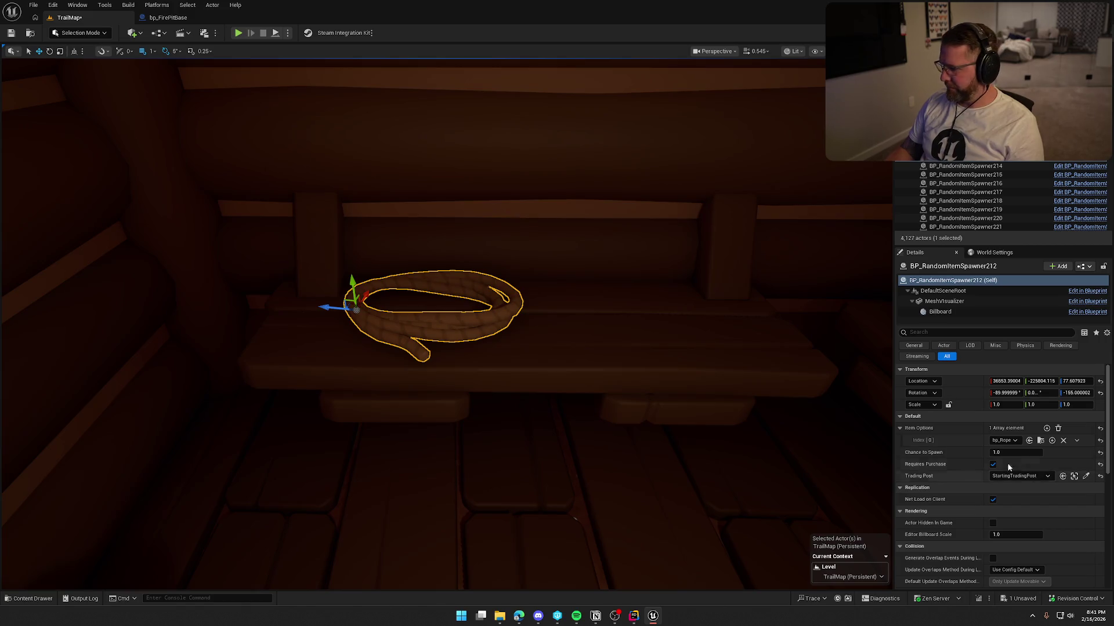
click(1008, 441)
key(Return)
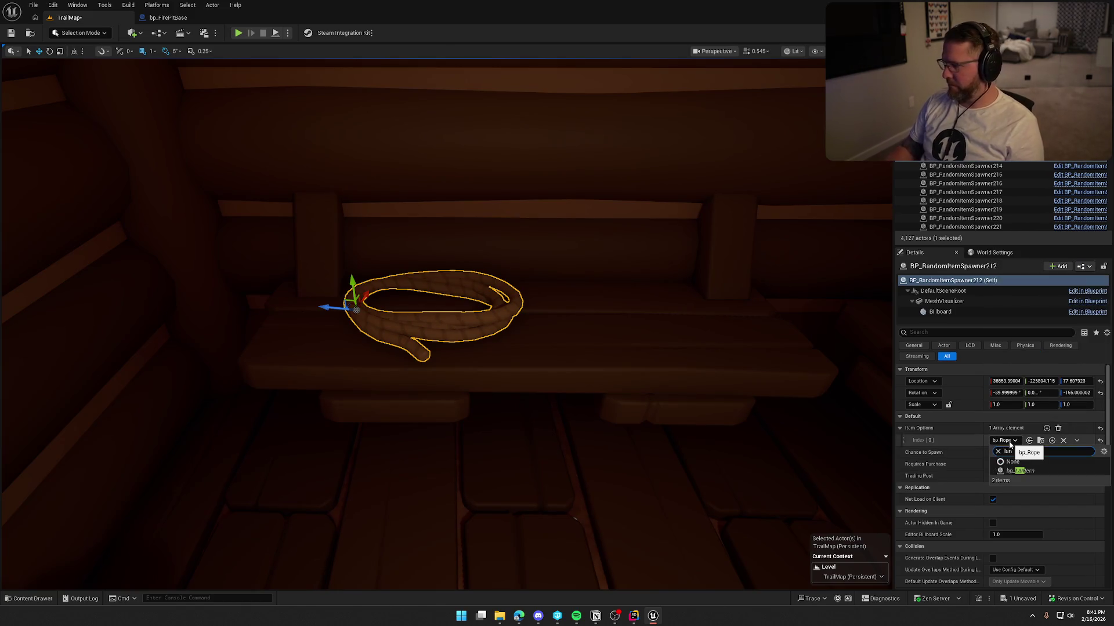
click(1018, 453)
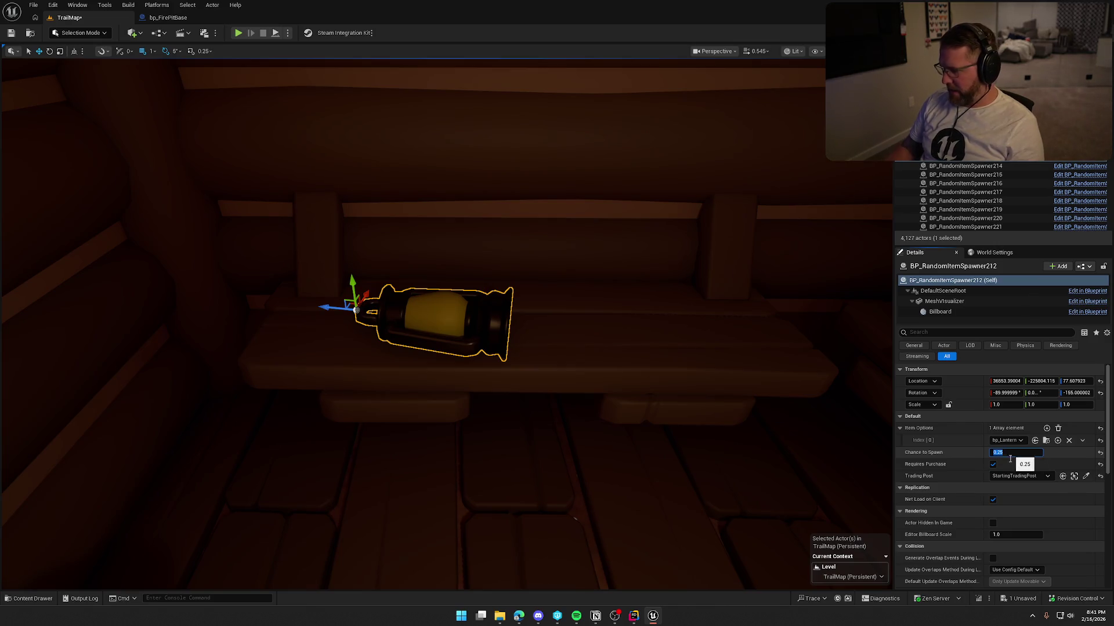
click(1018, 477)
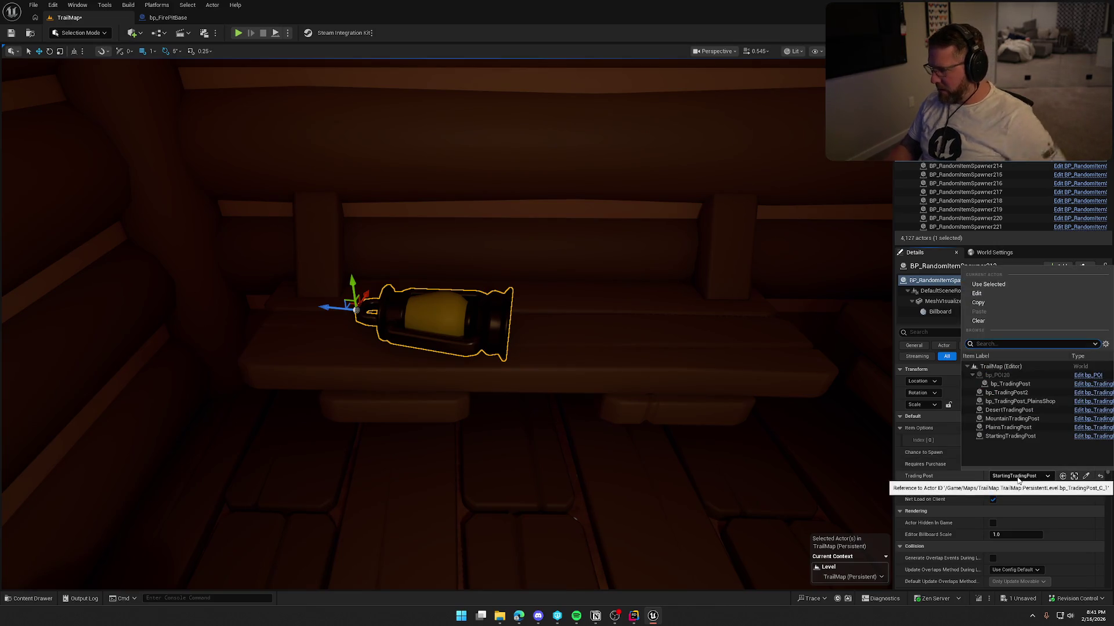
click(1021, 419)
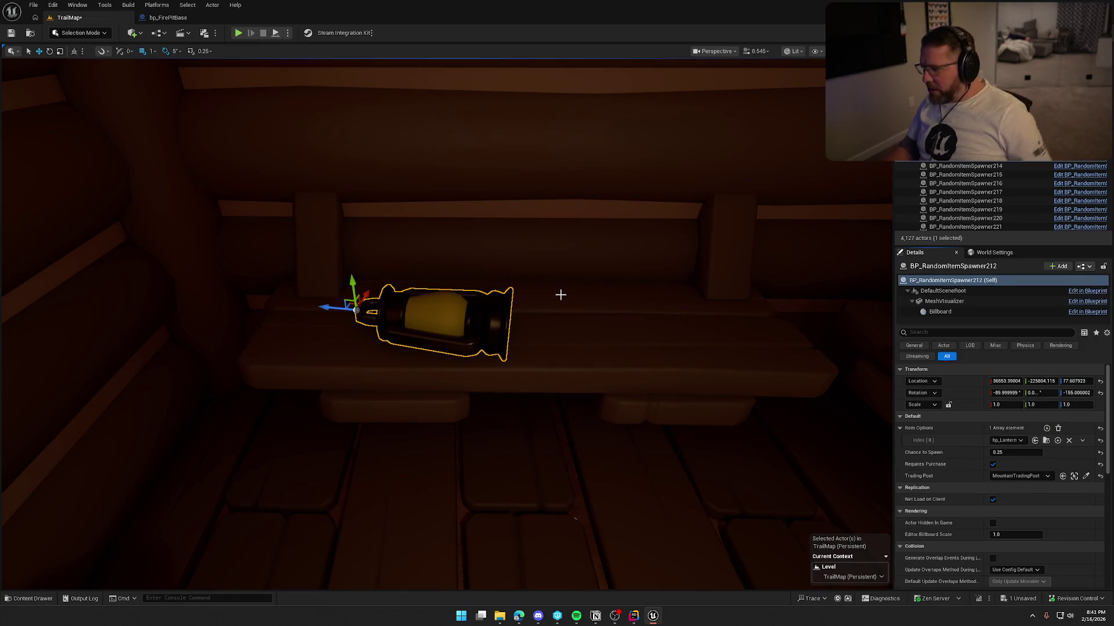
Stand the lantern upright, raise it onto the shelf, and turn it 85 degrees forward.
click(1100, 392)
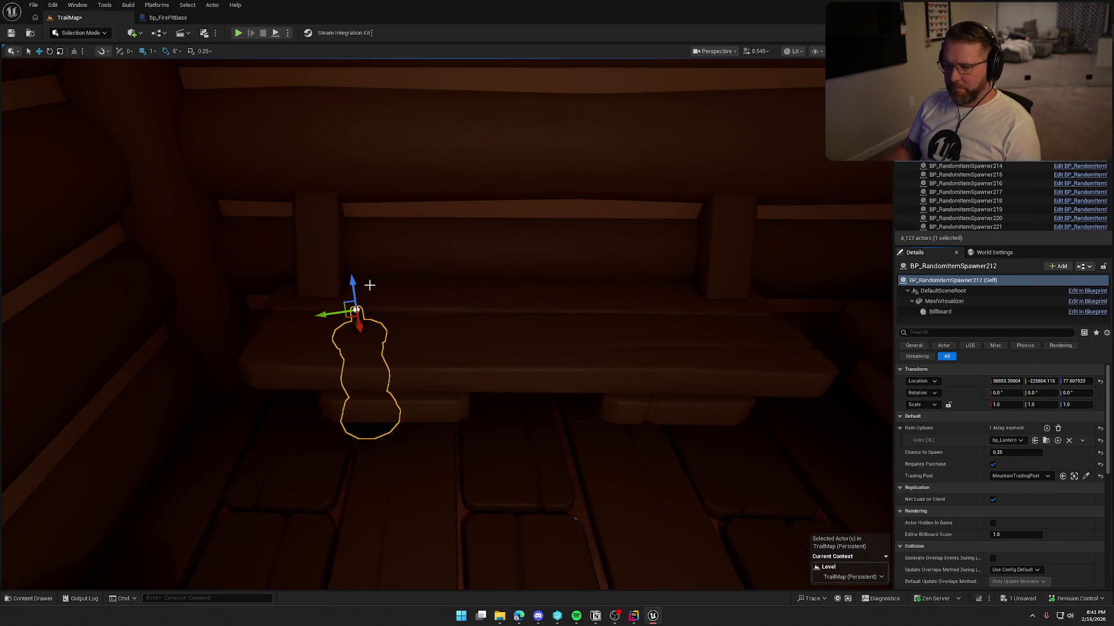
drag(355, 285, 349, 130)
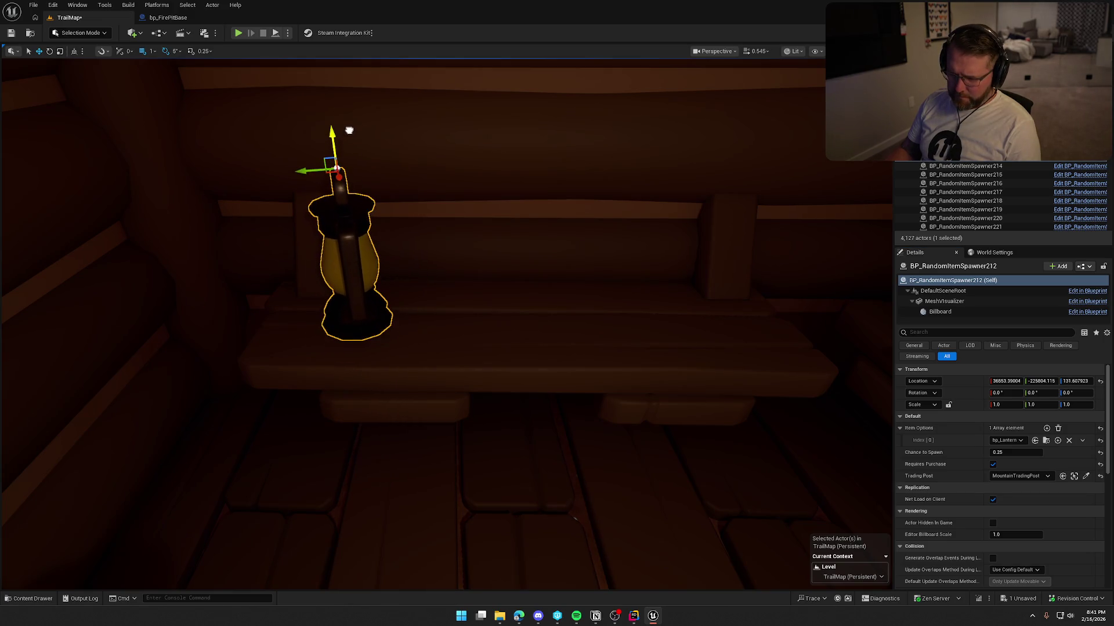
key(e)
drag(348, 168, 270, 179)
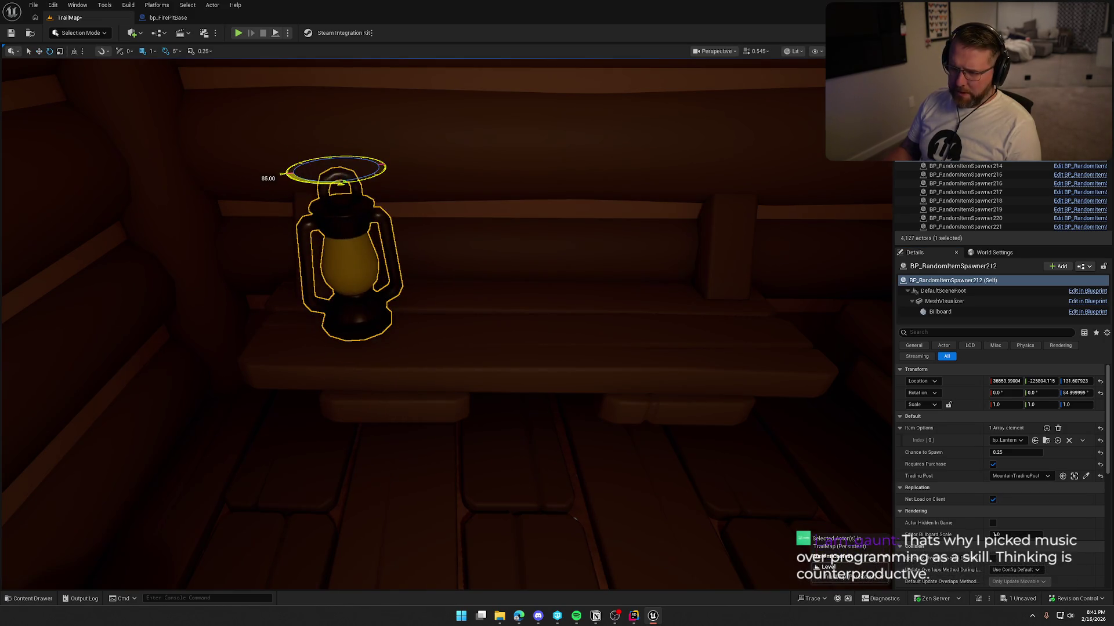
scroll(357, 377, up, 2)
mouse_move(496, 252)
mouse_down()
mouse_move(497, 221)
mouse_move(496, 252)
mouse_up()
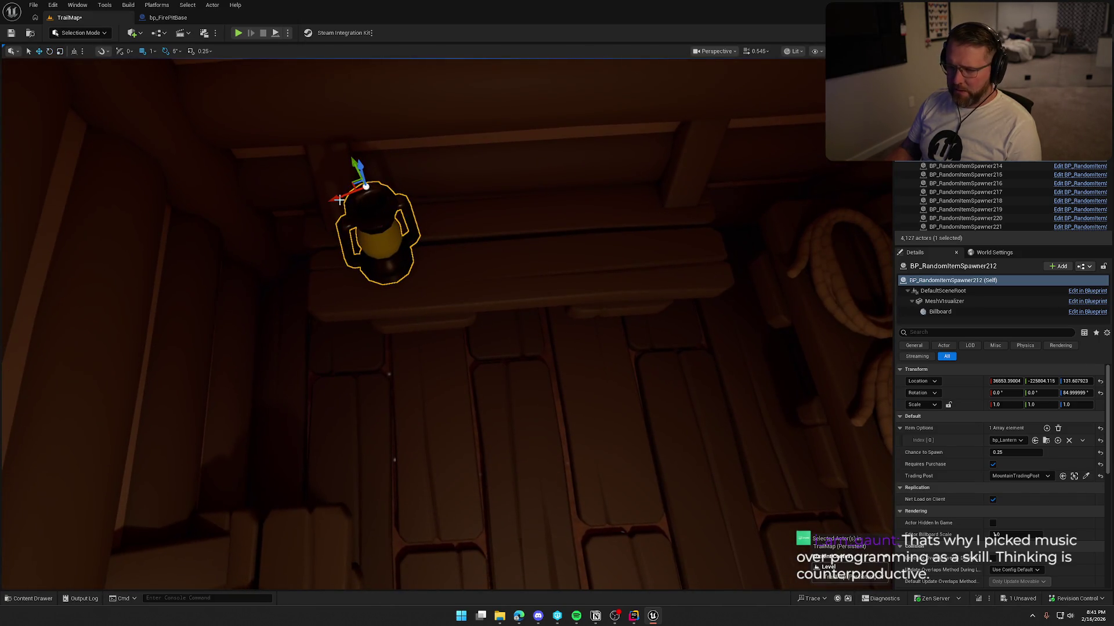
Duplicate the lantern rightward along the shelf in world space to make four lanterns.
click(74, 52)
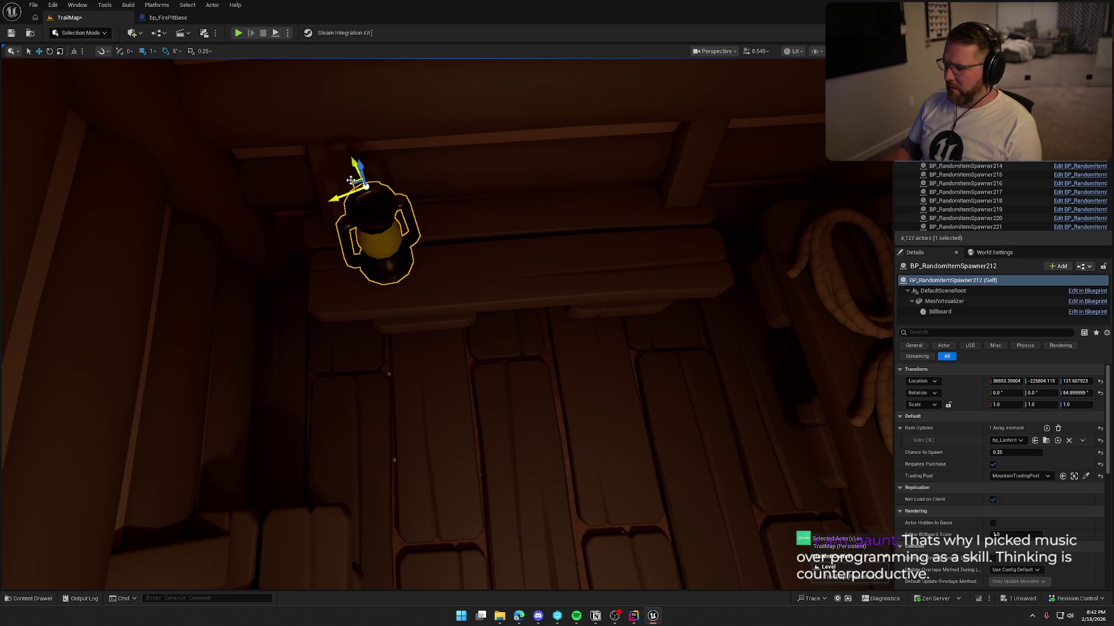
drag(353, 179, 682, 166)
key(Escape)
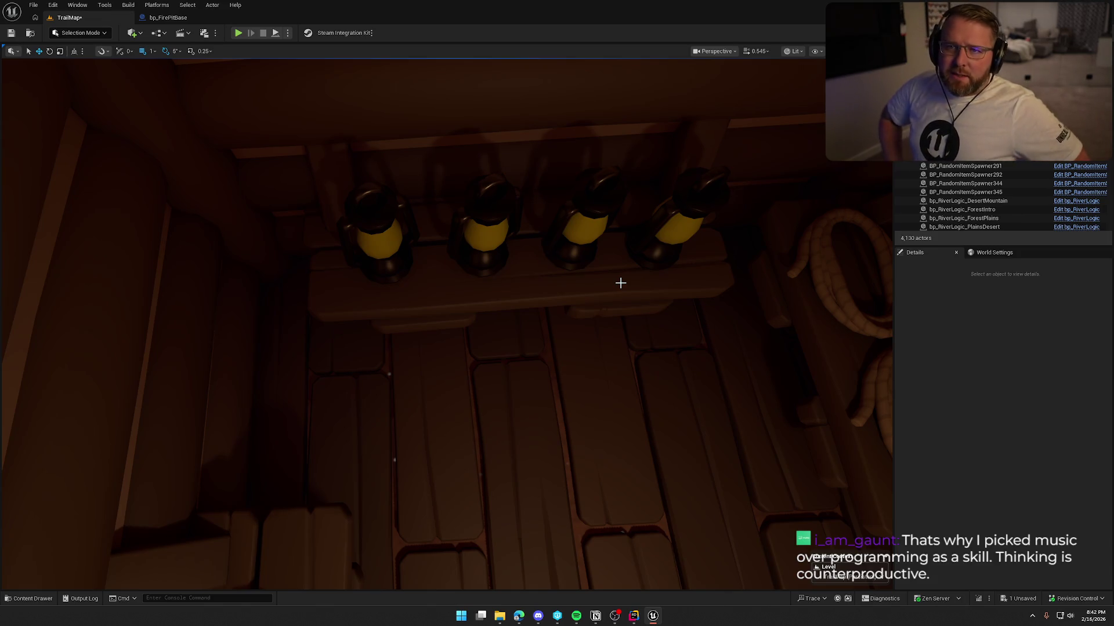
mouse_move(620, 283)
mouse_down()
mouse_move(625, 294)
mouse_move(621, 280)
mouse_move(671, 291)
mouse_up()
Assign the side-shelf rope spawners to MountainTradingPost.
click(621, 281)
ctrl+click(671, 291)
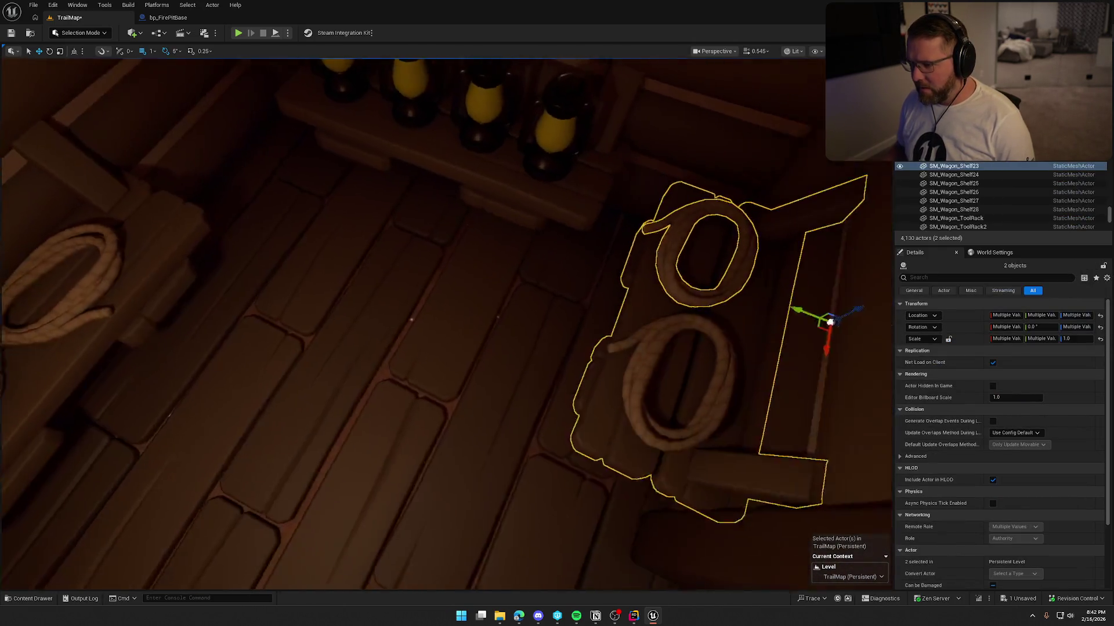
drag(601, 302, 601, 302)
click(601, 302)
ctrl+click(601, 257)
drag(601, 257, 310, 353)
ctrl+click(320, 356)
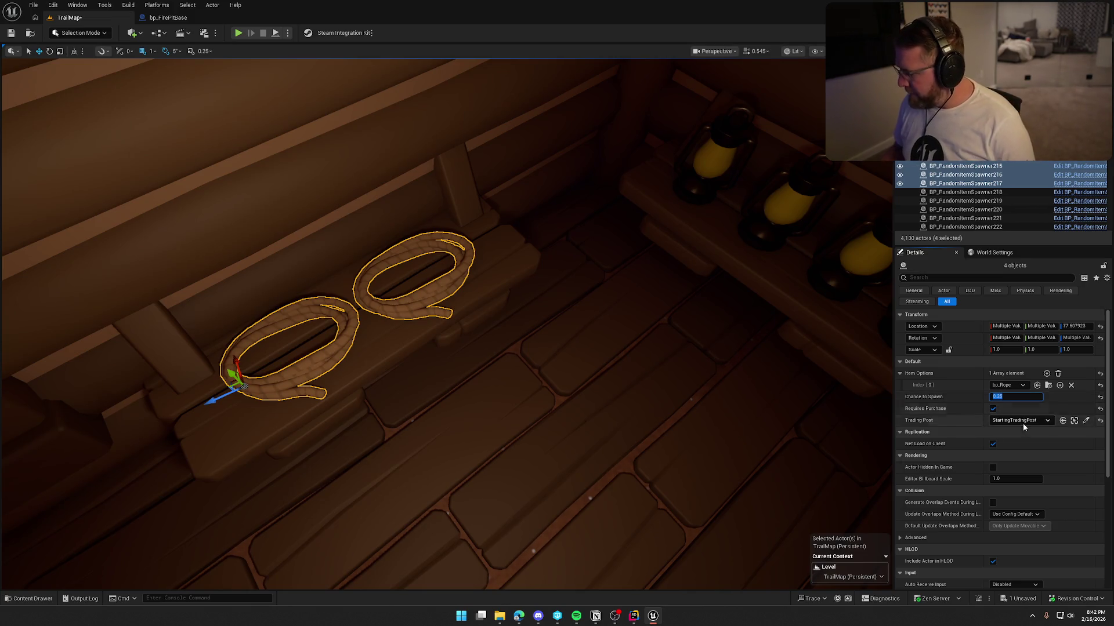
click(1024, 421)
click(1007, 366)
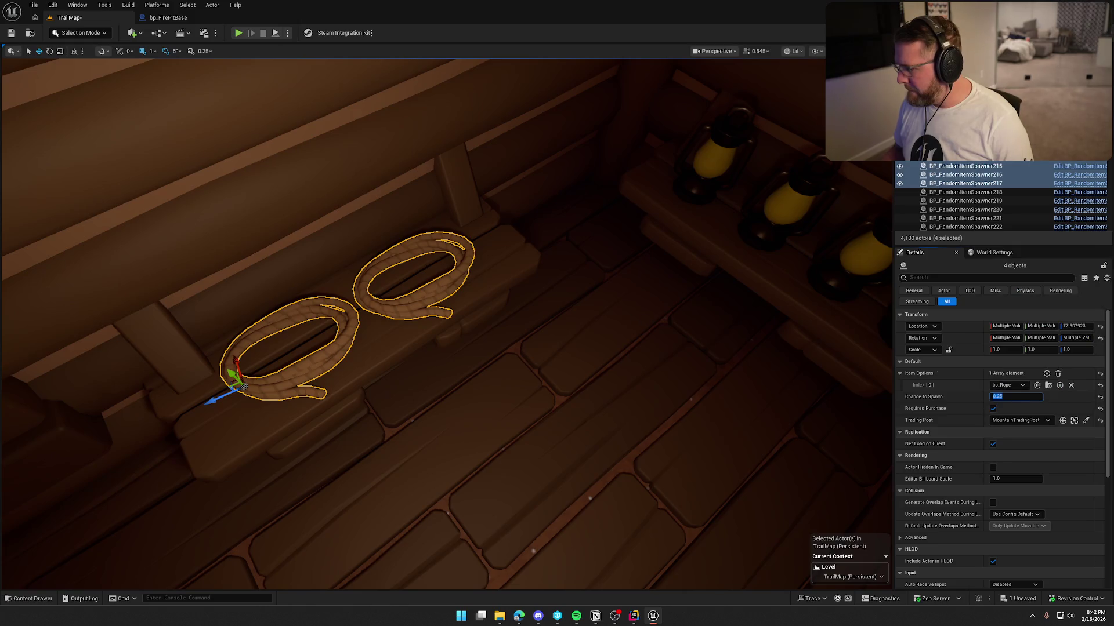
key(Escape)
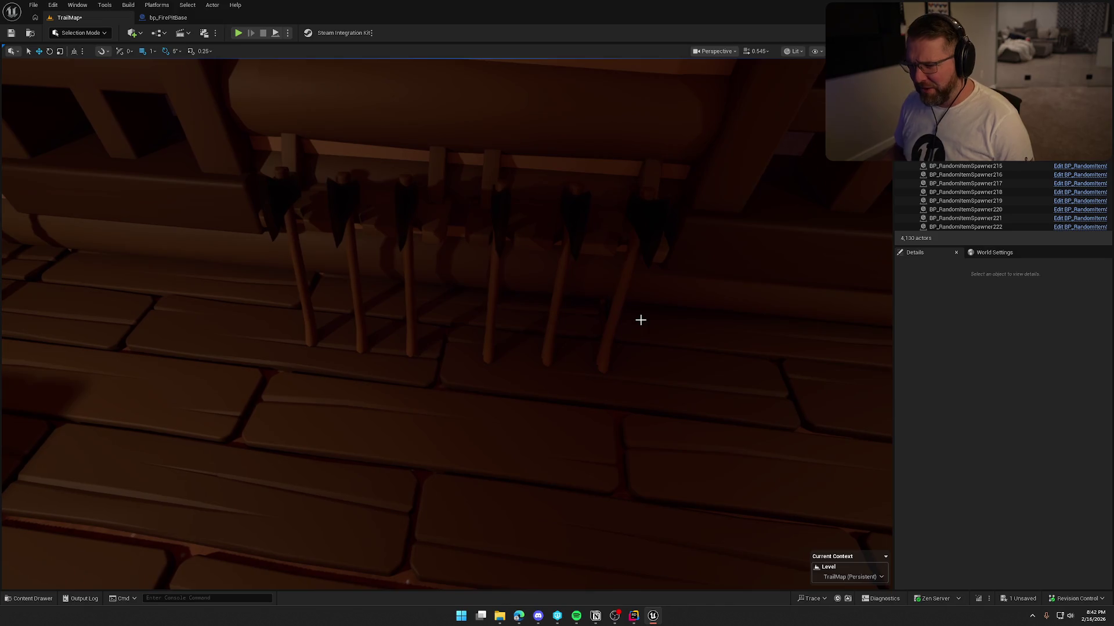
Select the six wall-rack axe spawners together with the six rifle spawners.
click(659, 229)
ctrl+click(569, 213)
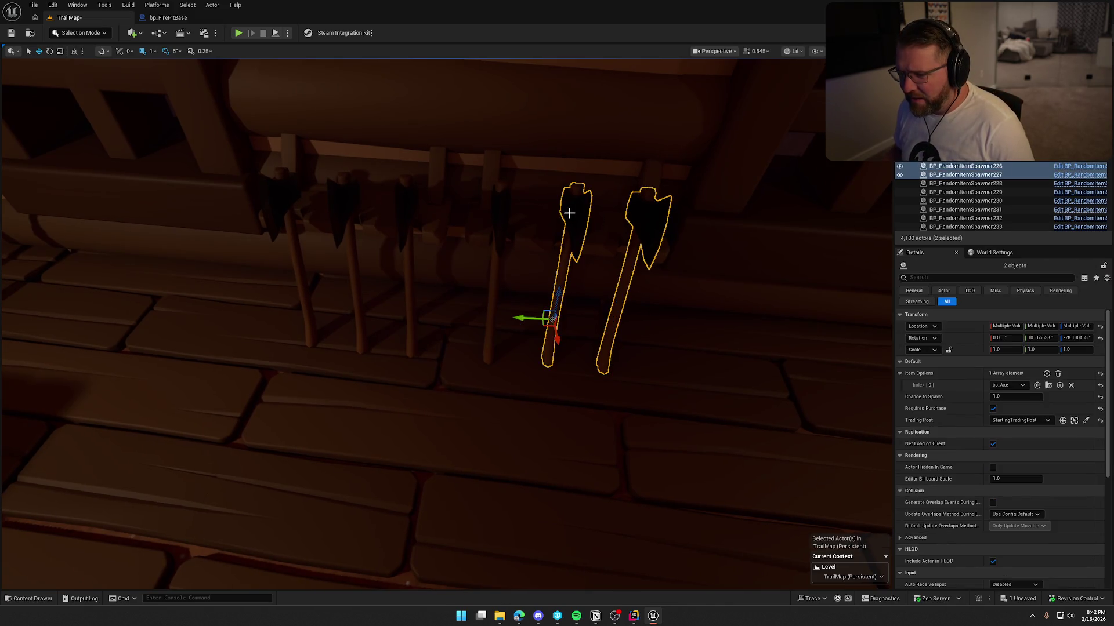
ctrl+click(502, 213)
ctrl+click(406, 209)
ctrl+click(338, 204)
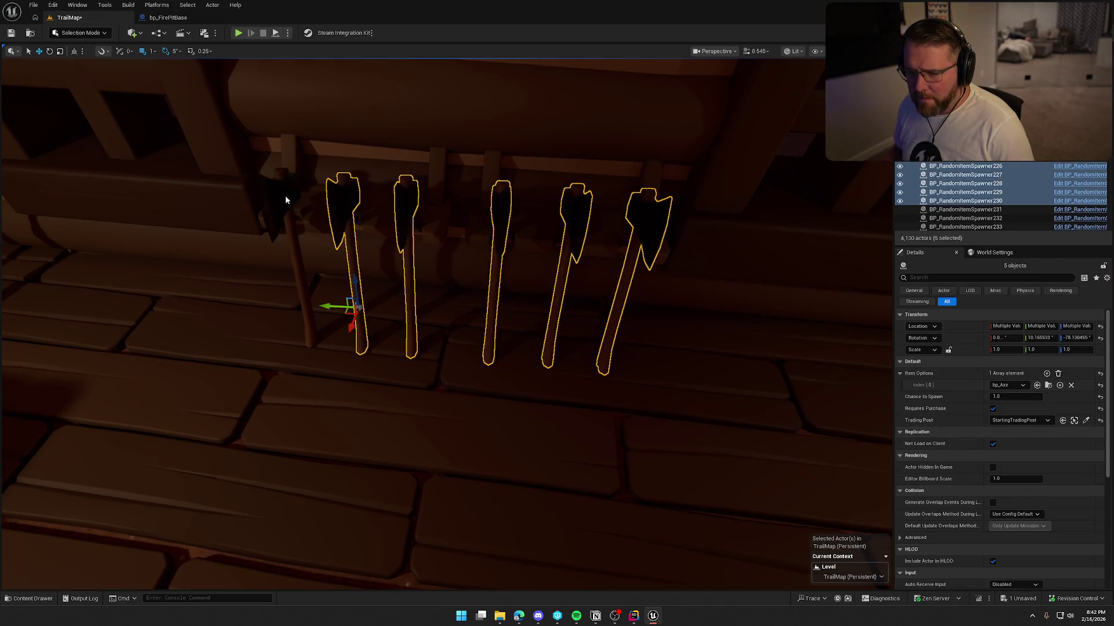
ctrl+click(285, 200)
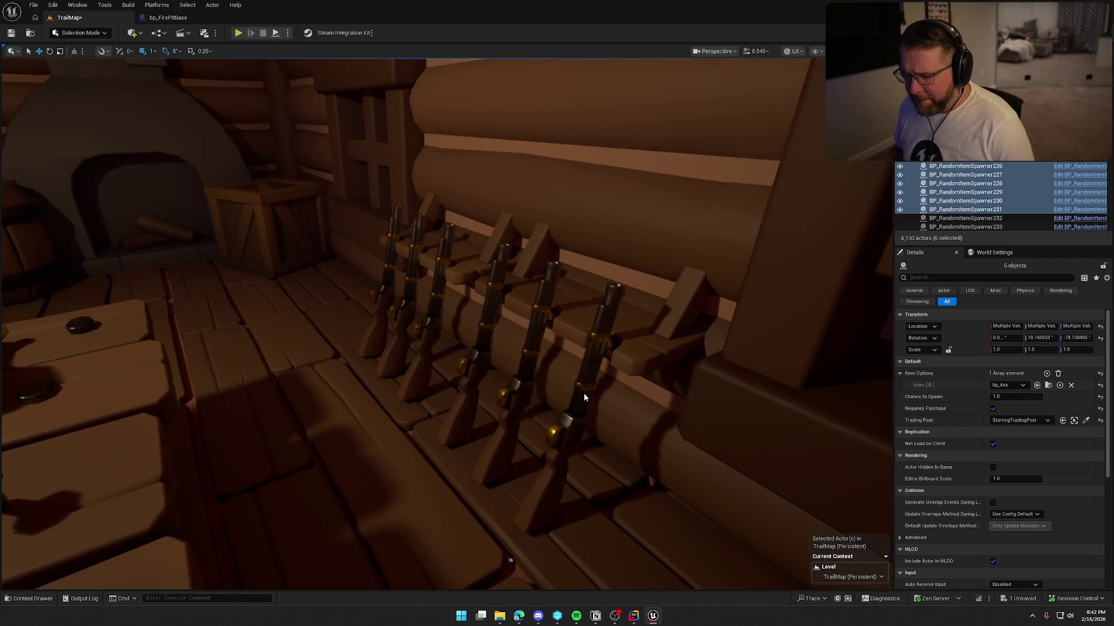
ctrl+click(580, 386)
ctrl+click(526, 359)
ctrl+click(482, 348)
ctrl+click(430, 314)
ctrl+click(401, 303)
ctrl+click(384, 297)
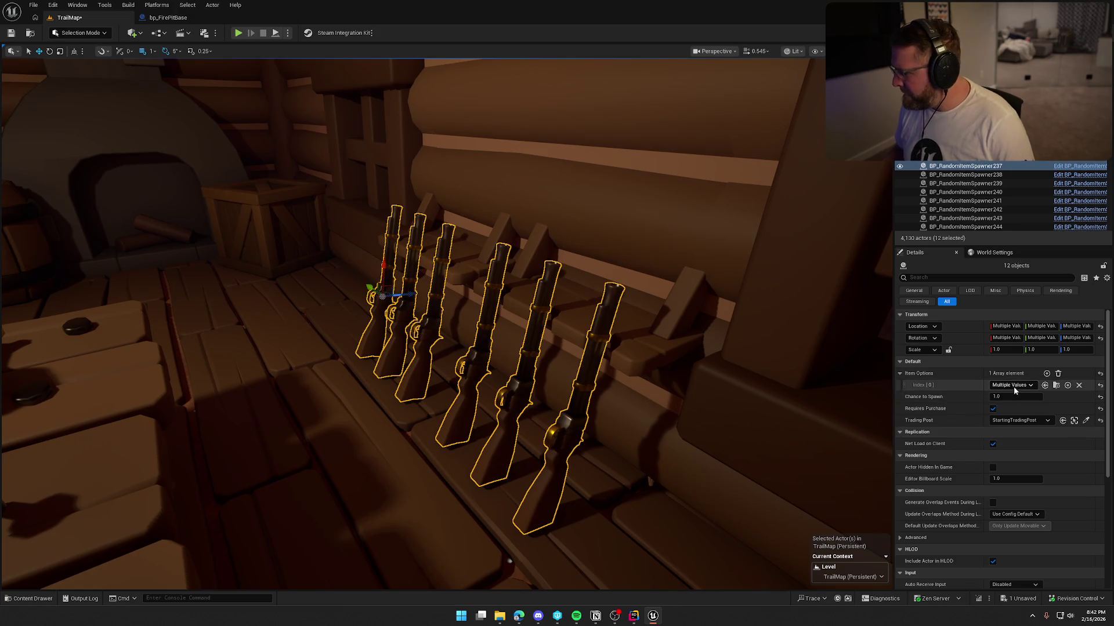
Give the axes and rifles a 0.25 spawn chance at MountainTradingPost and save TrailMap.
key(Return)
click(1019, 420)
click(1015, 367)
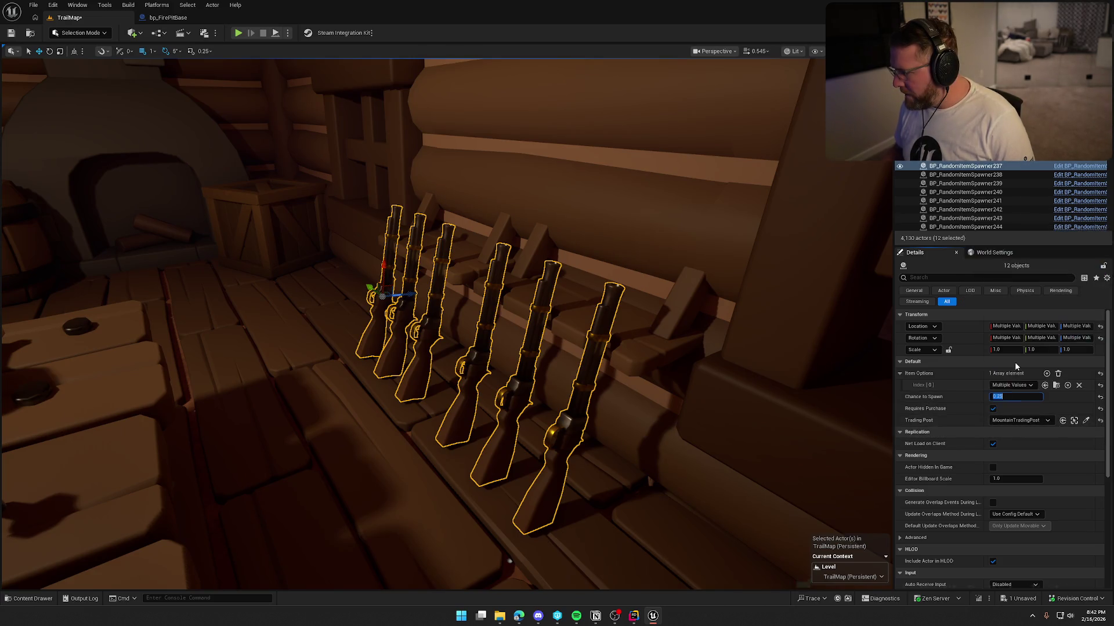
key(f)
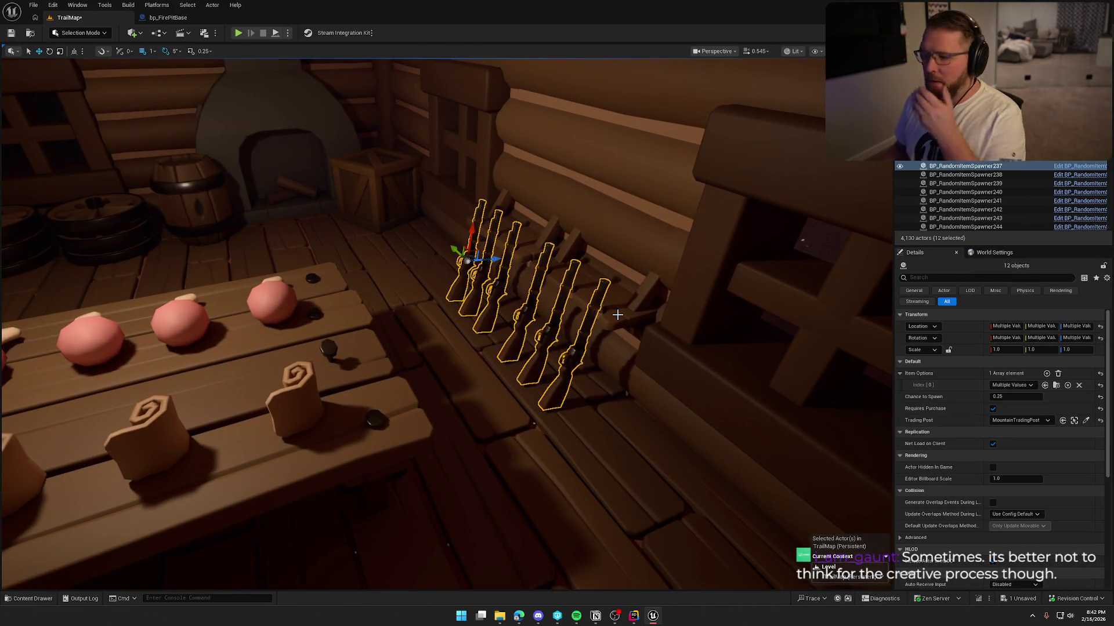
key(ctrl+s)
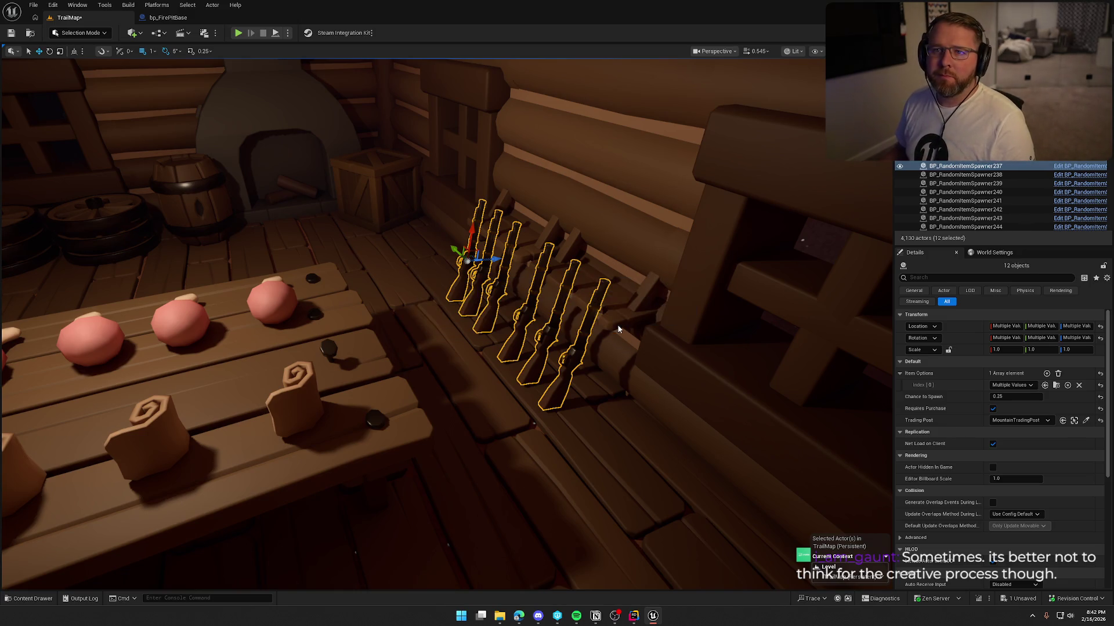
mouse_move(527, 258)
mouse_down()
mouse_move(511, 244)
mouse_move(532, 260)
mouse_up()
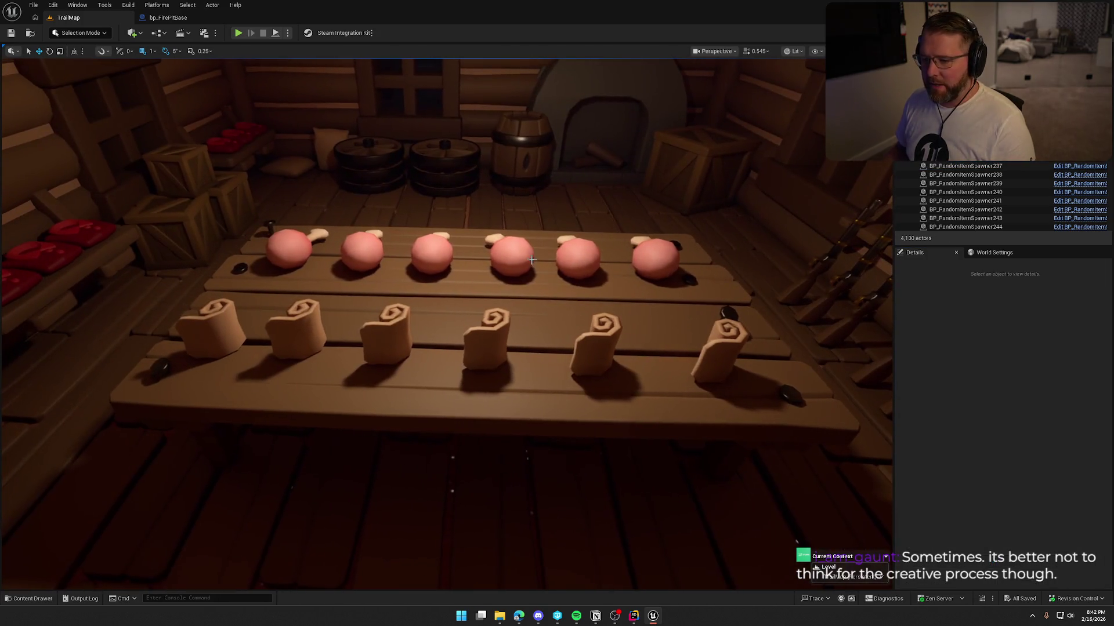
Select the six bandage and six meat spawners on the table.
click(726, 346)
ctrl+click(606, 339)
ctrl+click(493, 340)
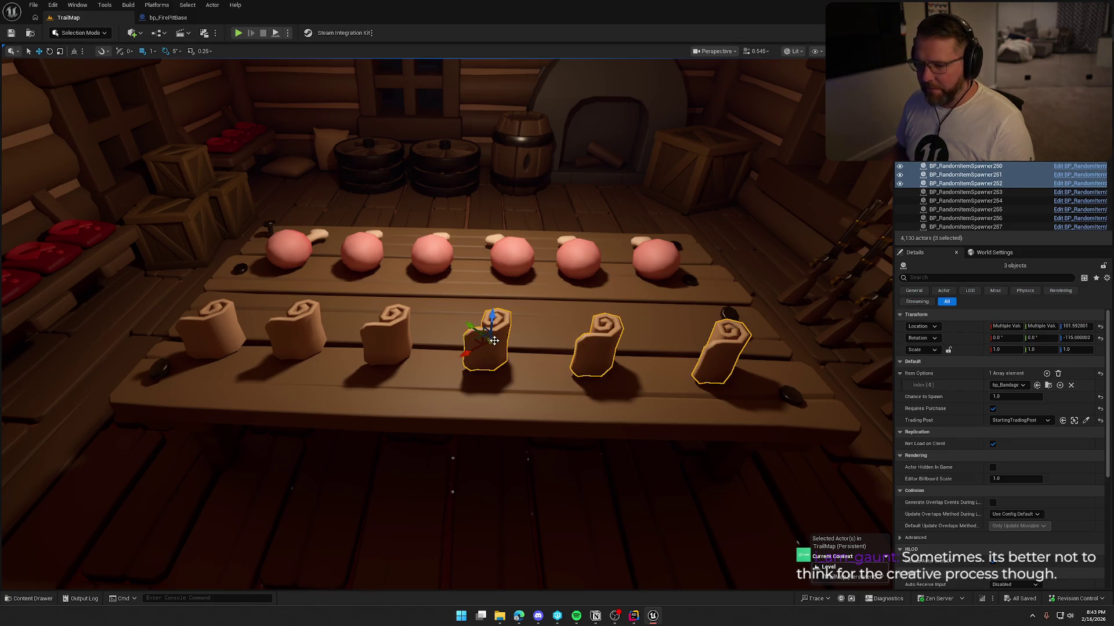
ctrl+click(391, 329)
ctrl+click(313, 326)
ctrl+click(219, 329)
ctrl+click(287, 255)
ctrl+click(361, 253)
ctrl+click(440, 252)
ctrl+click(511, 256)
ctrl+click(579, 258)
ctrl+click(654, 255)
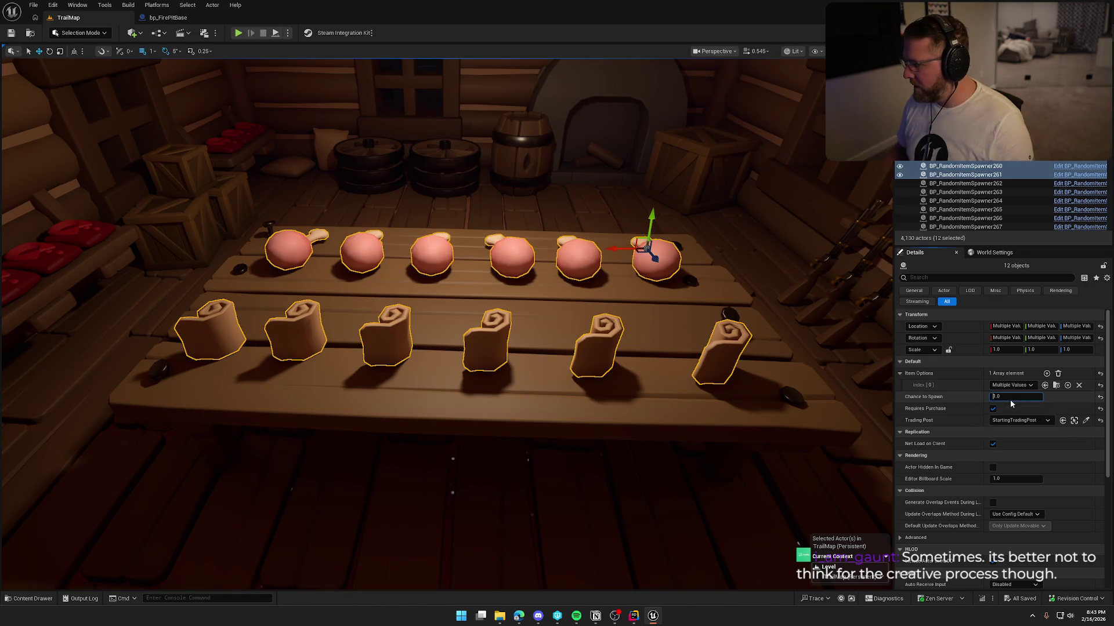
Set the table spawners to 0.25 spawn chance for MountainTradingPost and save TrailMap.
text(0.25)
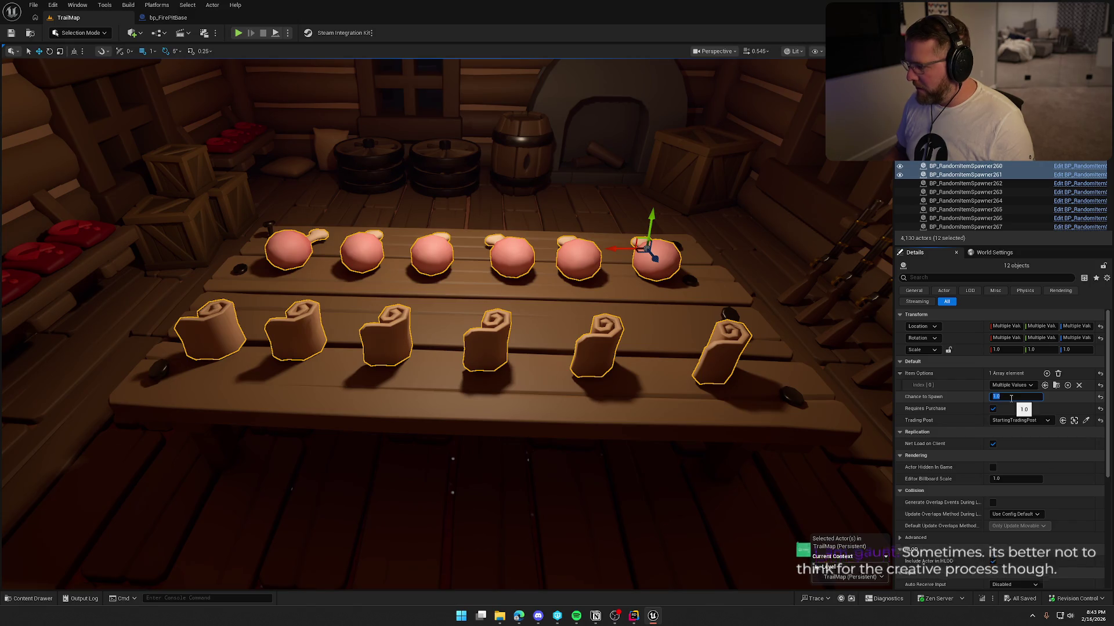
key(Return)
click(1016, 420)
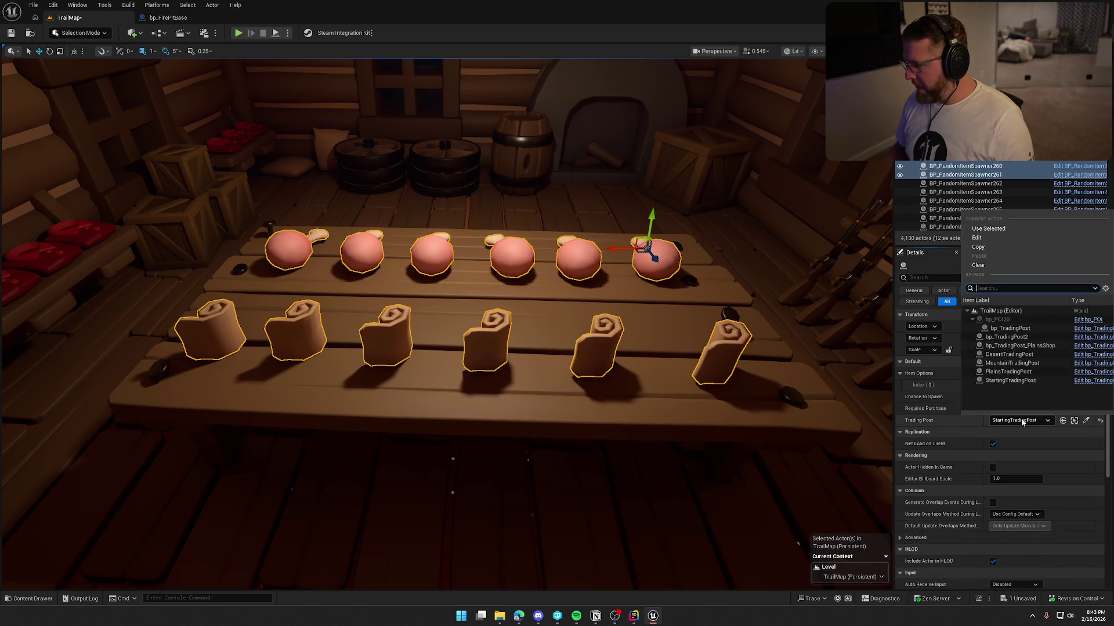
click(1012, 364)
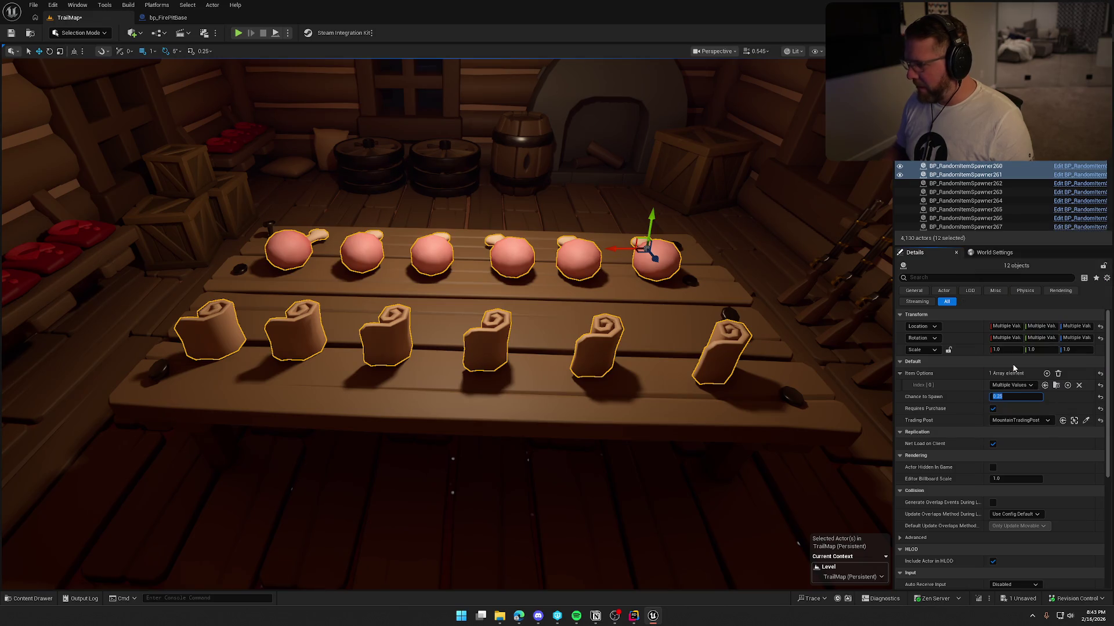
key(ctrl+s)
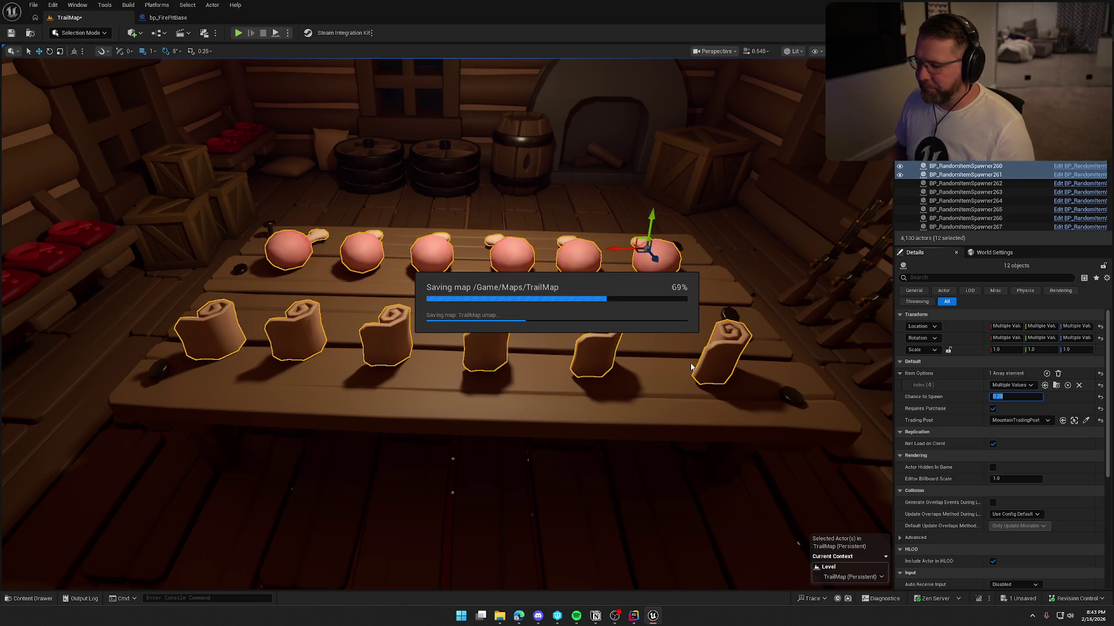
mouse_move(690, 366)
mouse_down()
mouse_move(621, 458)
mouse_move(667, 348)
mouse_move(638, 319)
mouse_up()
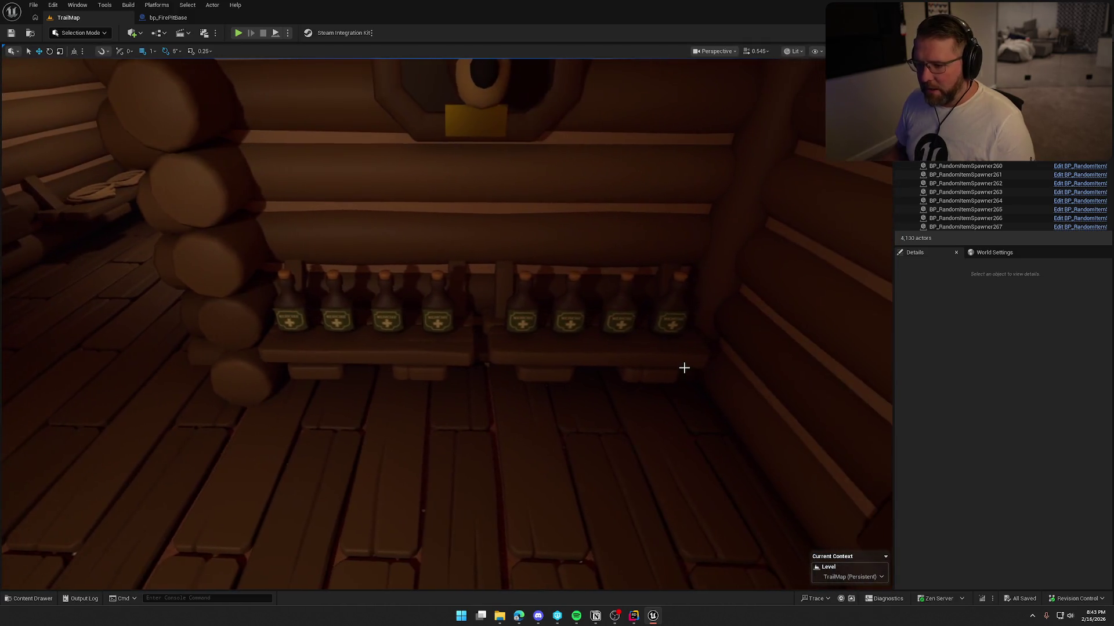
Assign the shelf medicine bottle spawners to MountainTradingPost and save the map.
click(298, 315)
ctrl+click(335, 317)
ctrl+click(382, 317)
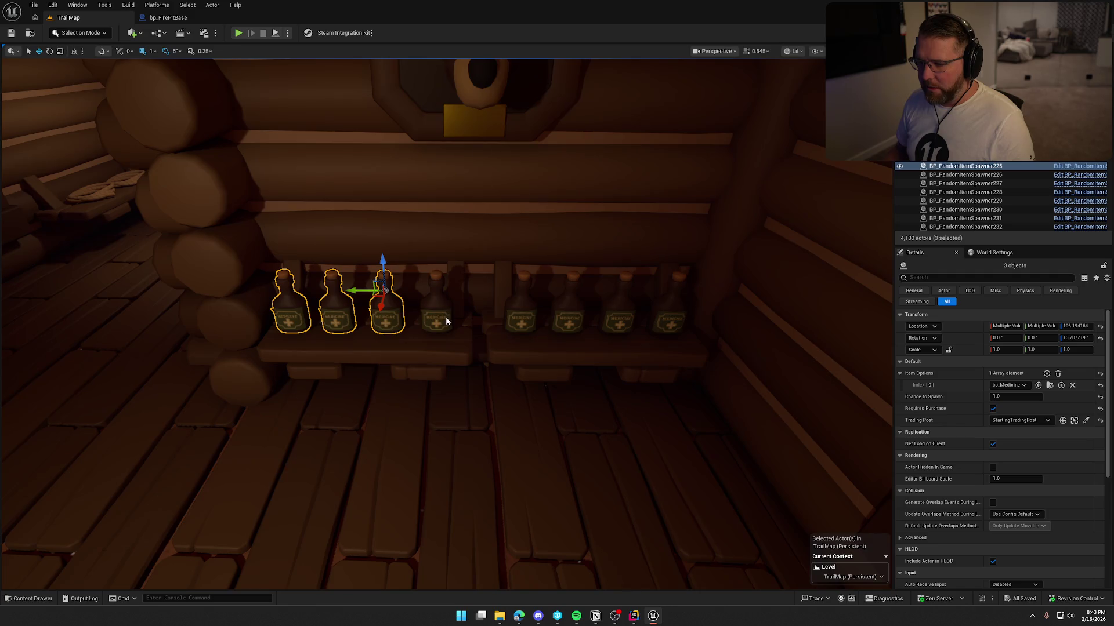
ctrl+click(523, 317)
ctrl+click(569, 317)
ctrl+click(618, 318)
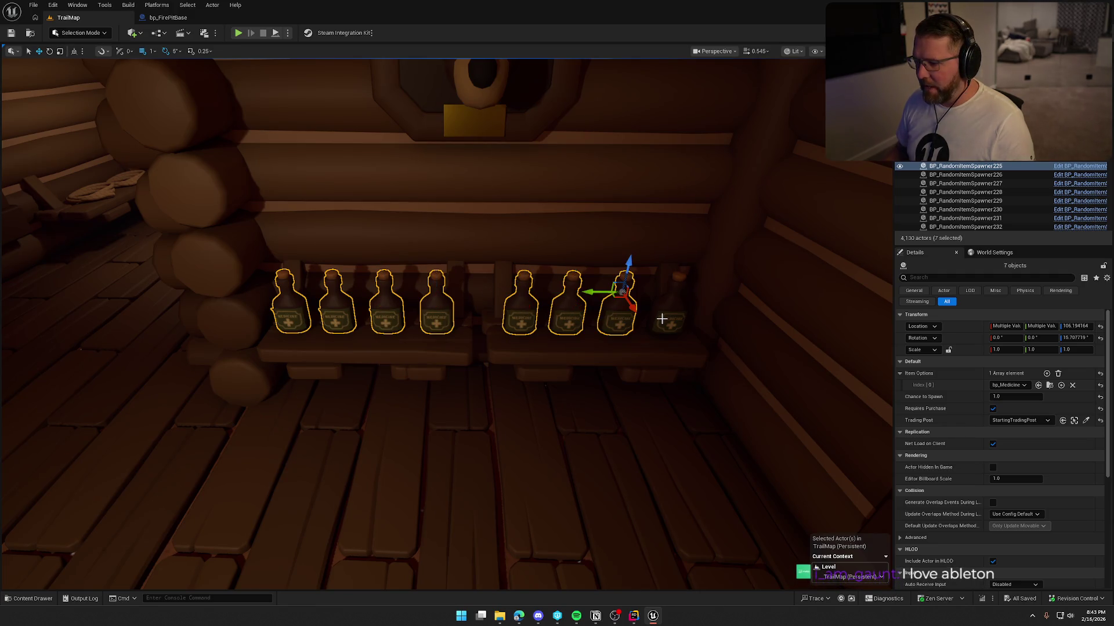
ctrl+click(673, 322)
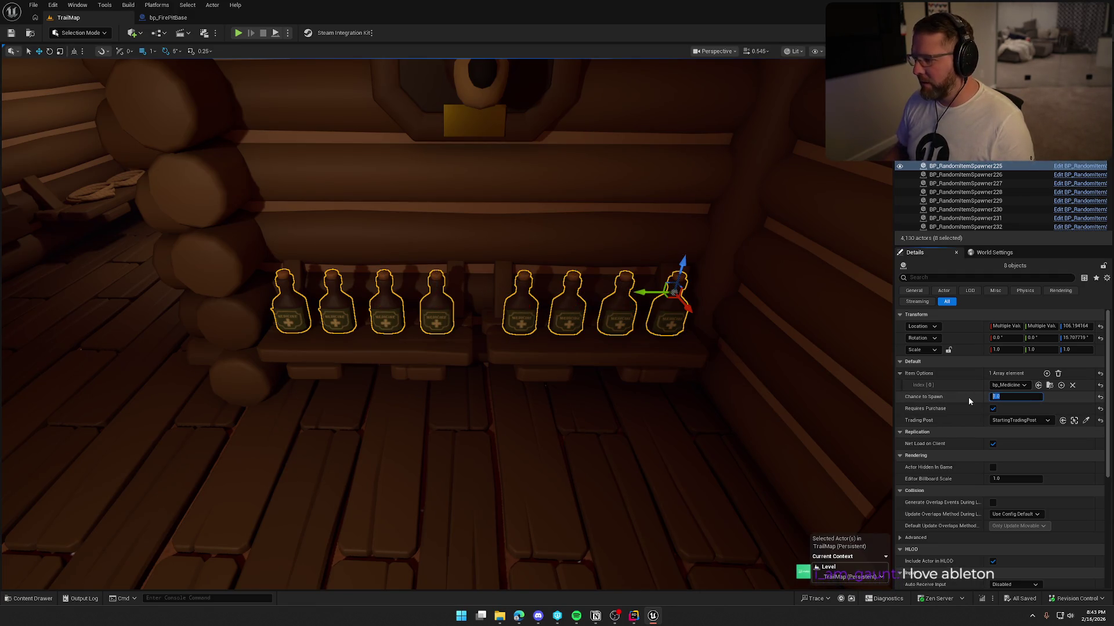
click(1020, 419)
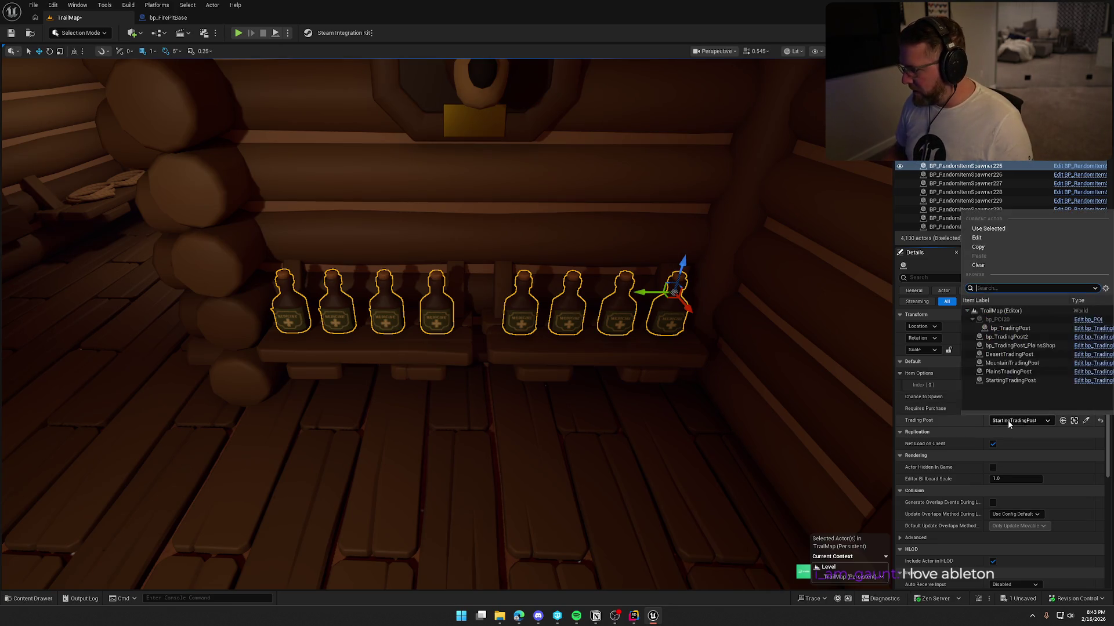
click(1008, 366)
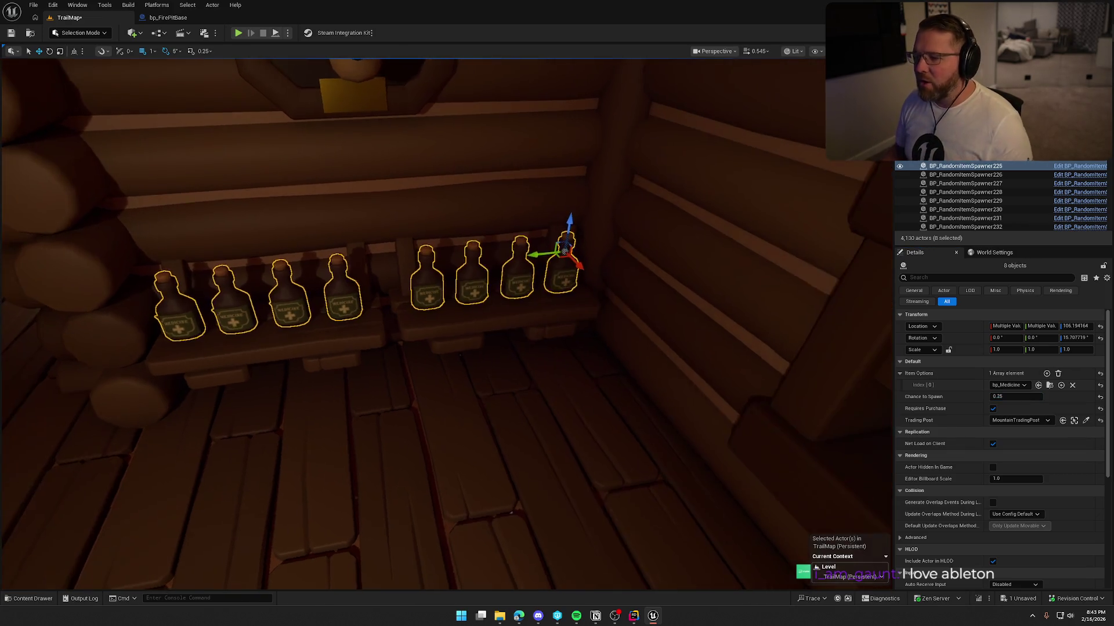
click(618, 346)
key(ctrl+s)
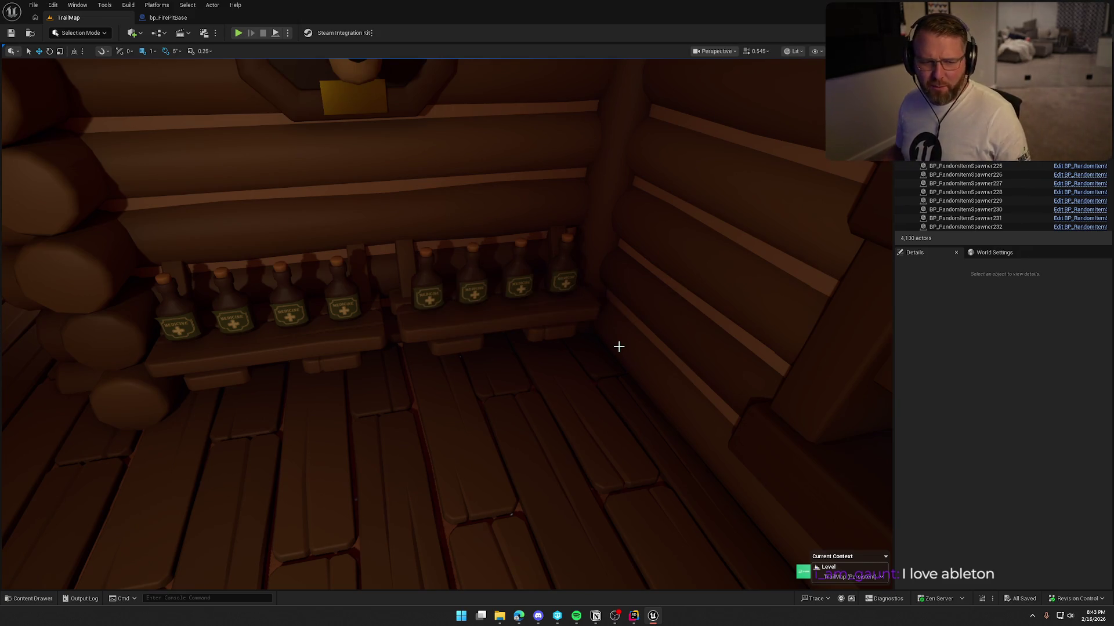
Assign the six red clothing spawners on both shelves to MountainTradingPost.
drag(618, 347, 395, 348)
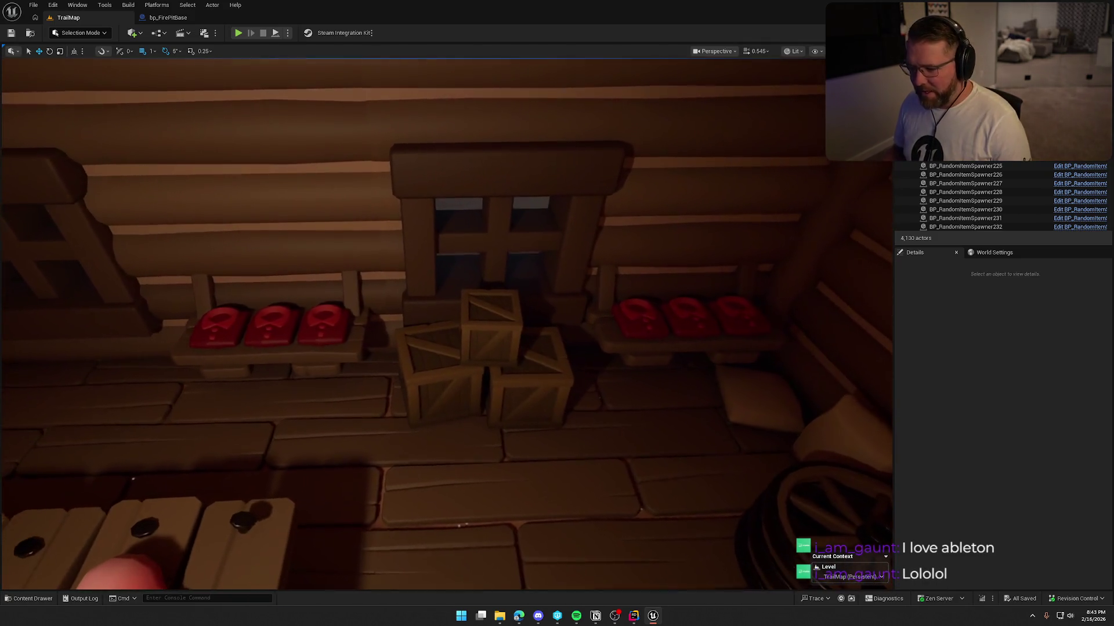
click(218, 329)
ctrl+click(268, 326)
ctrl+click(315, 332)
ctrl+click(634, 323)
ctrl+click(691, 318)
ctrl+click(749, 318)
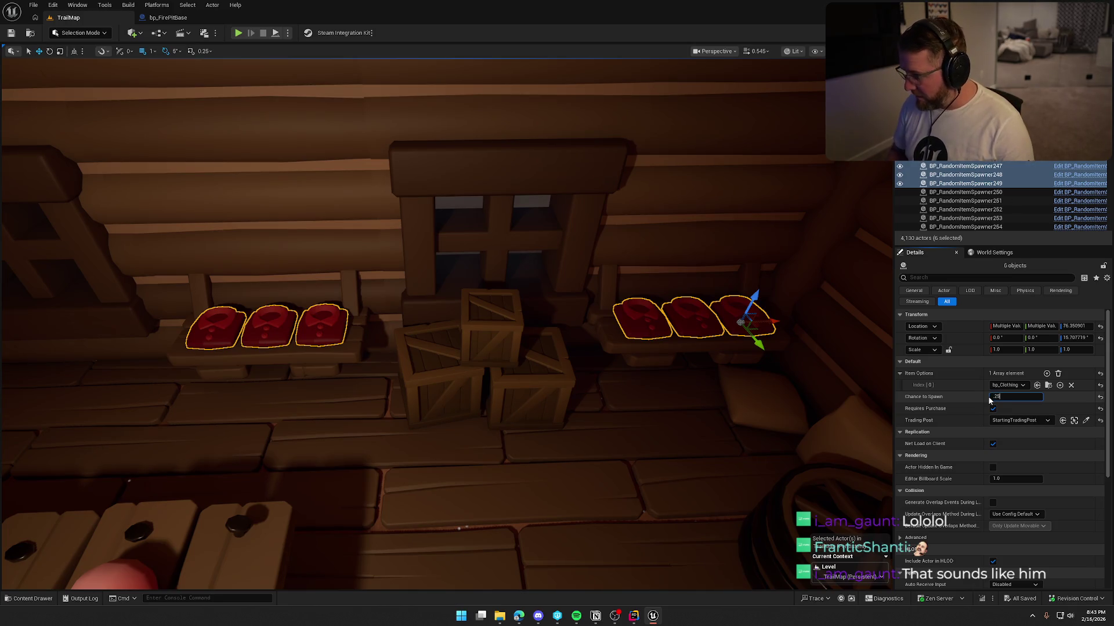
click(1013, 420)
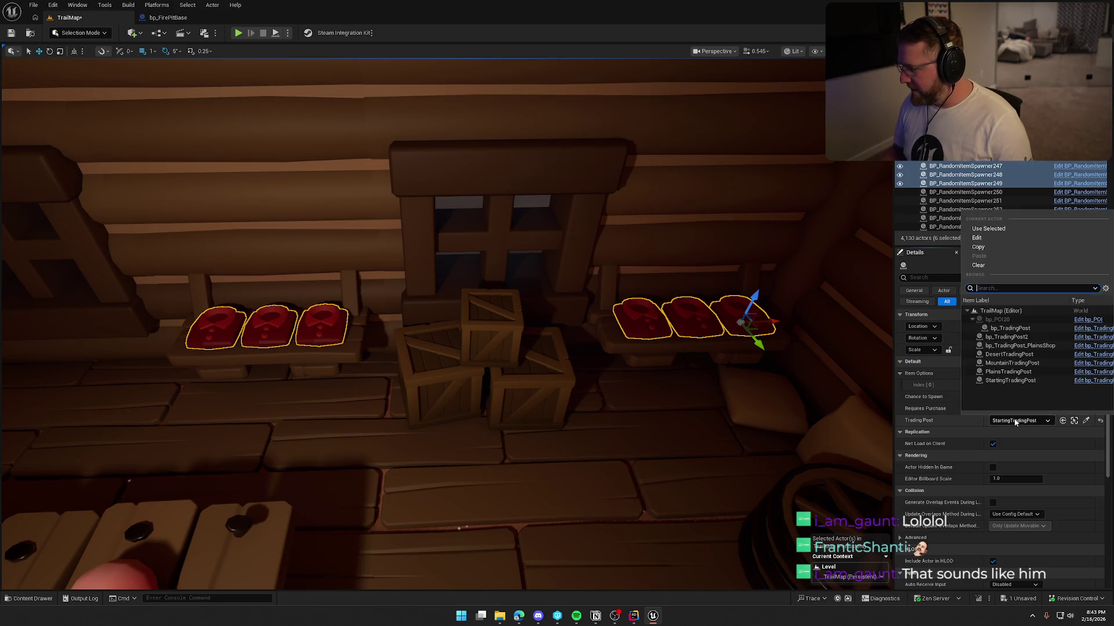
click(1004, 363)
Start selecting the crates in the middle stack.
scroll(698, 390, up, 3)
click(558, 354)
ctrl+click(476, 337)
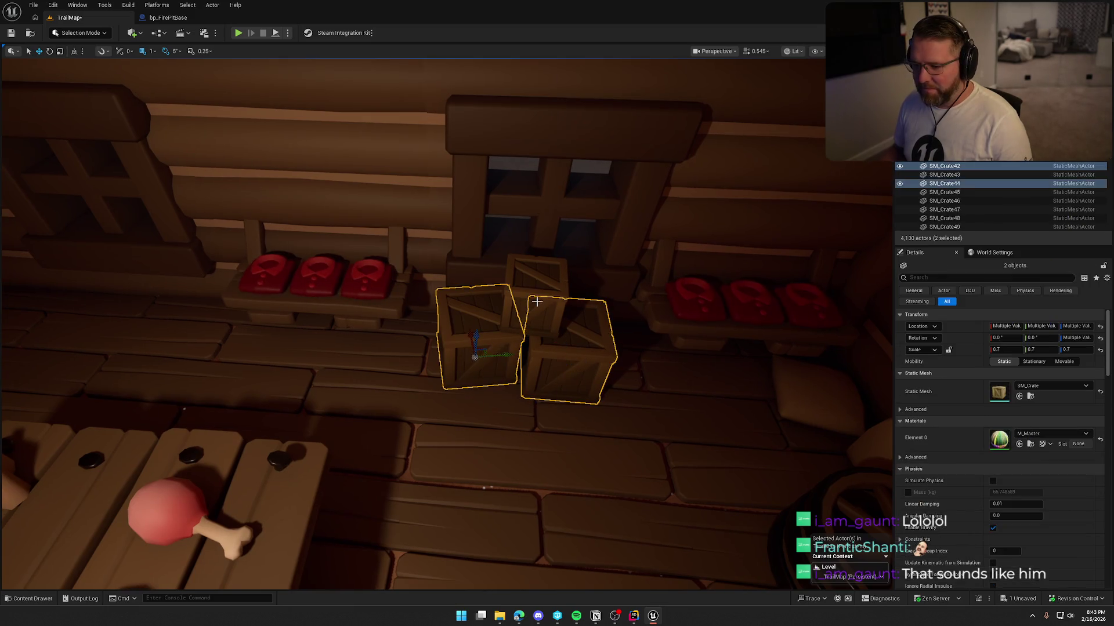
Slide the three stacked crates to the left and down.
ctrl+click(537, 293)
mouse_move(629, 299)
mouse_down()
mouse_move(249, 274)
mouse_move(174, 255)
mouse_up()
key(f)
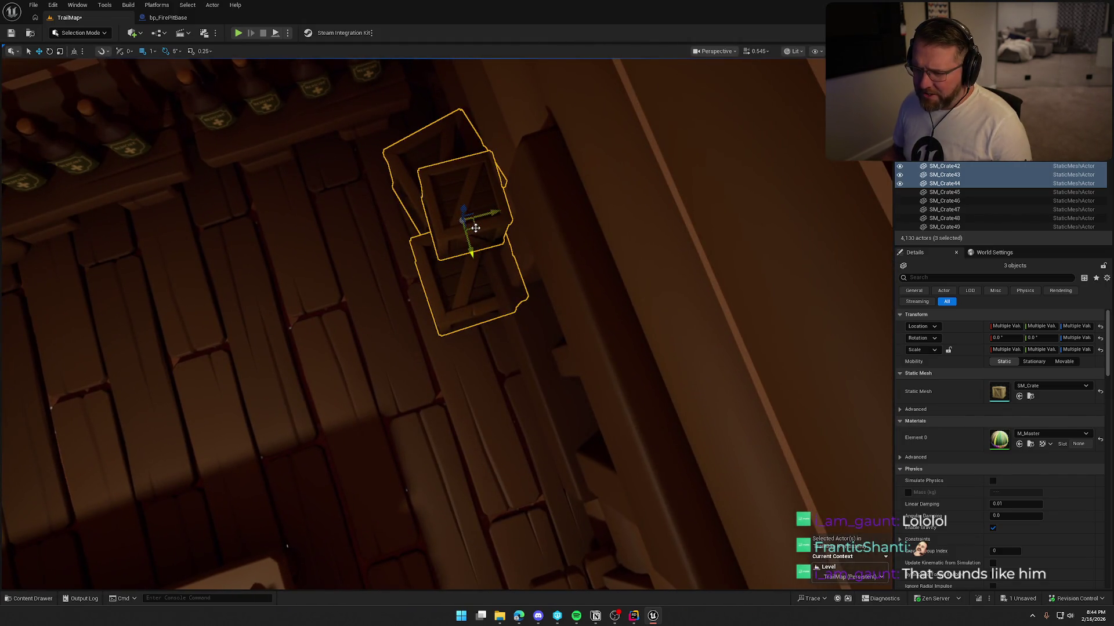
mouse_move(475, 228)
mouse_down()
mouse_move(428, 259)
mouse_move(462, 258)
mouse_move(446, 277)
mouse_move(462, 279)
mouse_up()
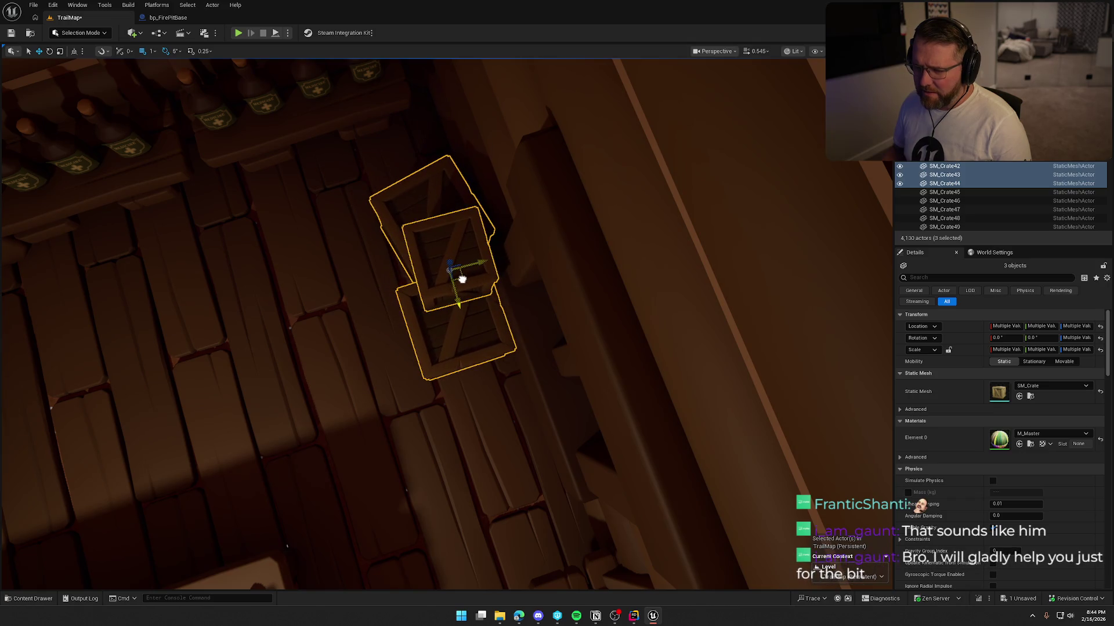
key(Escape)
Reselect the three stacked crates and nudge them slightly right.
click(435, 249)
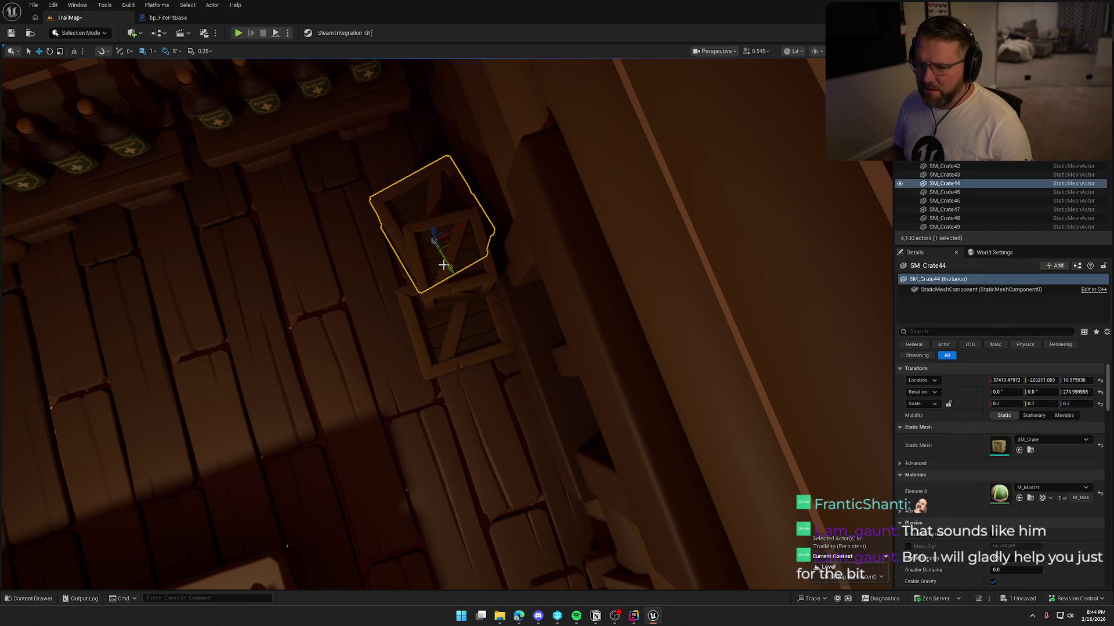
ctrl+click(452, 299)
ctrl+click(472, 331)
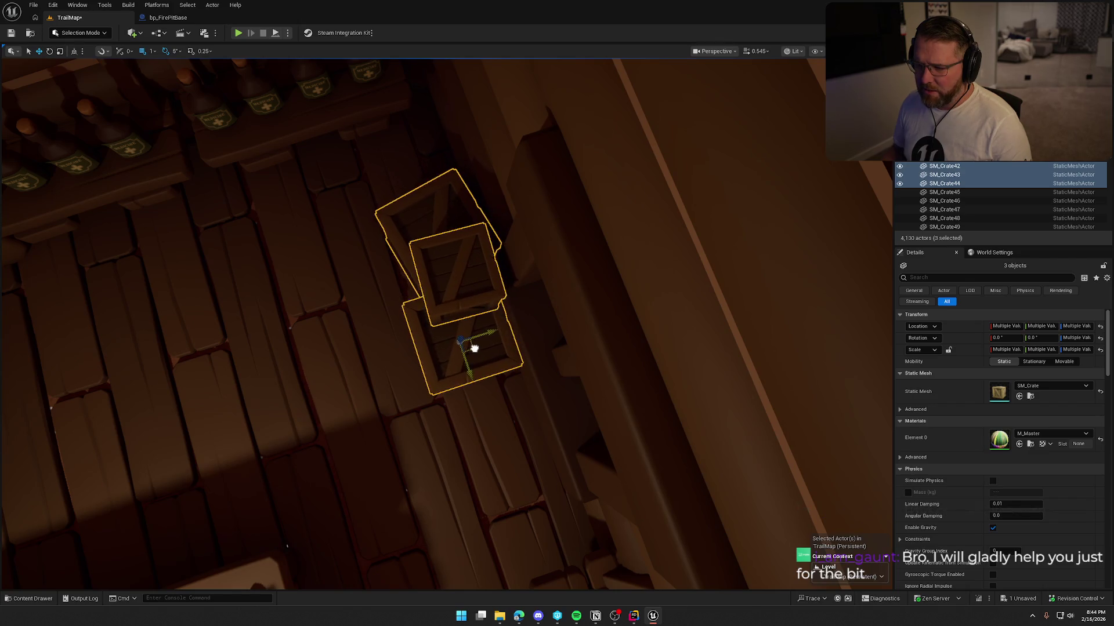
key(Escape)
drag(402, 298, 371, 318)
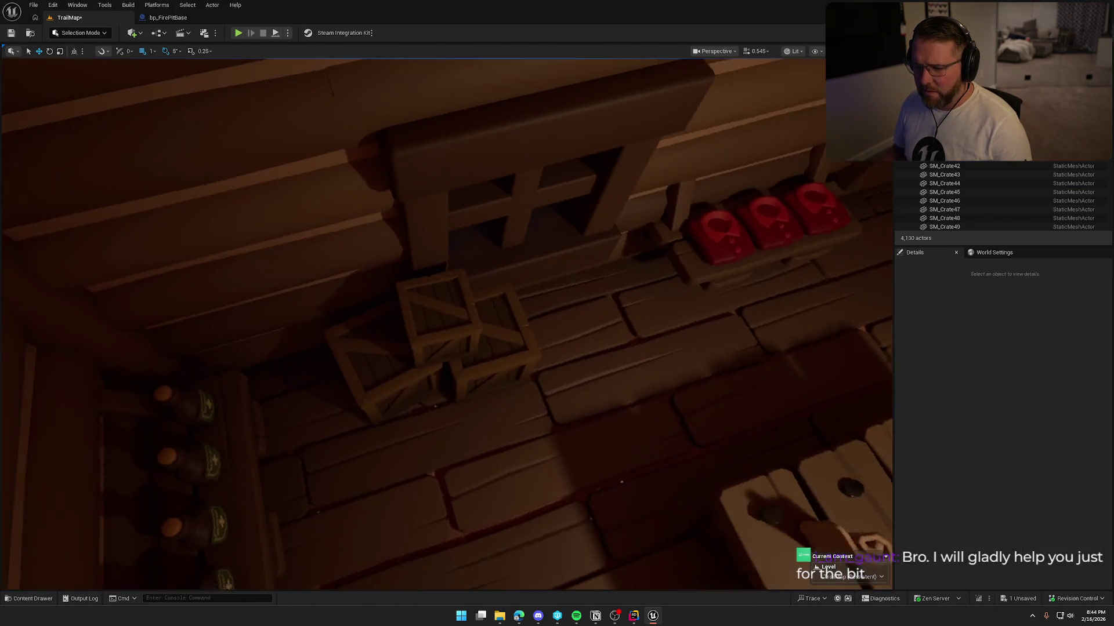
click(373, 321)
ctrl+click(467, 324)
ctrl+click(476, 322)
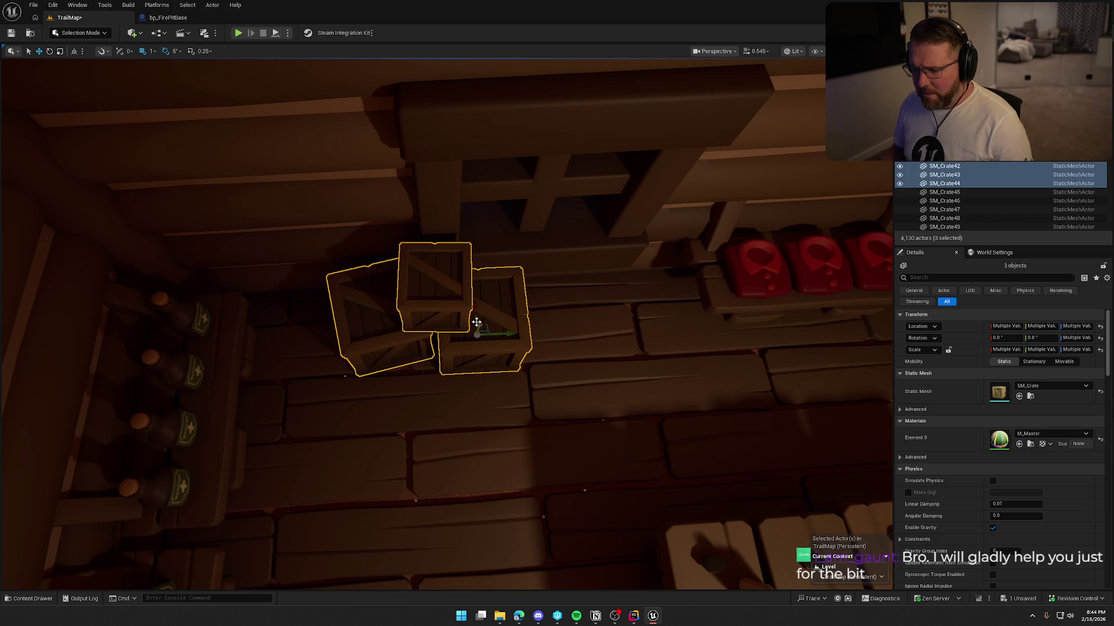
drag(503, 334, 523, 334)
key(Escape)
Duplicate the left crate into a new one on the floor between the clothing shelves.
drag(273, 315, 197, 354)
click(172, 296)
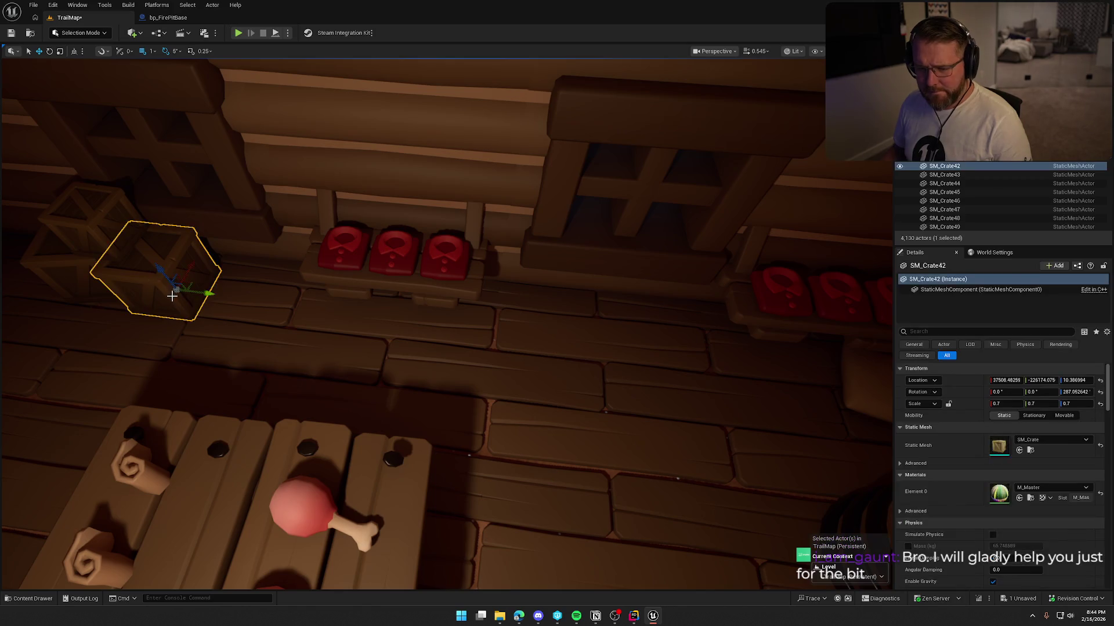
mouse_move(206, 295)
alt+mouse_down()
mouse_move(541, 353)
mouse_move(702, 354)
alt+mouse_up()
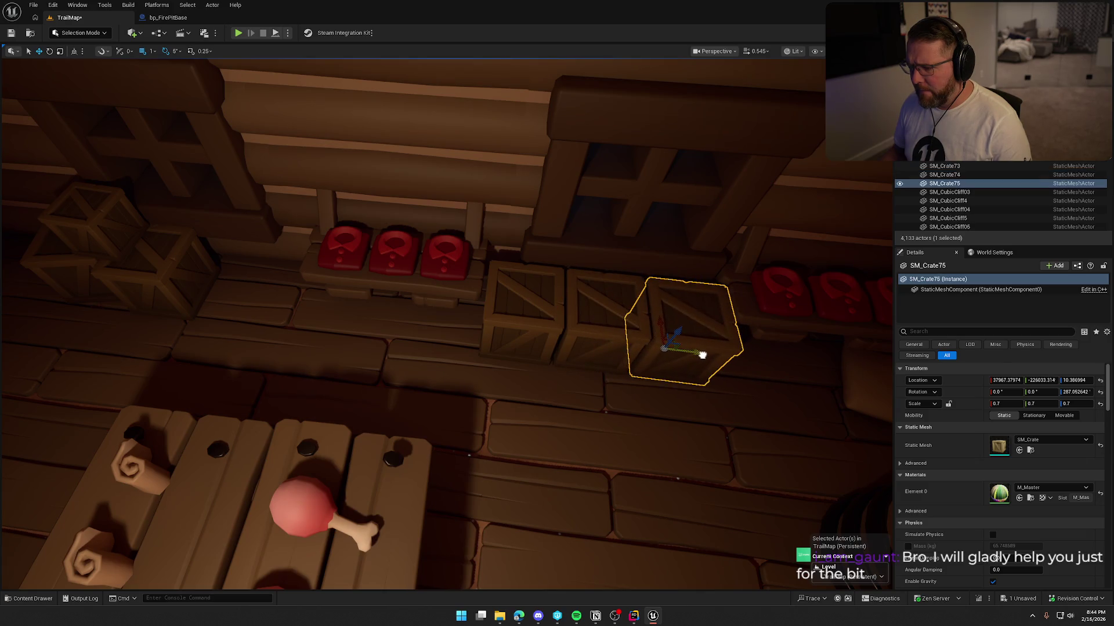
scroll(703, 355, down, 3)
click(276, 265)
Copy a shirt spawner onto the crates and change its item to bp_Hammer.
alt+drag(276, 265, 363, 267)
click(1005, 441)
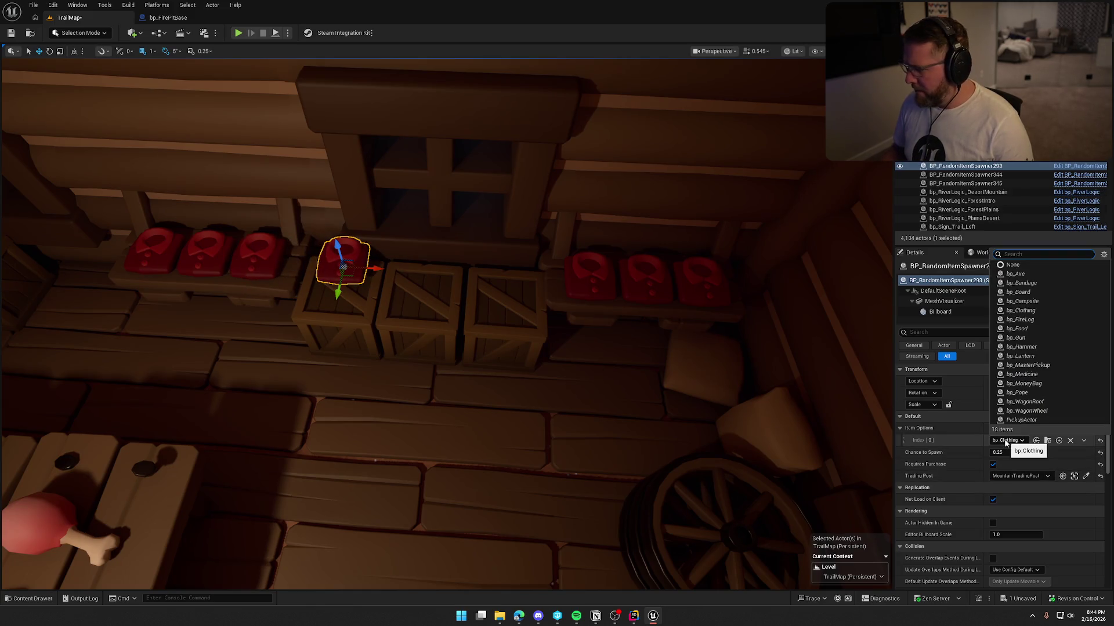
click(1005, 440)
click(989, 440)
text(hammer)
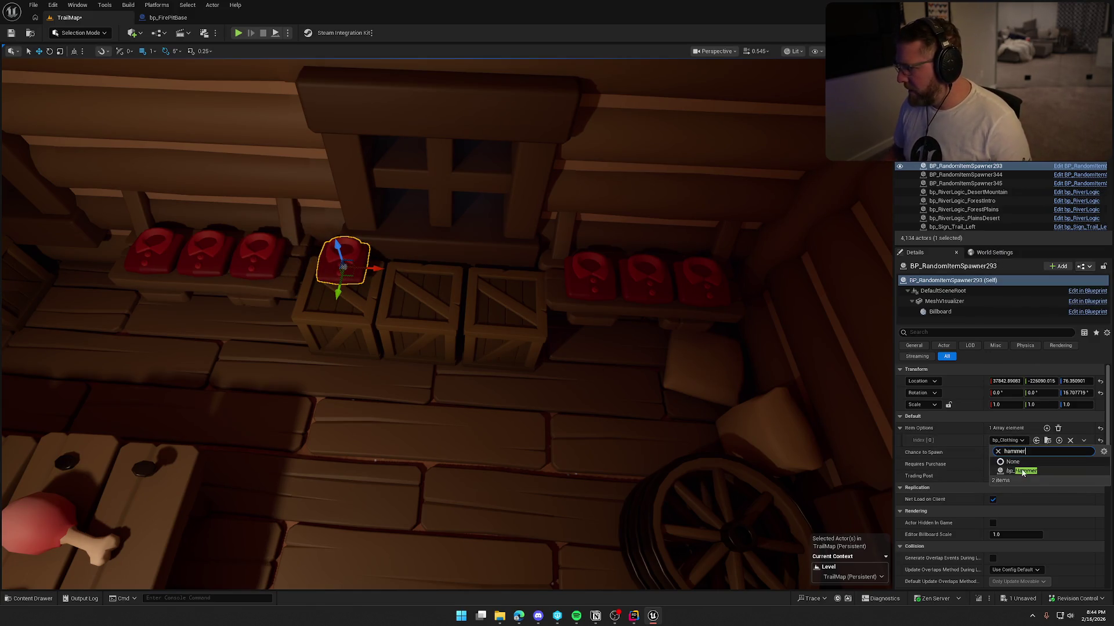
click(1023, 473)
scroll(533, 327, up, 3)
Rotate the hammer -90° to lie flat, slide it onto the crate, and save TrailMap.
key(e)
mouse_move(533, 327)
mouse_down()
mouse_move(585, 375)
mouse_move(525, 357)
mouse_move(537, 348)
mouse_up()
key(w)
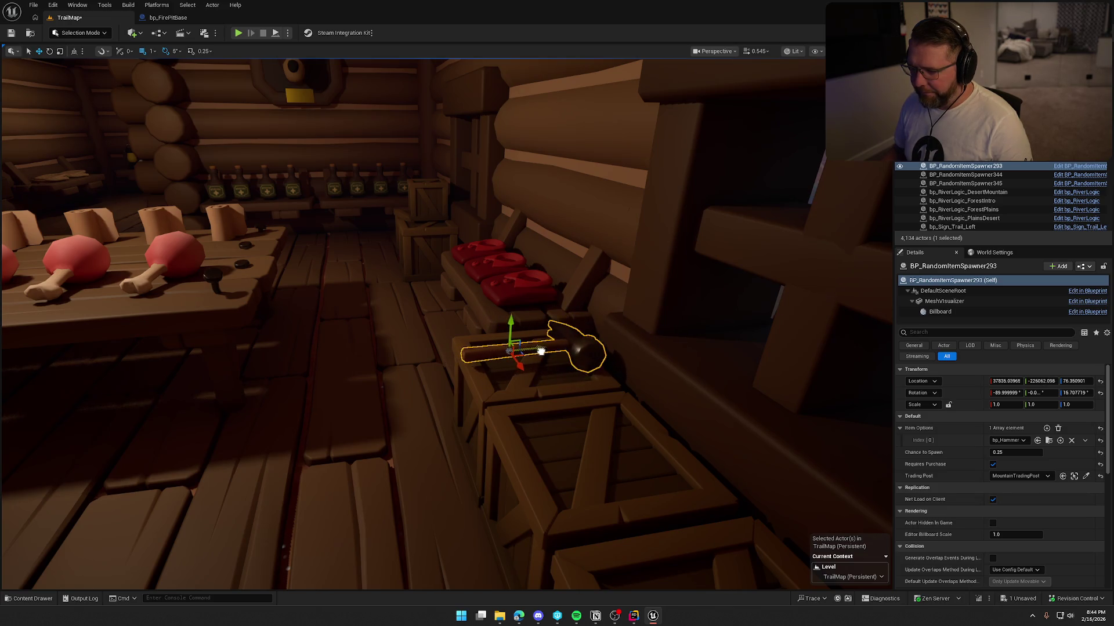
key(f)
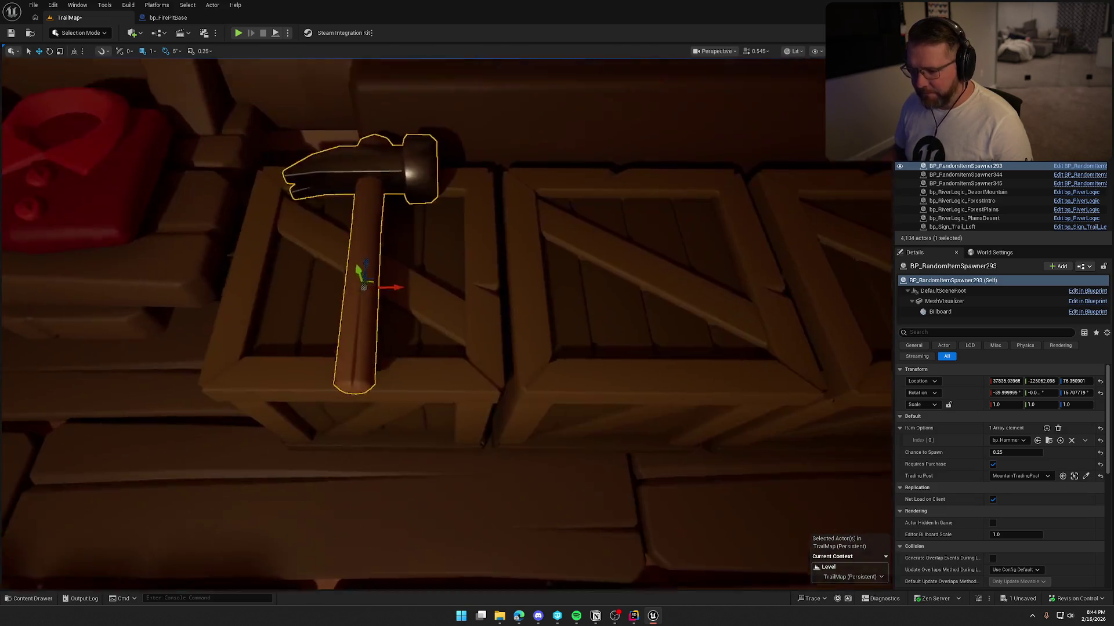
scroll(437, 276, down, 3)
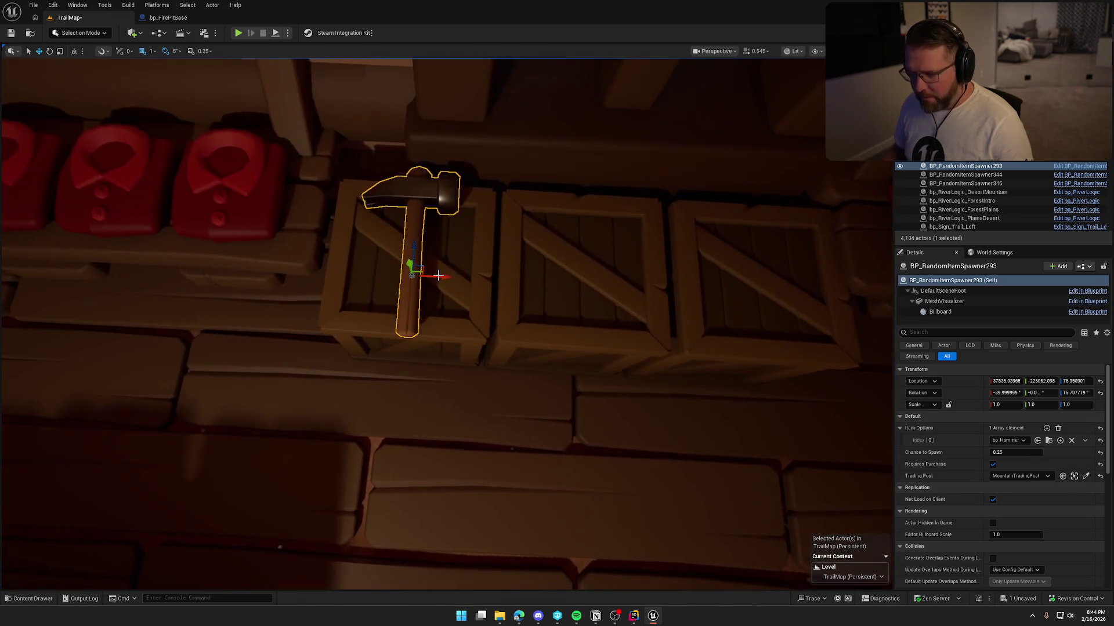
mouse_move(438, 277)
mouse_down()
mouse_move(419, 277)
mouse_move(793, 300)
mouse_up()
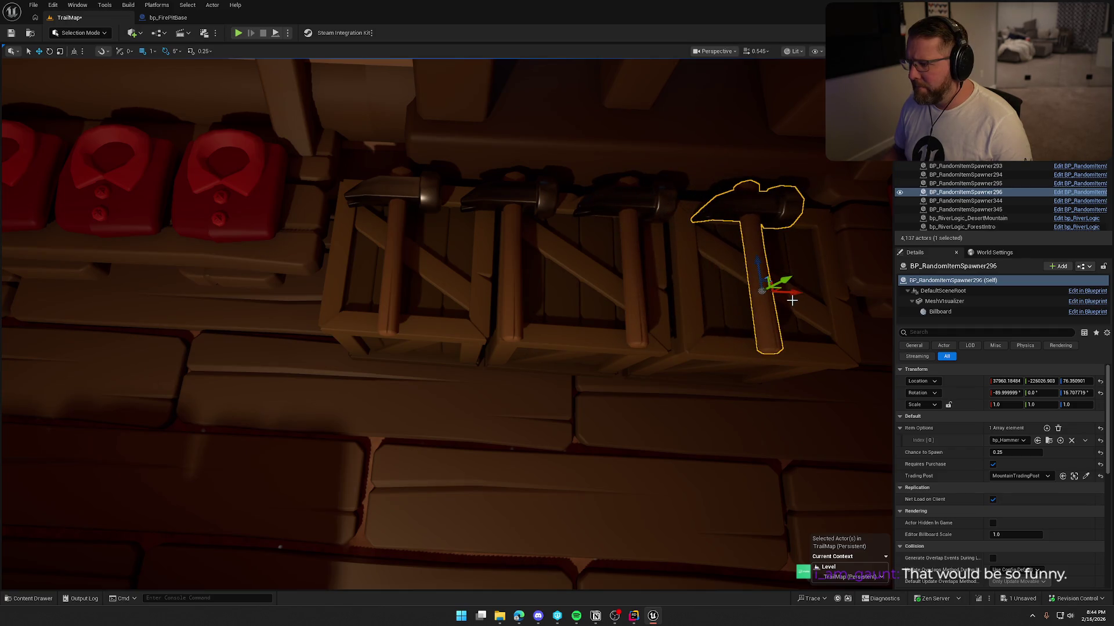
key(Escape)
key(ctrl+s)
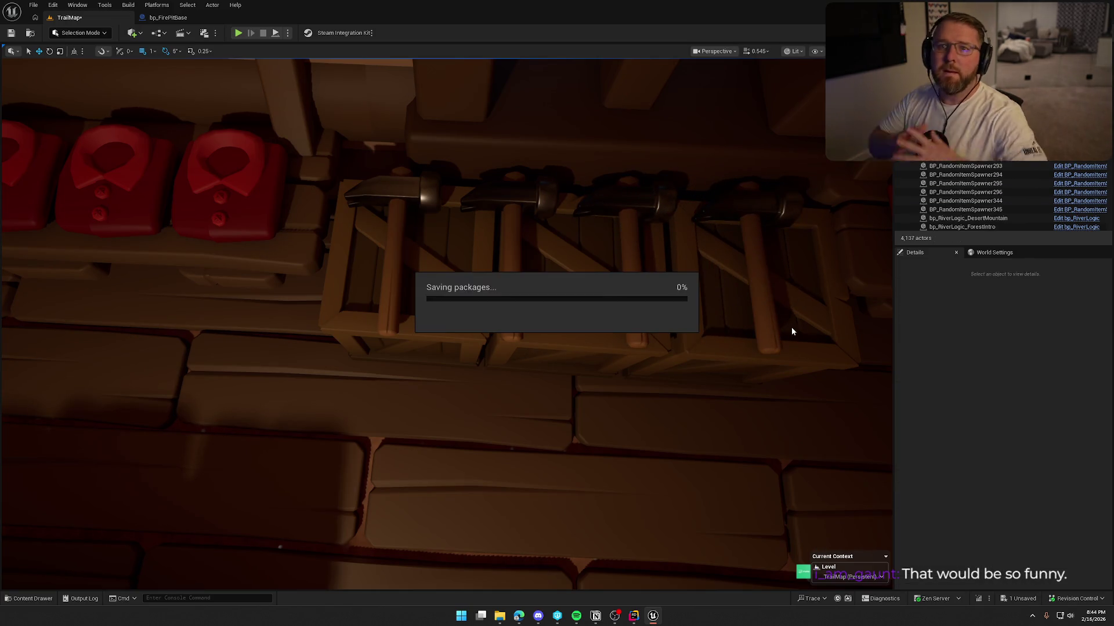
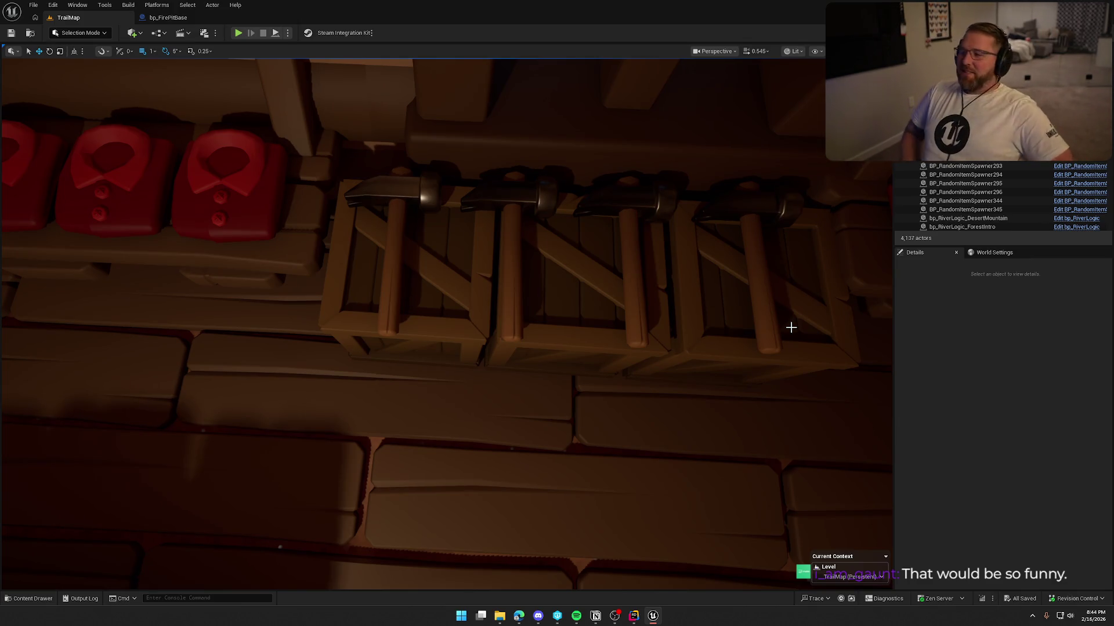
Give all six wagon-wheel spawners a Chance to Spawn of 0.25.
mouse_move(626, 332)
mouse_down()
mouse_move(818, 360)
mouse_move(609, 336)
mouse_move(512, 393)
mouse_up()
click(512, 394)
ctrl+click(359, 392)
ctrl+click(429, 369)
ctrl+click(544, 351)
ctrl+click(534, 318)
ctrl+click(319, 302)
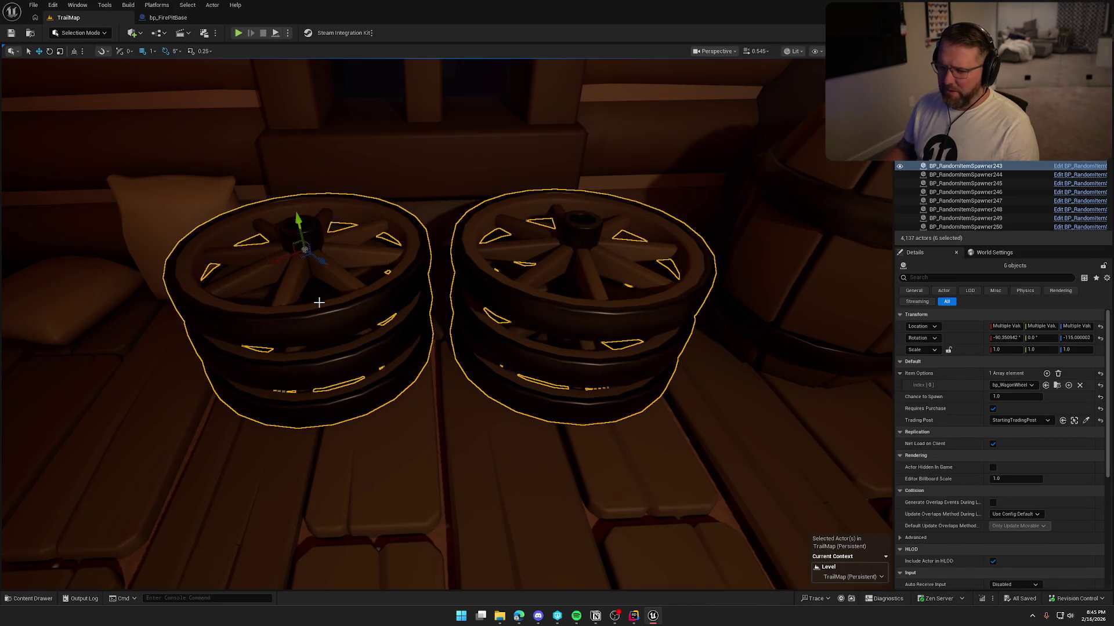
click(1014, 397)
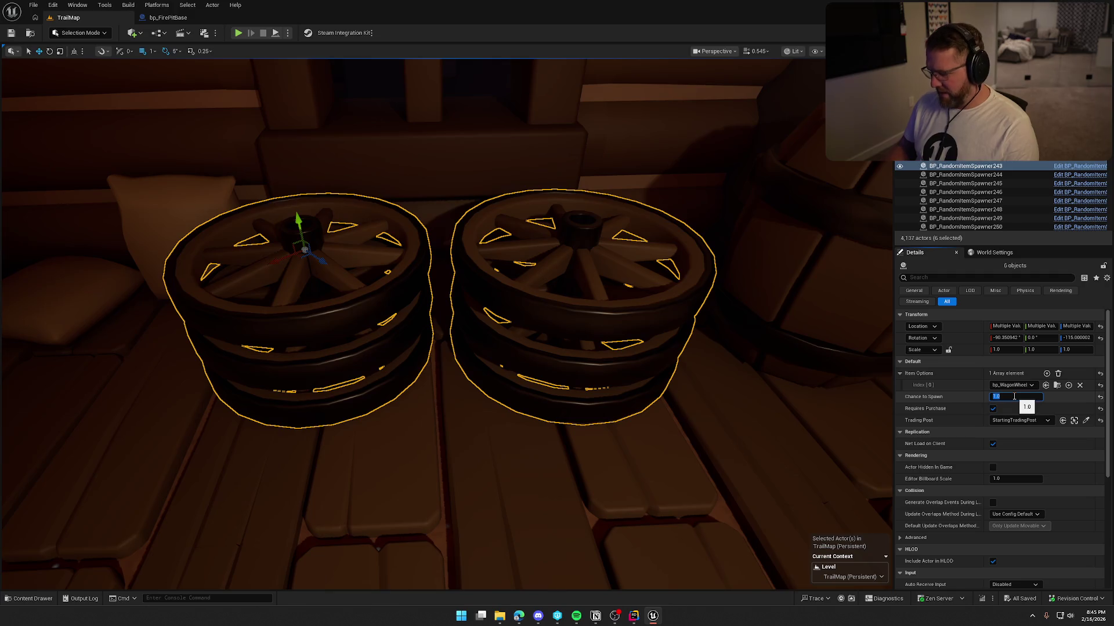
key(Return)
Assign the wheel spawners to MountainTradingPost and save the map.
click(1019, 420)
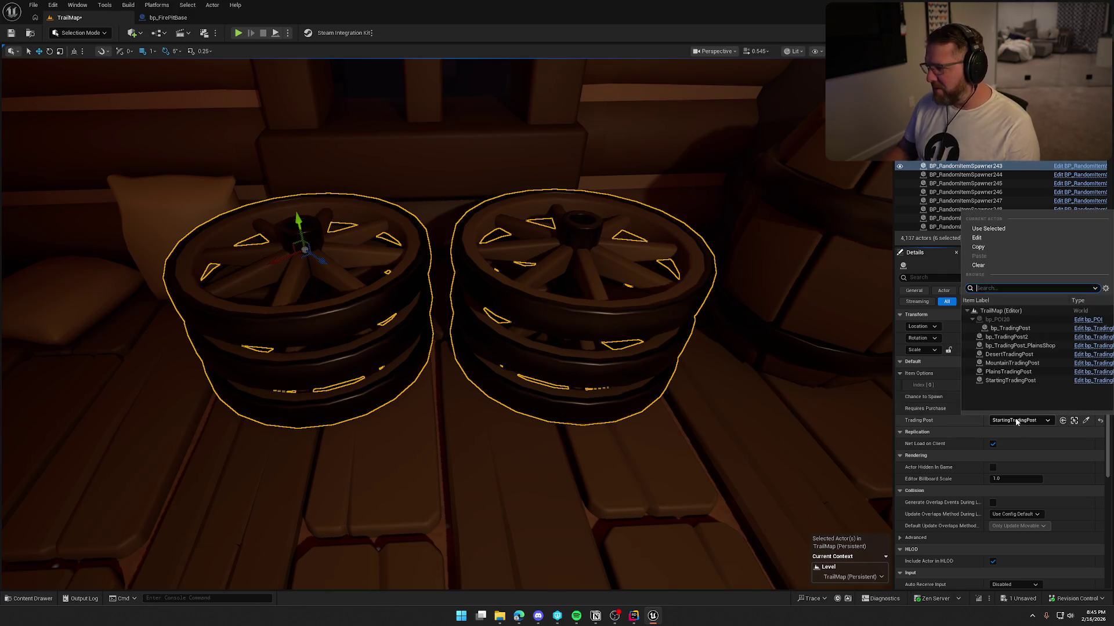
click(1011, 363)
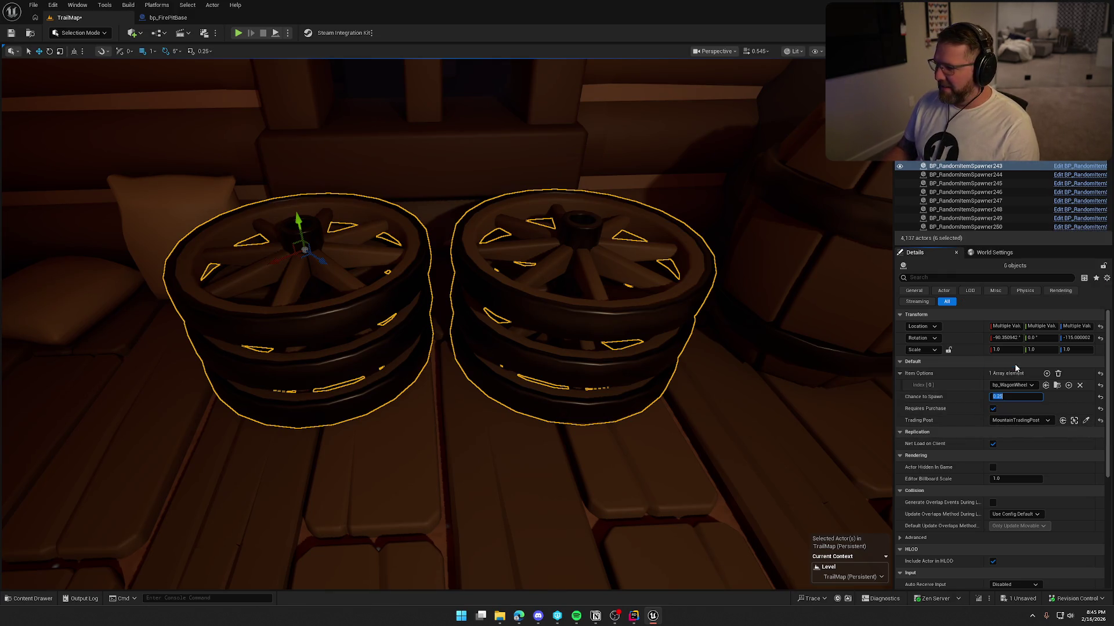
key(ctrl+s)
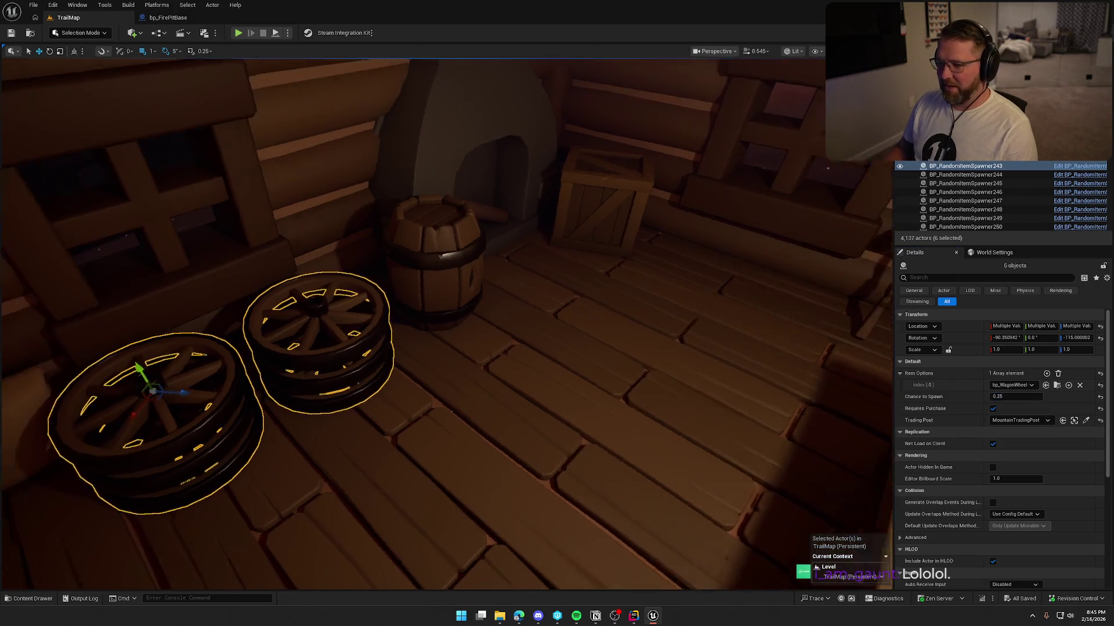
click(574, 200)
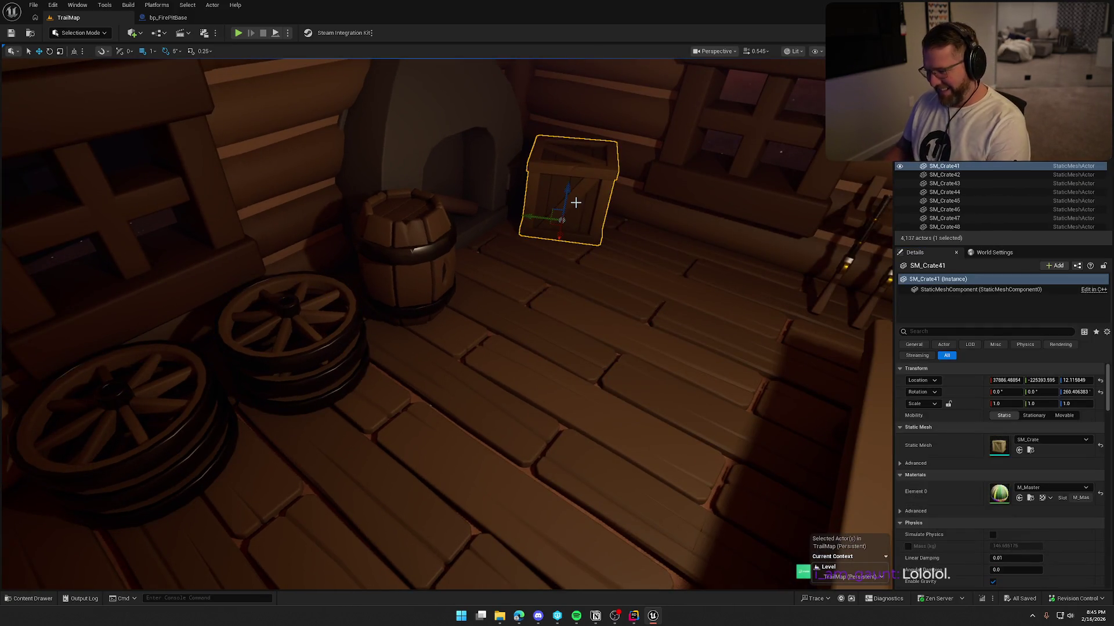
Delete the floor crate and turn a copy of the rifle spawner into a bp_Campsite spawner.
key(Delete)
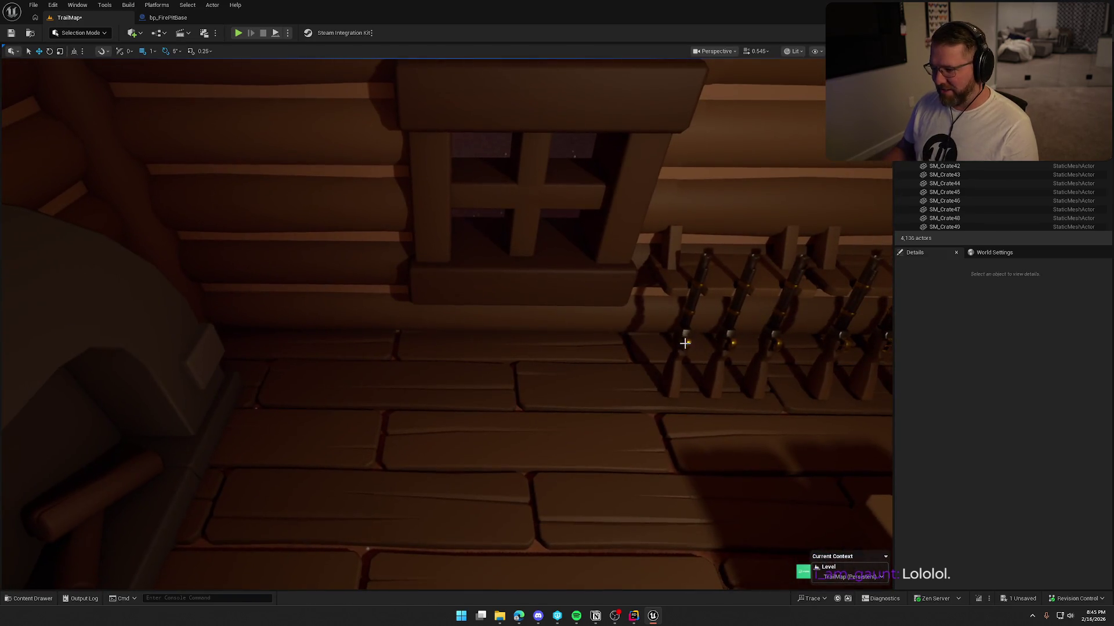
click(686, 340)
drag(642, 340, 432, 338)
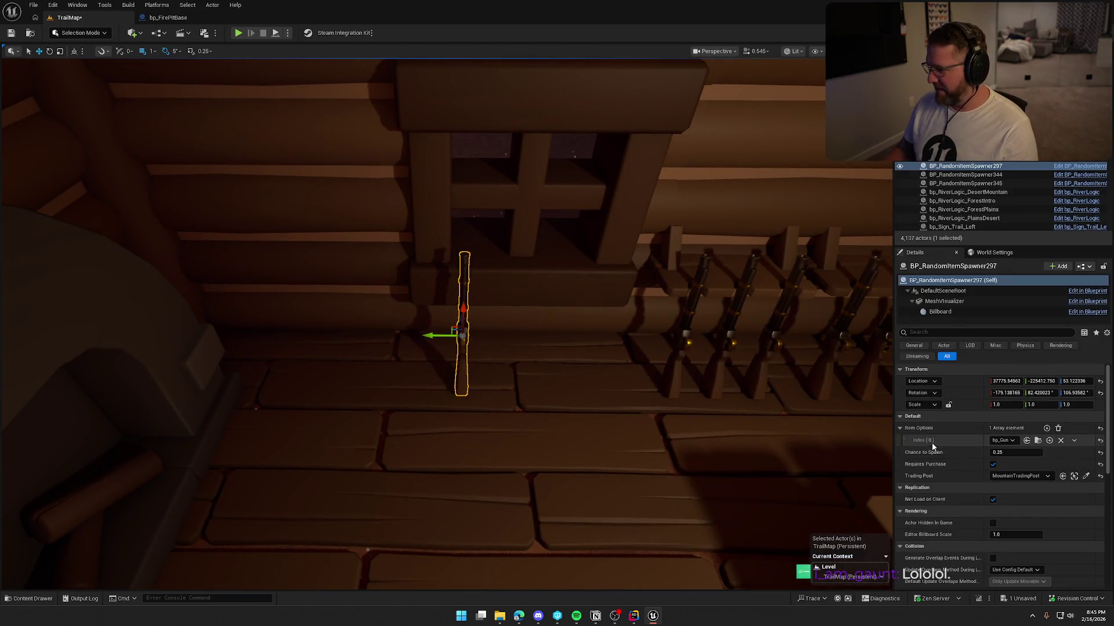
click(1008, 440)
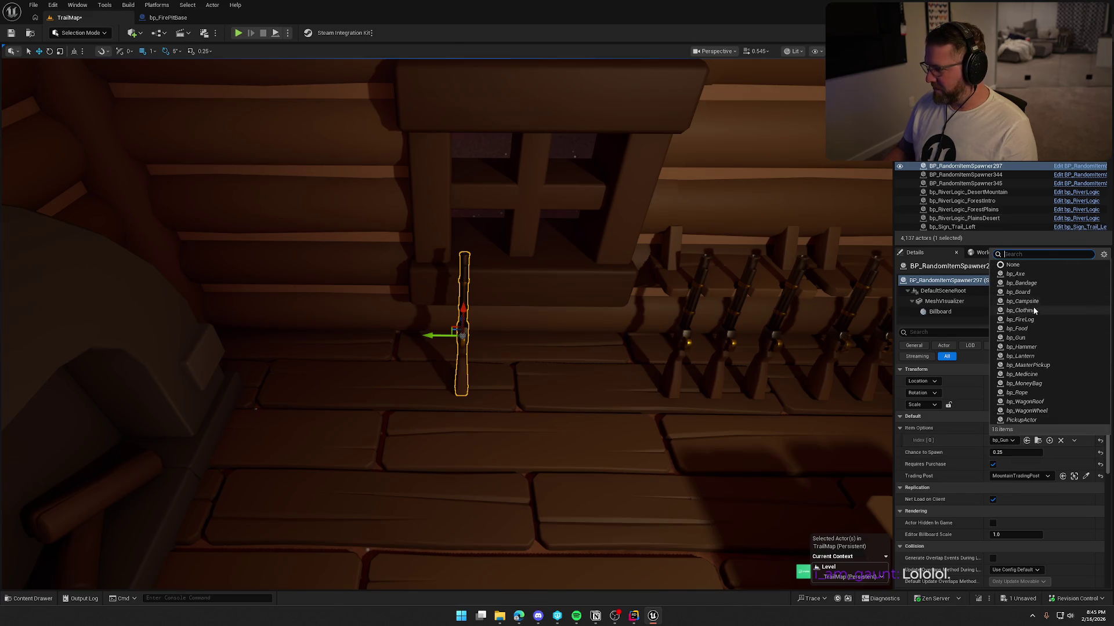
click(1032, 306)
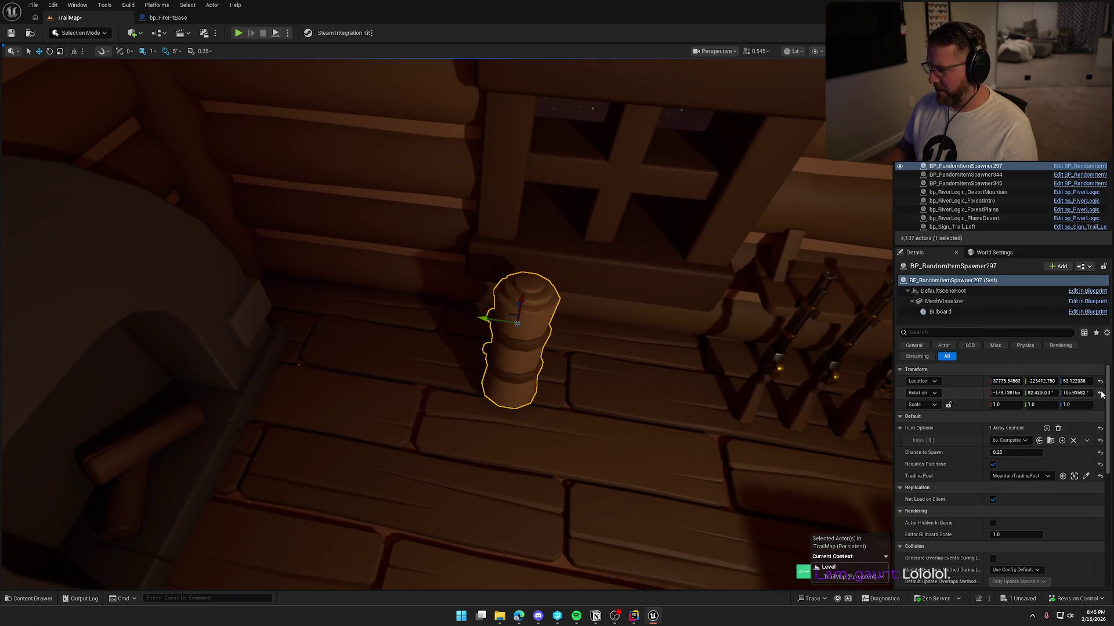
Reset the log spawner's rotation, tilt it about 10 degrees, and place it by the oven.
click(1100, 393)
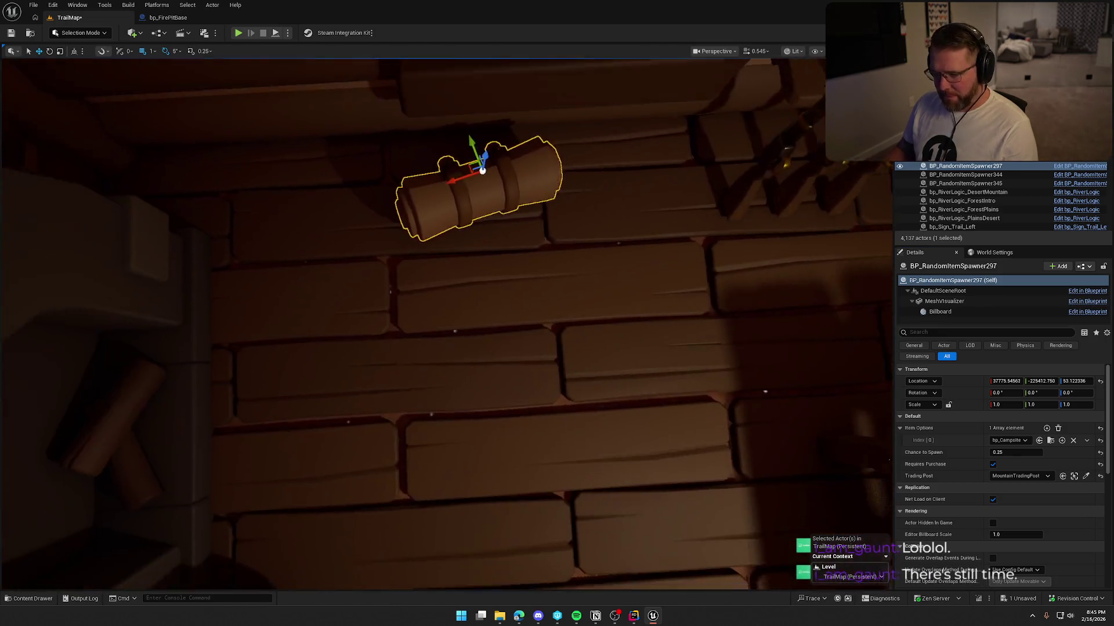
key(e)
drag(436, 185, 441, 197)
key(w)
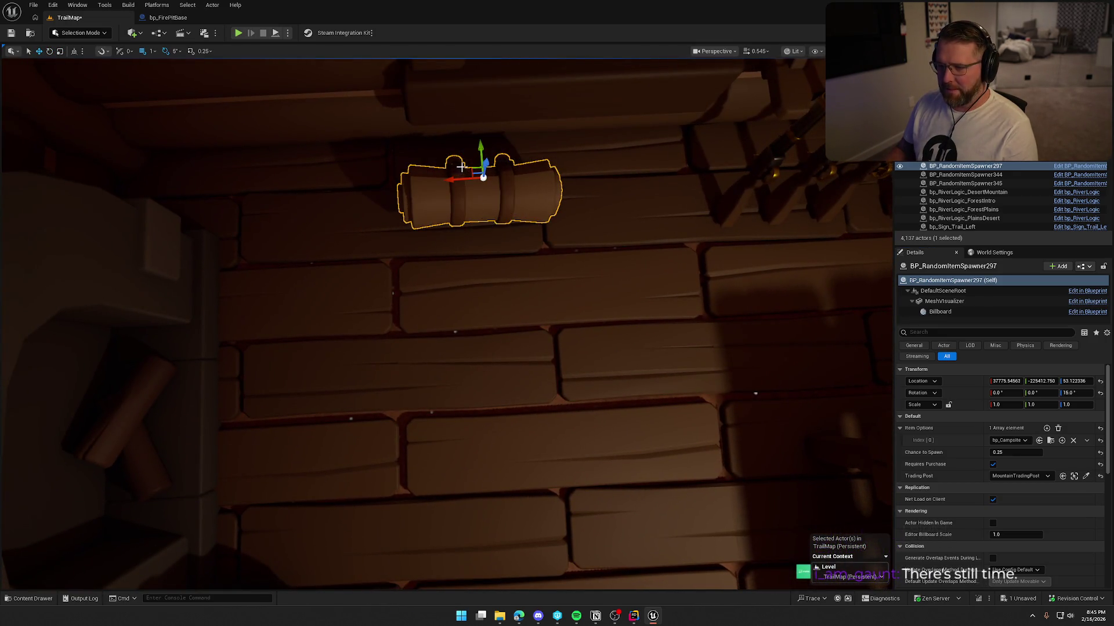
scroll(487, 166, up, 1)
drag(488, 164, 329, 151)
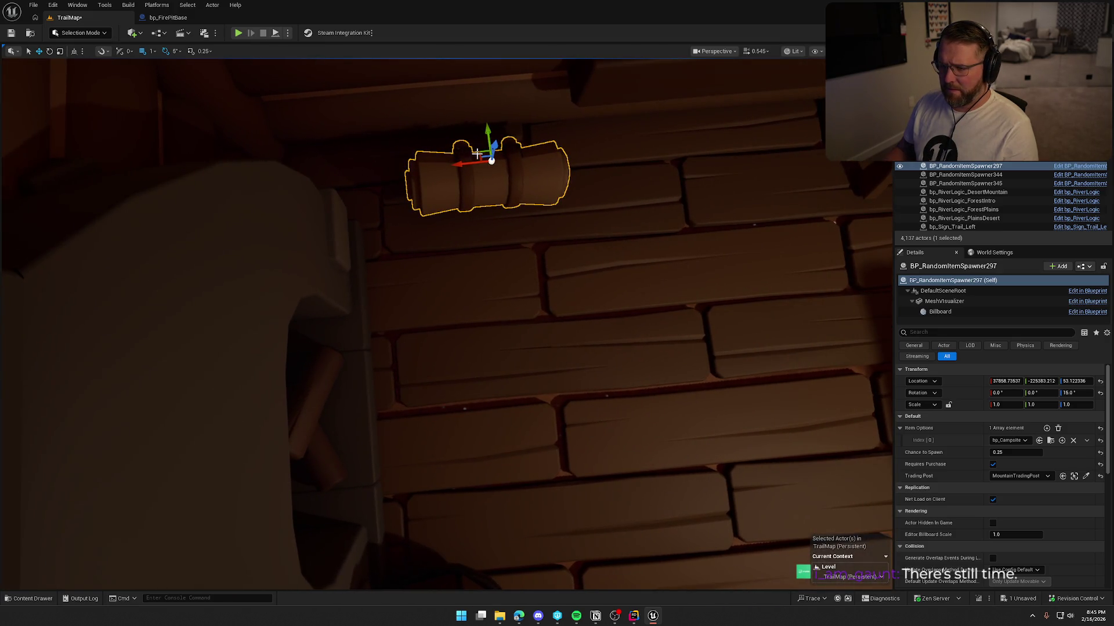
Add more log spawner copies beside the first and save the map.
key(ctrl+d)
mouse_move(483, 152)
mouse_down()
mouse_move(667, 131)
mouse_move(612, 182)
mouse_move(491, 238)
mouse_move(626, 233)
mouse_move(683, 216)
mouse_up()
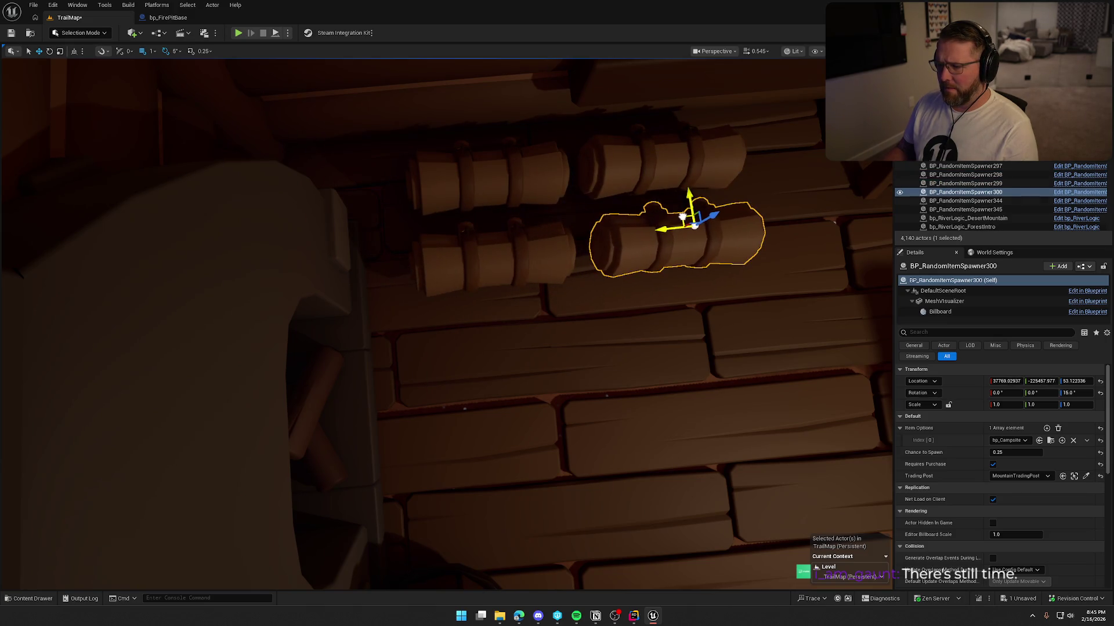
key(Escape)
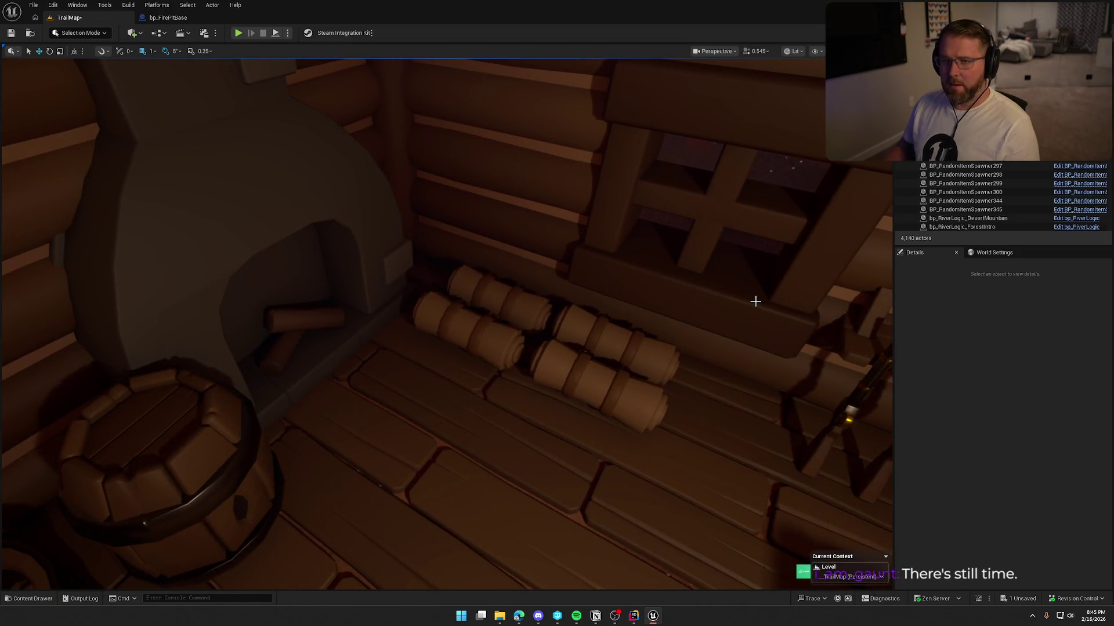
key(ctrl+s)
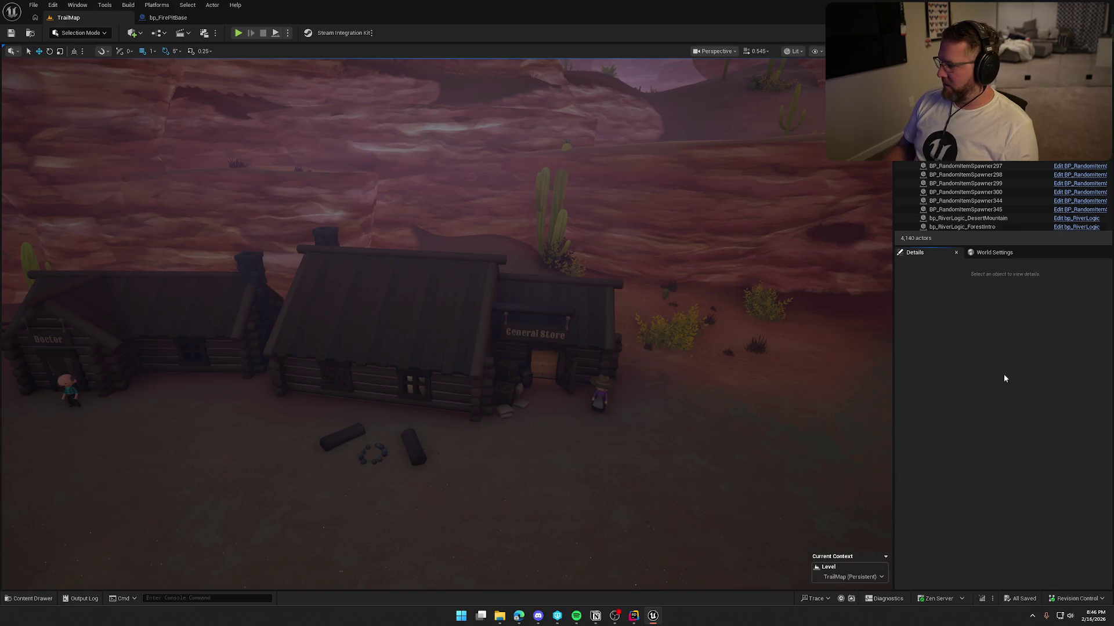
key(ctrl+space)
Close bp_FirePitBase and open the UI_Load widget from the UI folder.
click(219, 17)
key(ctrl+space)
click(29, 418)
click(14, 418)
click(29, 473)
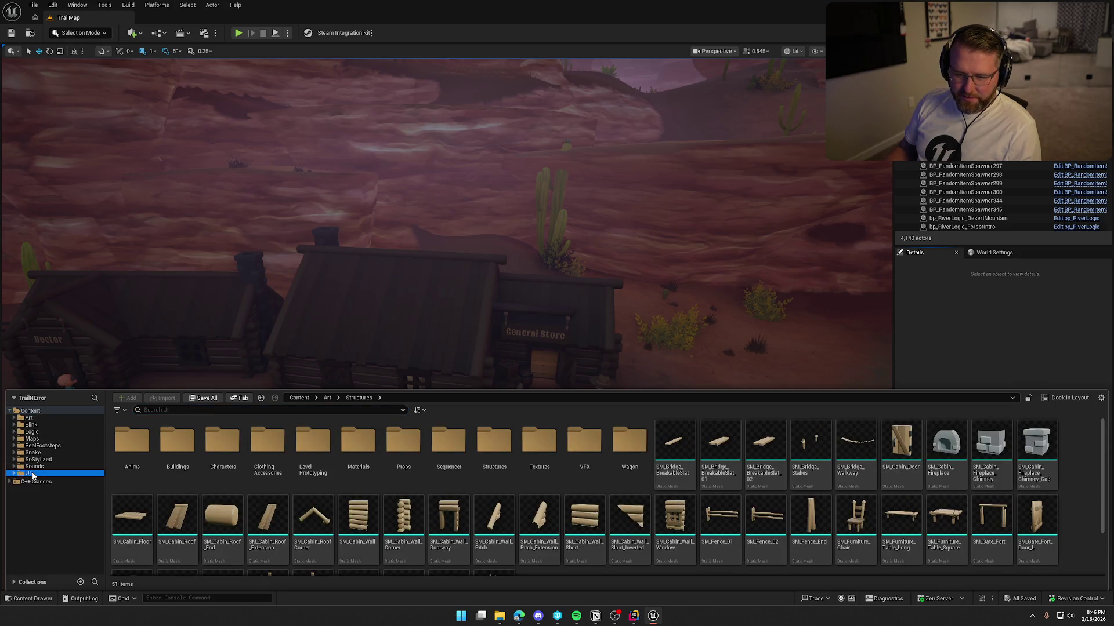
click(494, 452)
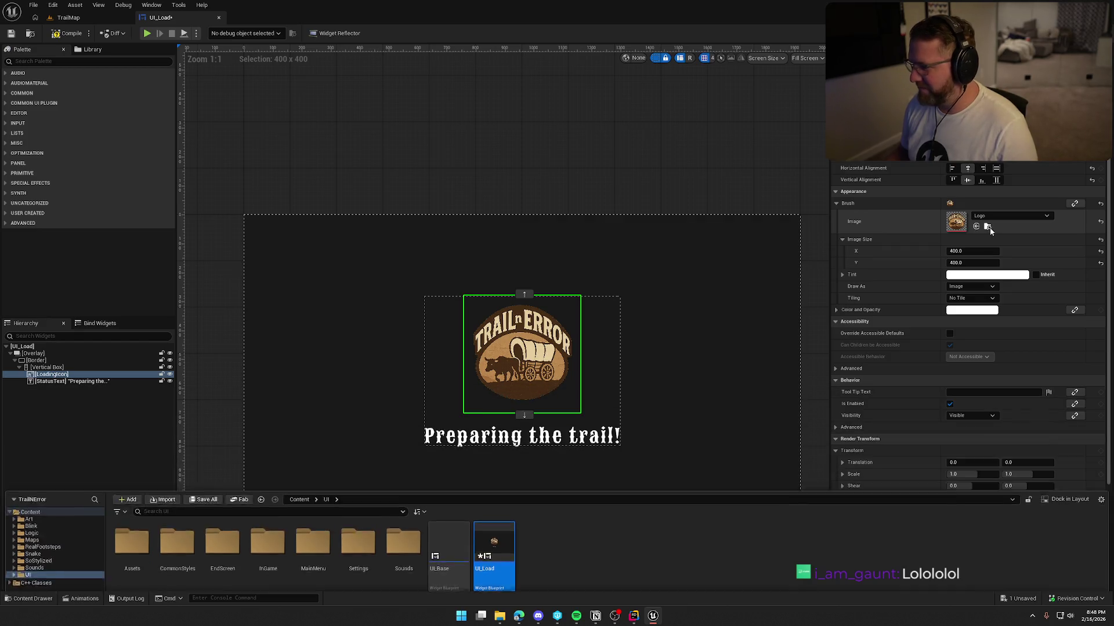
Set the LoadingIcon's Brush Image to the MainMenuLogo texture from the UI Assets folder.
click(988, 227)
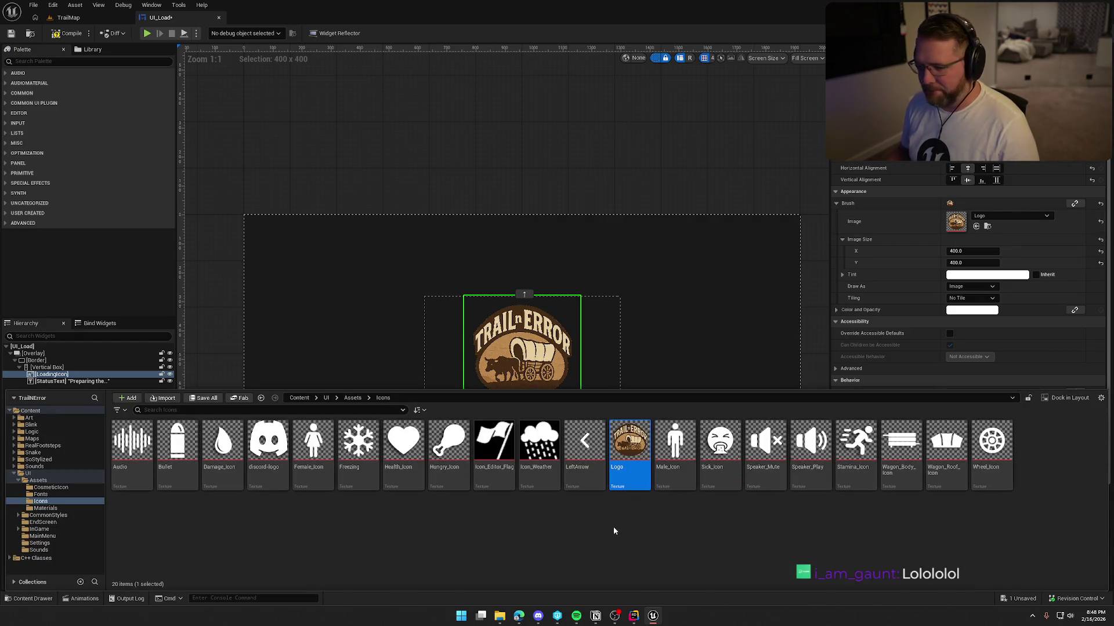
click(46, 489)
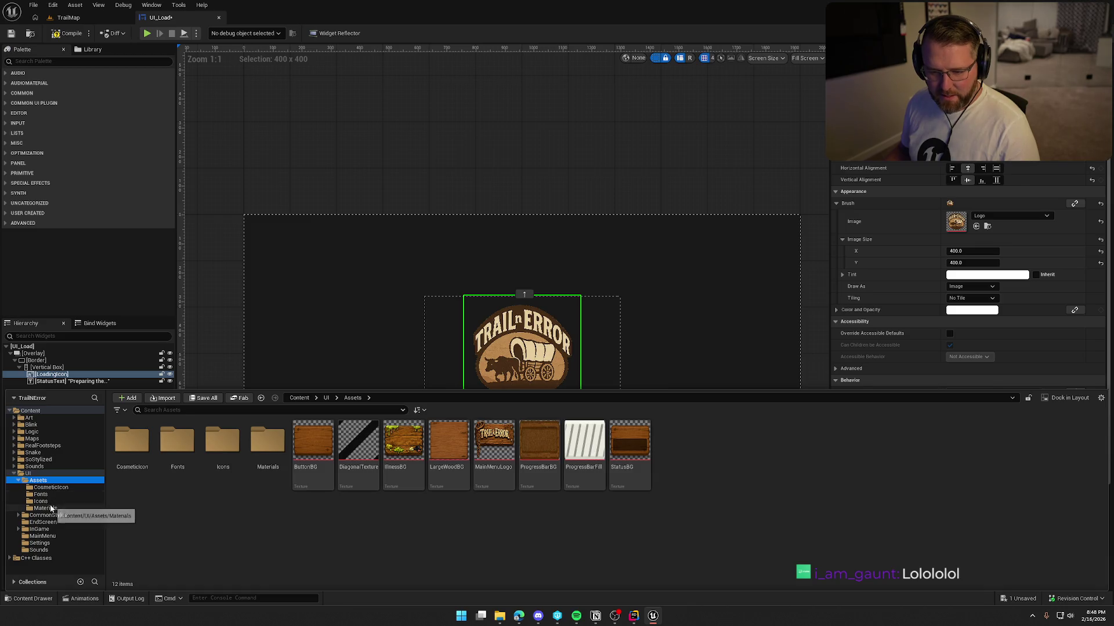
click(46, 508)
click(47, 502)
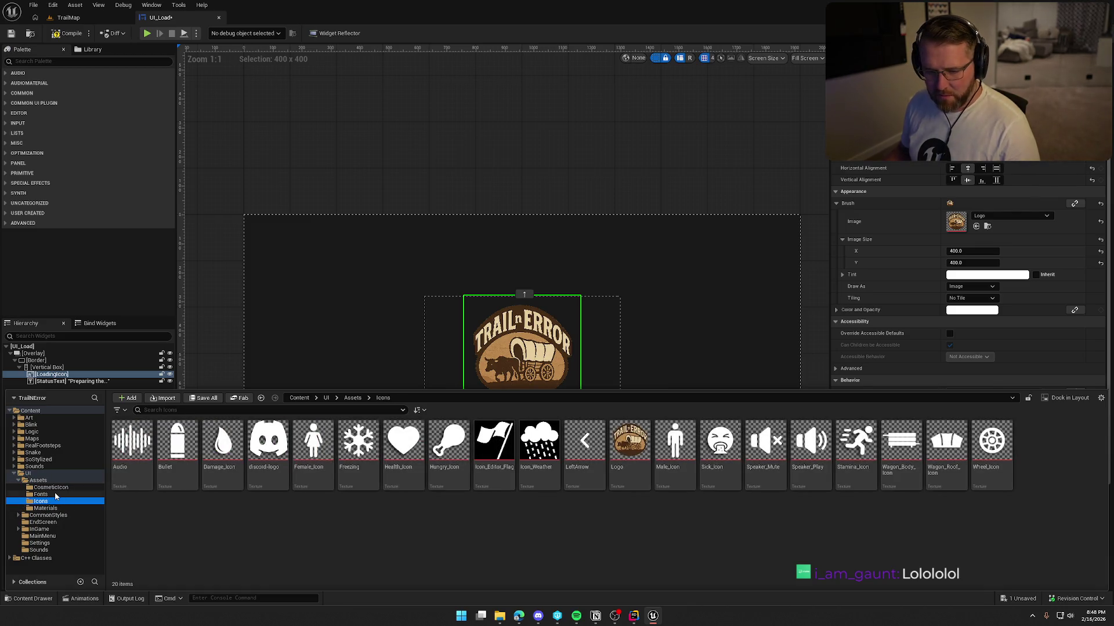
click(55, 495)
click(52, 508)
click(38, 481)
click(493, 443)
click(976, 226)
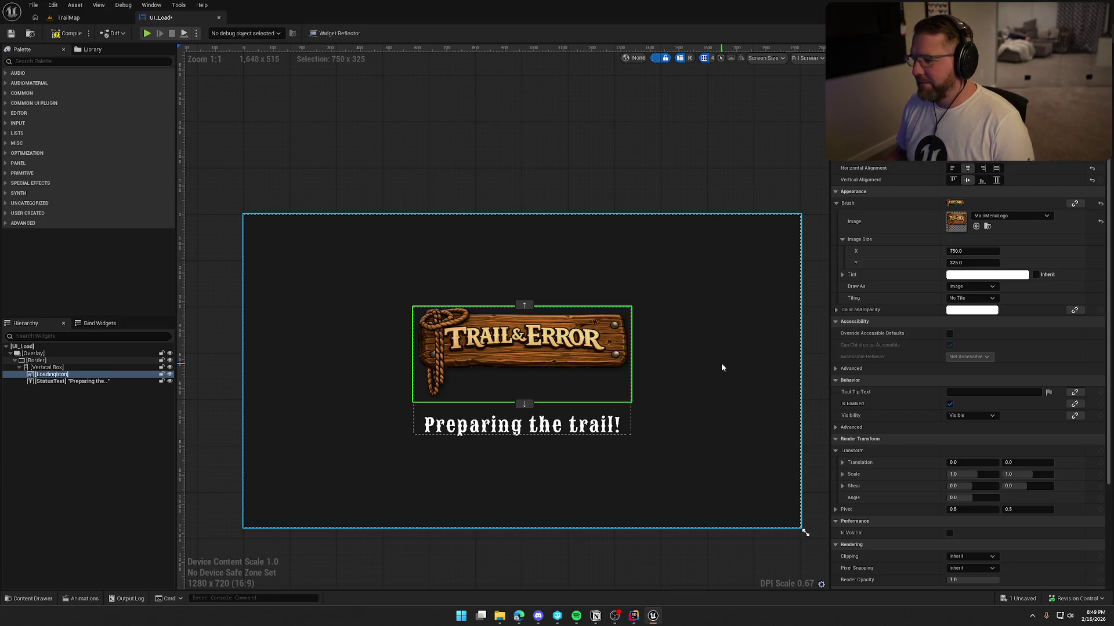
Set the outer Border's Brush Color to black and hide the canvas's dashed outlines.
click(721, 367)
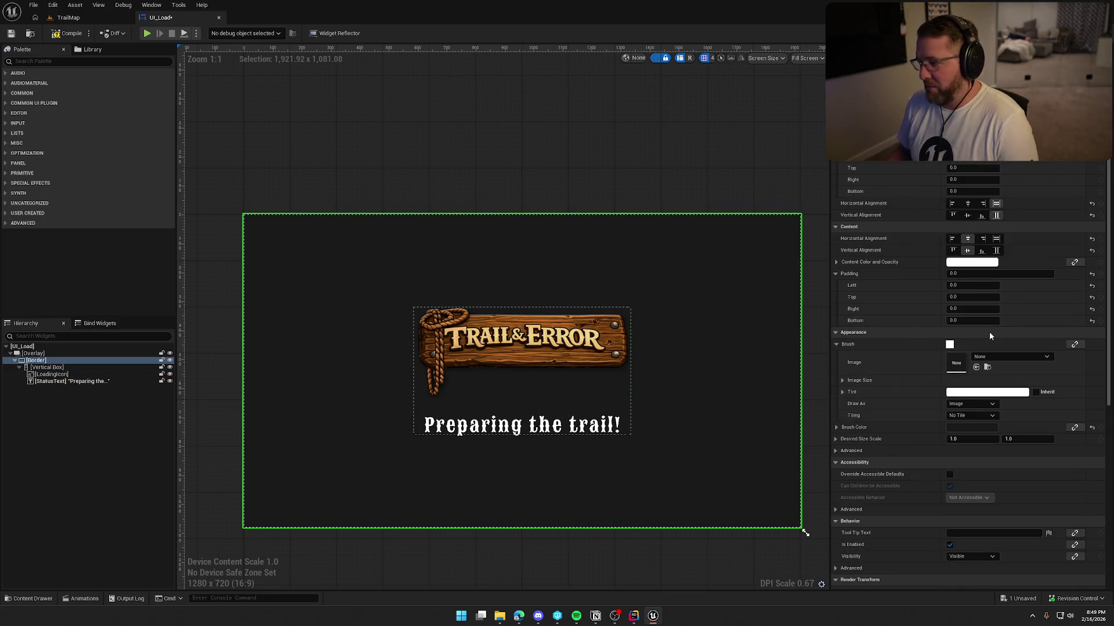
click(59, 374)
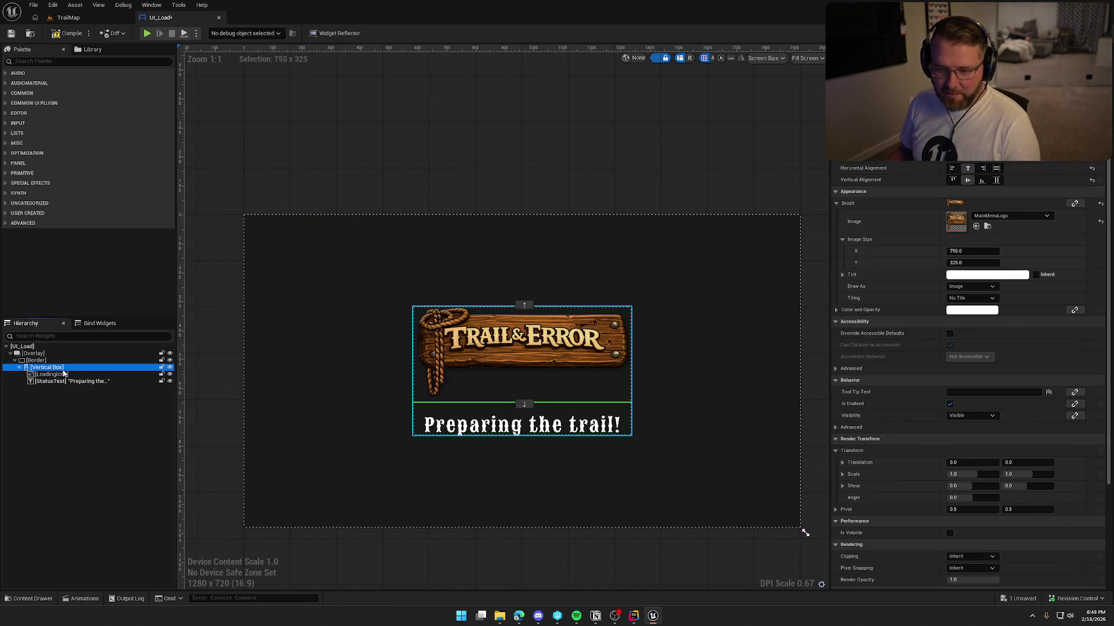
click(47, 361)
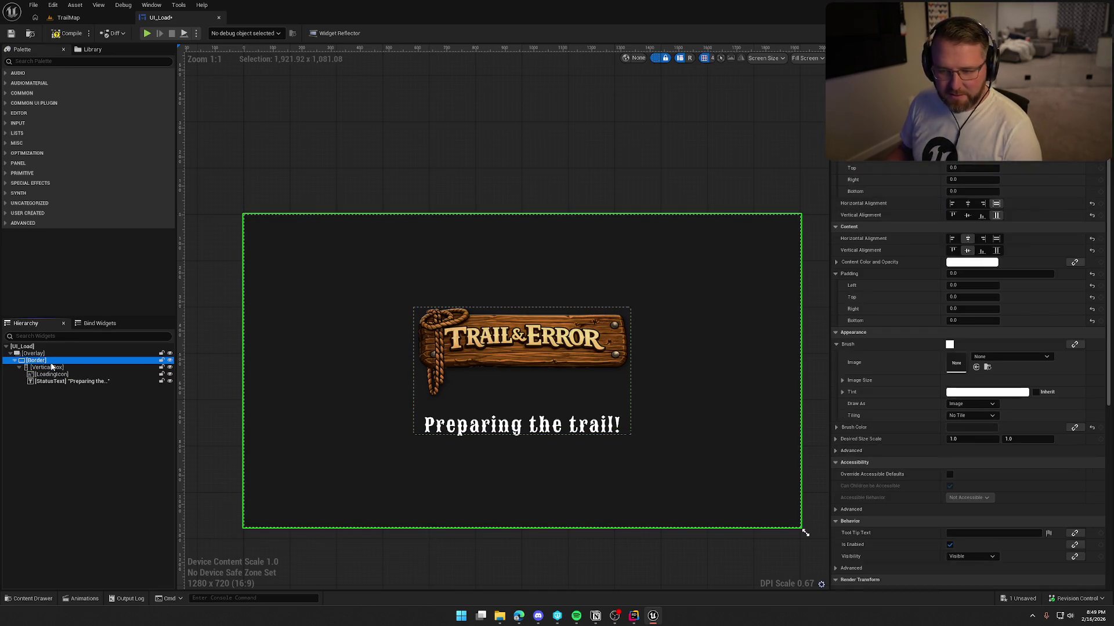
click(972, 427)
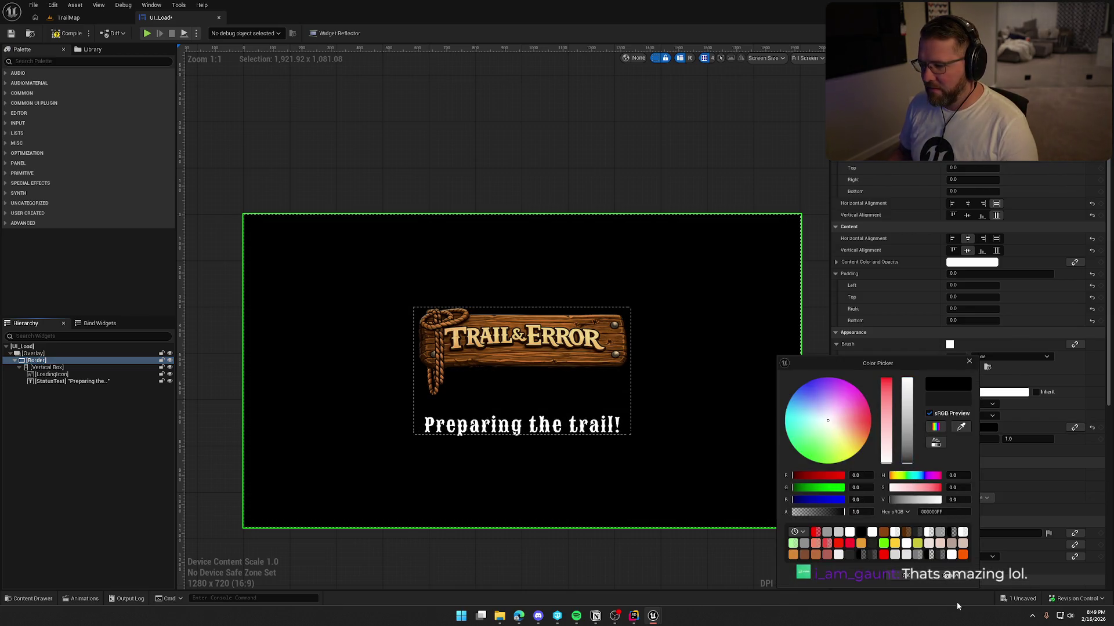
click(918, 578)
click(604, 331)
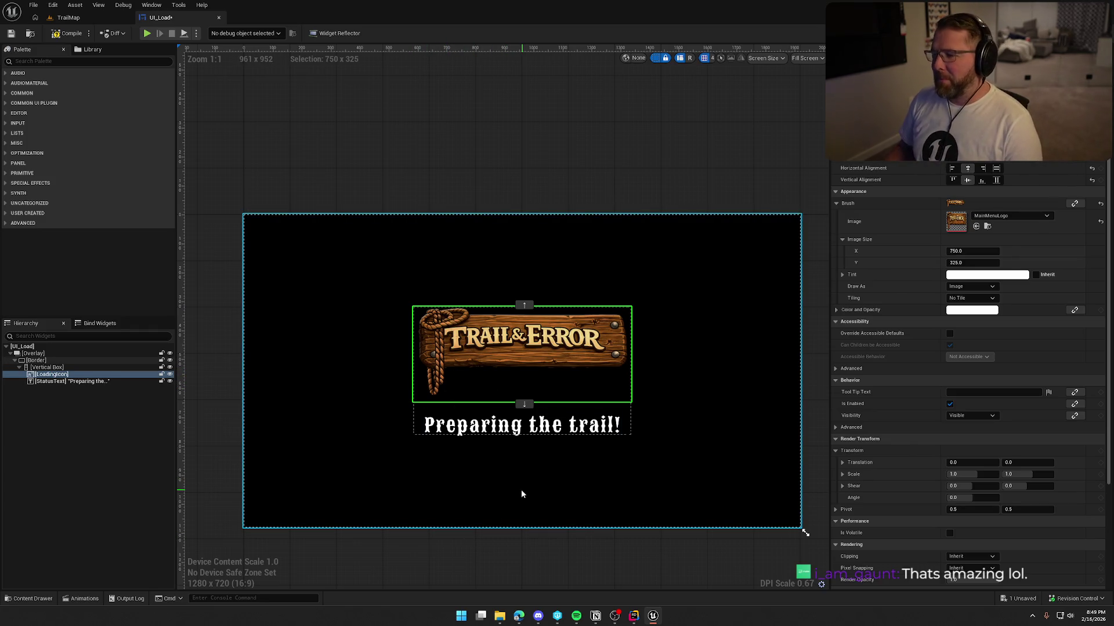
click(541, 156)
click(656, 57)
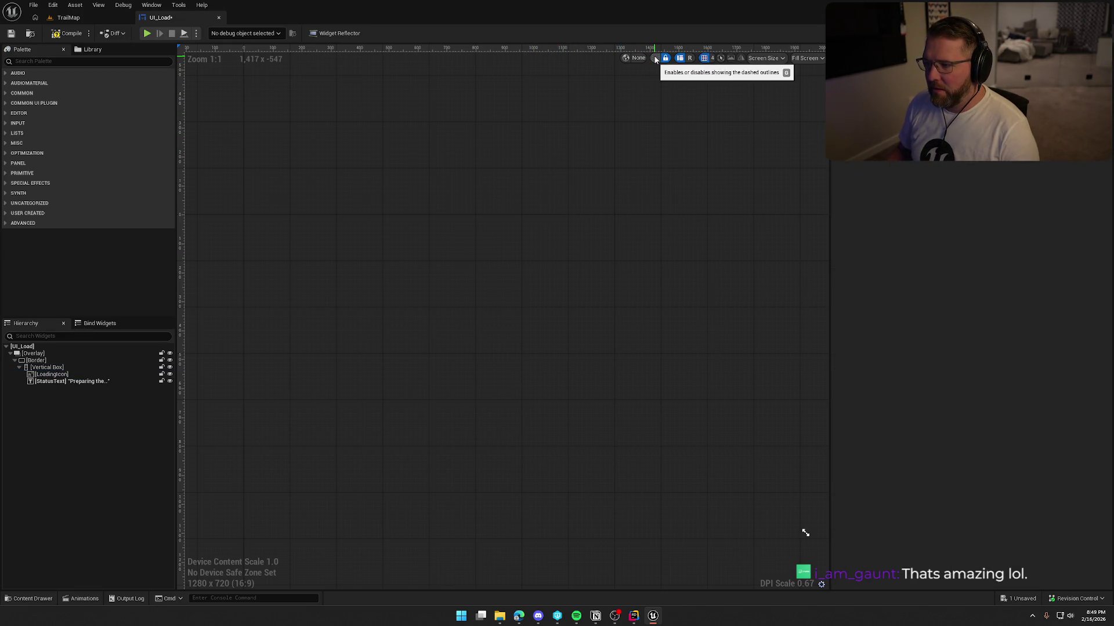
Set the Overlay's Render Opacity to 1 and move StatusText above LoadingIcon in the Hierarchy.
click(35, 354)
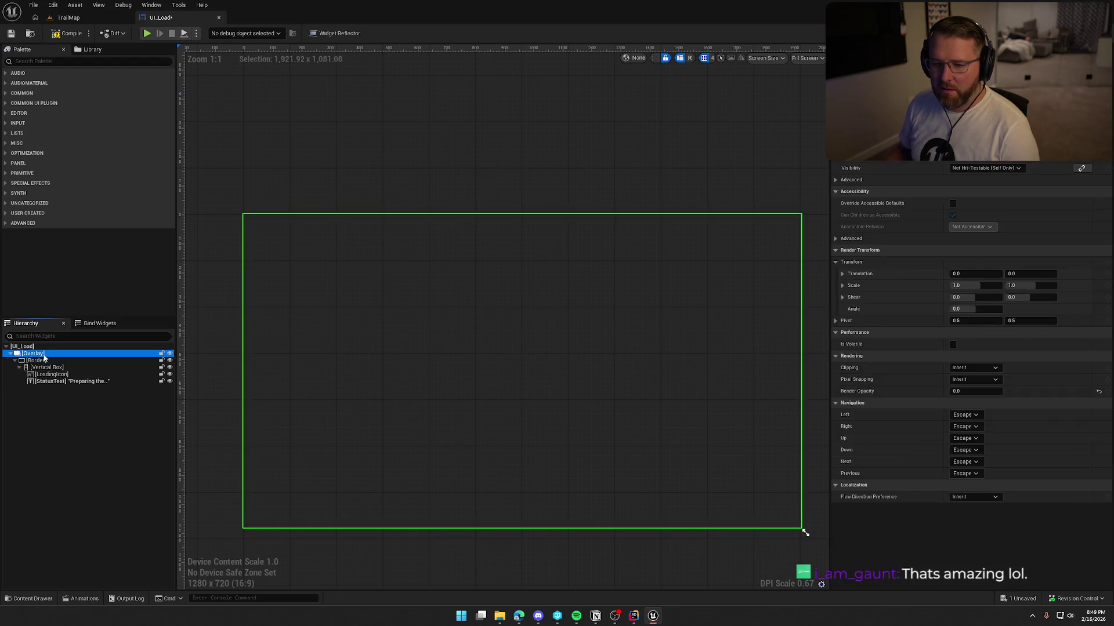
click(976, 391)
text(1)
key(Return)
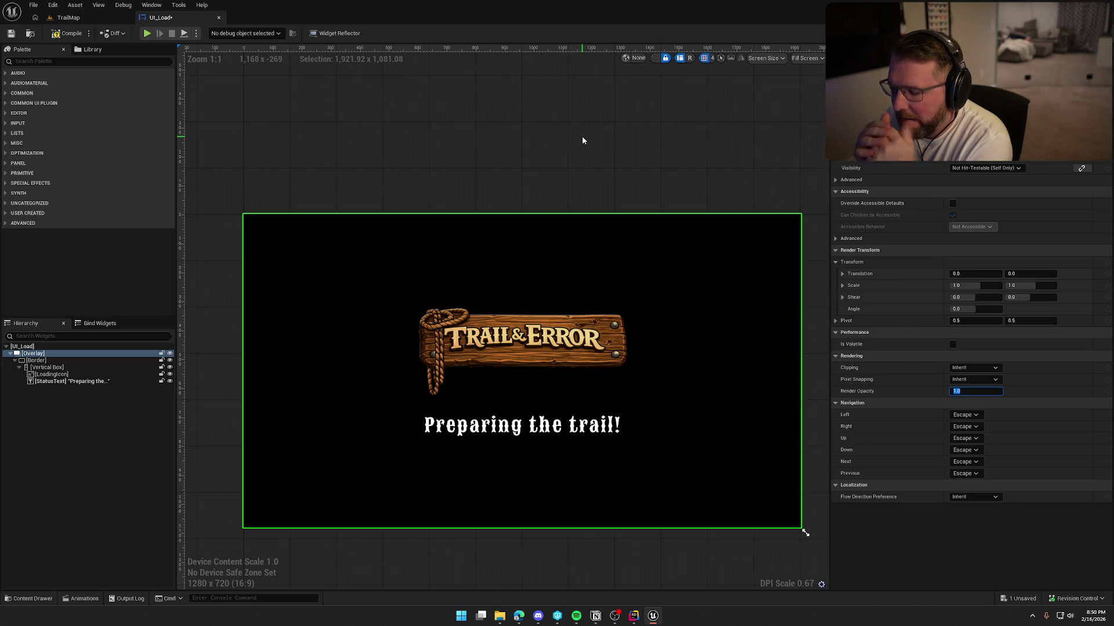
click(54, 382)
mouse_move(53, 384)
mouse_down()
mouse_move(93, 363)
mouse_move(523, 413)
mouse_up()
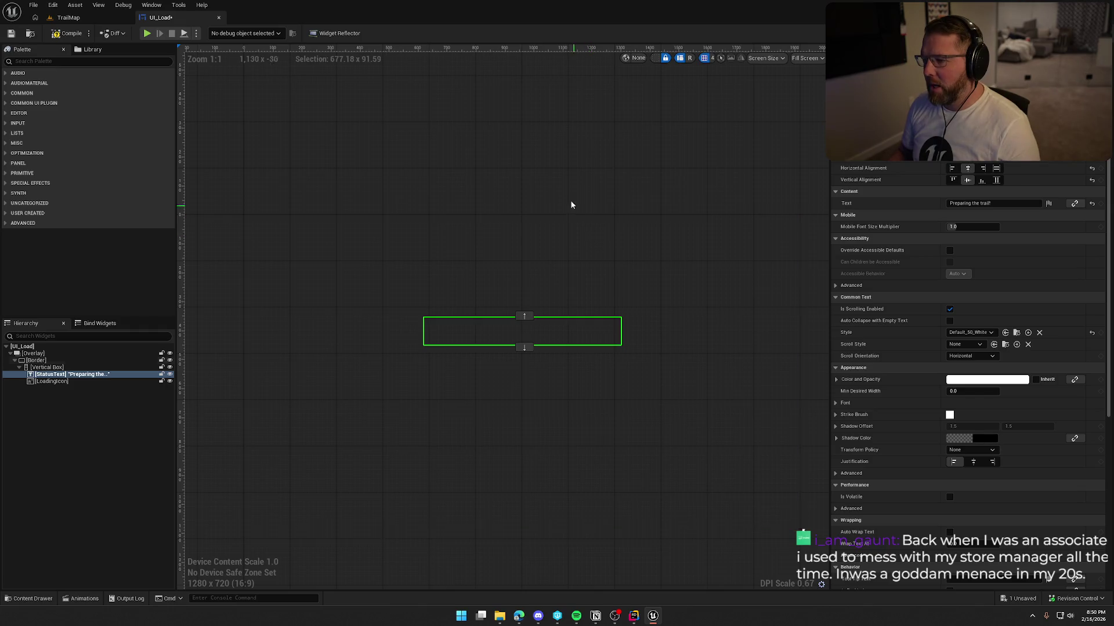
Delete the three disabled event nodes from UI_Load's event graph.
click(560, 139)
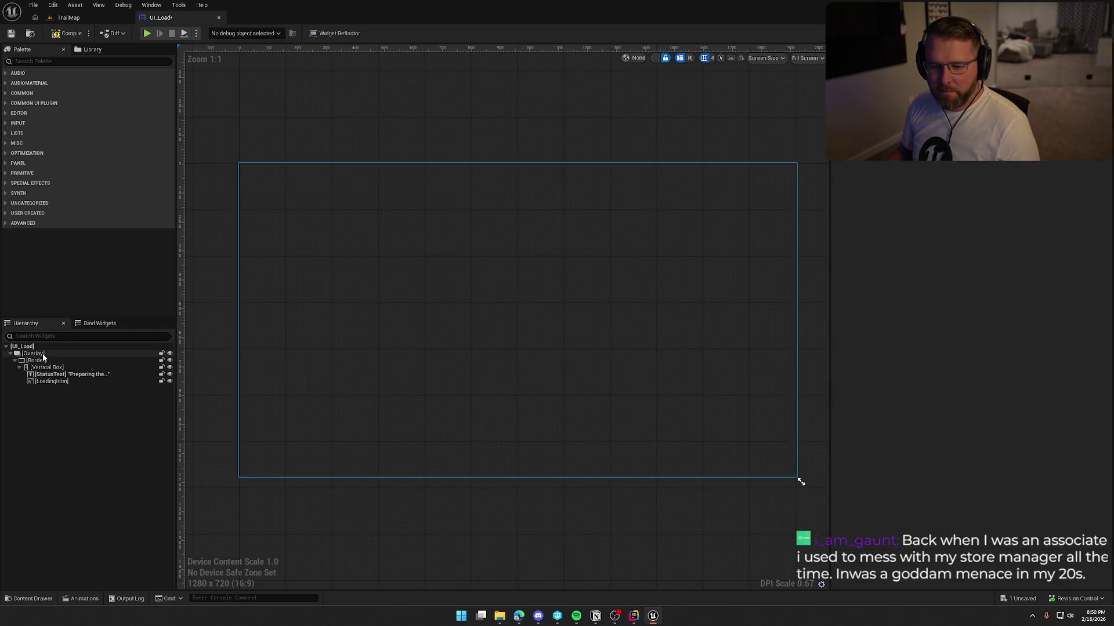
click(146, 10)
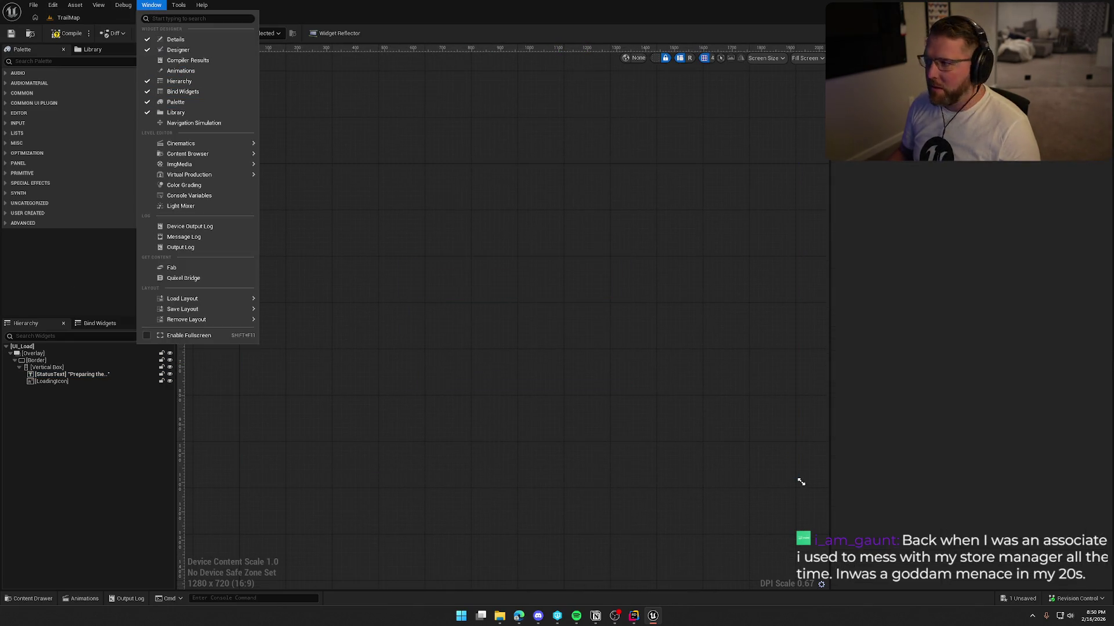
click(1091, 33)
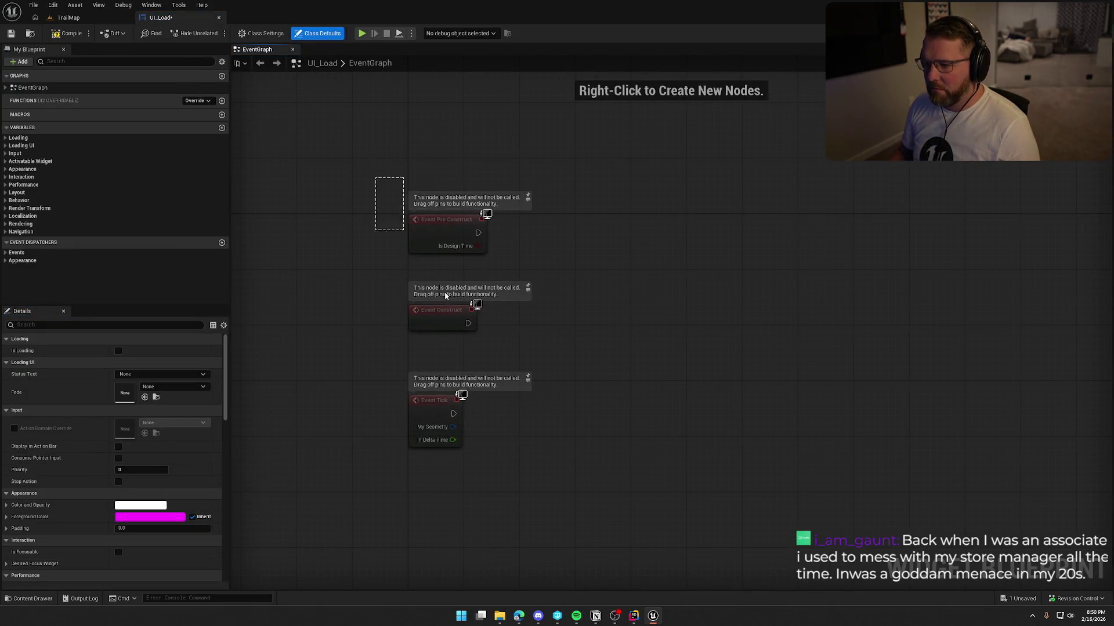
drag(412, 245, 705, 413)
key(Delete)
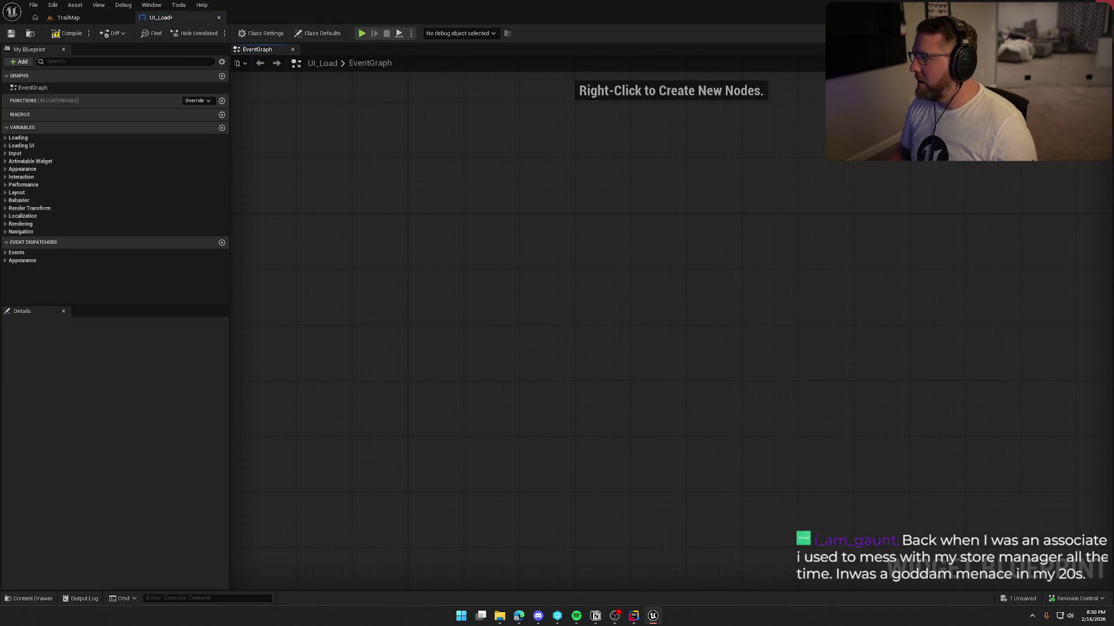
key(alt+Tab)
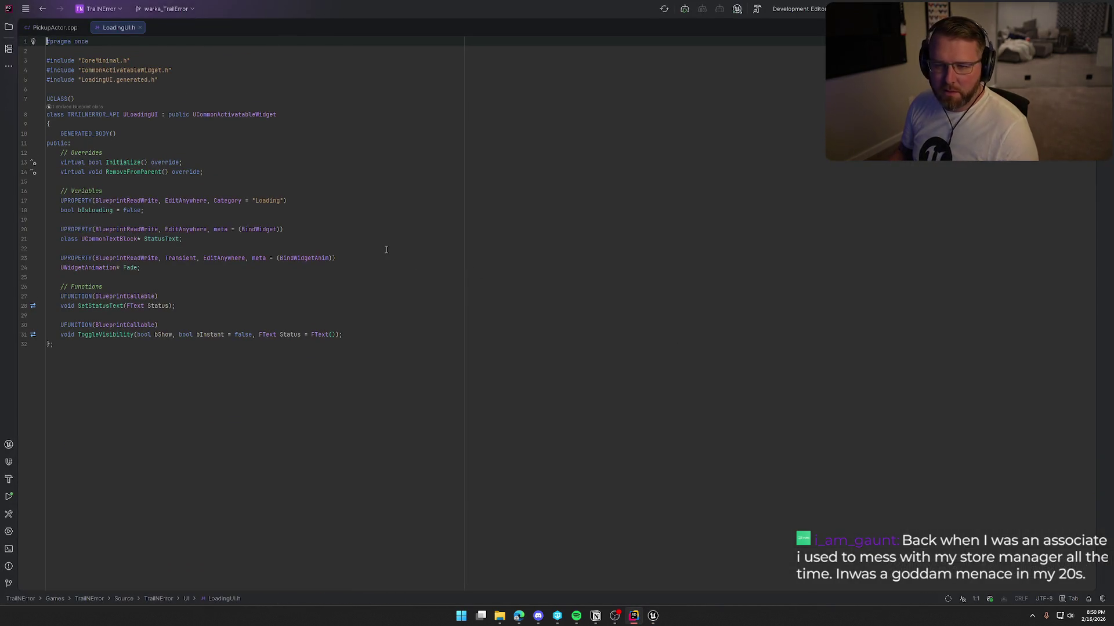
Use Go to Definition on Initialize in LoadingUI.h to open its LoadingUI.cpp implementation.
click(116, 163)
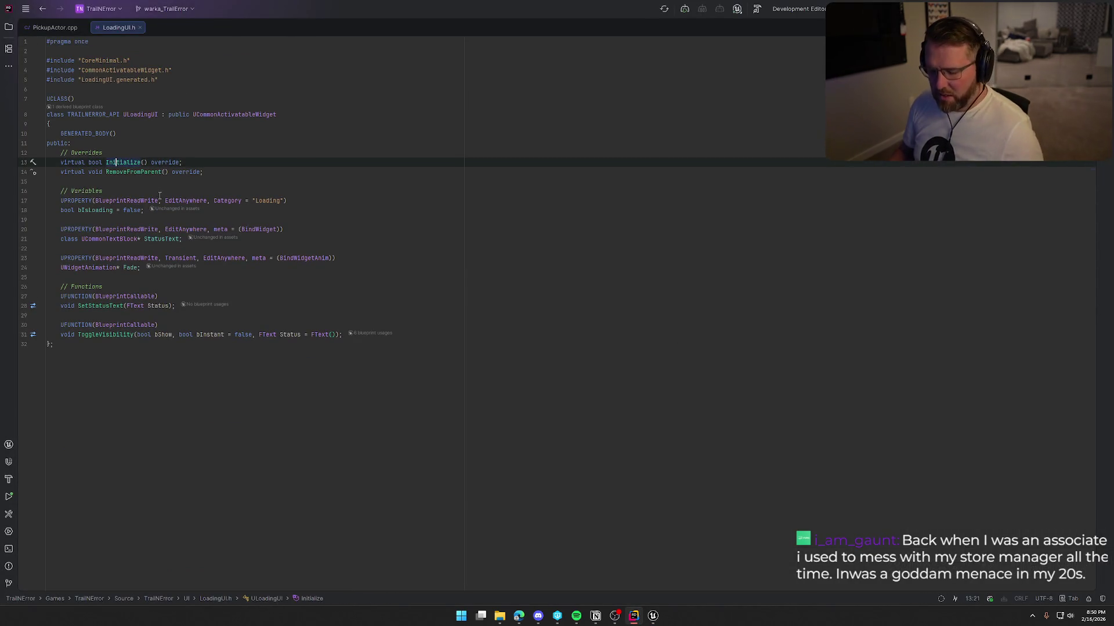
key(ctrl+b)
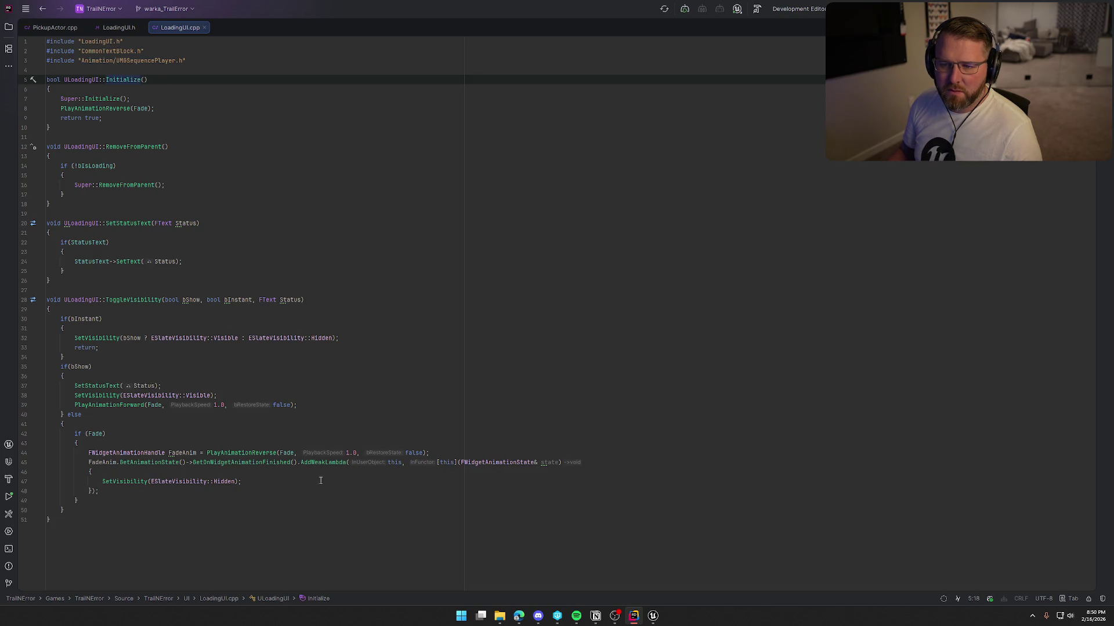
click(656, 618)
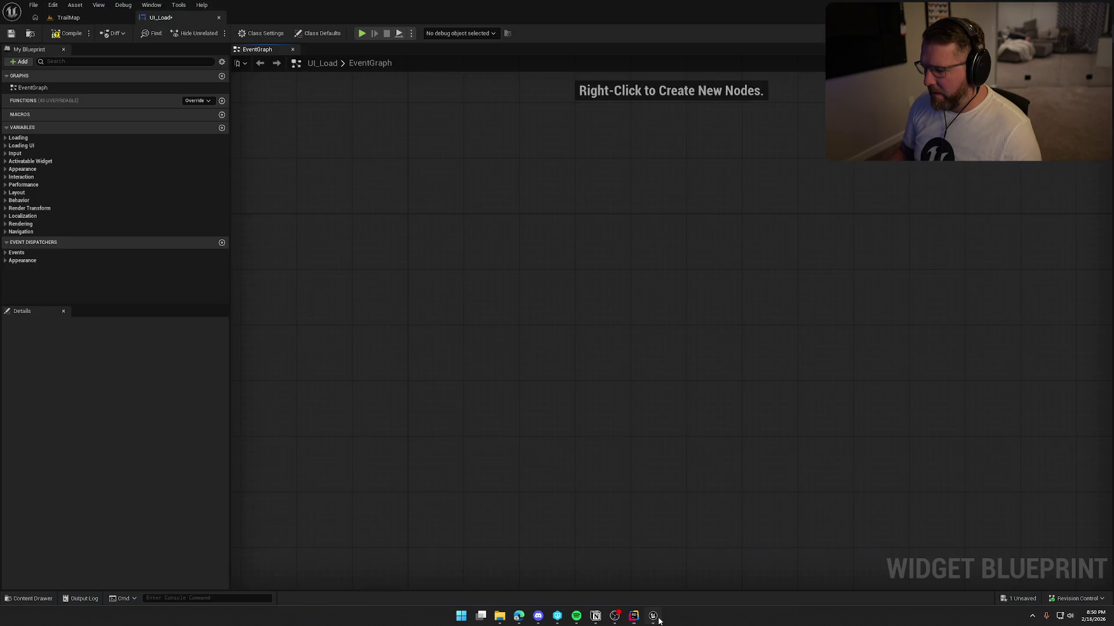
Compile UI_Load, check it out and save it, then return to Designer view.
click(152, 4)
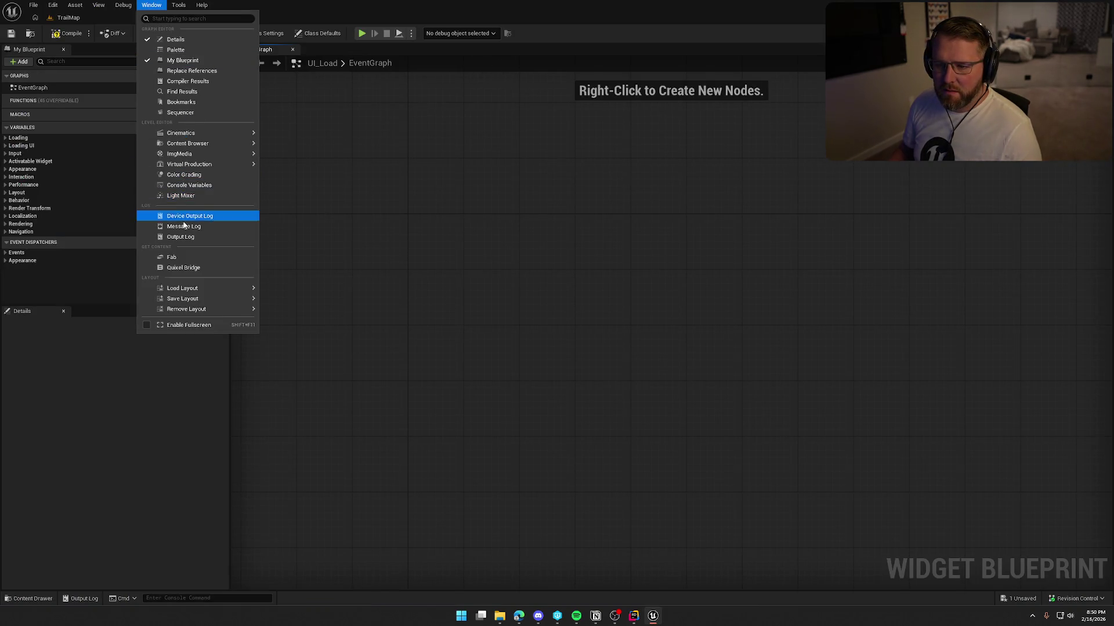
mouse_move(188, 155)
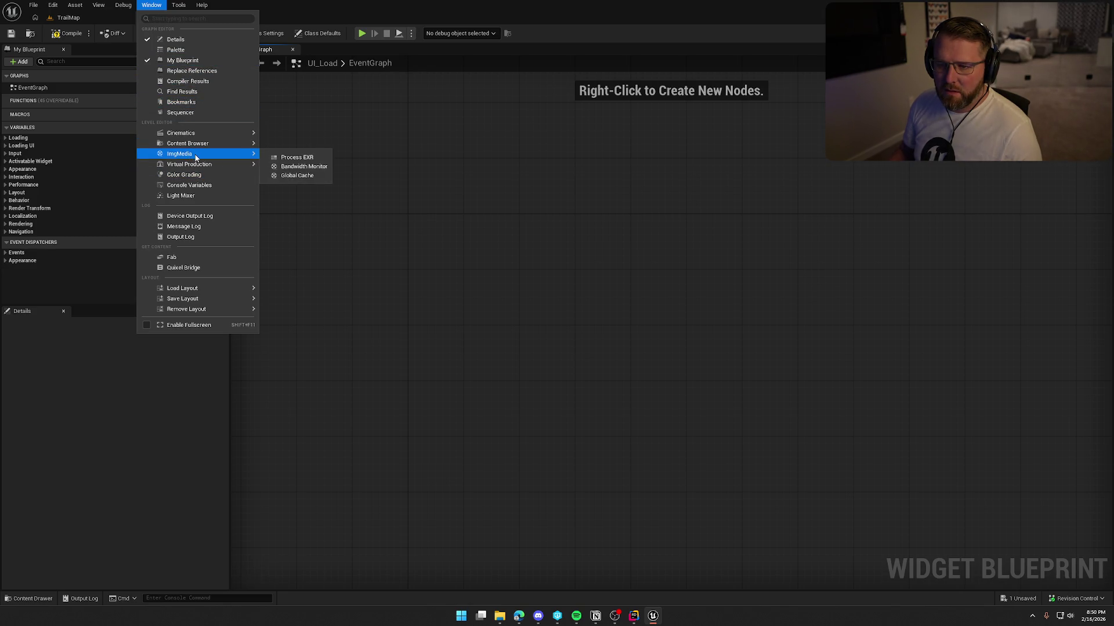
click(458, 182)
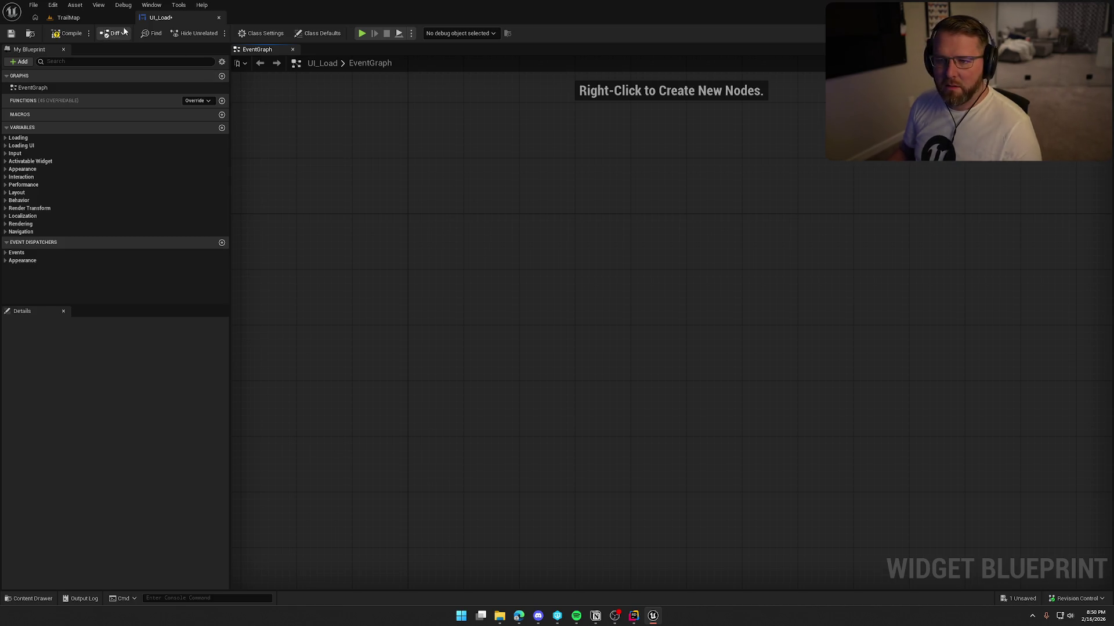
click(68, 34)
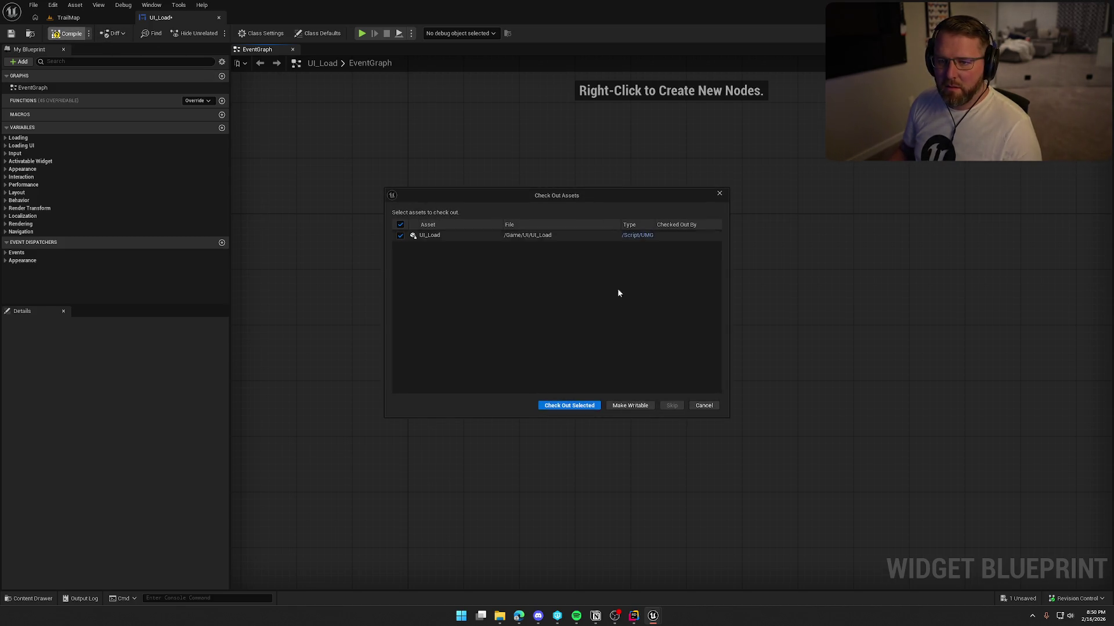
click(577, 405)
click(1050, 33)
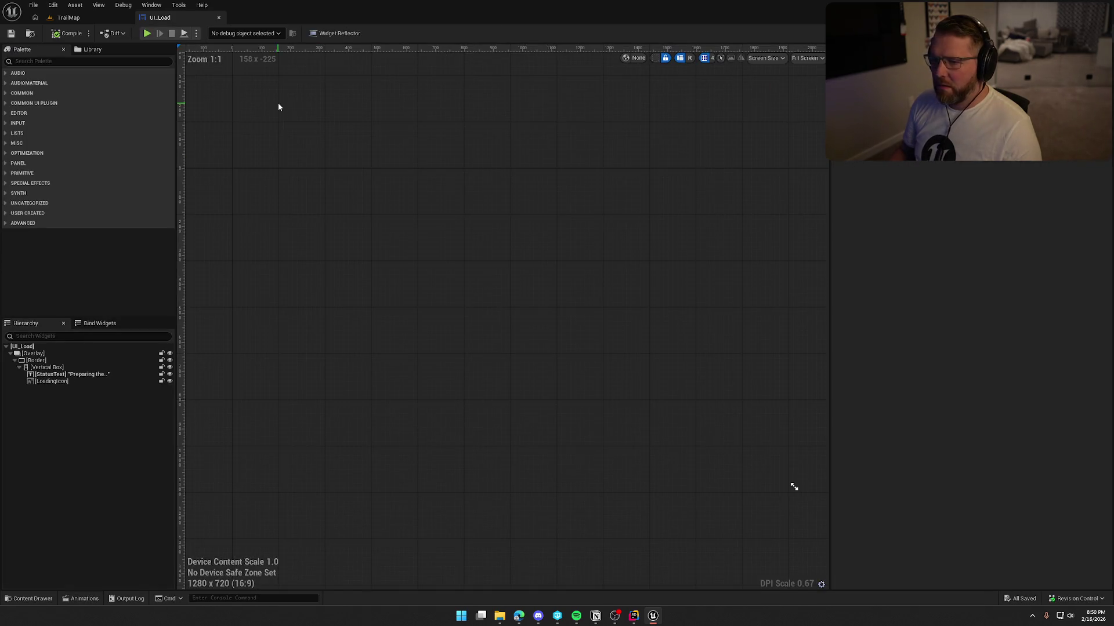
Open the Animations panel and preview the Fade animation forward and in reverse.
click(151, 4)
click(181, 70)
click(201, 453)
click(432, 582)
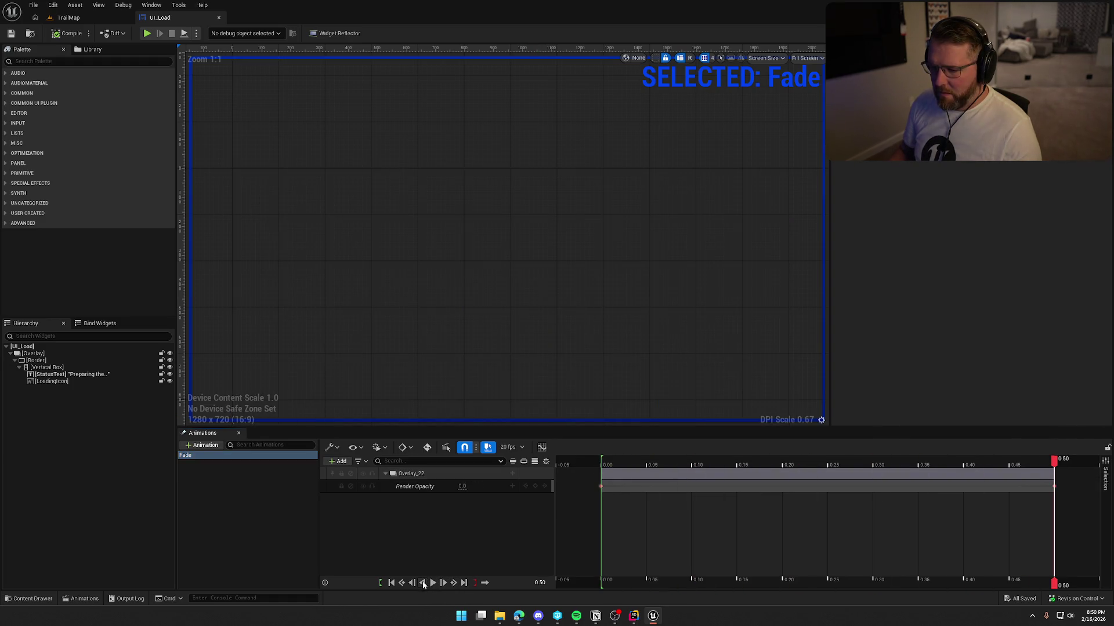
click(423, 584)
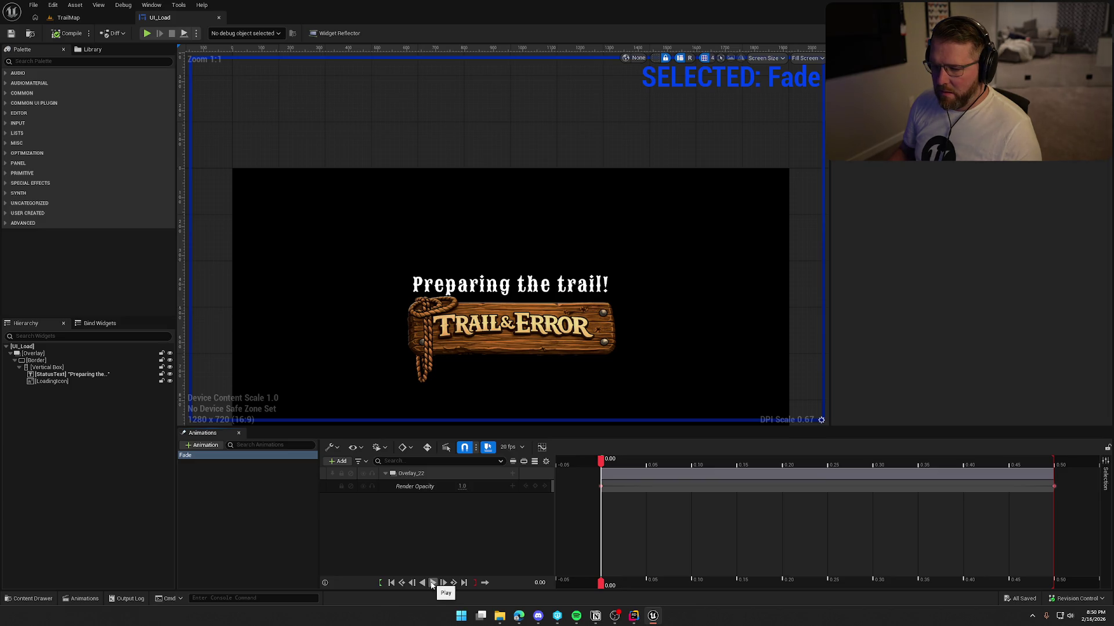
click(432, 583)
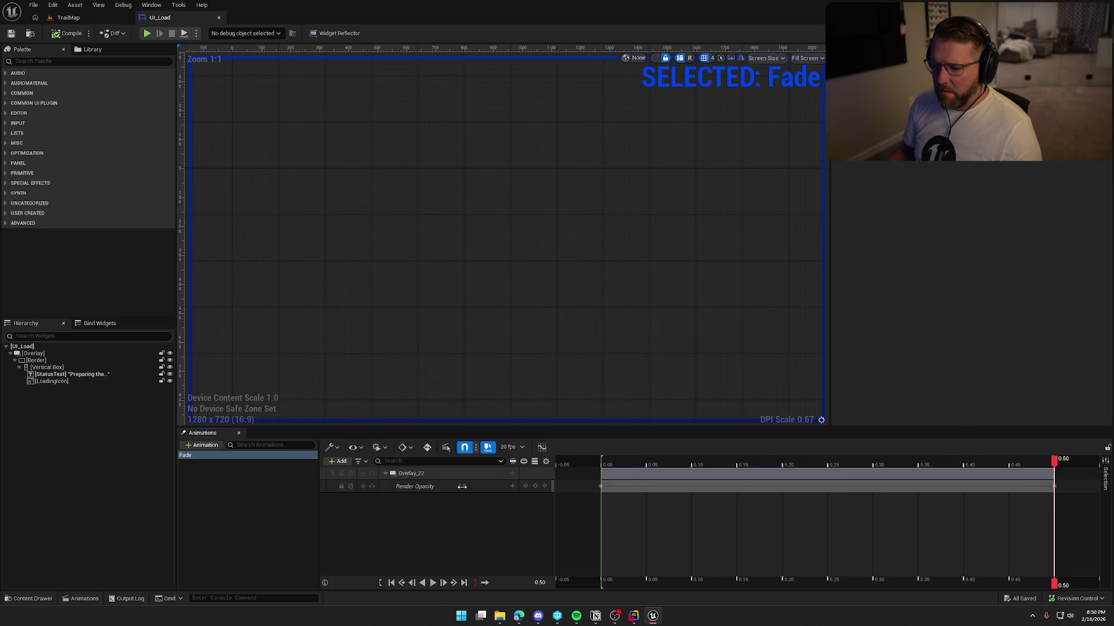
Set Render Opacity back to 1 and shrink the Animations panel to enlarge the canvas.
text(1)
key(Return)
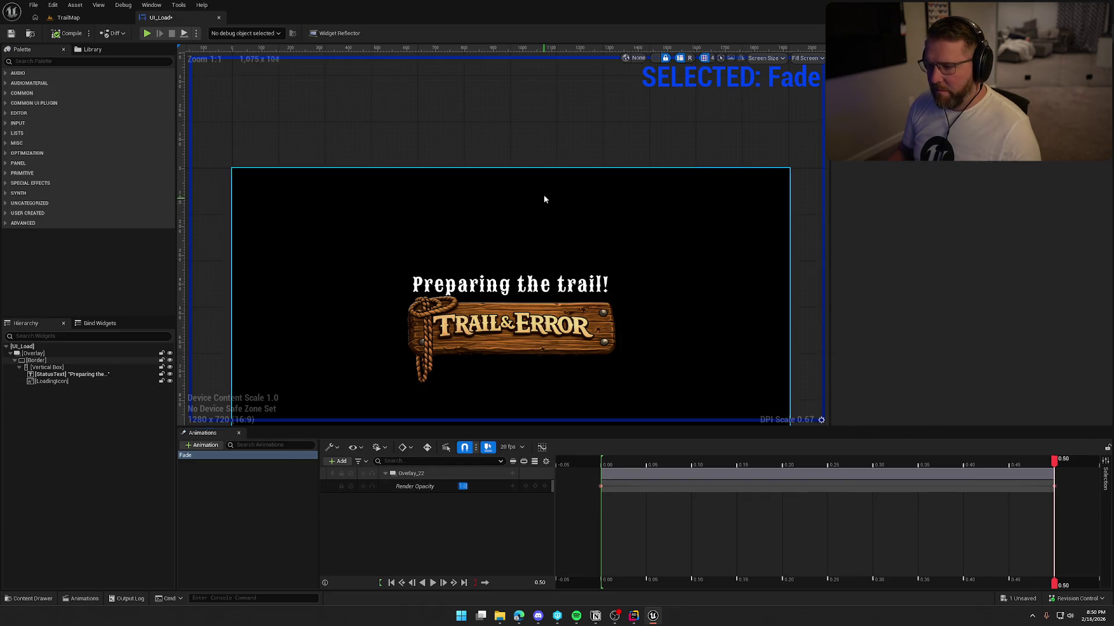
drag(545, 105, 537, 113)
click(234, 461)
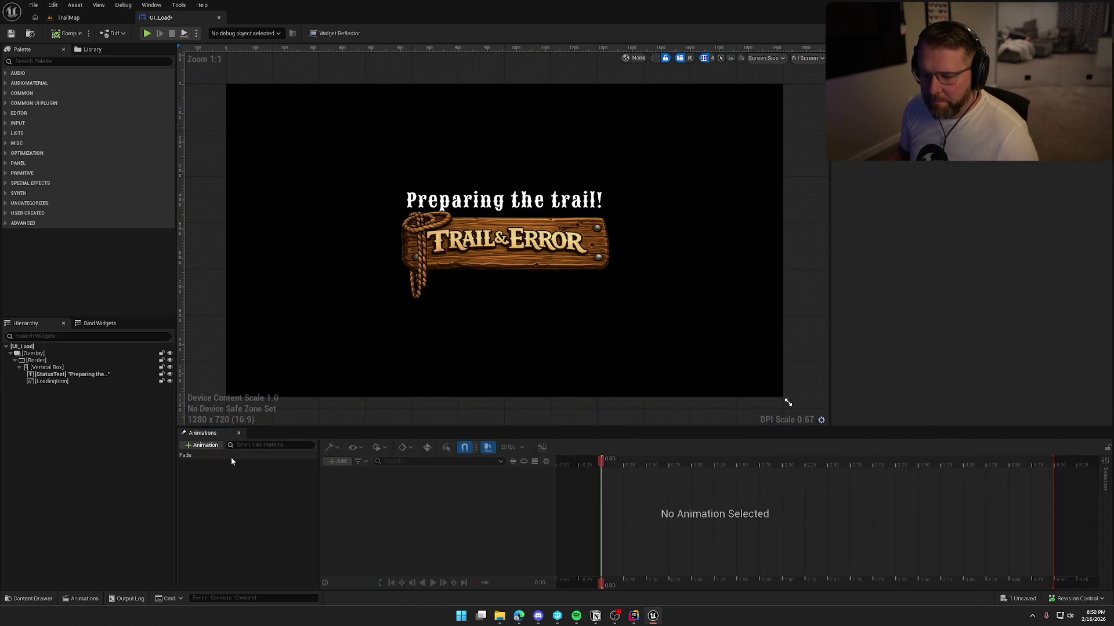
drag(310, 426, 310, 495)
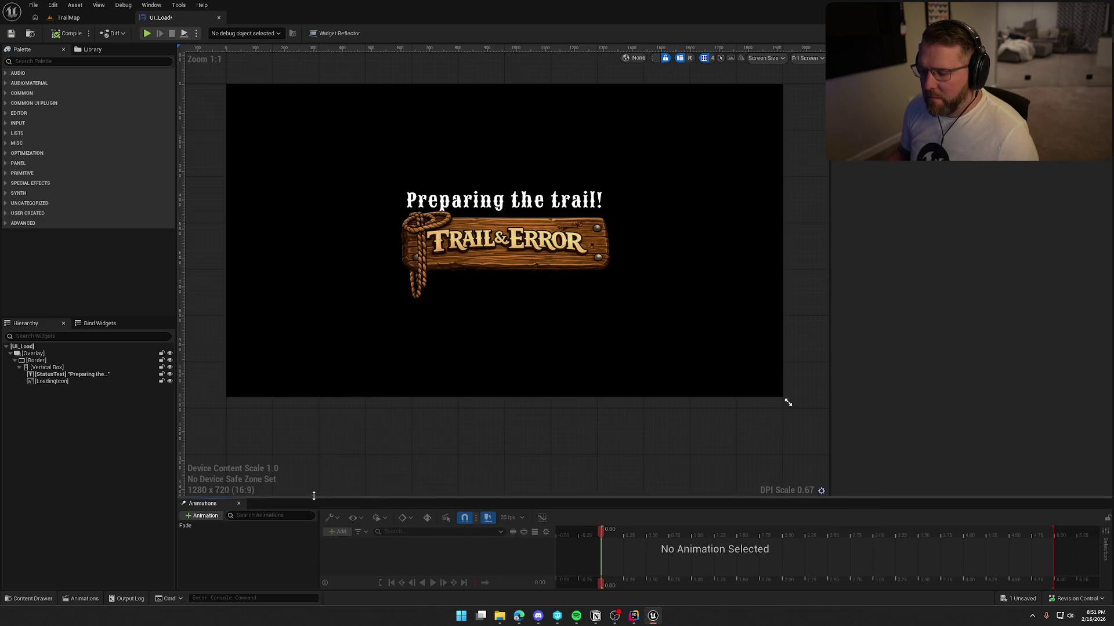
click(517, 327)
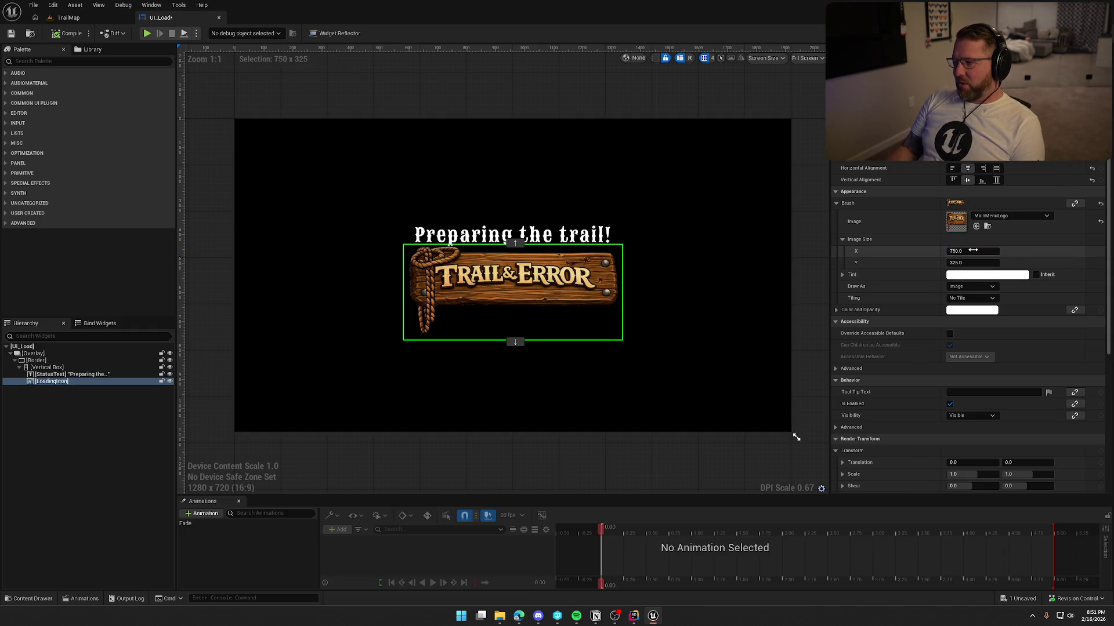
Halve the LoadingIcon's Image Size to 375 by 162.5.
click(949, 251)
key(End)
text(/)
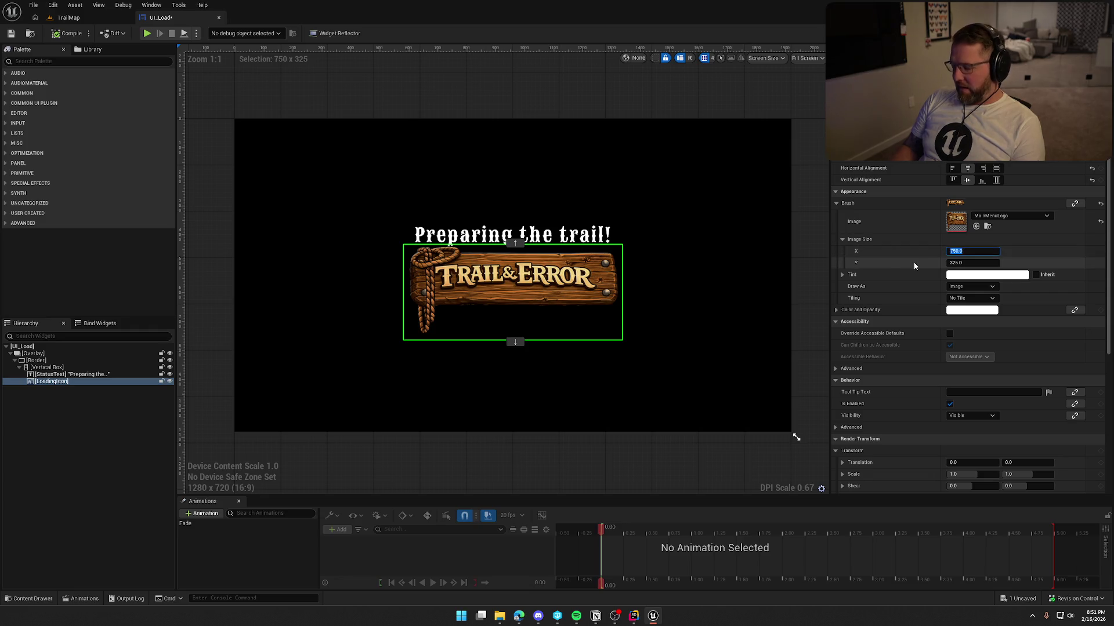
text(2)
key(Return)
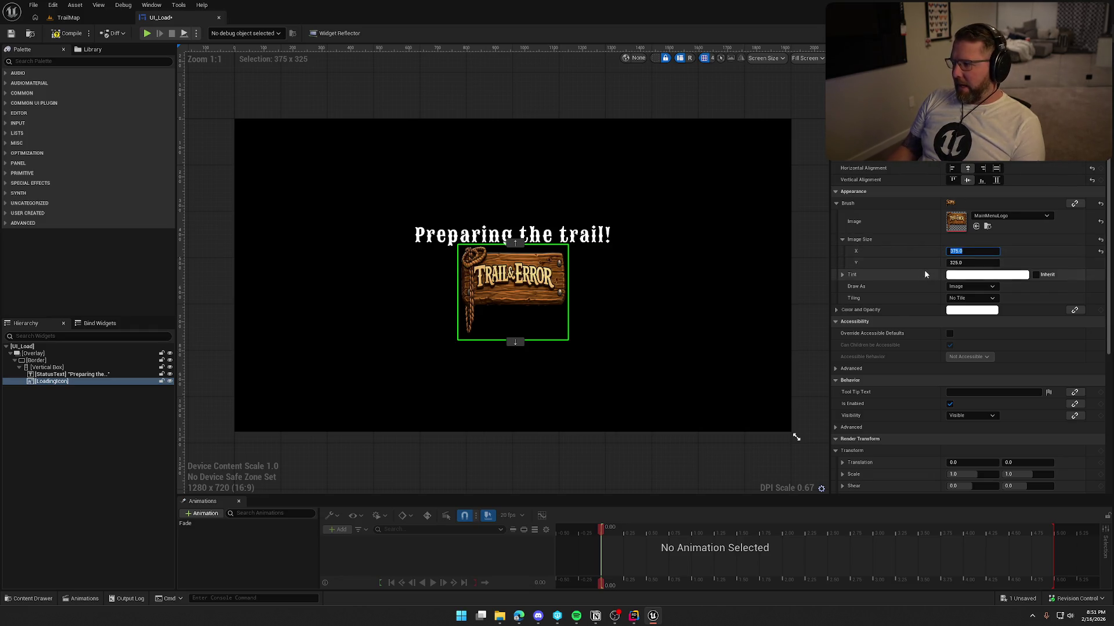
click(966, 264)
key(End)
text(/2)
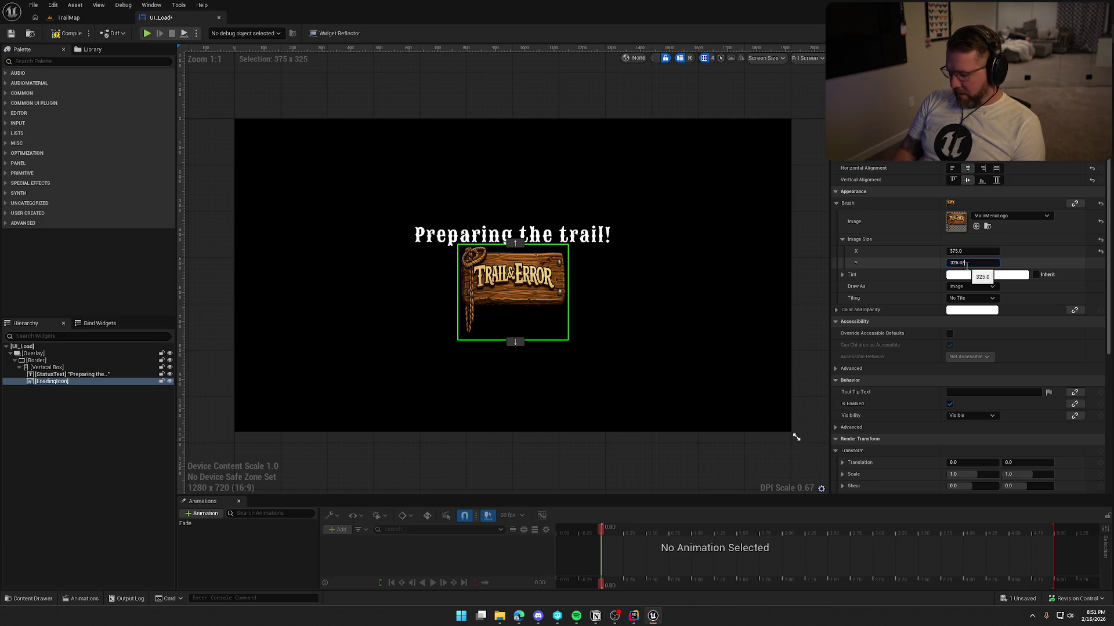
key(Return)
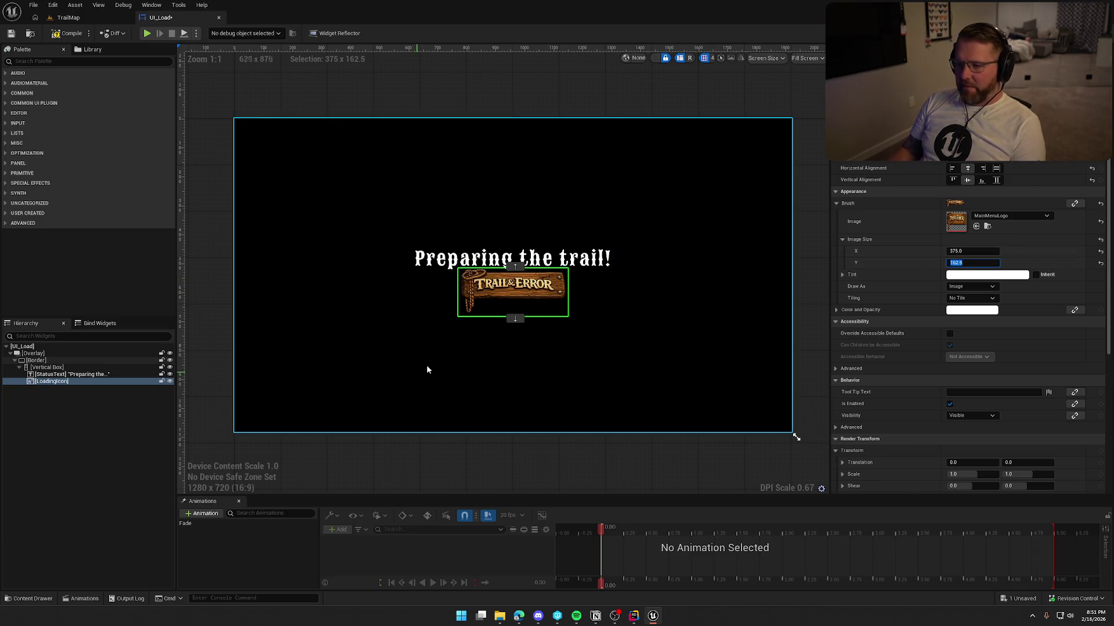
Set the Vertical Box's Vertical Alignment to Bottom.
click(62, 369)
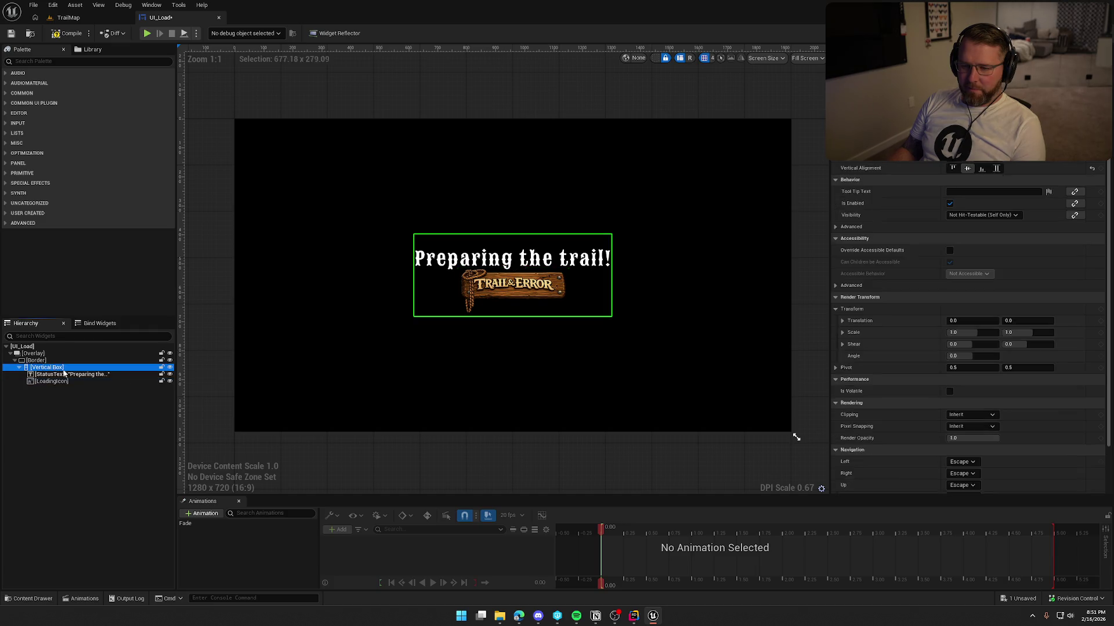
click(982, 169)
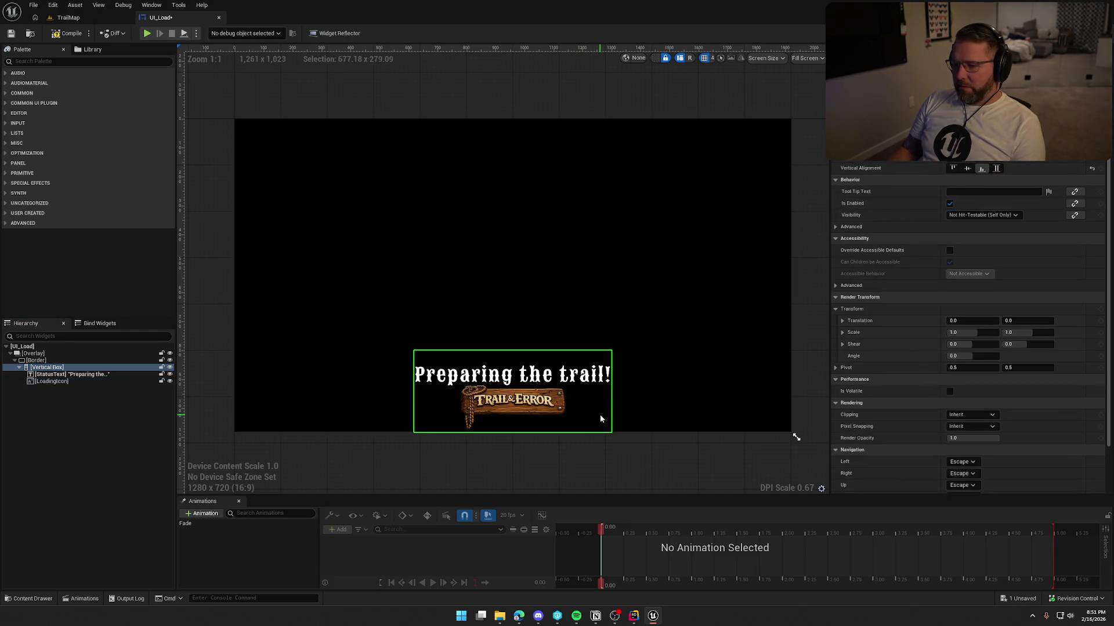
click(568, 377)
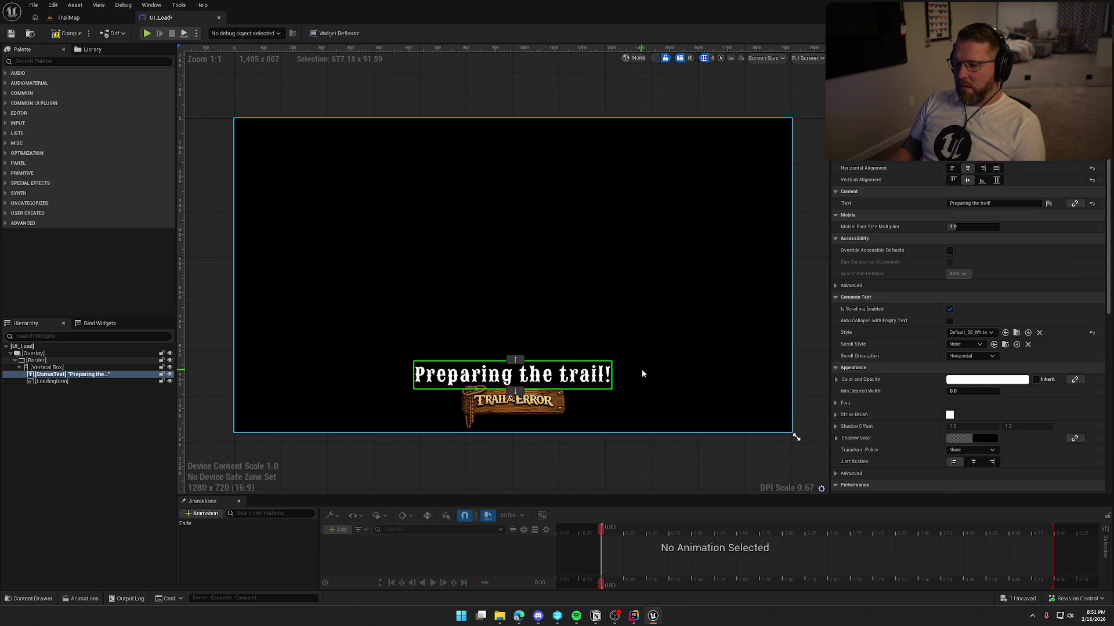
click(46, 368)
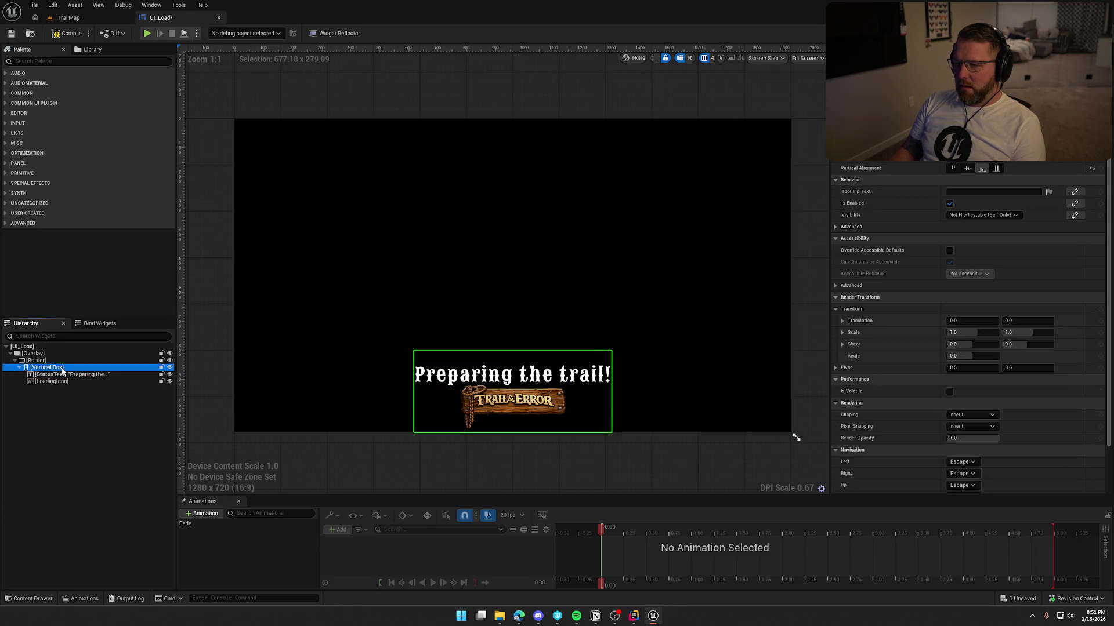
Place the status text below the LoadingIcon logo and align the logo to the top.
click(996, 168)
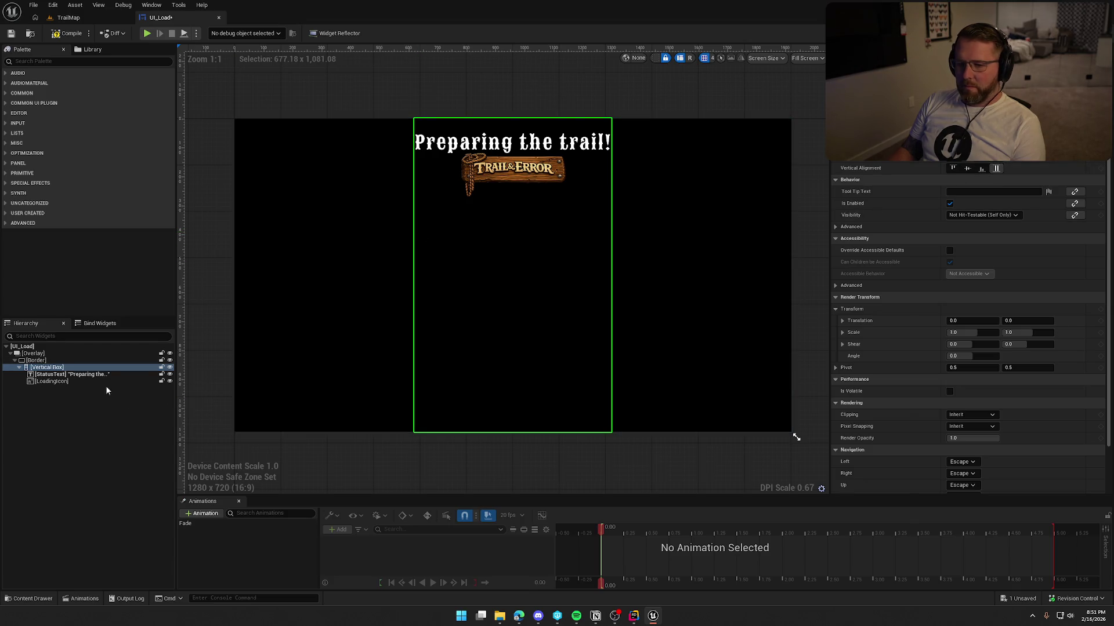
click(51, 381)
click(967, 180)
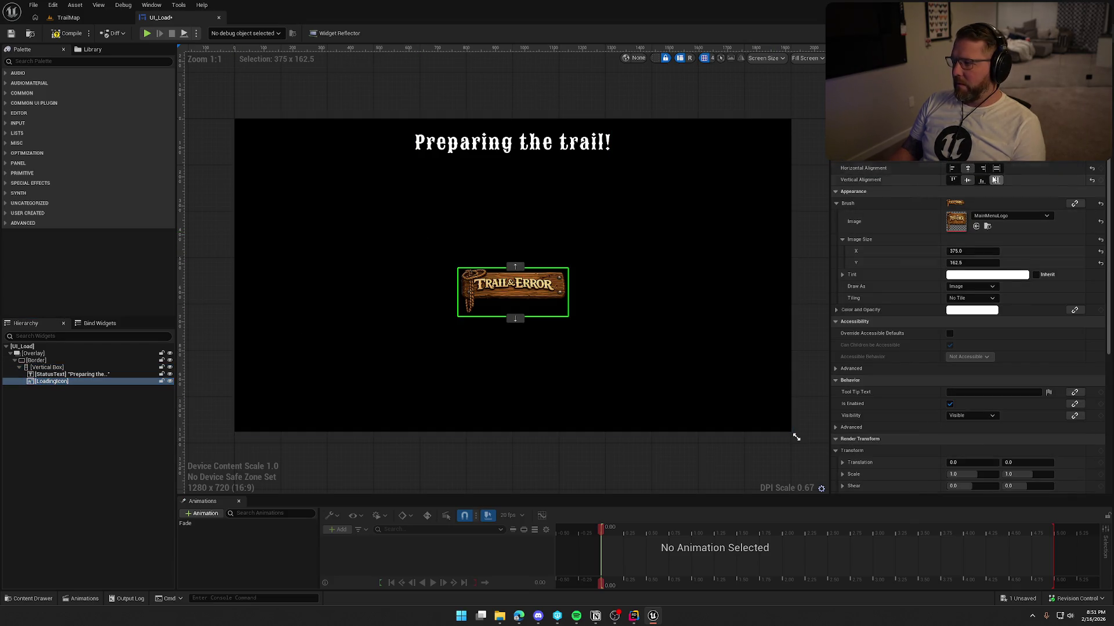
click(981, 180)
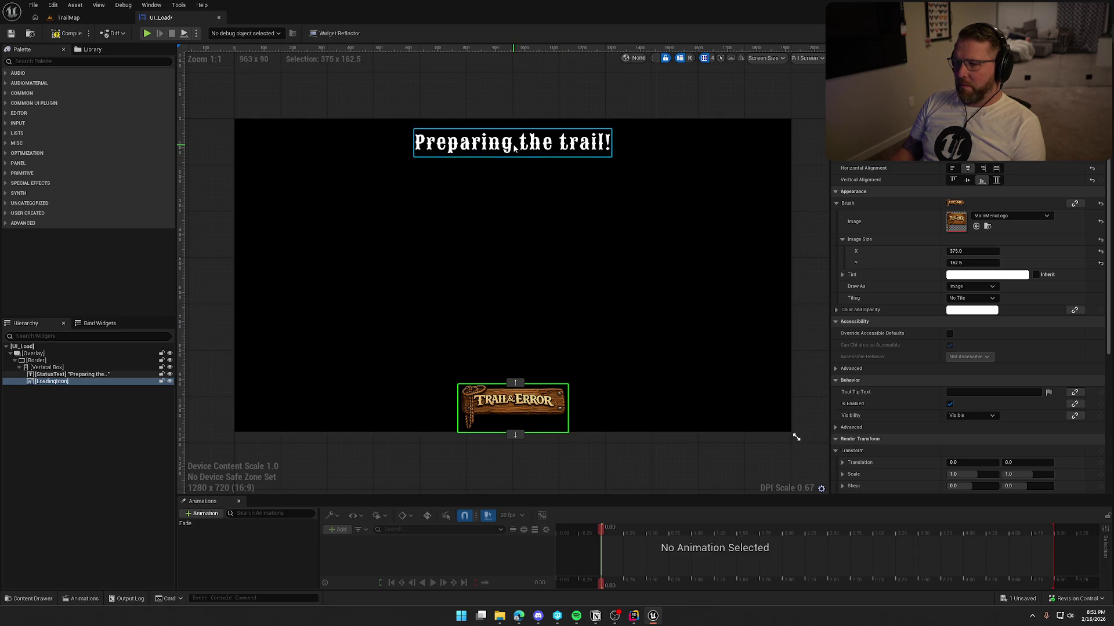
click(525, 110)
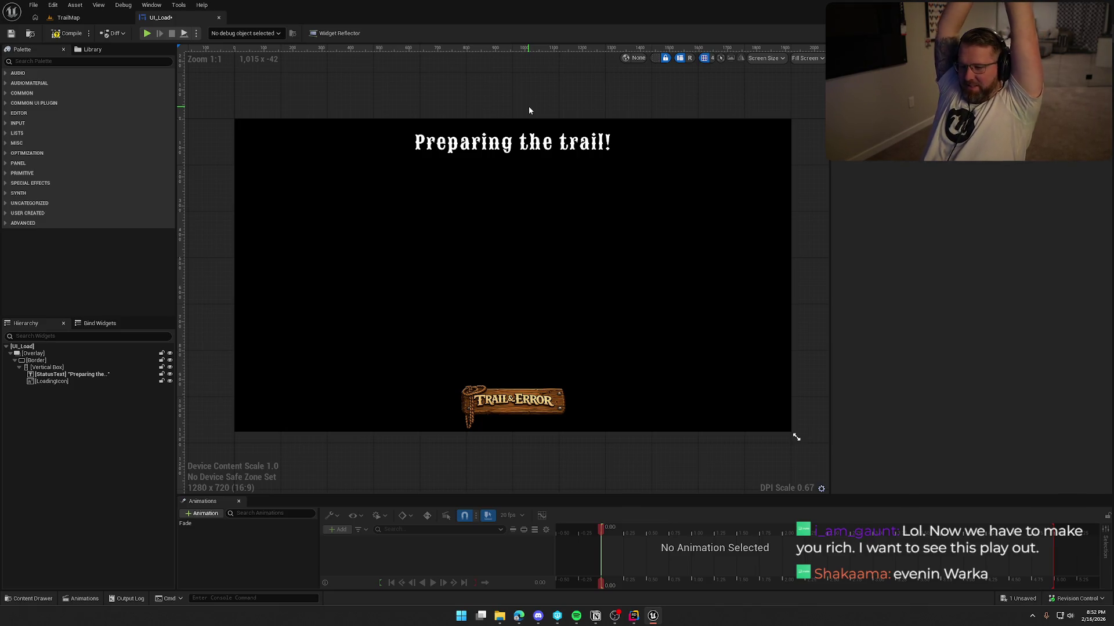
mouse_move(67, 375)
mouse_down()
mouse_move(496, 196)
mouse_move(510, 175)
mouse_up()
click(510, 371)
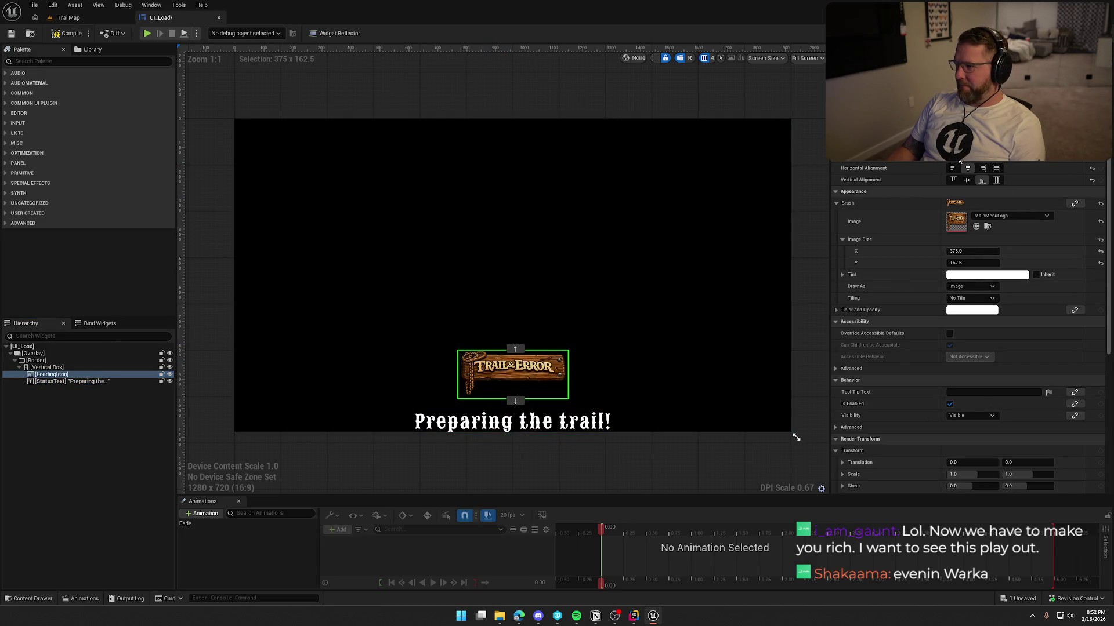
click(952, 180)
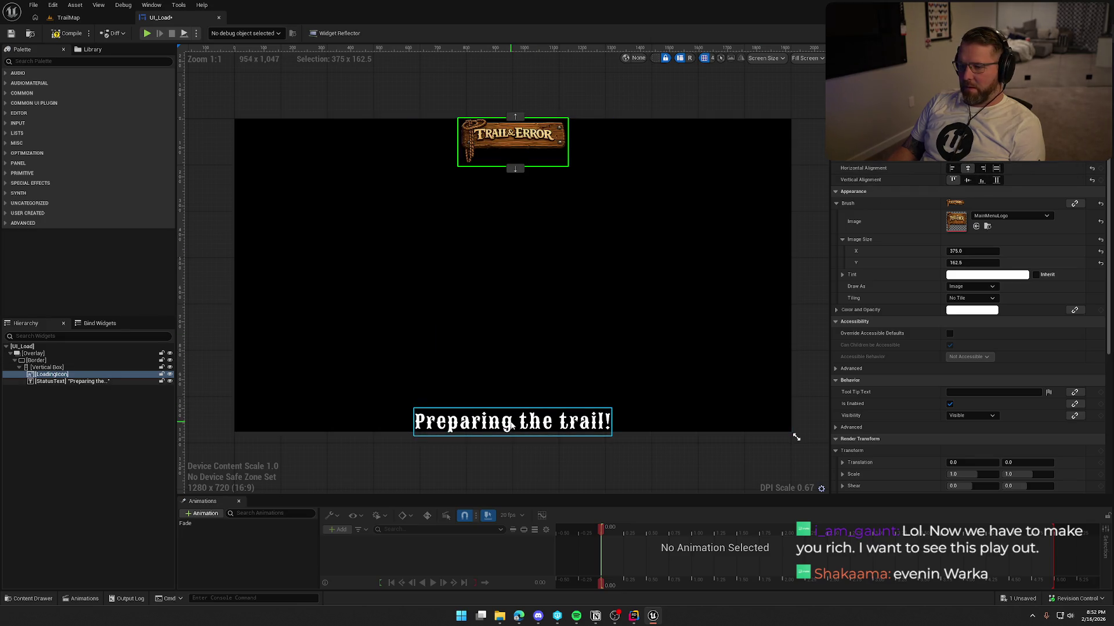
click(495, 100)
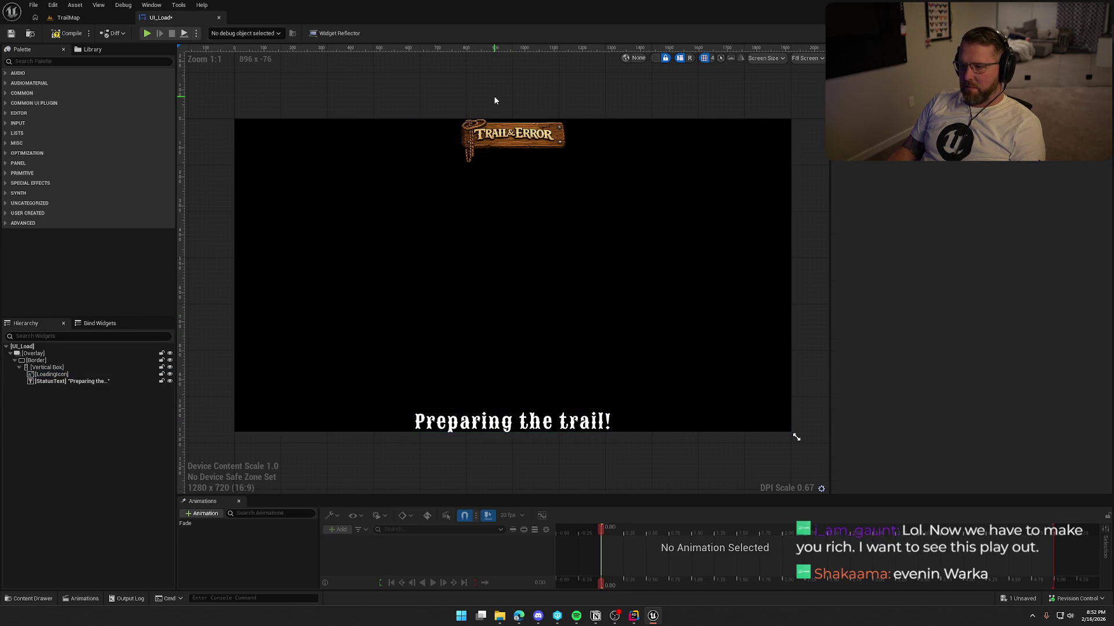
Give the Vertical Box 50 units of padding at top and bottom.
click(56, 366)
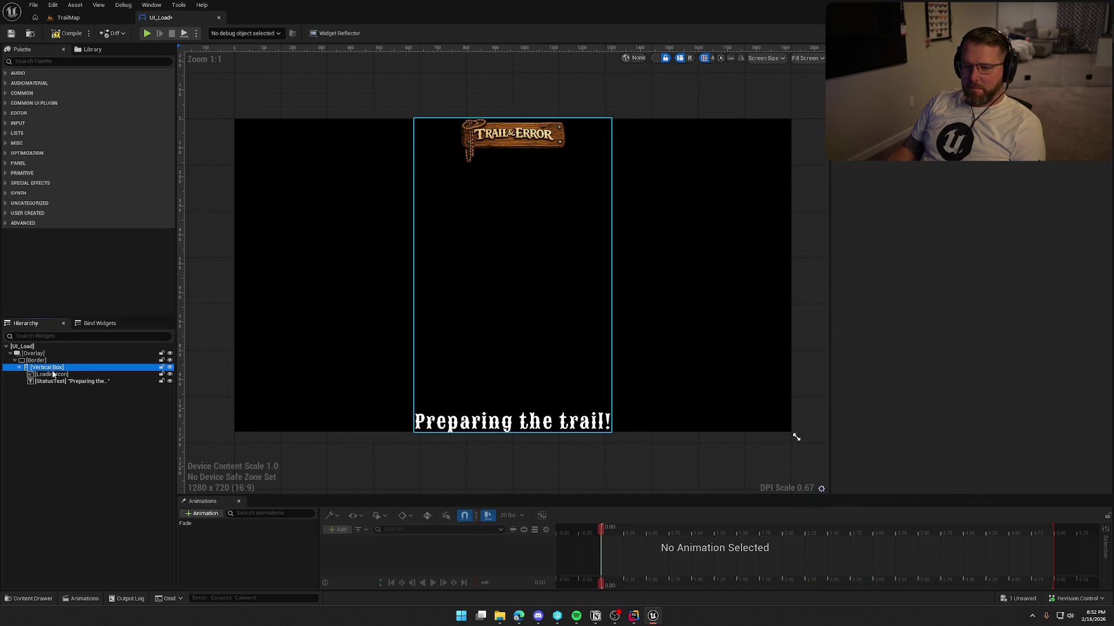
scroll(935, 170, down, 3)
click(963, 170)
text(50)
key(Tab)
key(Tab)
text(50)
key(Return)
key(Escape)
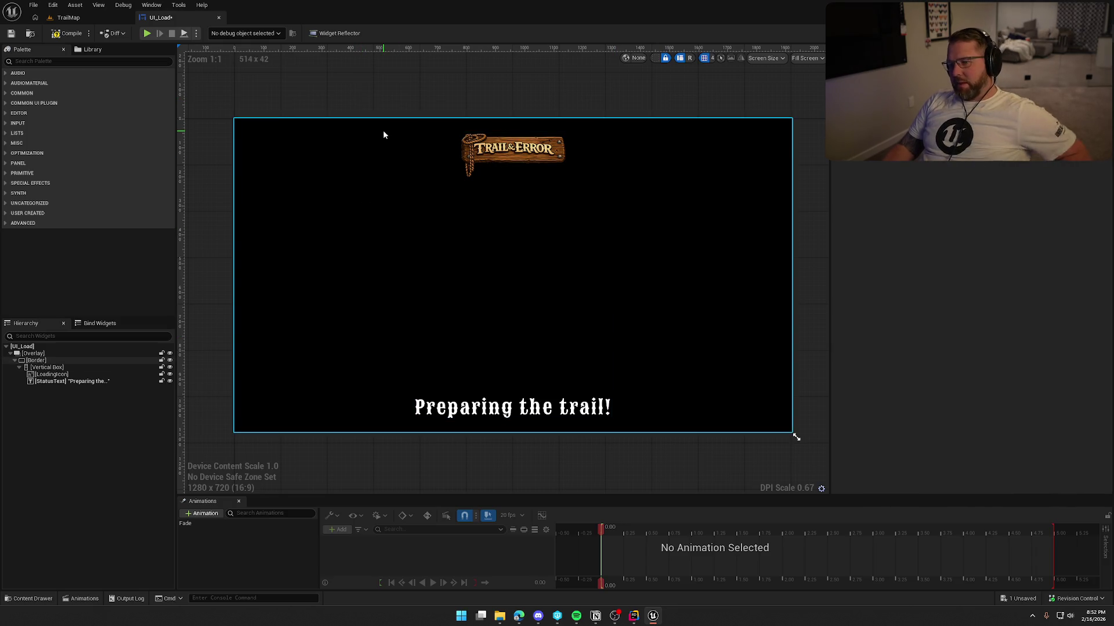
Apply the Default_24_White style to the 'Preparing the trail!' StatusText.
click(518, 410)
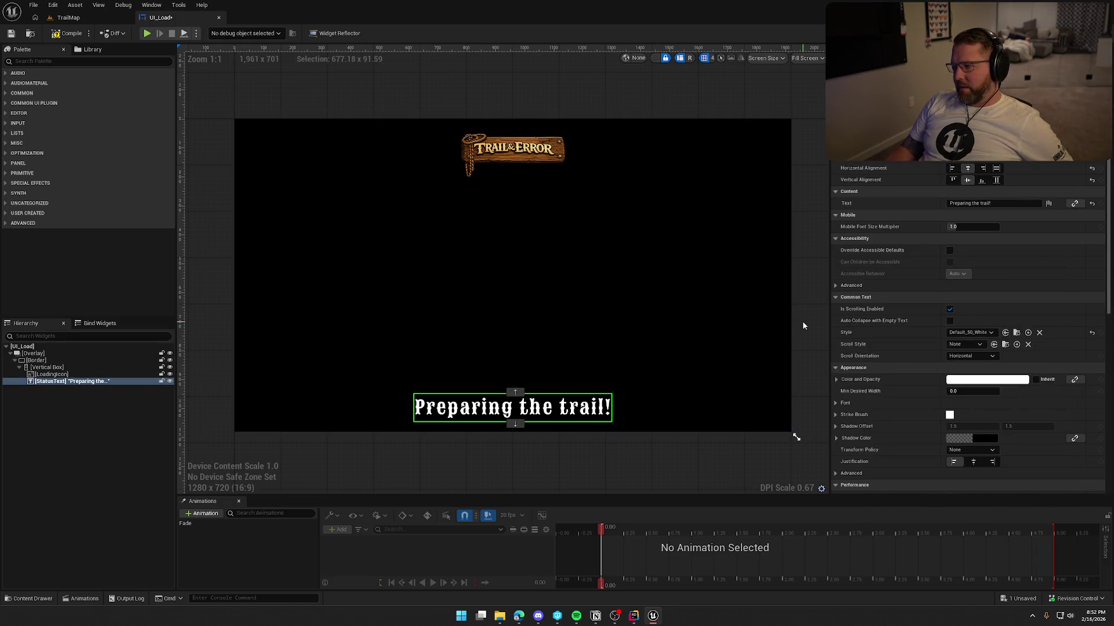
click(970, 333)
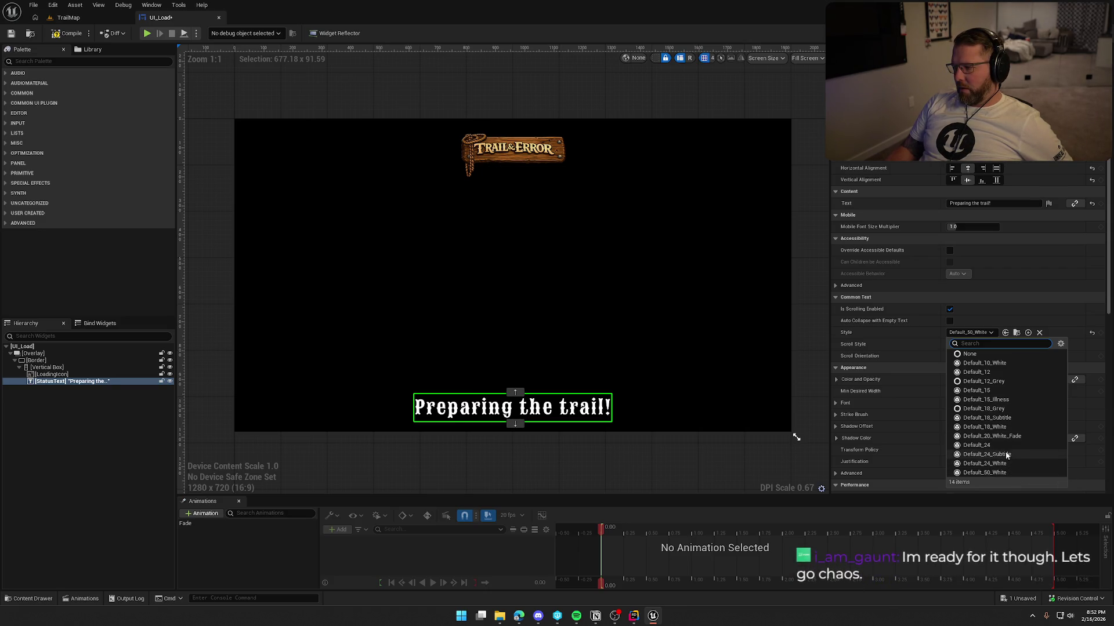
click(1008, 464)
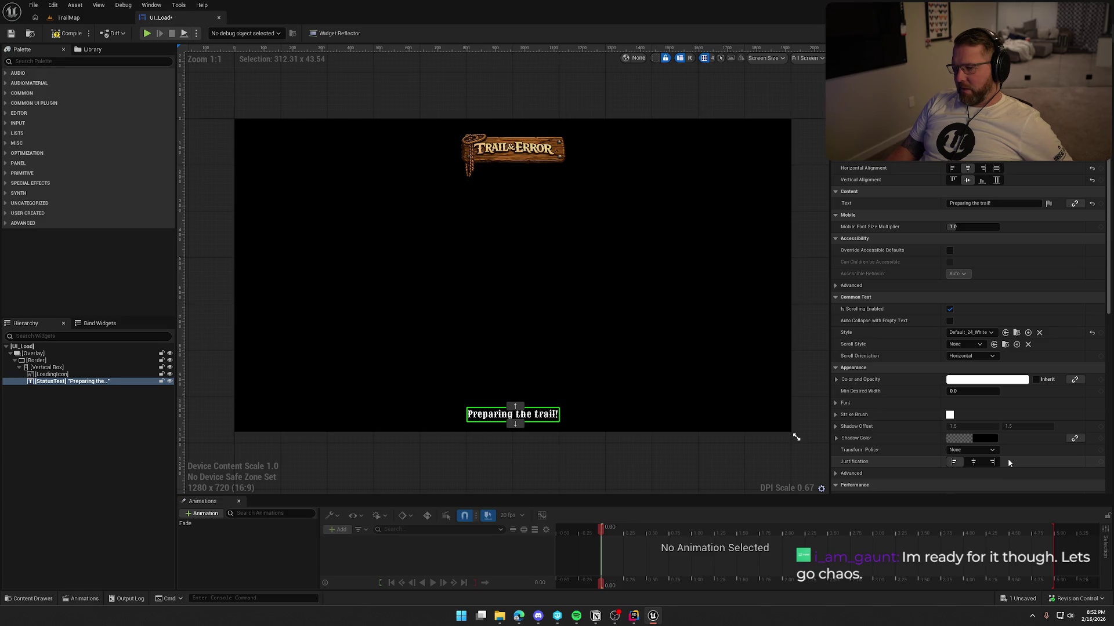
click(542, 97)
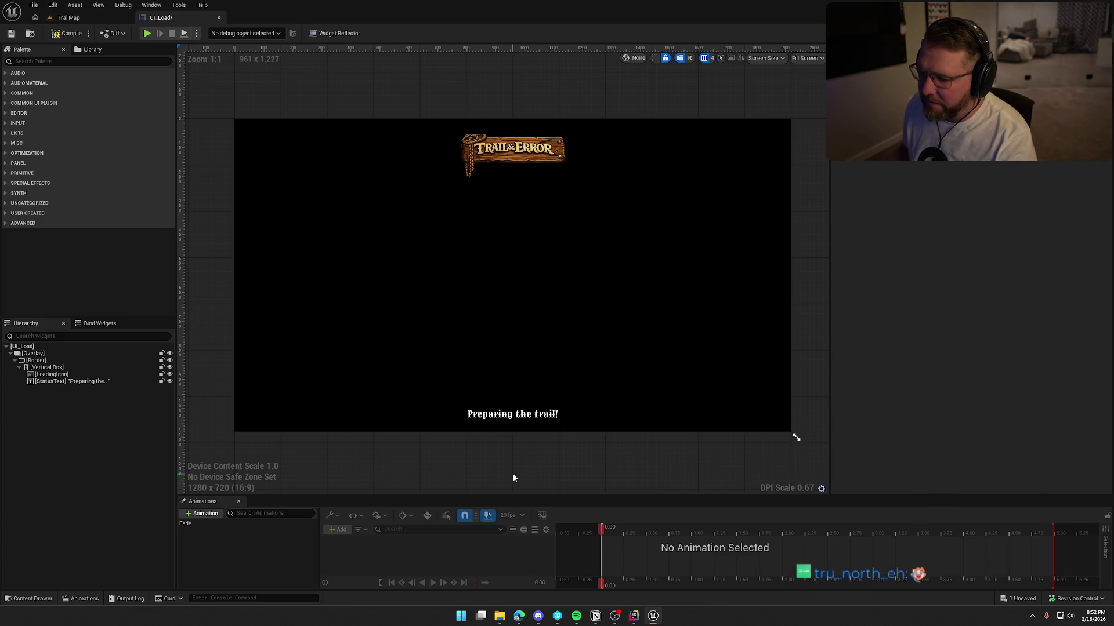
click(48, 375)
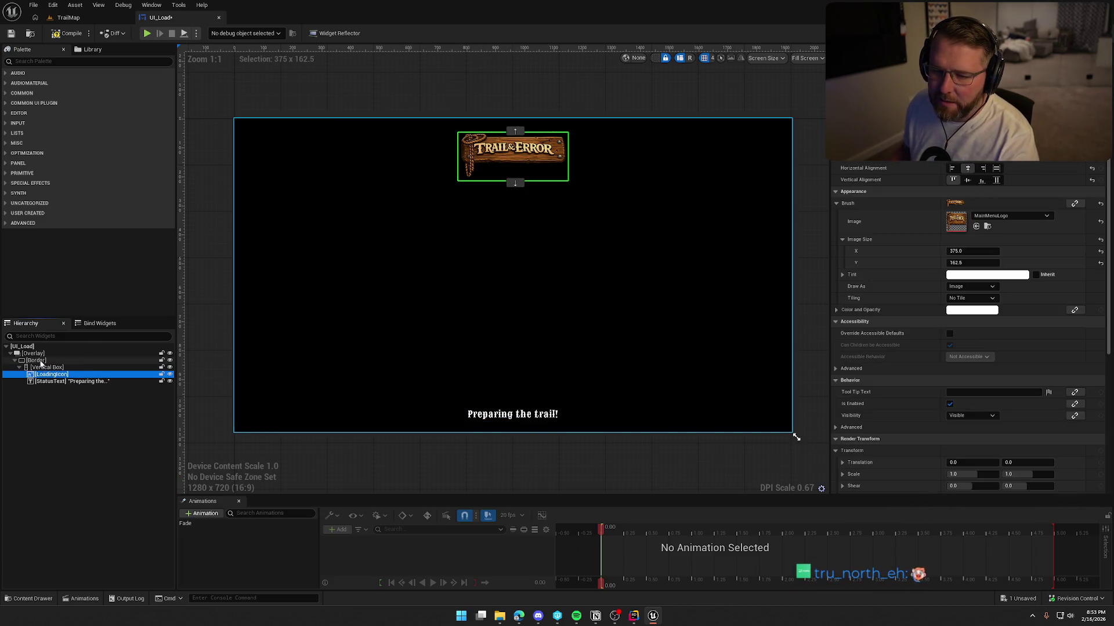
click(38, 361)
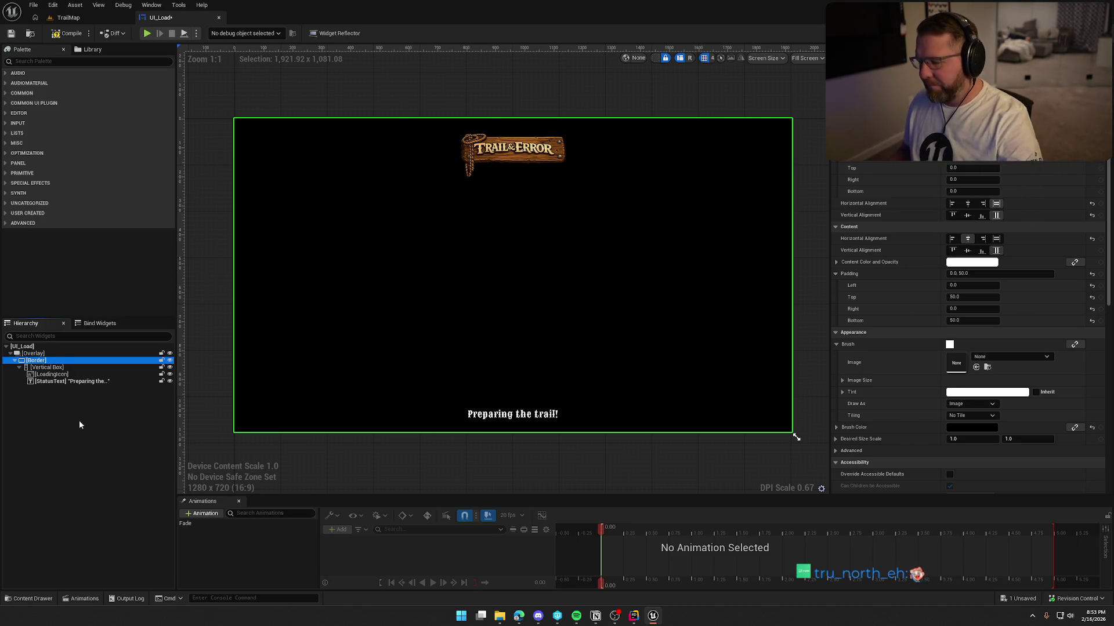
click(888, 366)
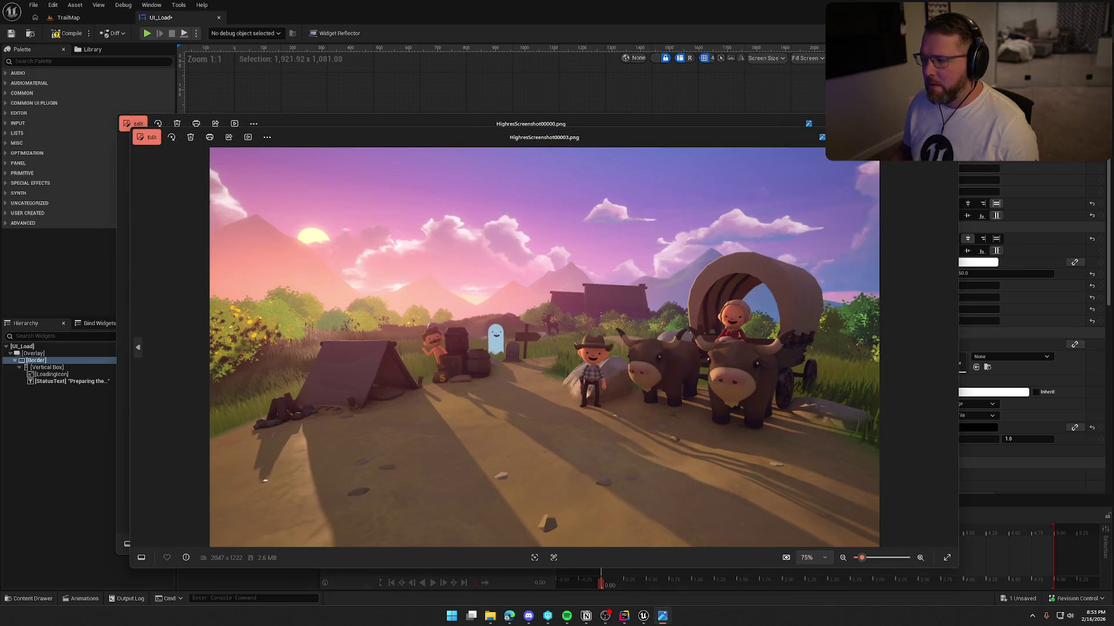
key(alt+F4)
key(alt+F4)
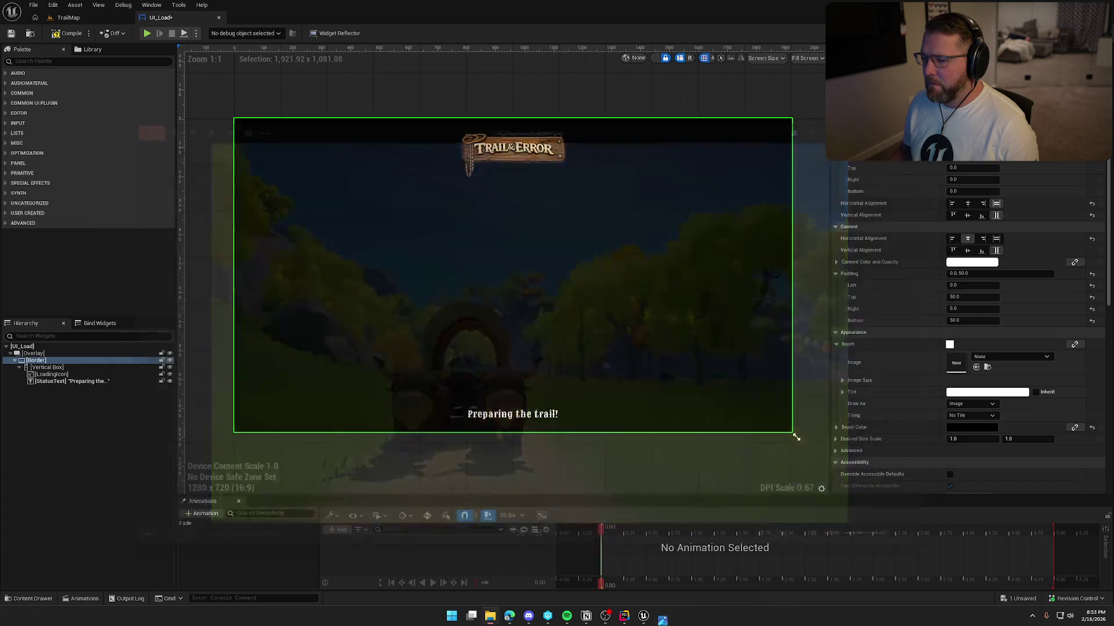
click(492, 91)
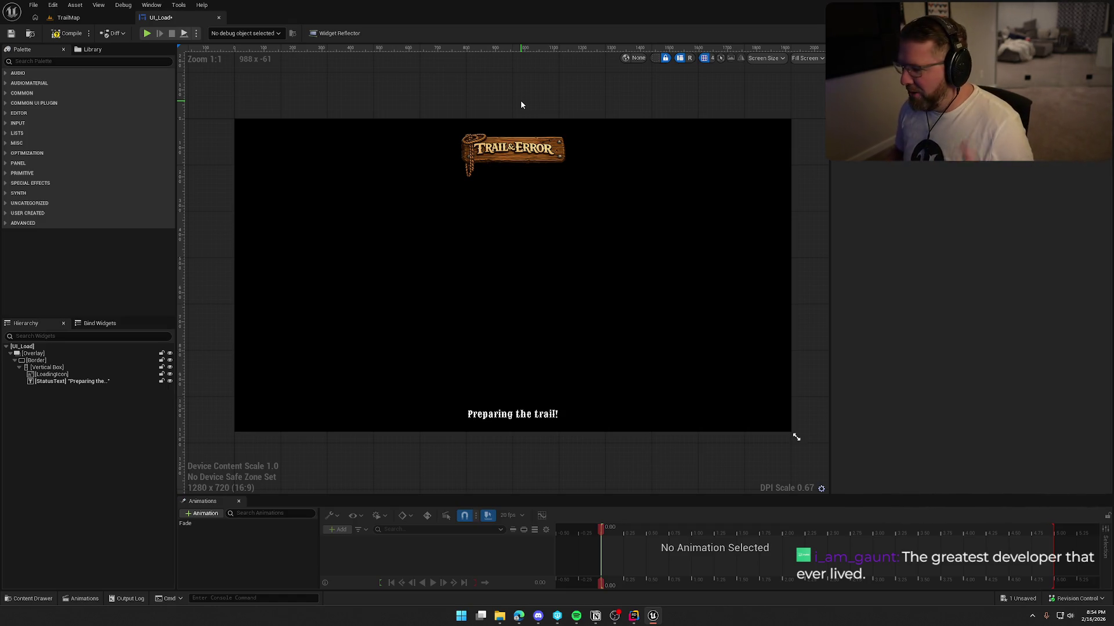
Select the Border widget, then go back to the TrailMap level editor.
click(36, 361)
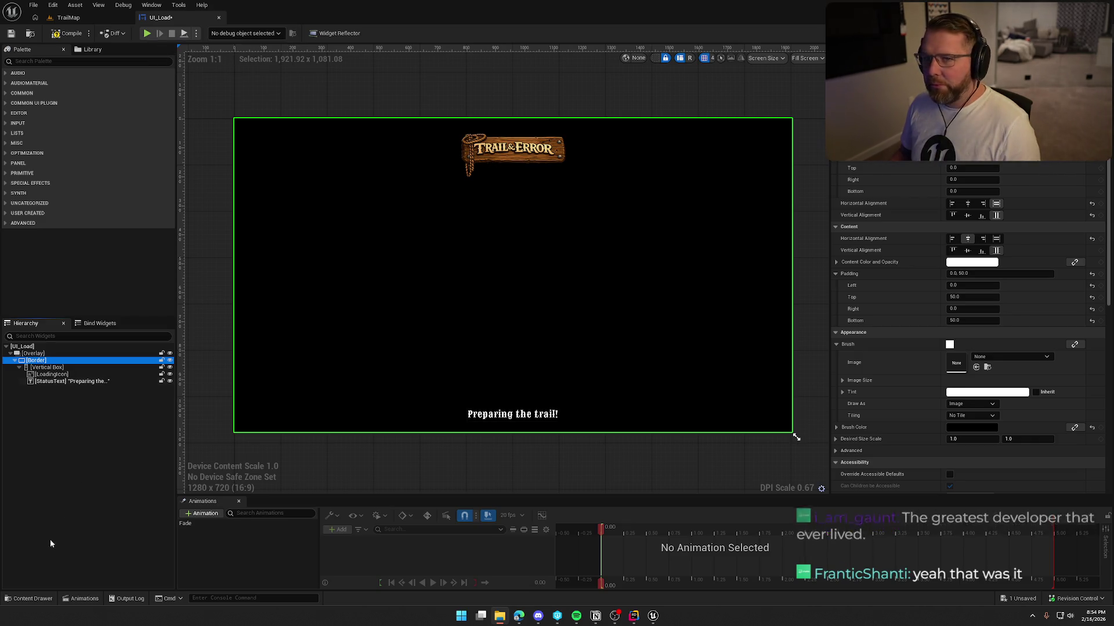
click(69, 18)
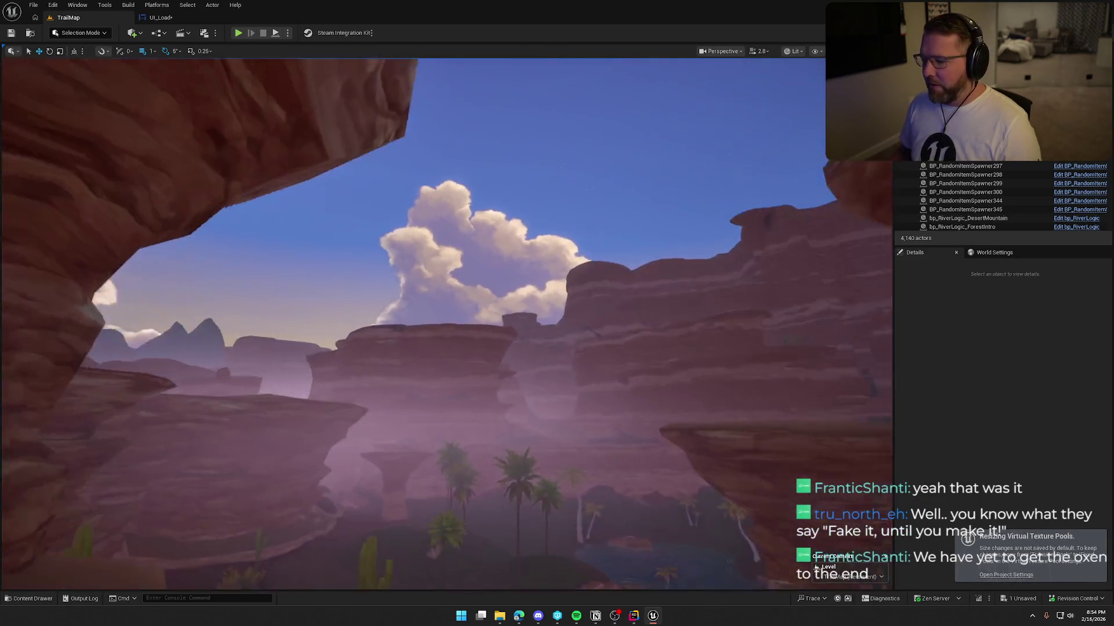
Fly the viewport camera over the TrailMap level until a forest vista is framed.
scroll(426, 266, up, 4)
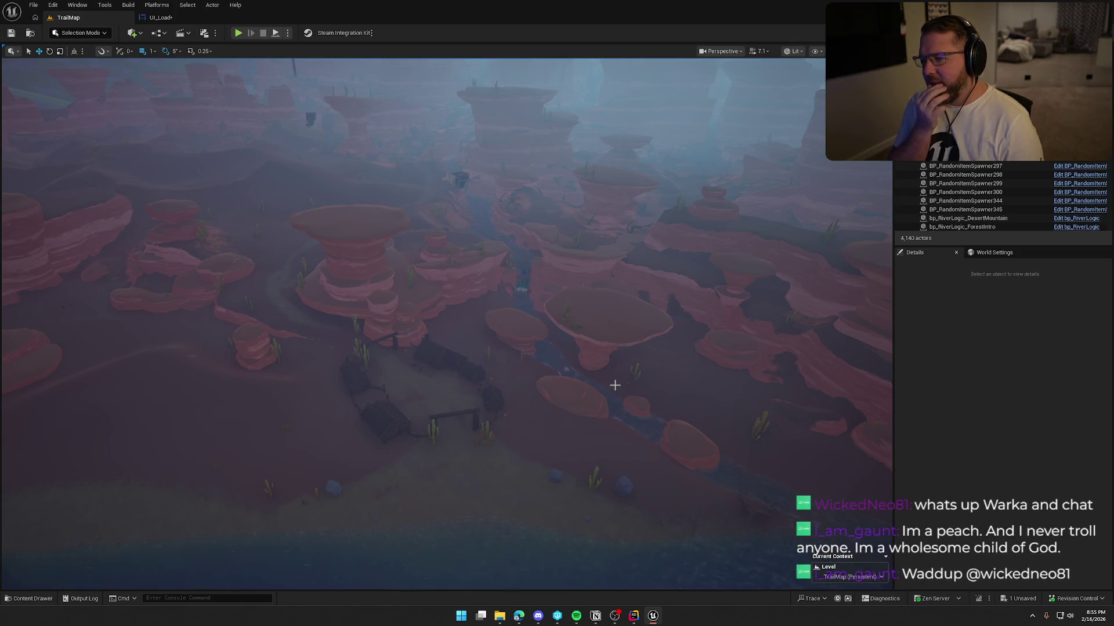
drag(584, 331, 611, 357)
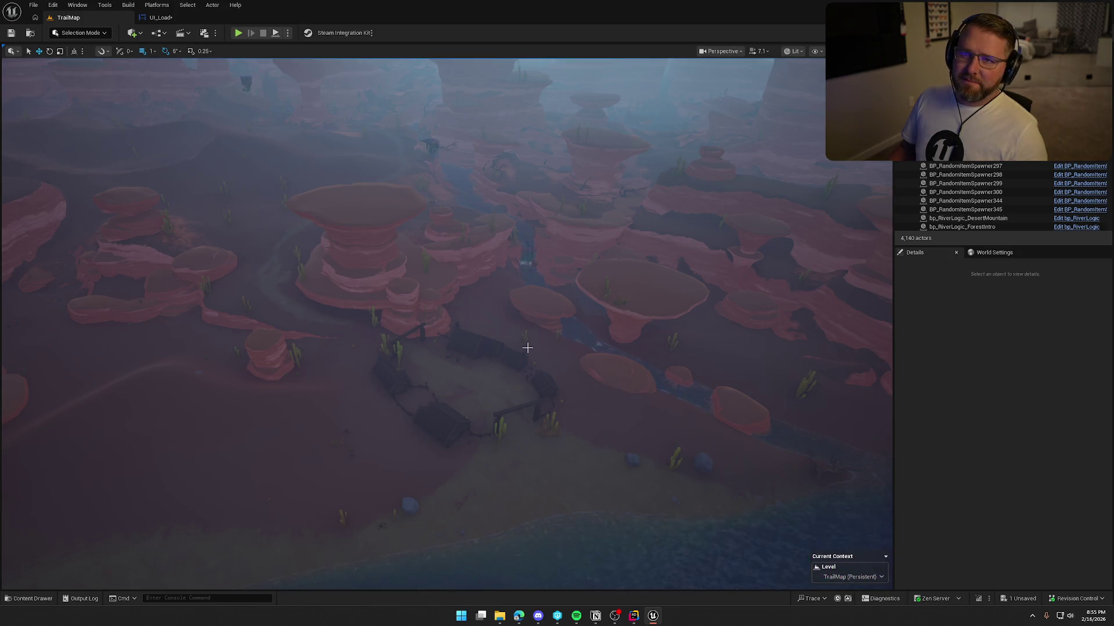
mouse_move(575, 340)
mouse_down()
mouse_move(575, 272)
mouse_move(575, 319)
mouse_move(575, 284)
mouse_up()
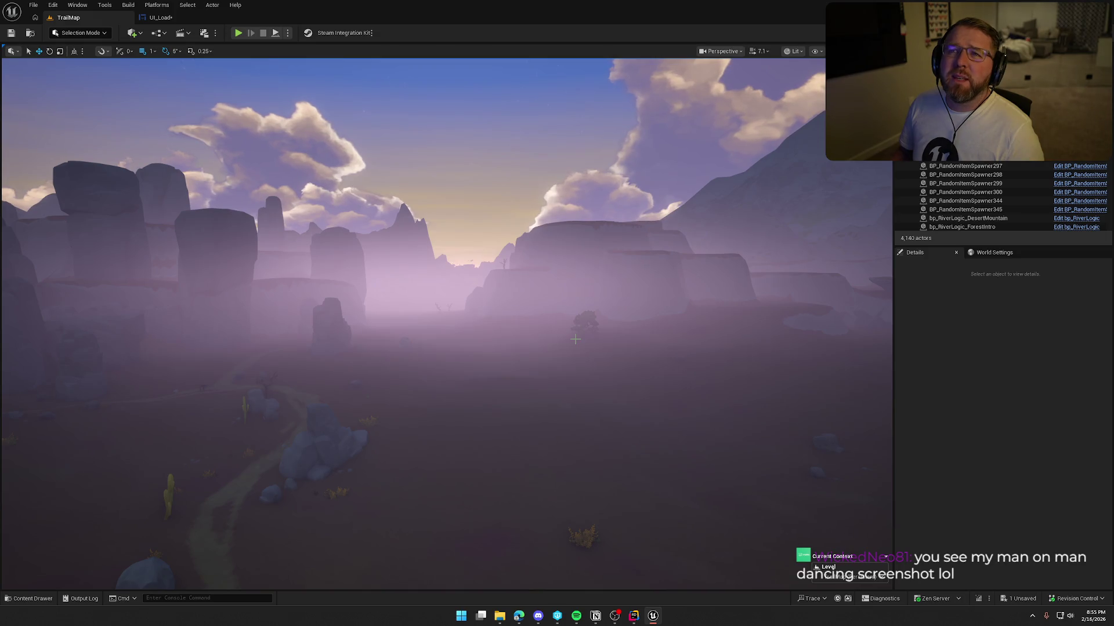
drag(460, 284, 456, 46)
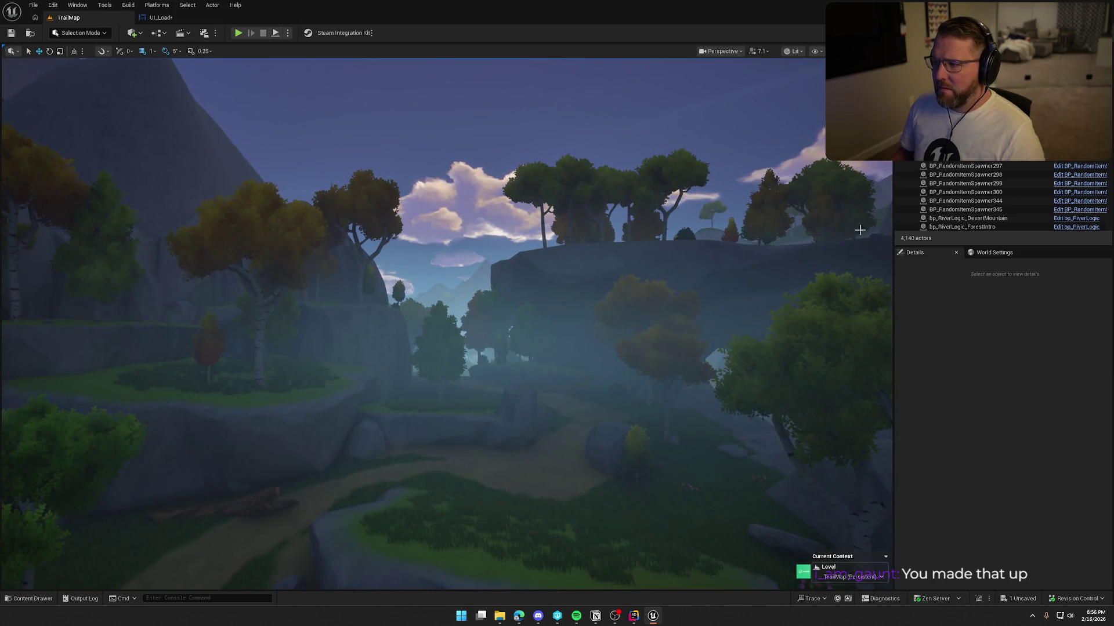
Capture a high-resolution screenshot of the forest view and show the UI/Assets textures.
click(816, 52)
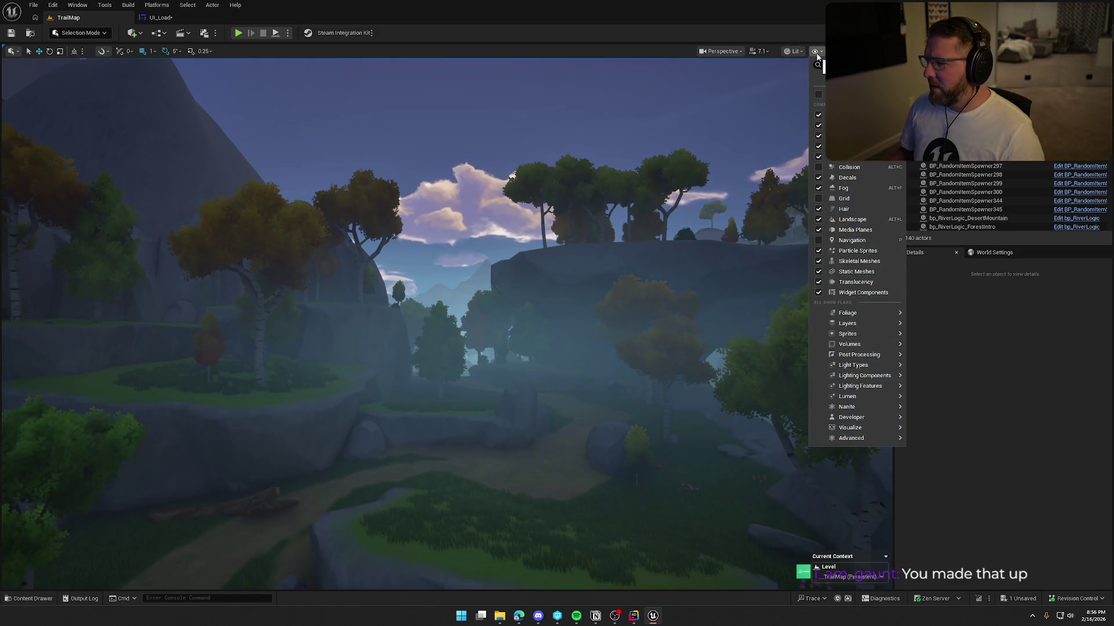
click(801, 52)
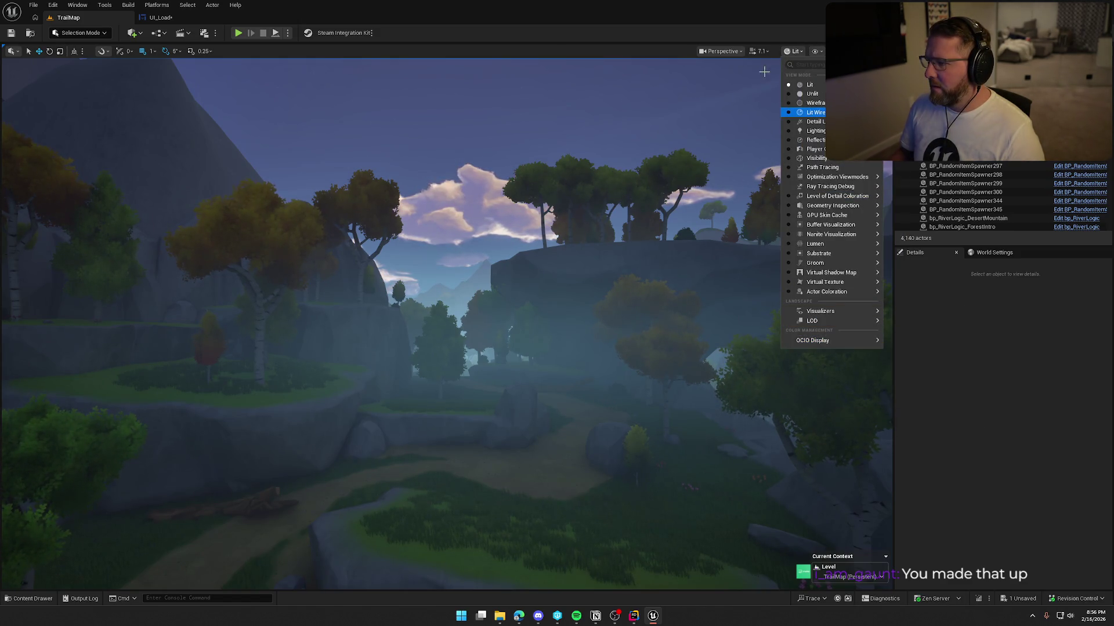
click(736, 53)
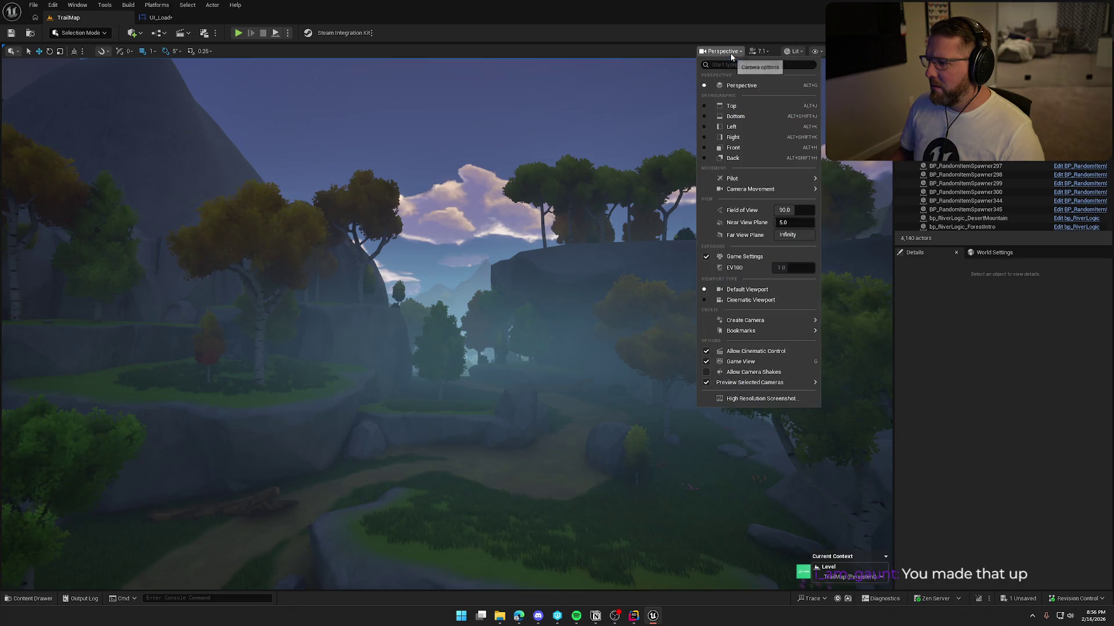
click(763, 396)
click(637, 363)
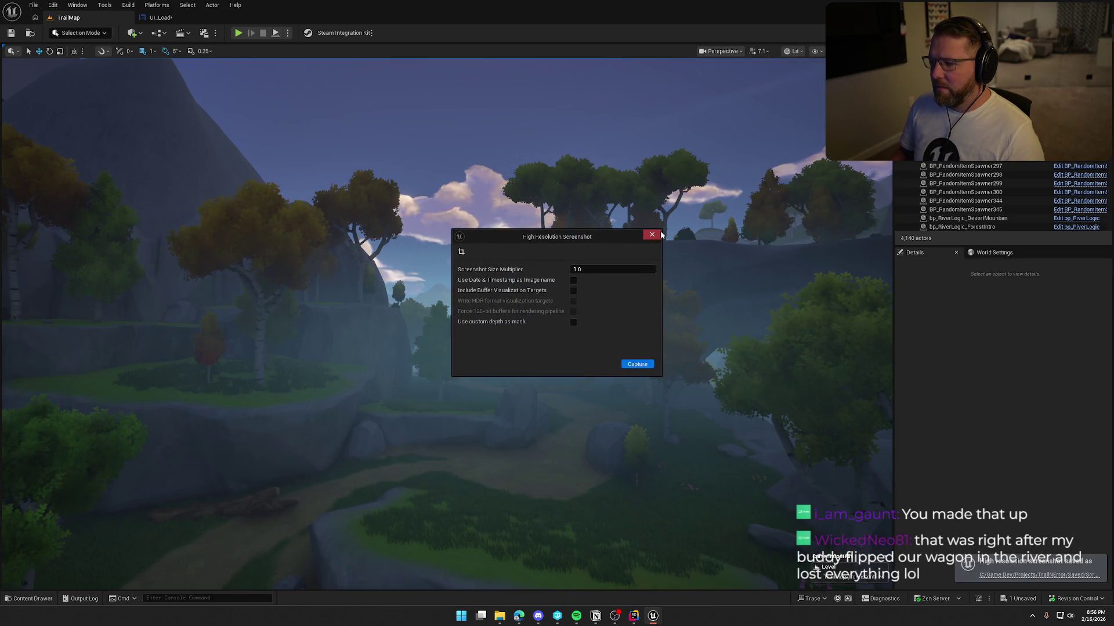
click(651, 235)
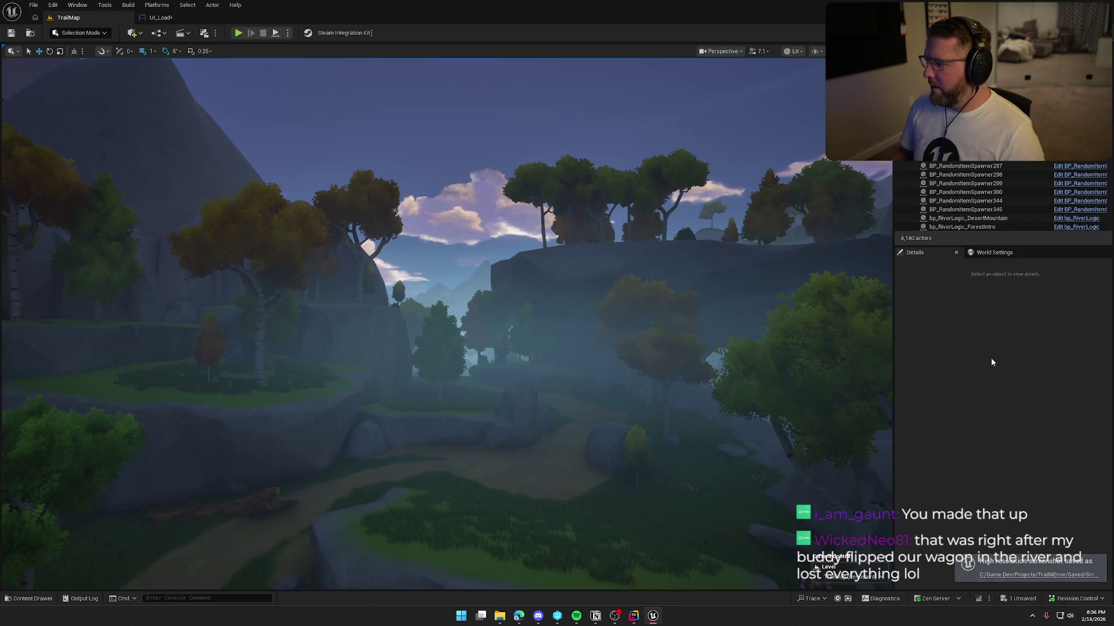
key(ctrl+space)
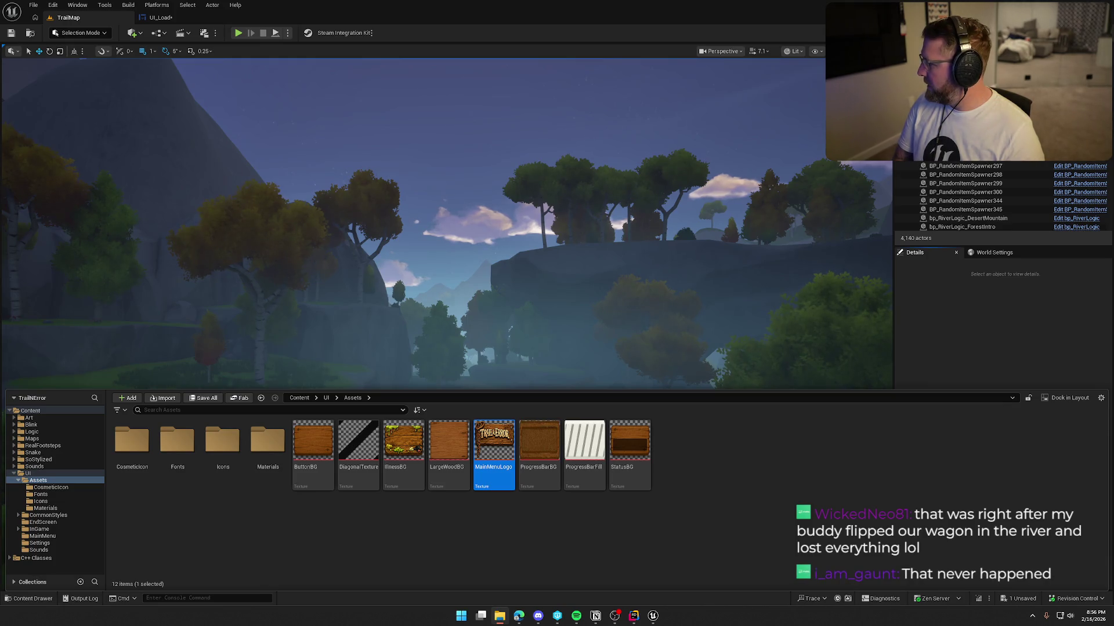
Import the screenshot into UI/Assets as the LoadingBG texture and save it.
drag(1113, 472, 709, 468)
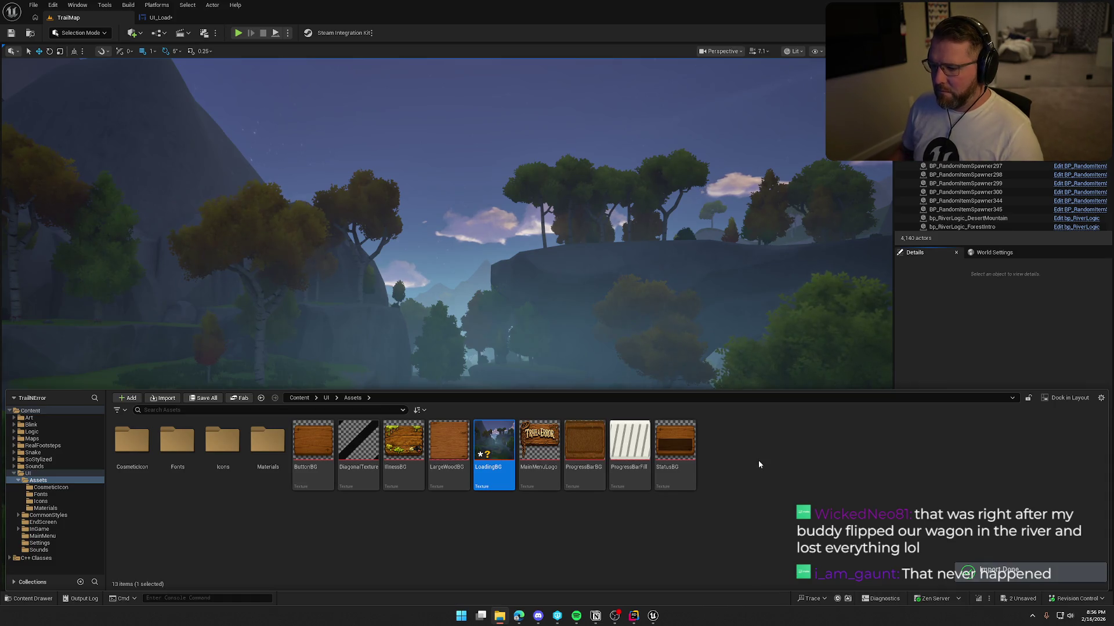
click(753, 485)
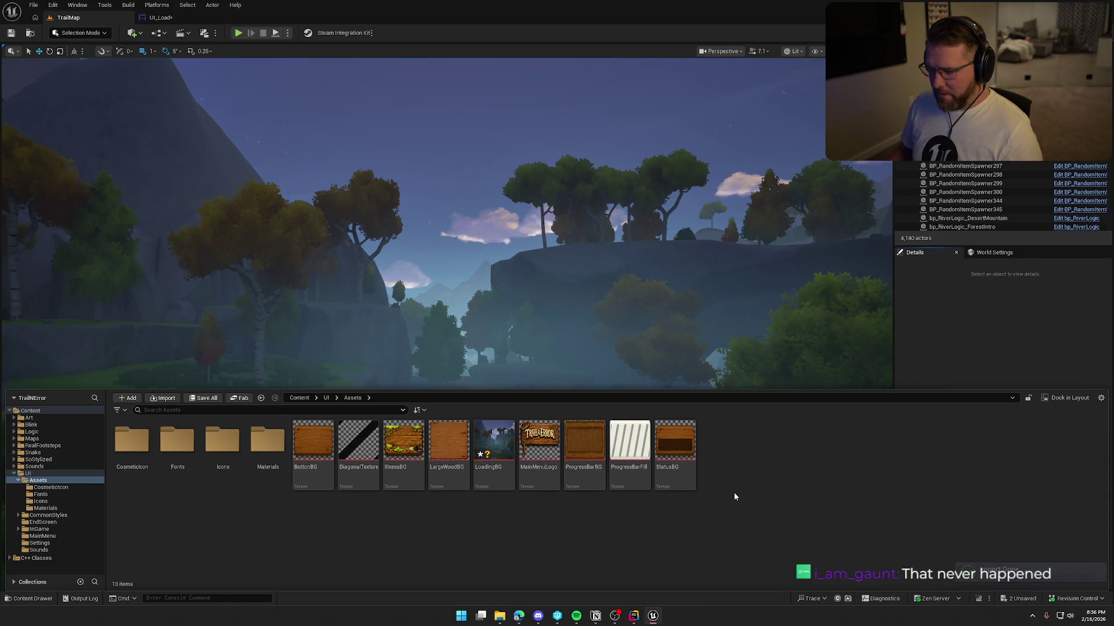
key(ctrl+shift+s)
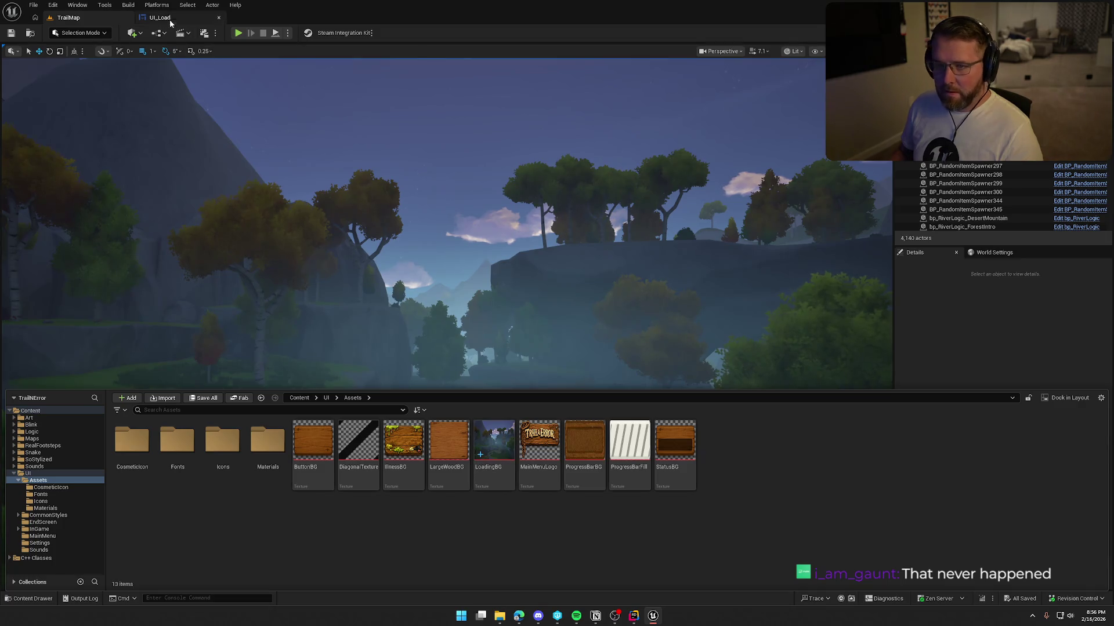
On UI_Load, set the Border's background image to the LoadingBG texture.
click(159, 18)
click(360, 423)
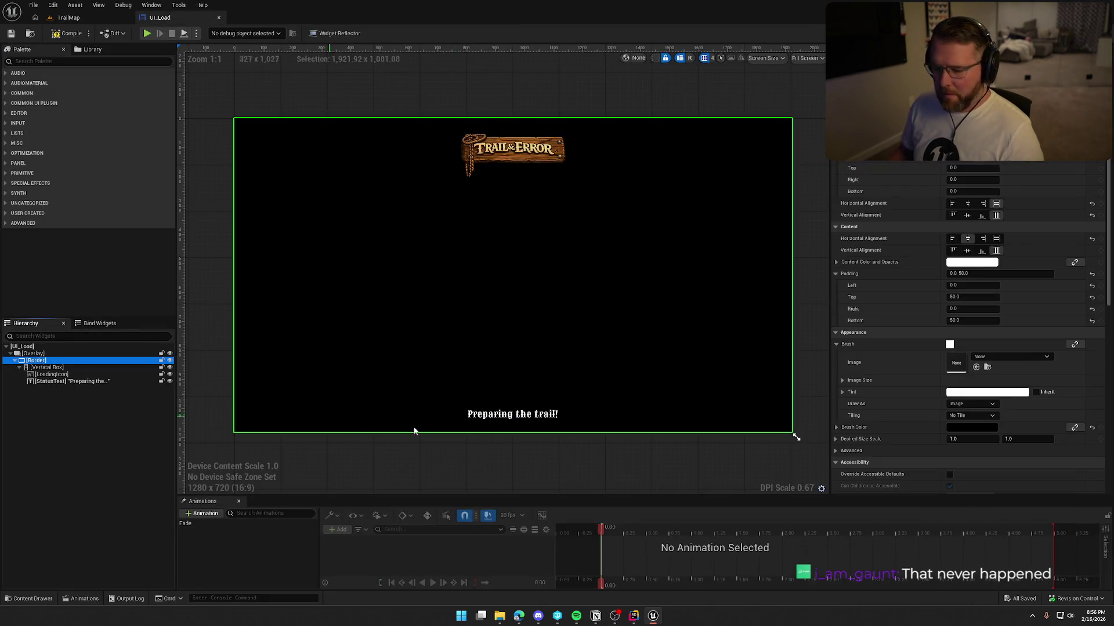
key(ctrl+space)
click(495, 452)
drag(496, 453, 956, 364)
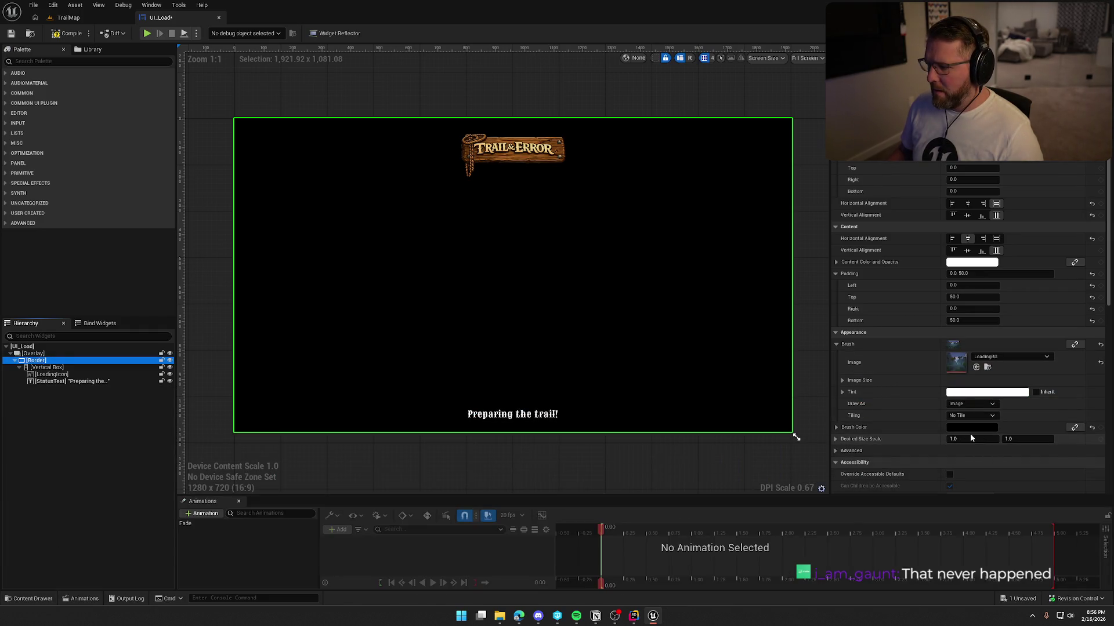
Change the Border brush colour from black to white so the image shows untinted.
click(963, 427)
drag(893, 437, 892, 355)
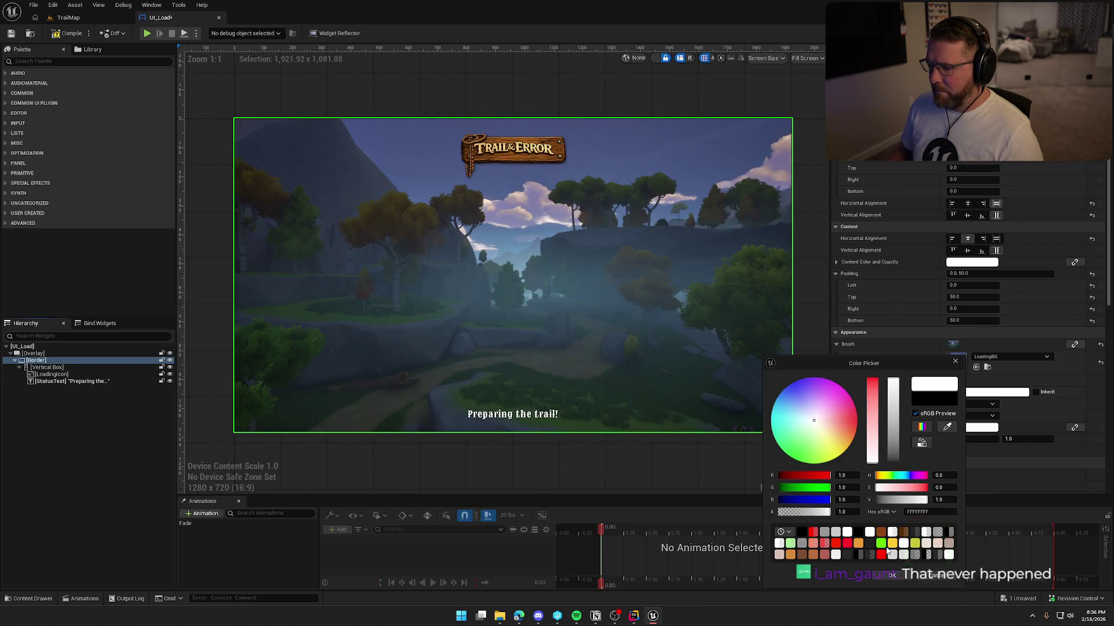
click(891, 575)
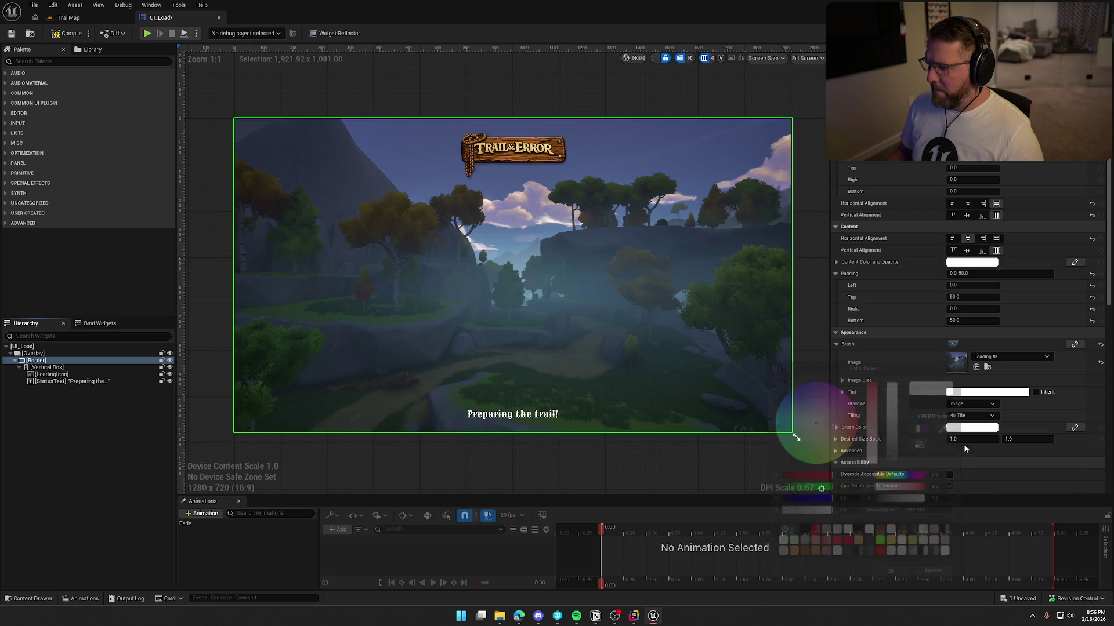
click(733, 107)
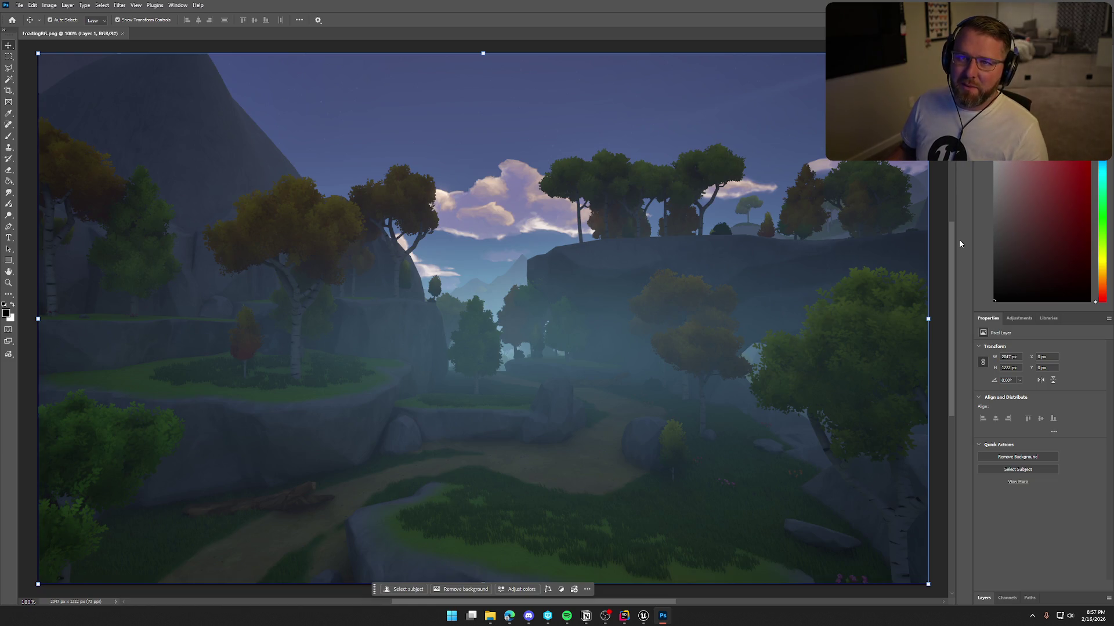
Select Layer 1 and apply the Camera Raw Filter to it.
click(121, 6)
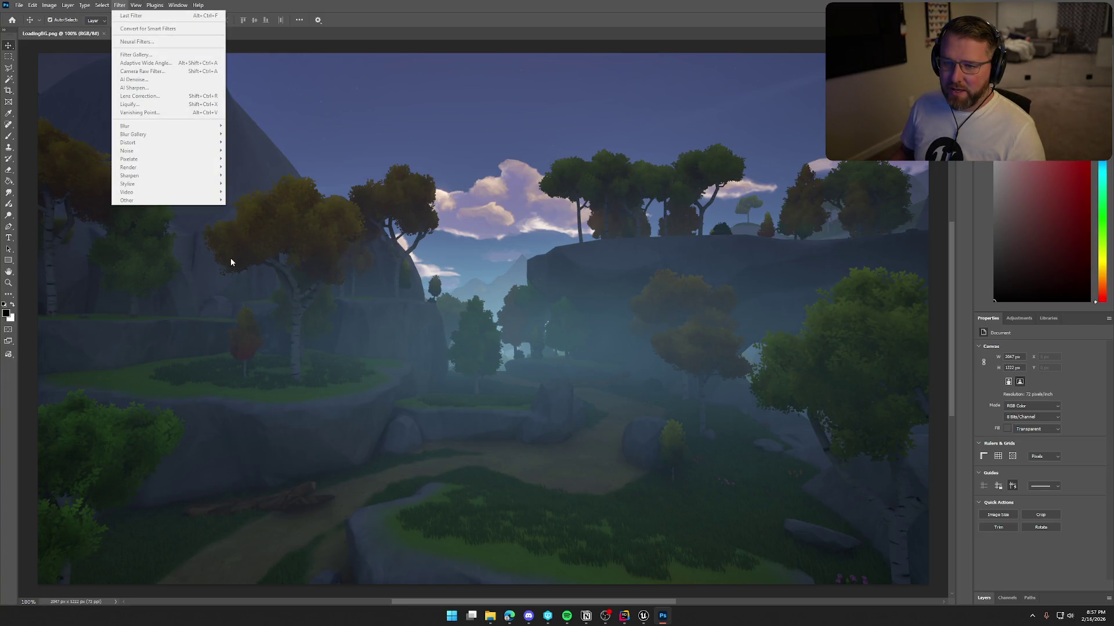
click(983, 598)
click(1029, 520)
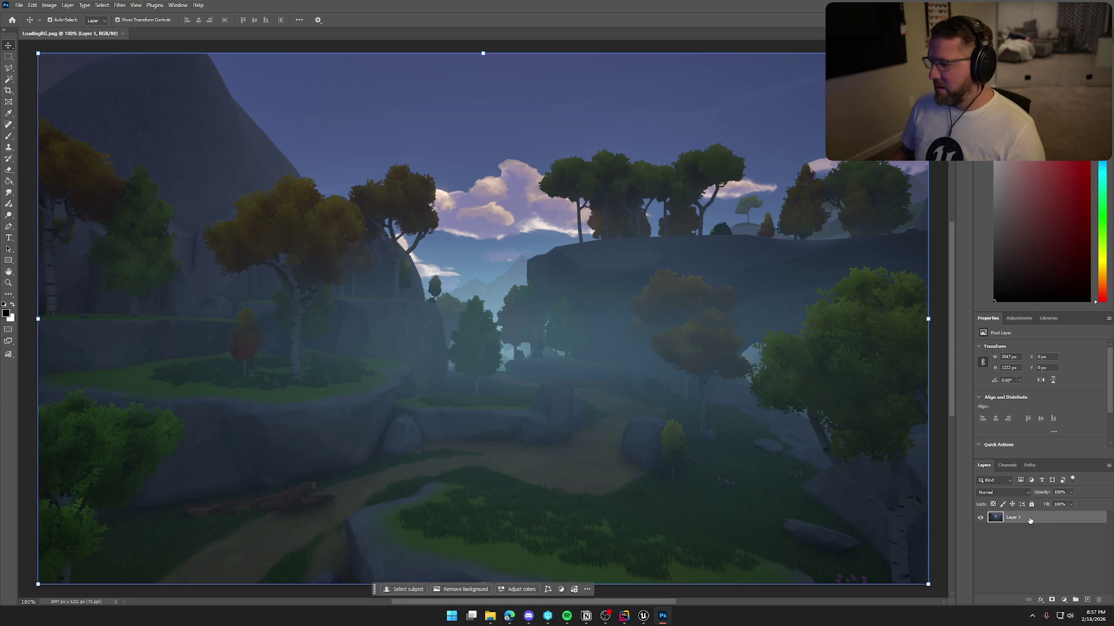
click(120, 5)
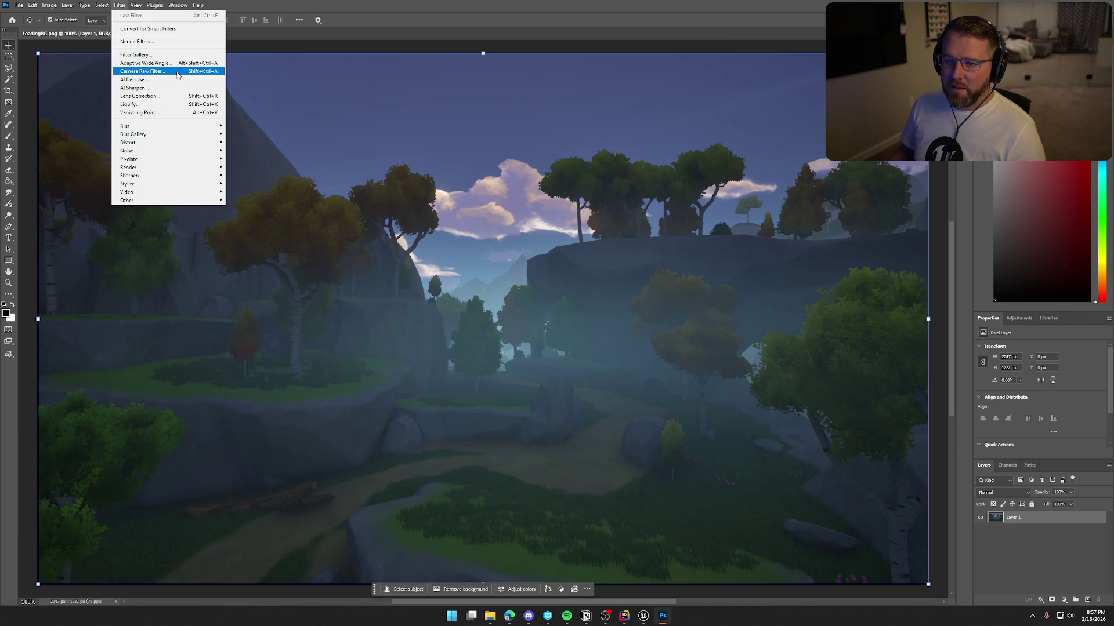
click(177, 72)
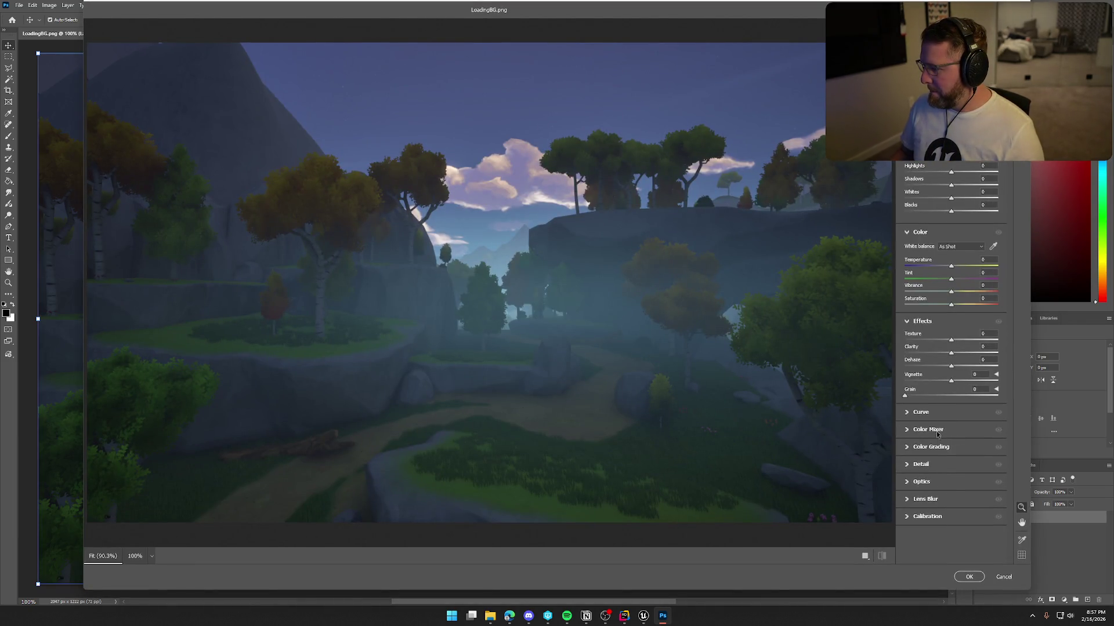
Add a dark vignette, slight texture, dehaze and a little brightening, then apply.
mouse_move(952, 382)
mouse_down()
mouse_move(871, 397)
mouse_move(933, 391)
mouse_move(924, 392)
mouse_up()
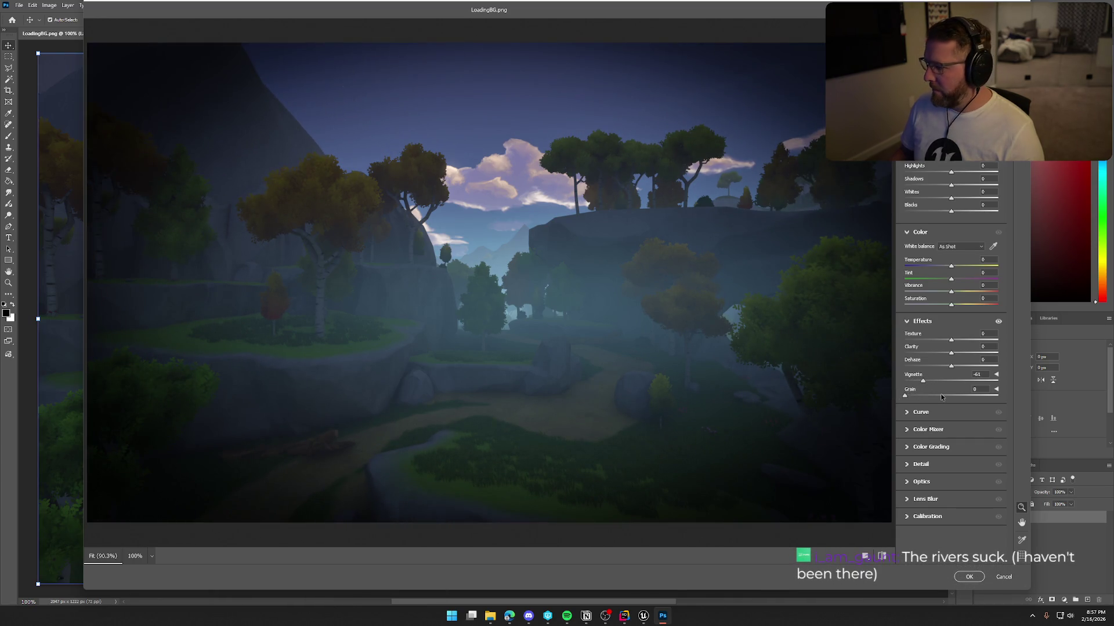
mouse_move(949, 342)
mouse_down()
mouse_move(967, 340)
mouse_move(955, 344)
mouse_up()
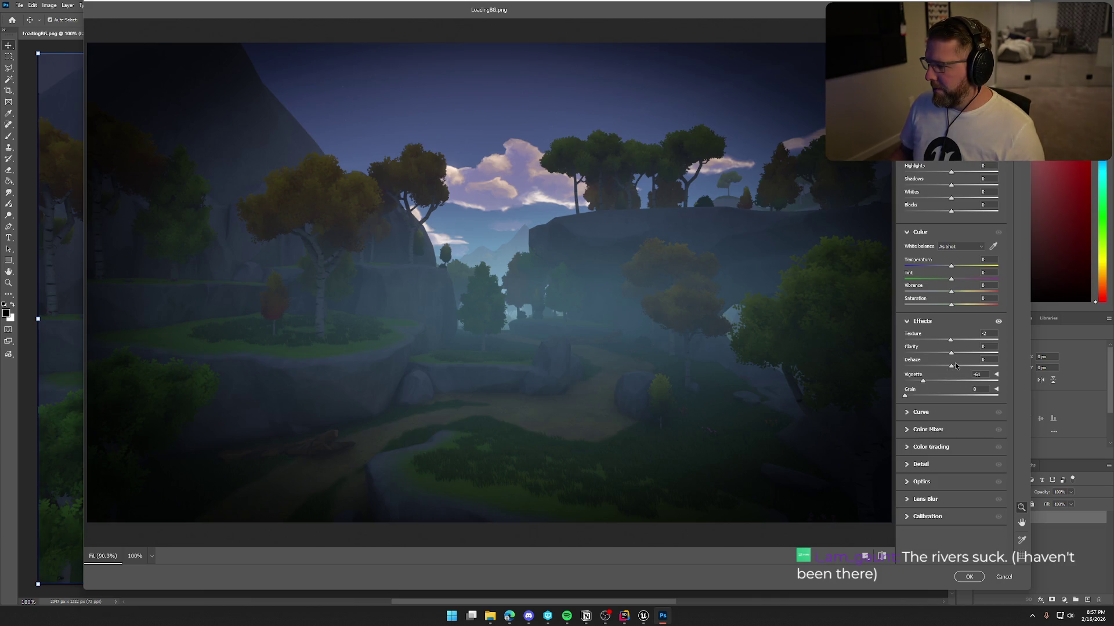
mouse_move(951, 367)
mouse_down()
mouse_move(942, 367)
mouse_move(966, 372)
mouse_up()
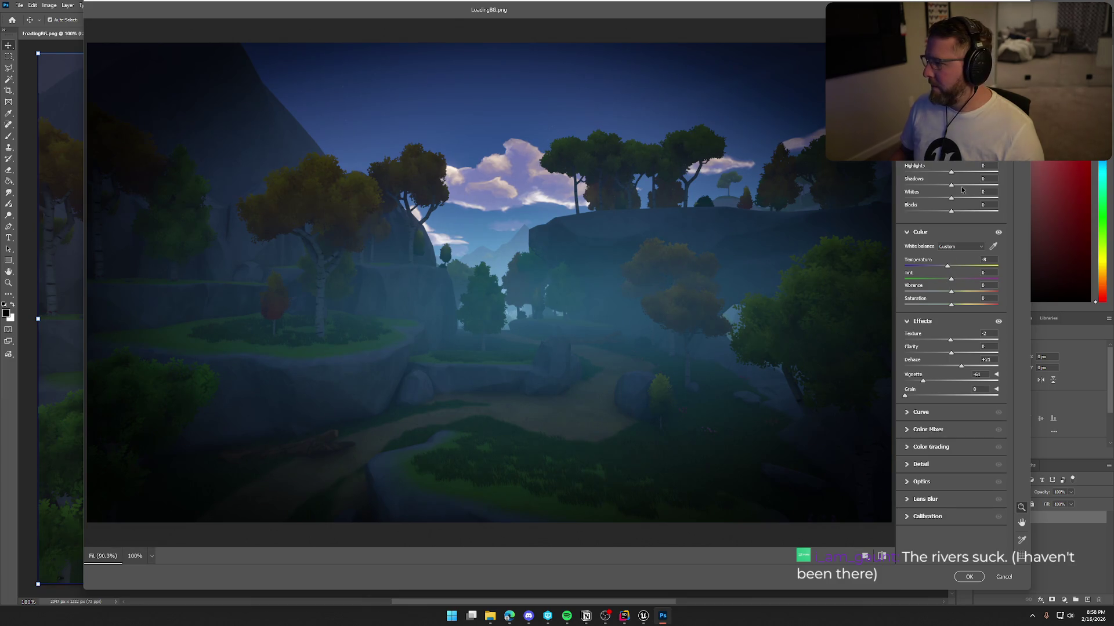
drag(960, 163, 965, 155)
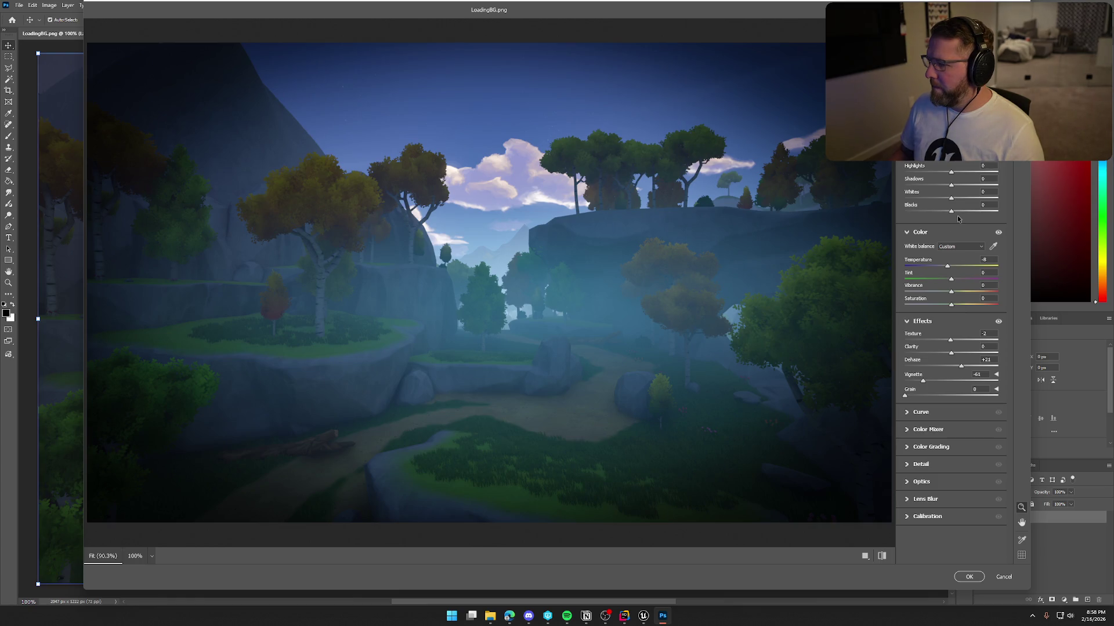
click(972, 578)
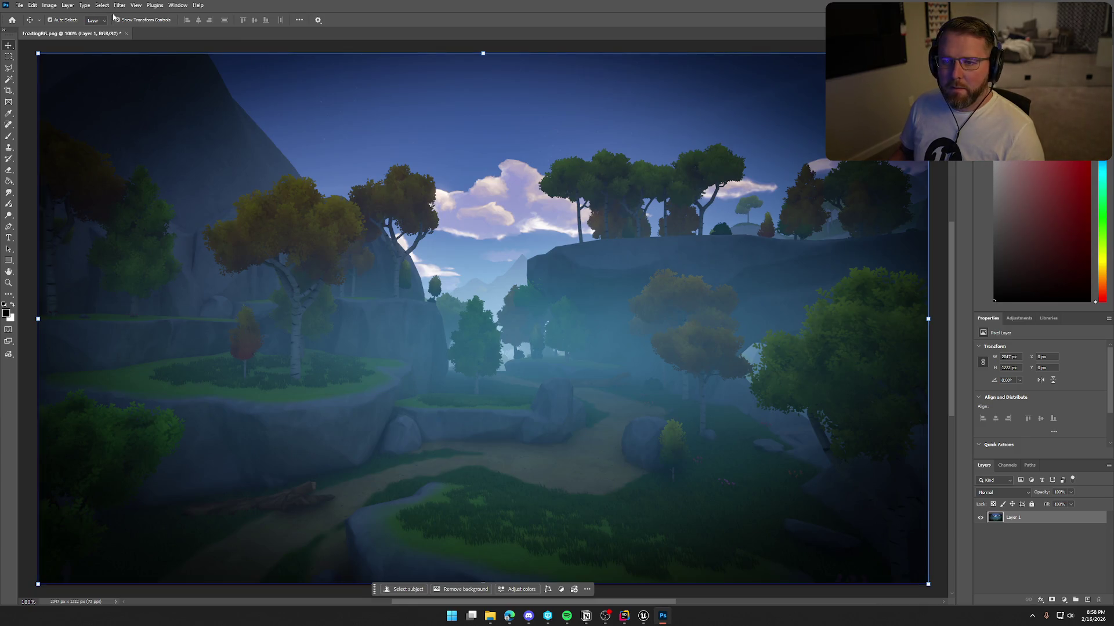
Export the image as LoadingBG.png into the Art\TrailNError folder.
click(21, 8)
mouse_move(51, 163)
click(151, 158)
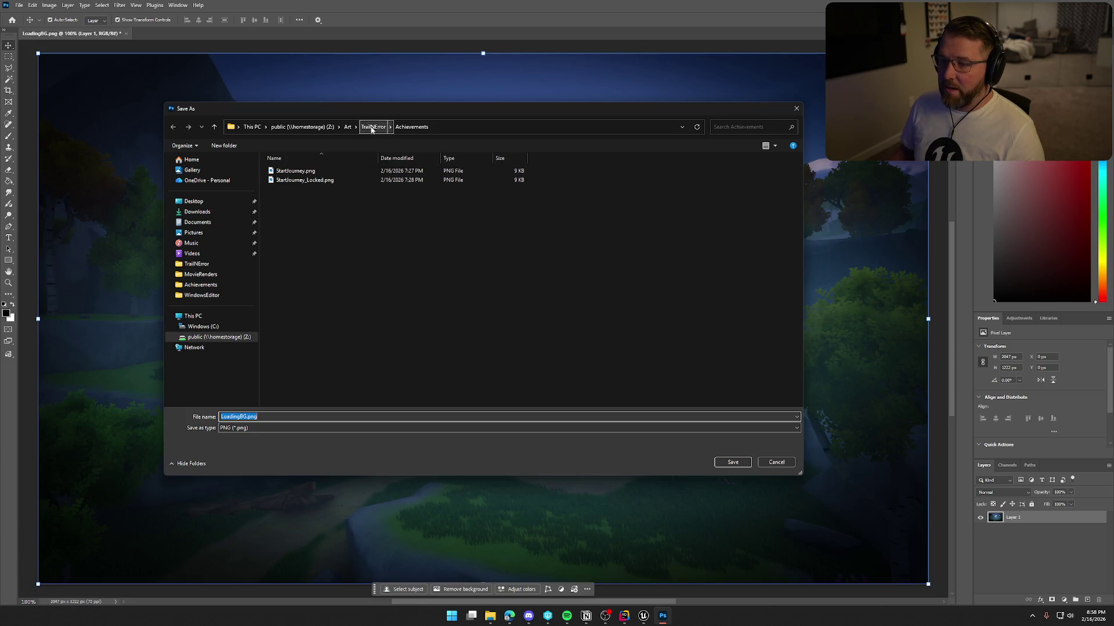
click(373, 127)
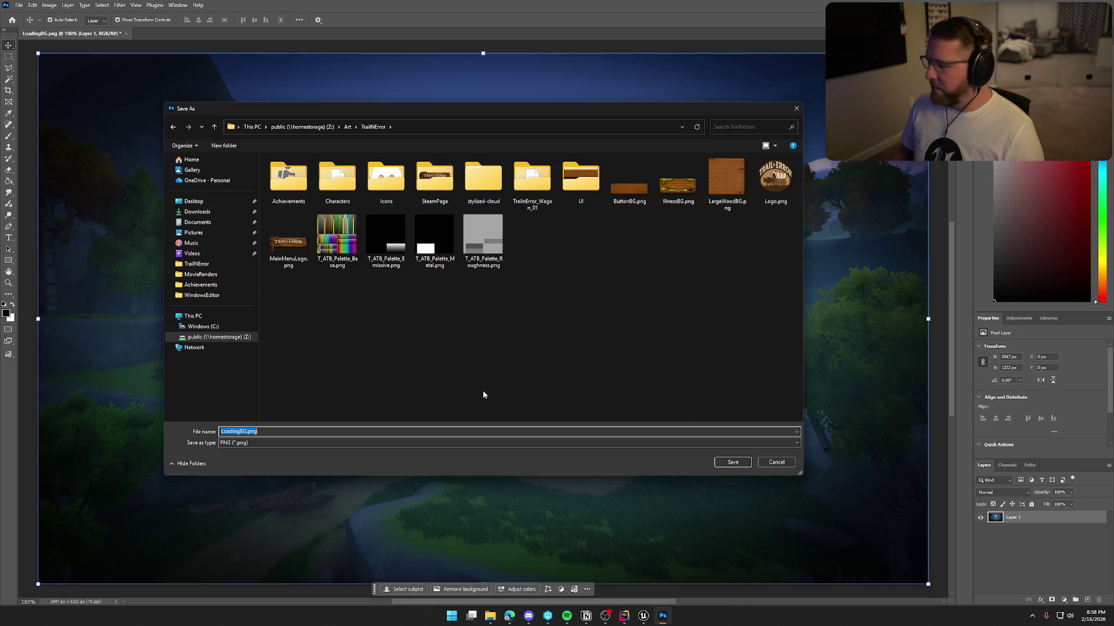
click(730, 462)
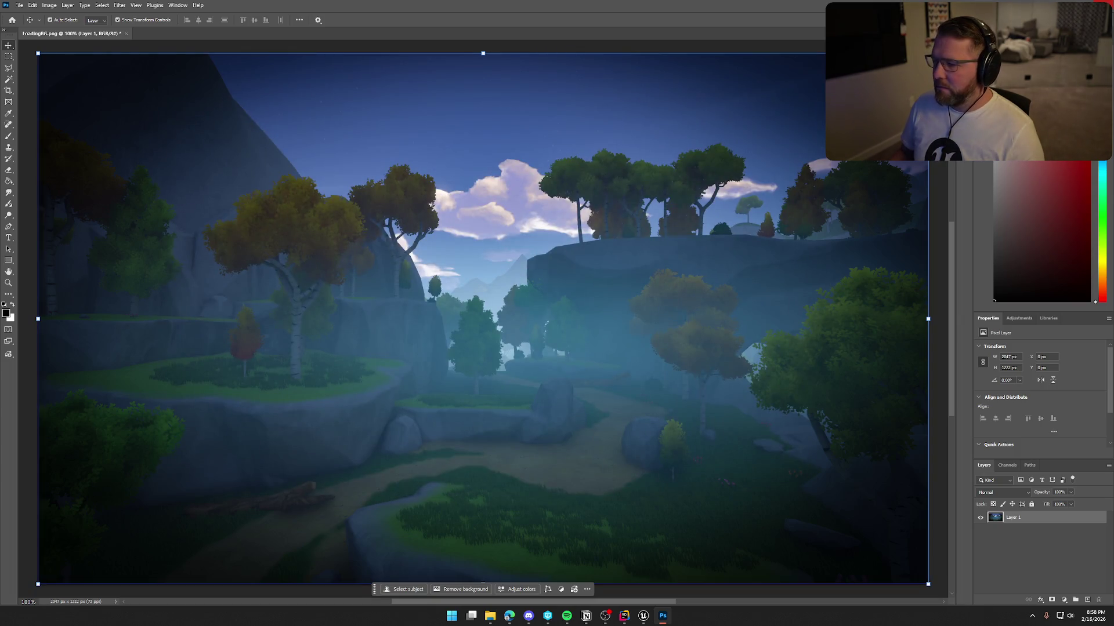
Close the Photoshop document and return to Unreal Engine.
key(ctrl+w)
click(553, 222)
key(alt+Tab)
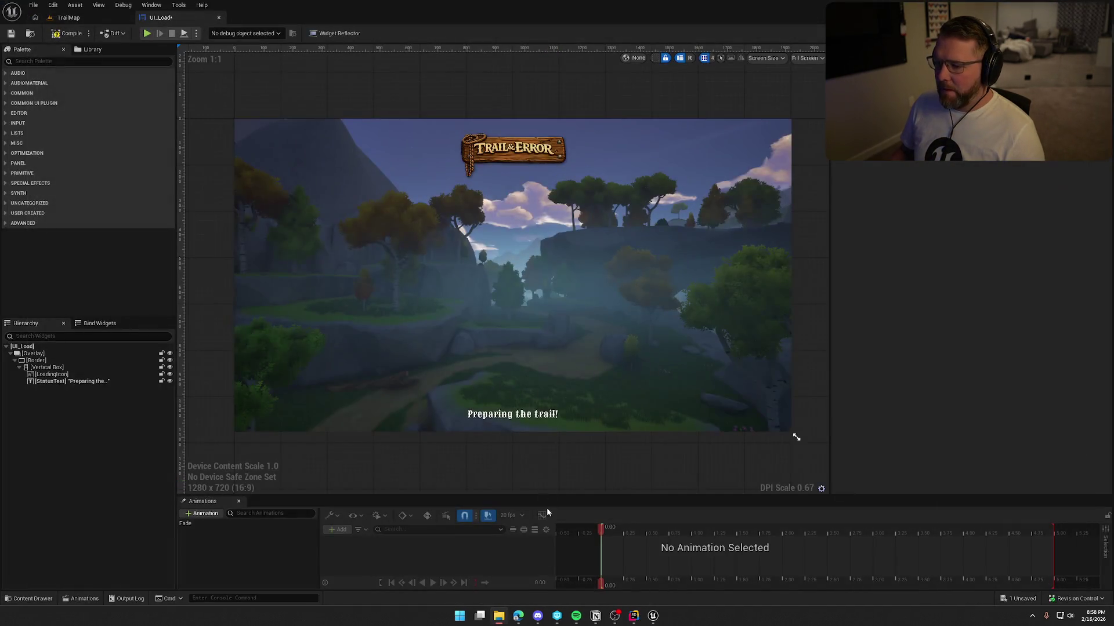
Reimport the LoadingBG texture using Art\TrailNError\LoadingBG.png as its new source file.
key(ctrl+space)
right_click(500, 456)
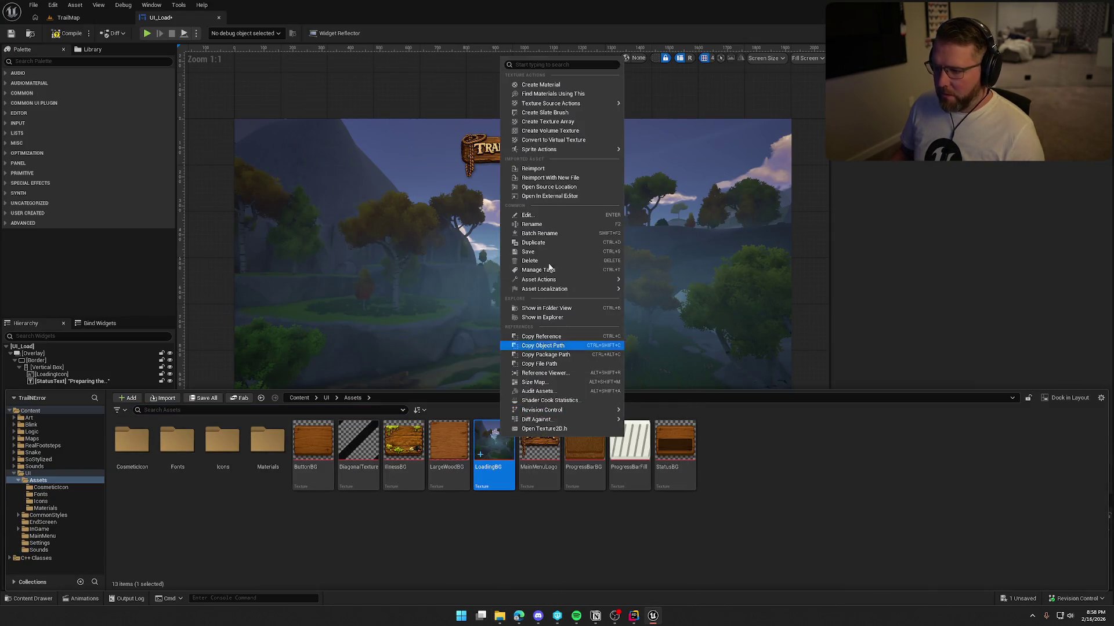
click(550, 178)
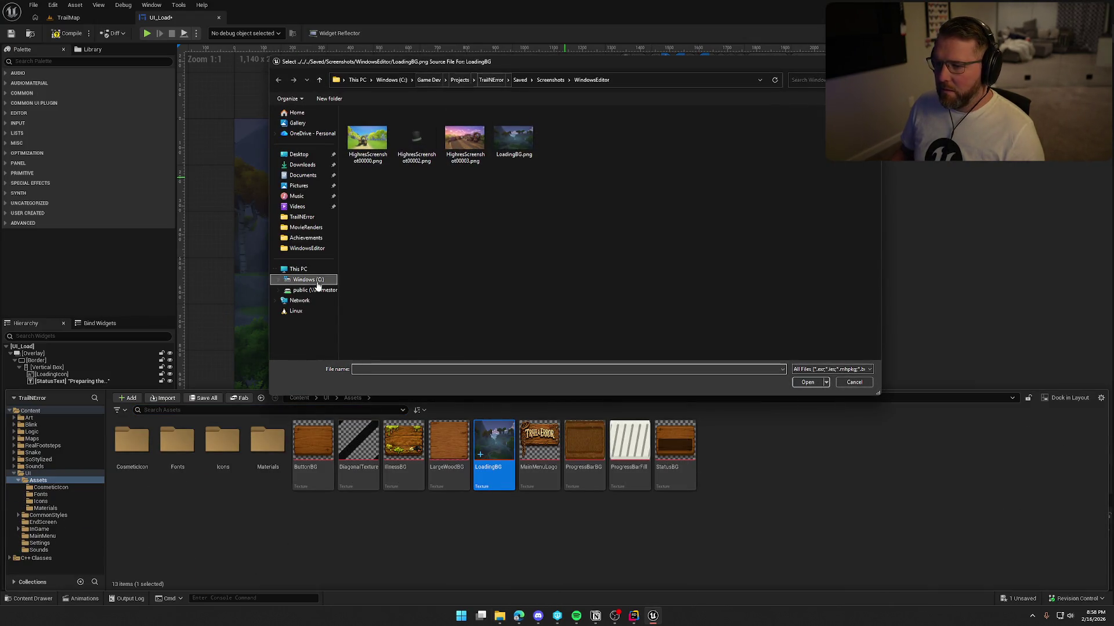
click(313, 290)
double_click(371, 215)
scroll(382, 298, down, 7)
click(377, 300)
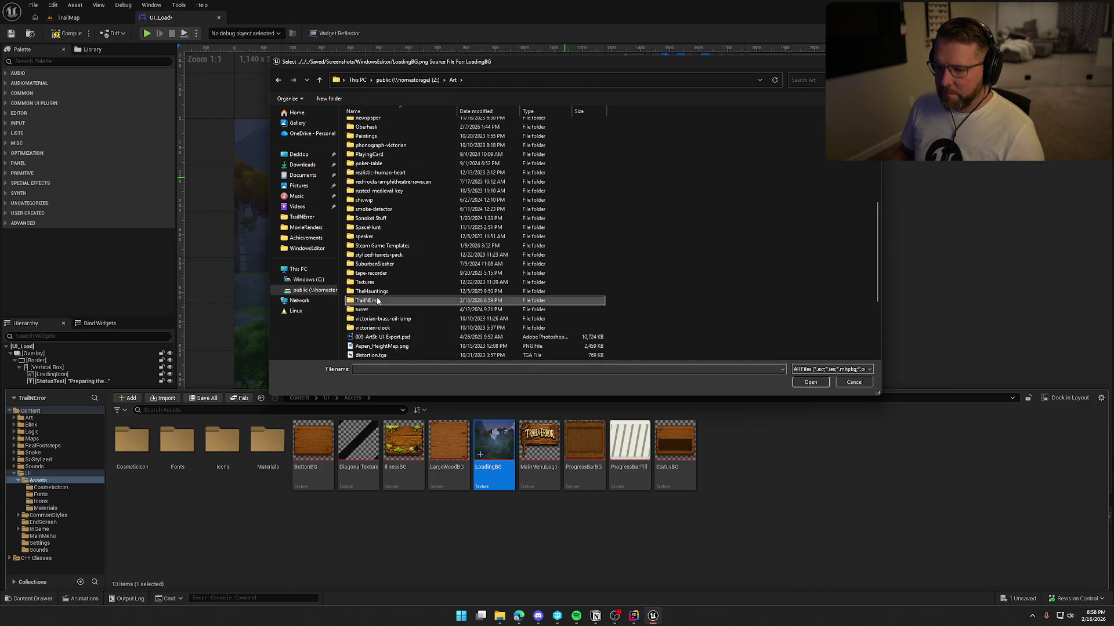
double_click(377, 301)
text(LoadingBG.png)
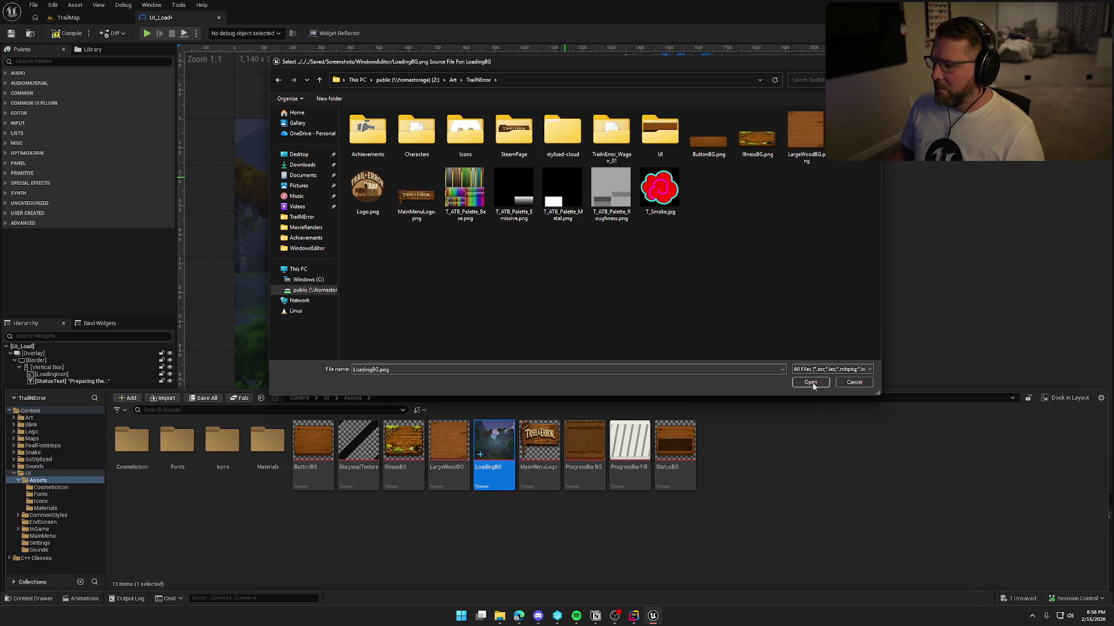
click(811, 384)
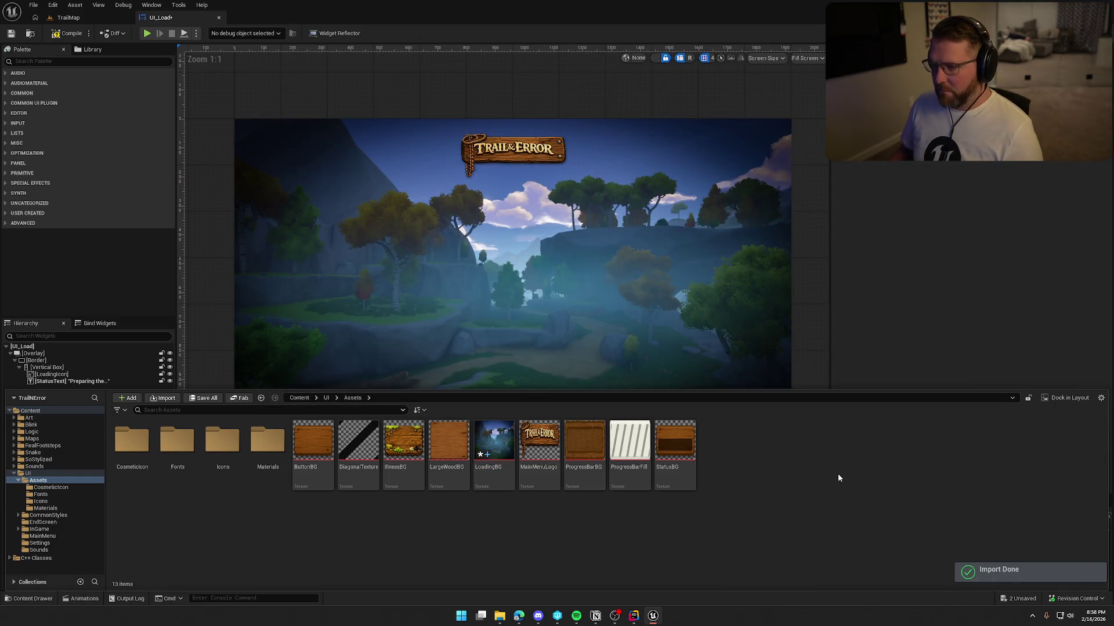
click(902, 263)
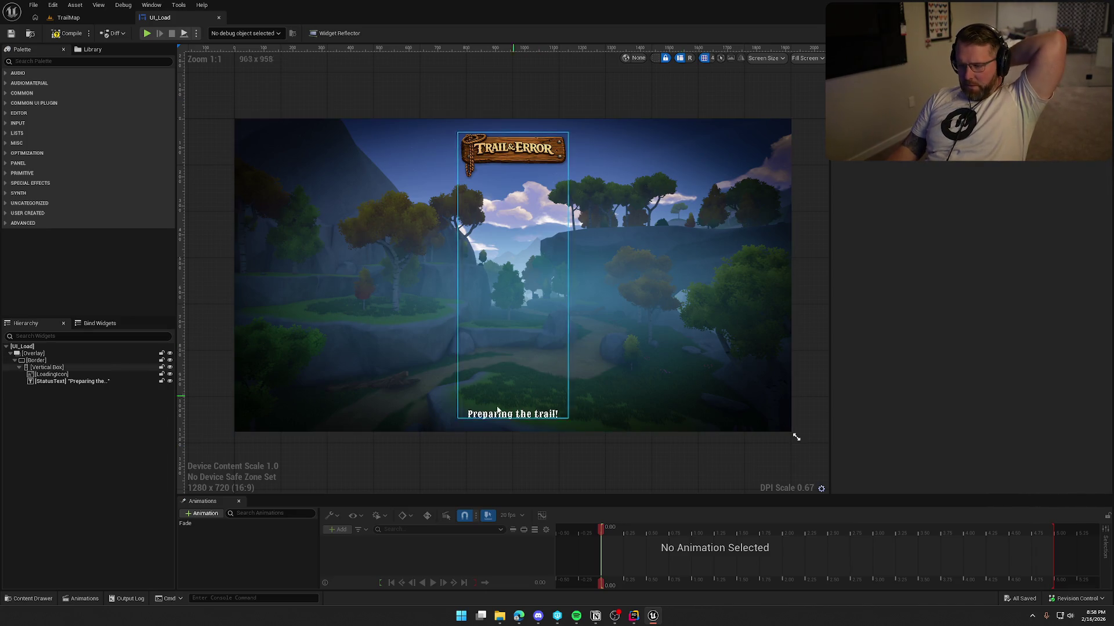
Find Throbber in the Palette and add it to the Hierarchy below the status text.
click(41, 62)
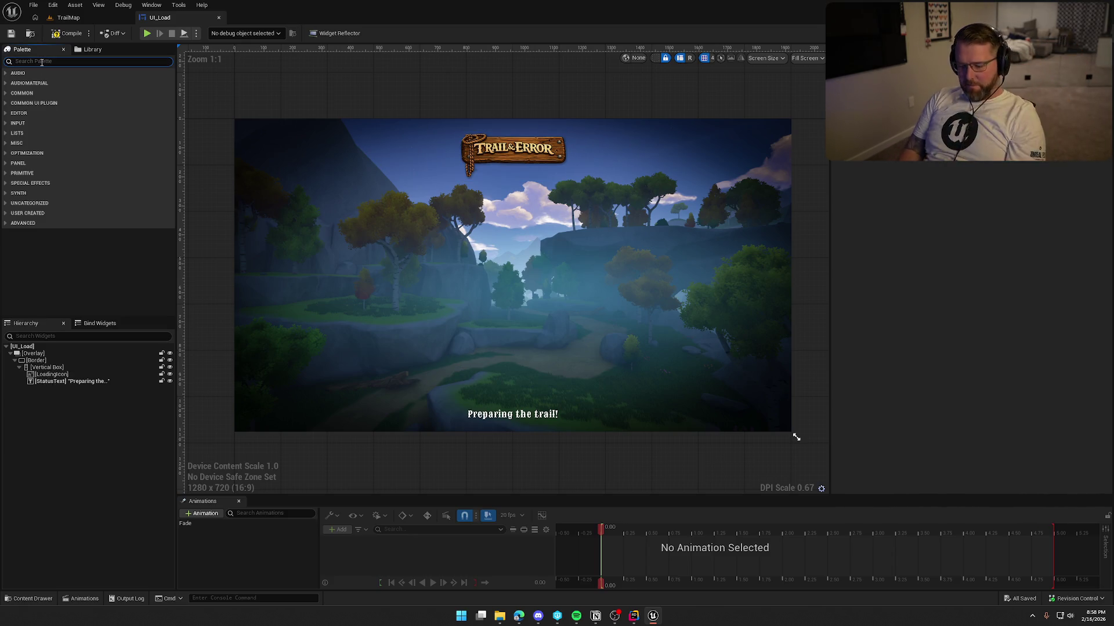
text(thro)
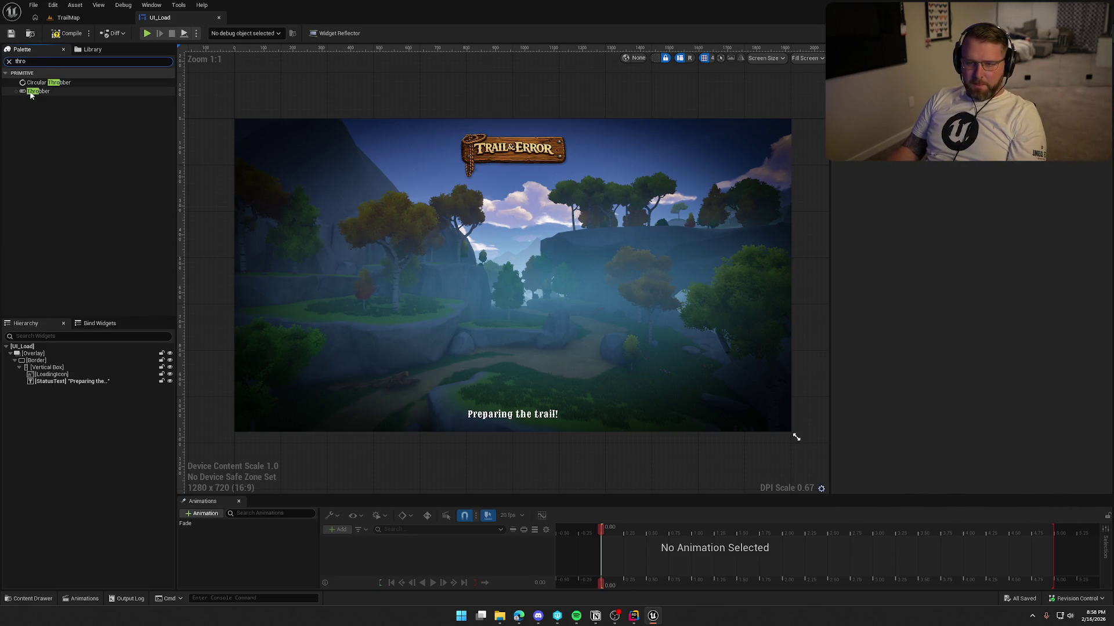
drag(30, 93, 58, 384)
click(51, 388)
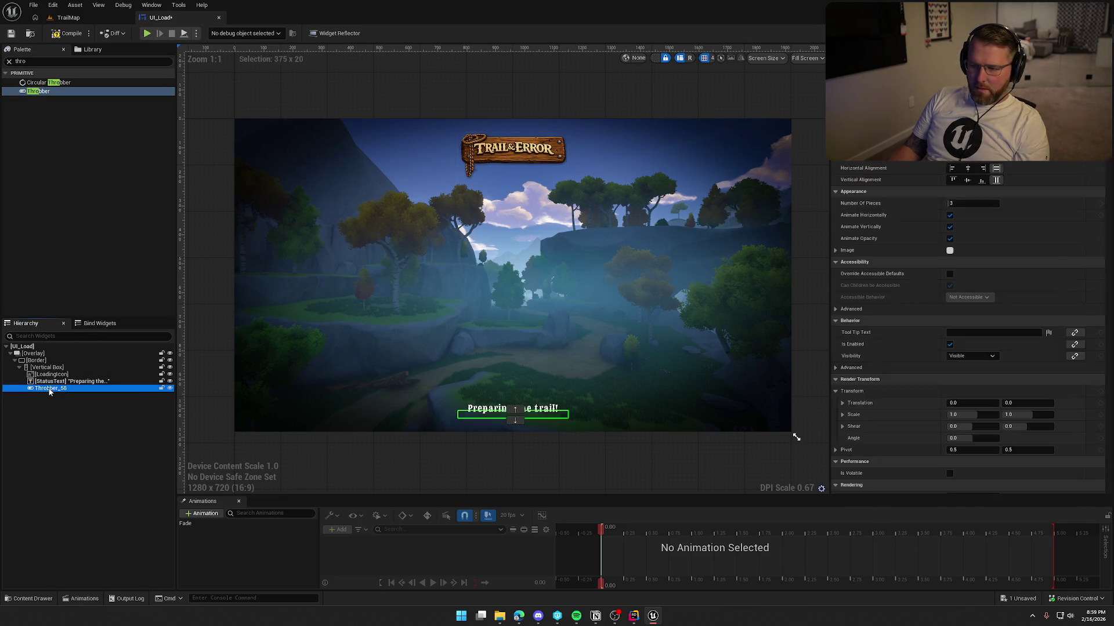
Centre the throbber horizontally and give it 20 top padding.
click(967, 169)
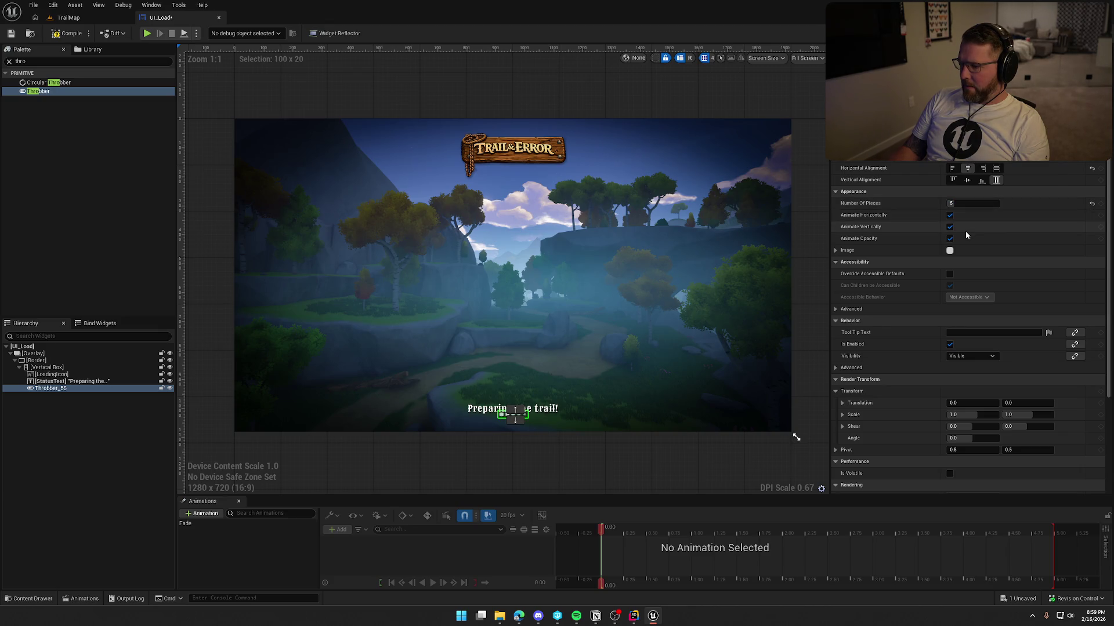
scroll(888, 174, up, 2)
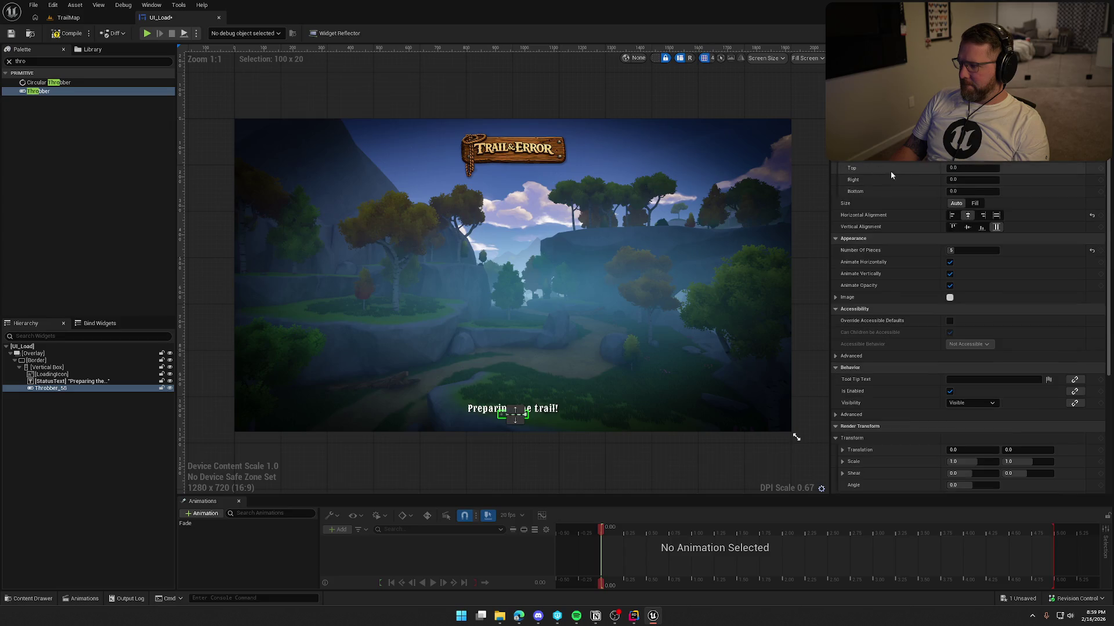
text(20)
key(Return)
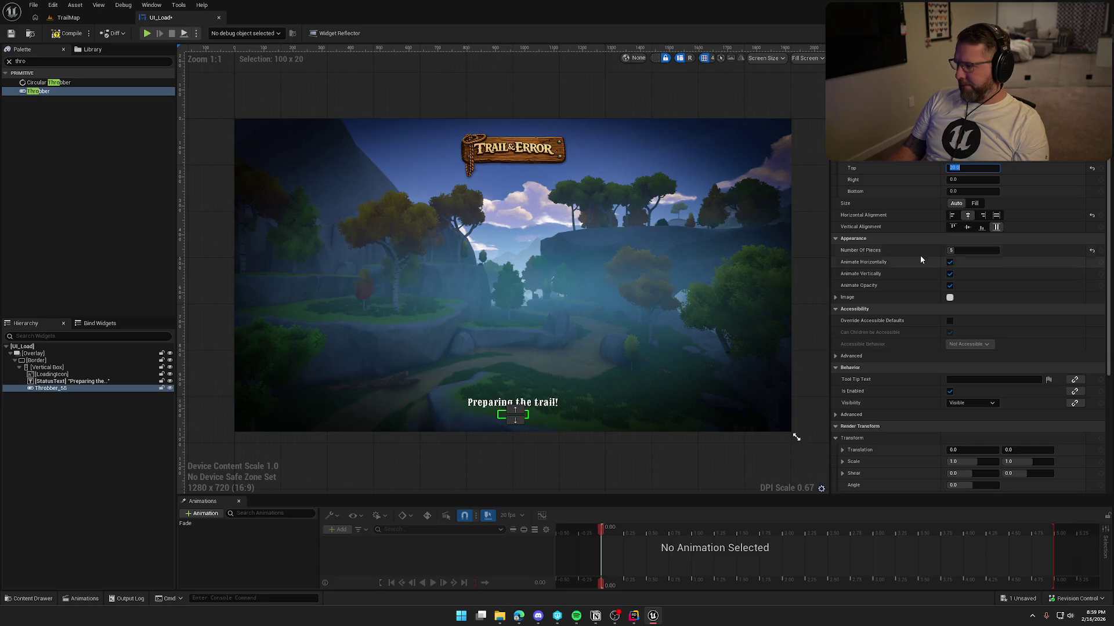
click(838, 298)
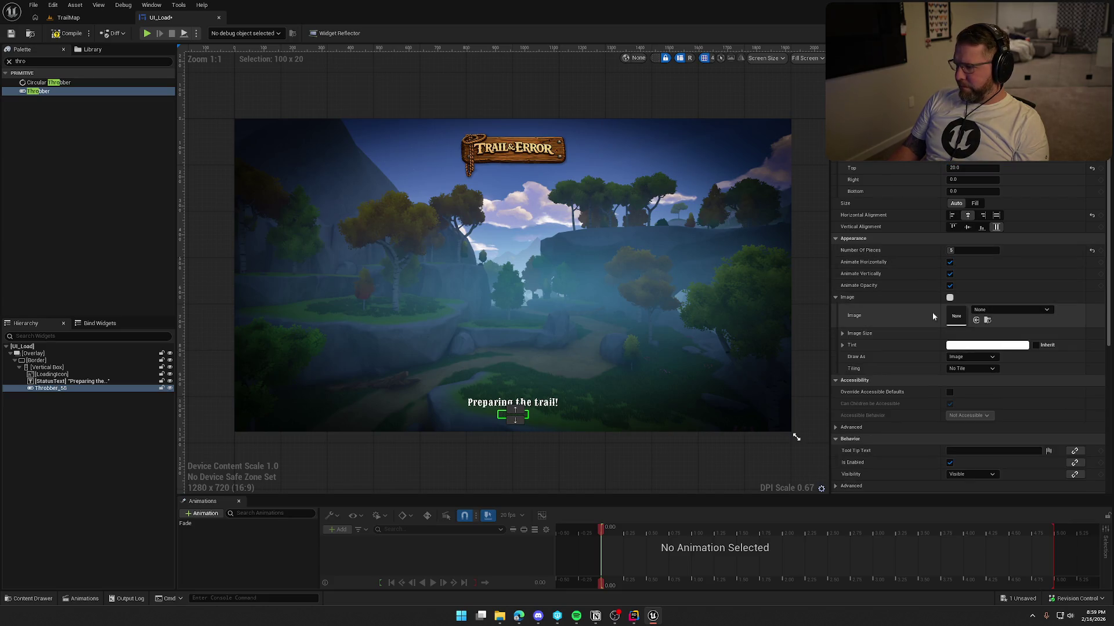
Set the Wheel_Icon texture from the Icons folder as the throbber's image.
click(806, 458)
click(32, 599)
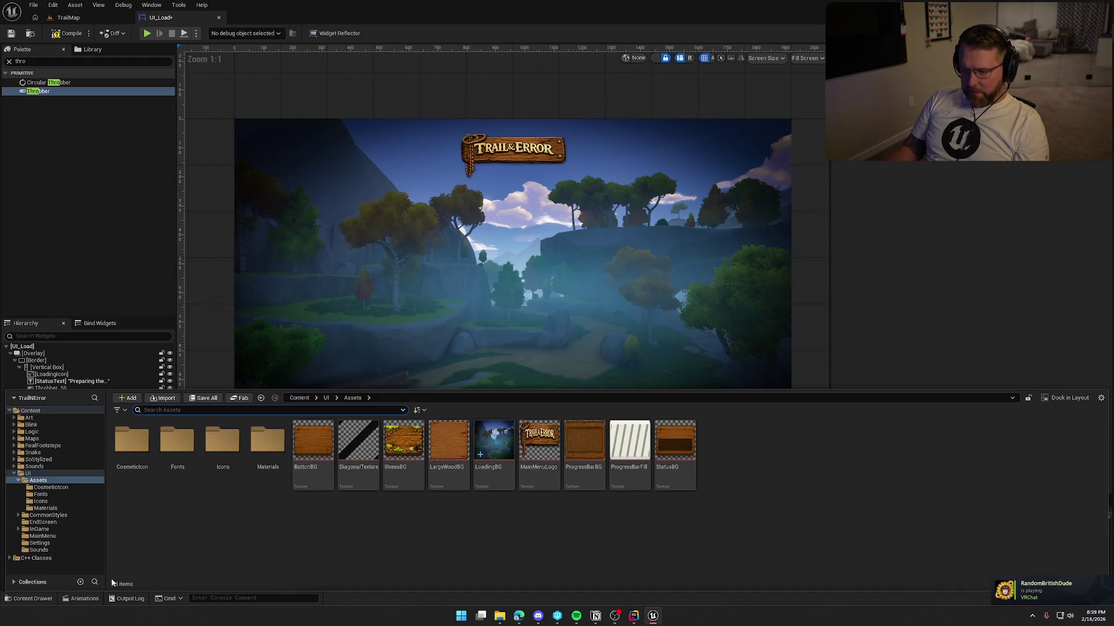
double_click(223, 444)
click(999, 453)
click(948, 258)
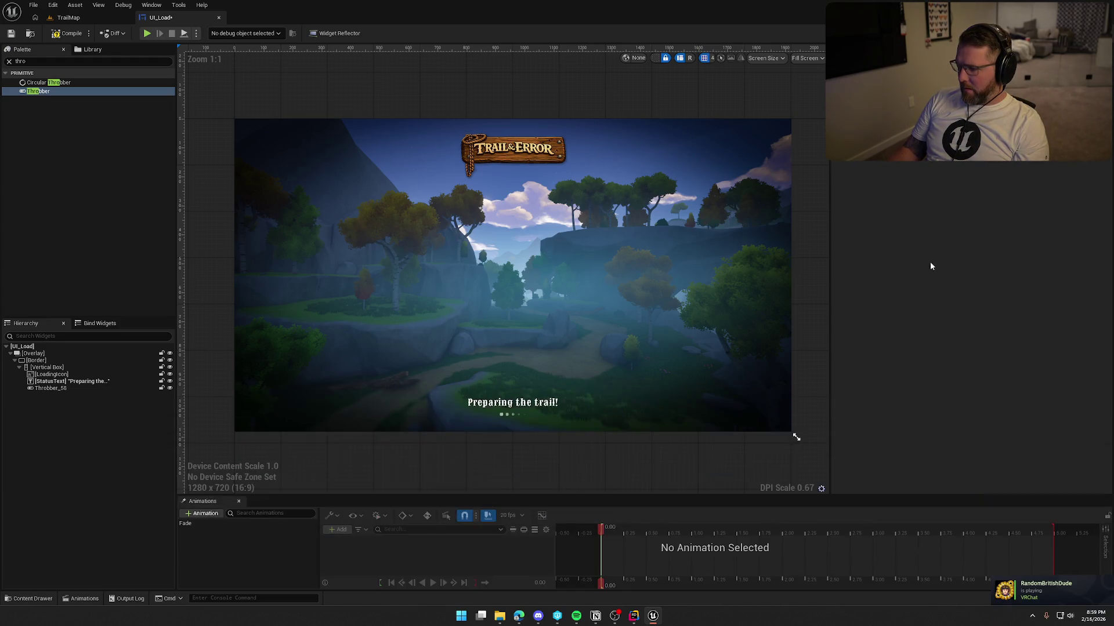
click(513, 414)
click(977, 322)
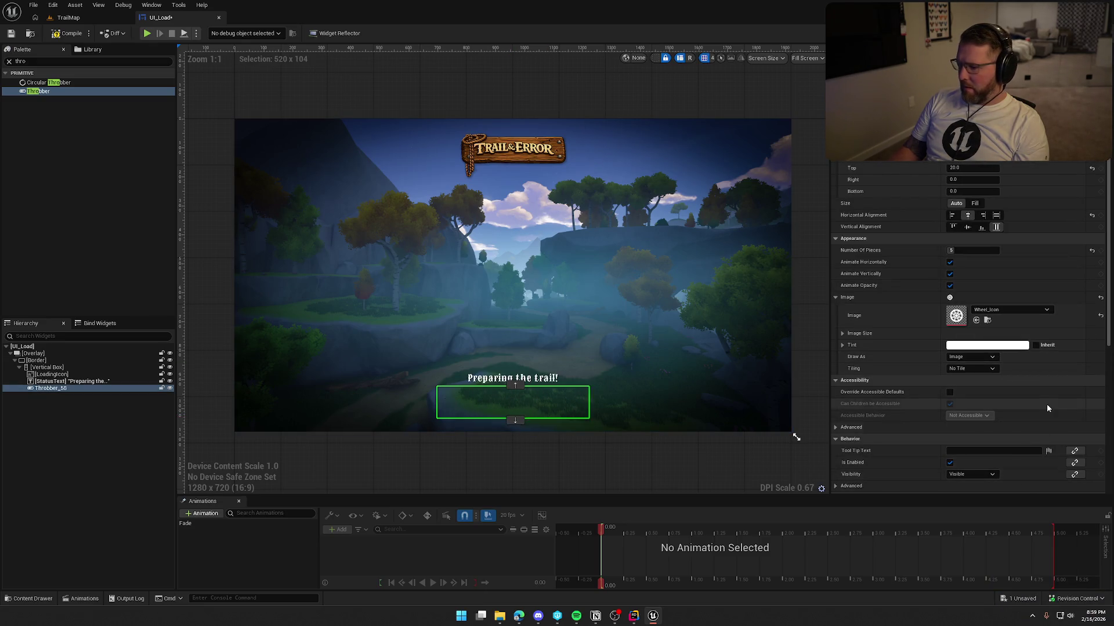
Make the throbber's image size 50 by 50.
click(842, 333)
click(959, 345)
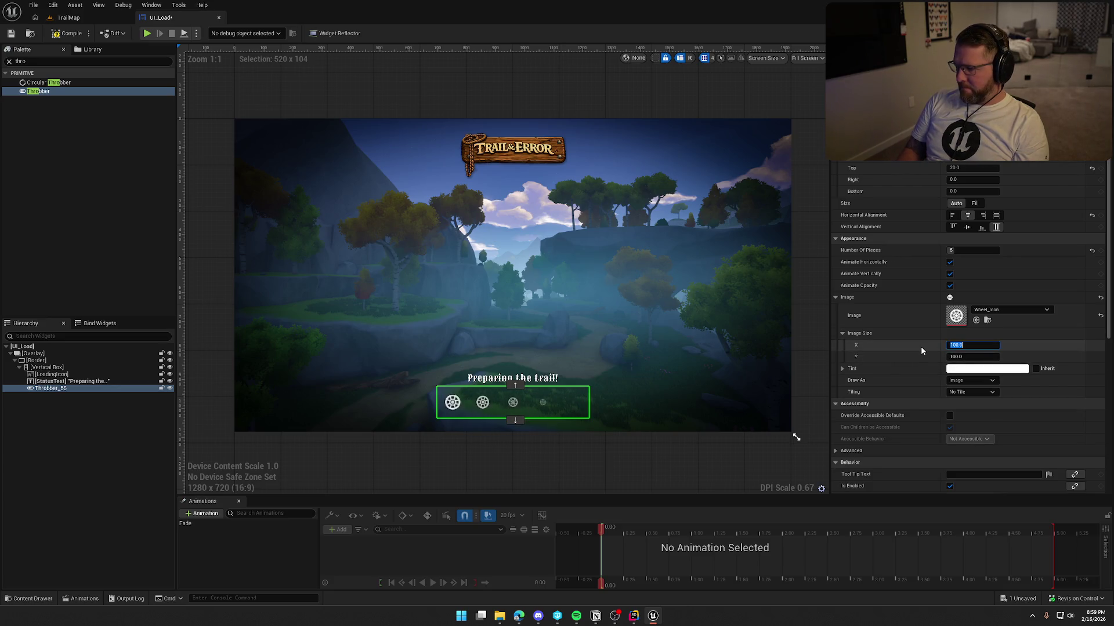
text(50)
key(Return)
key(Tab)
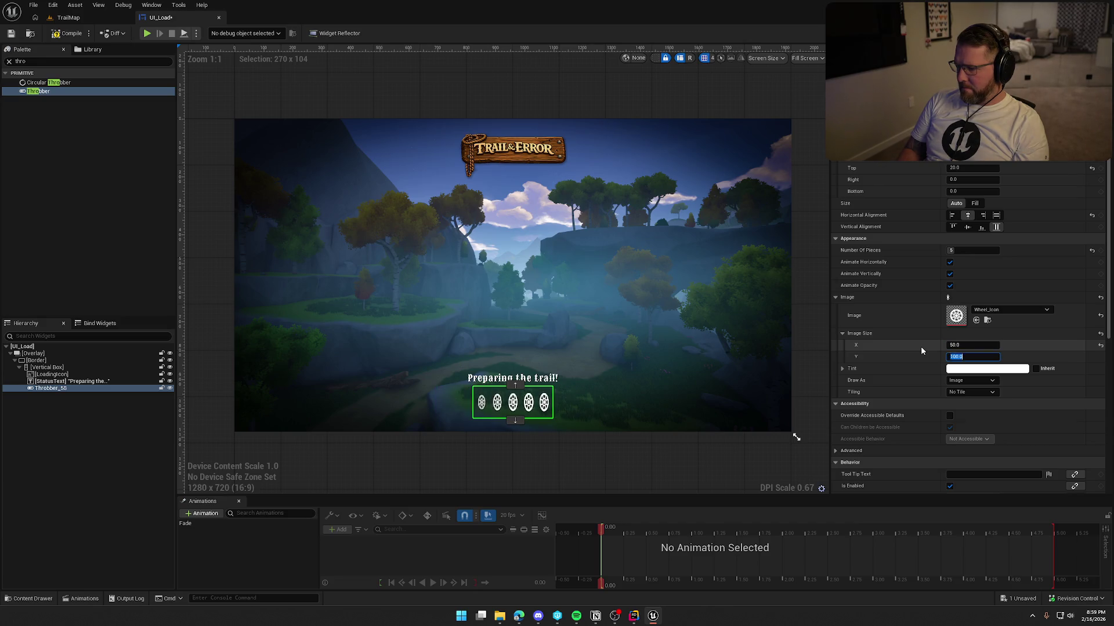
text(50)
key(Return)
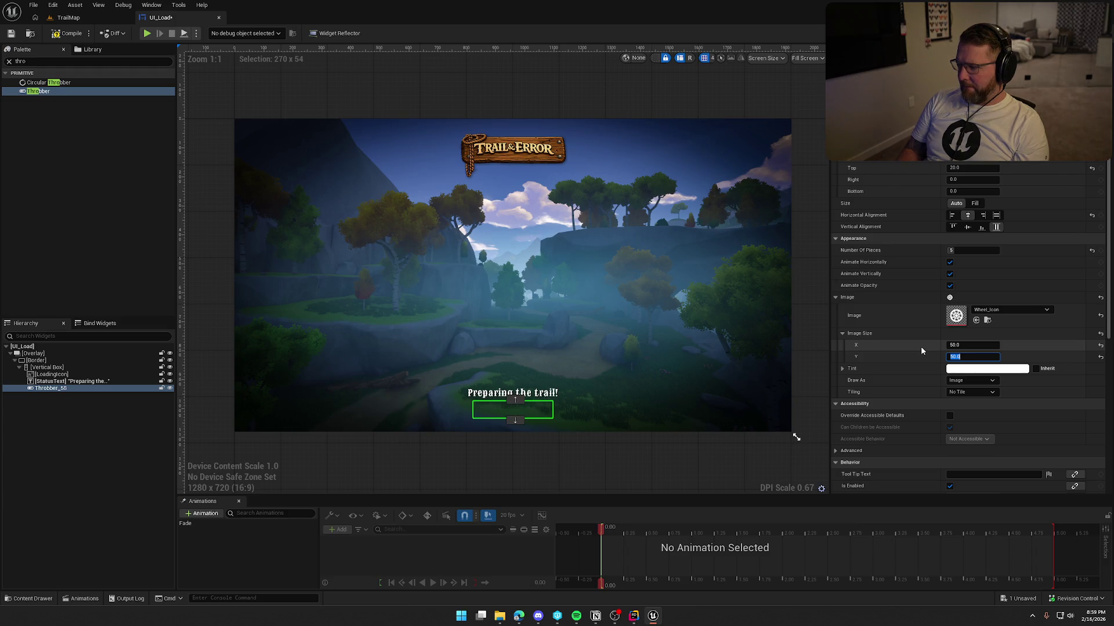
click(910, 360)
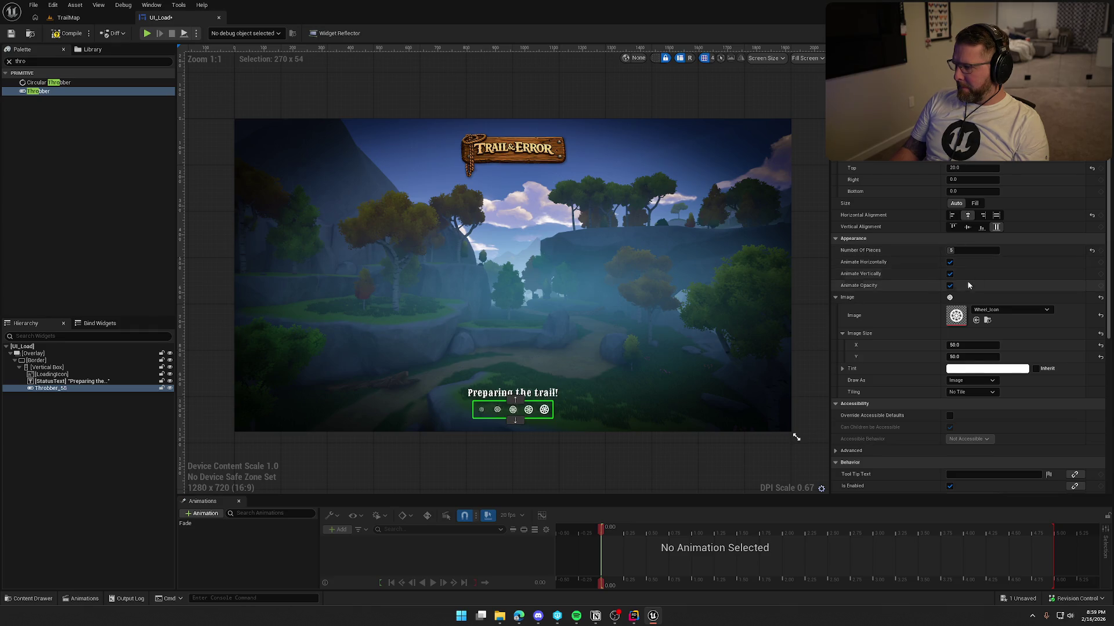
Toggle the throbber's vertical, horizontal and opacity animation checkboxes, then deselect it.
click(950, 273)
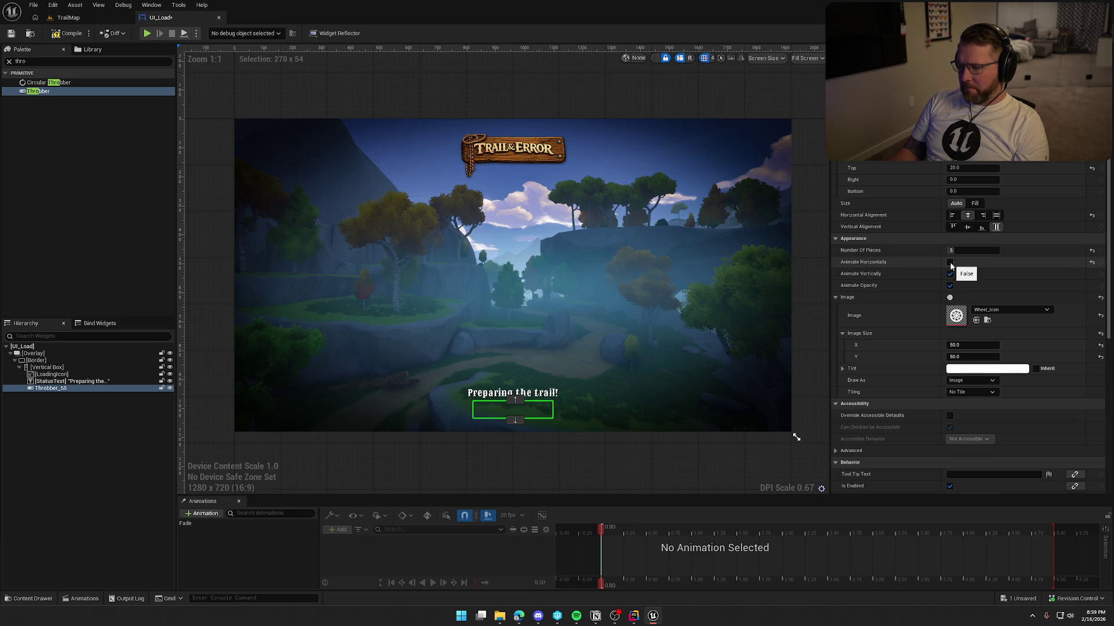
click(950, 262)
click(949, 285)
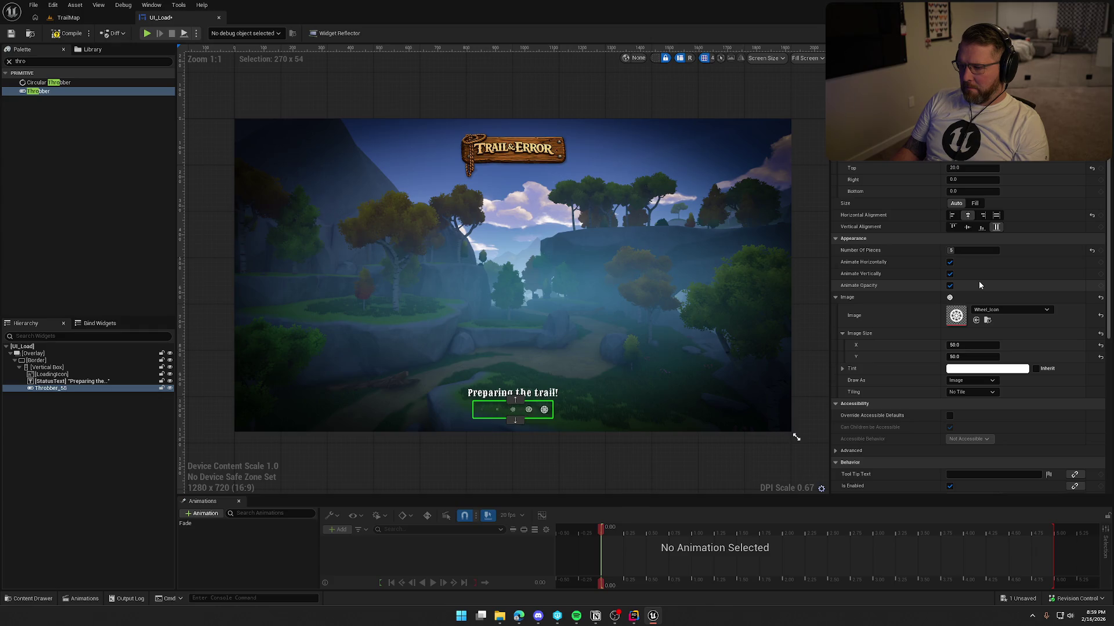
scroll(905, 325, down, 8)
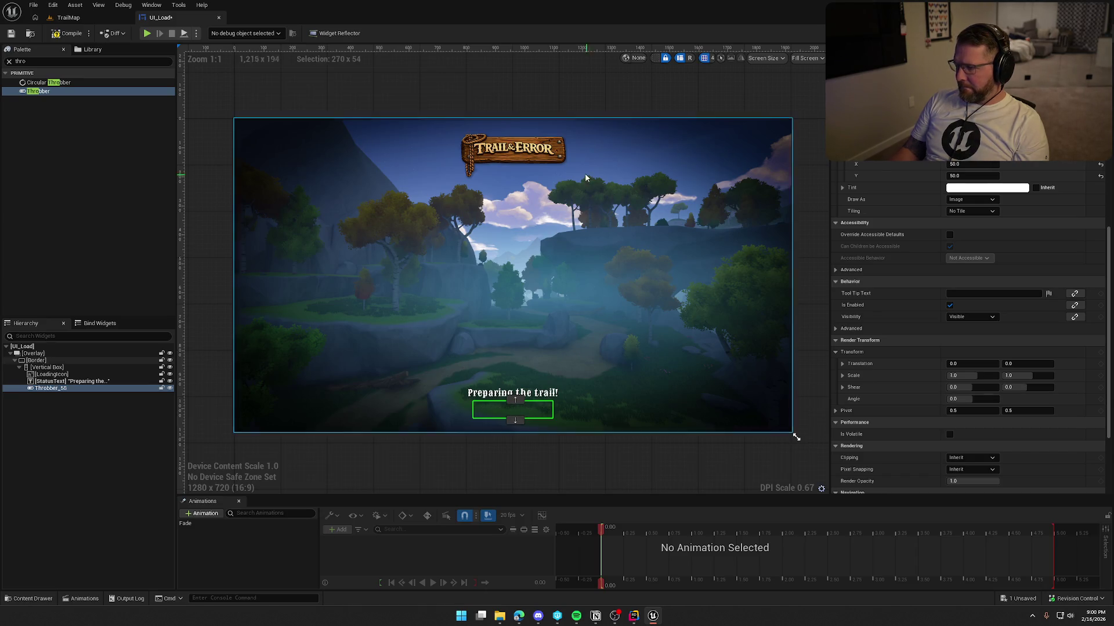
click(607, 97)
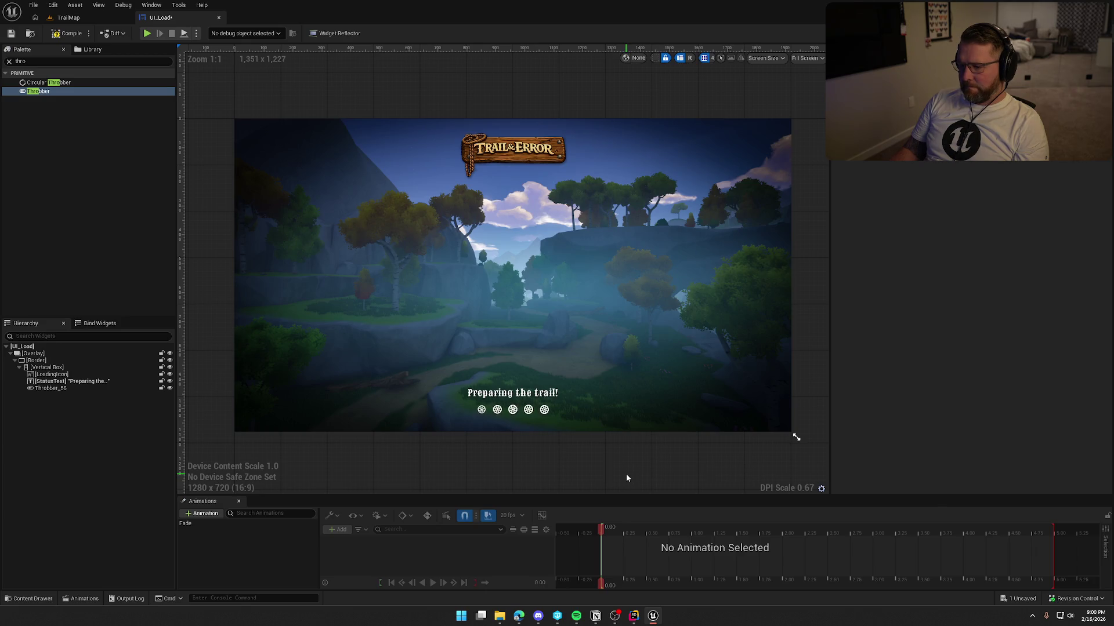
Apply the Default_50_White style to the 'Preparing the trail!' status text.
click(523, 394)
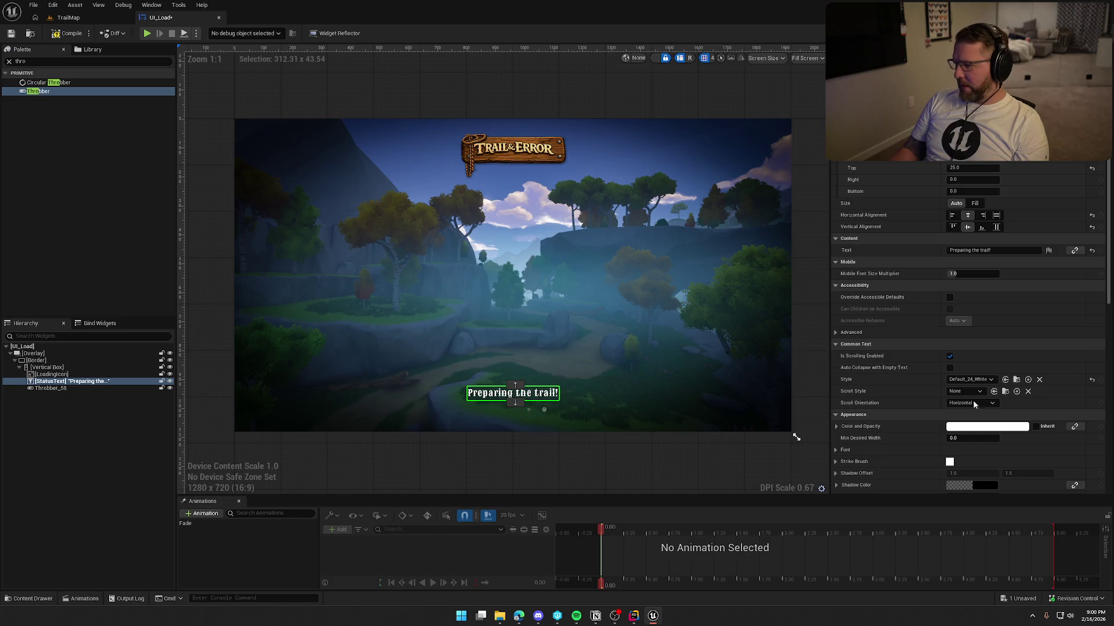
click(970, 380)
click(1000, 521)
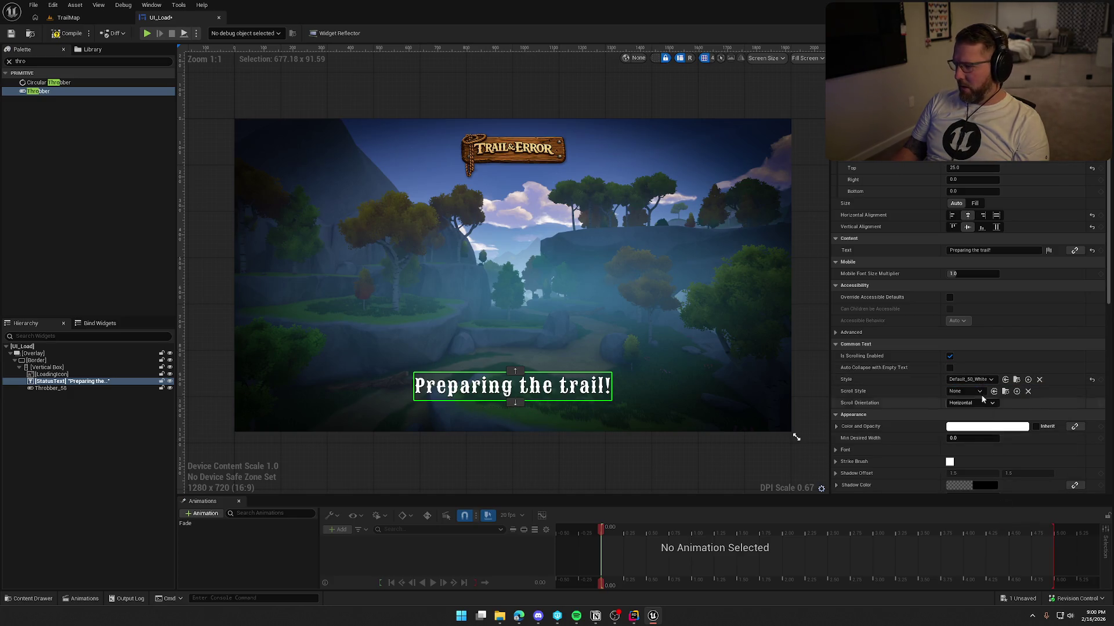
Duplicate the Default_50_White style asset and name the copy Default_35_White.
click(970, 379)
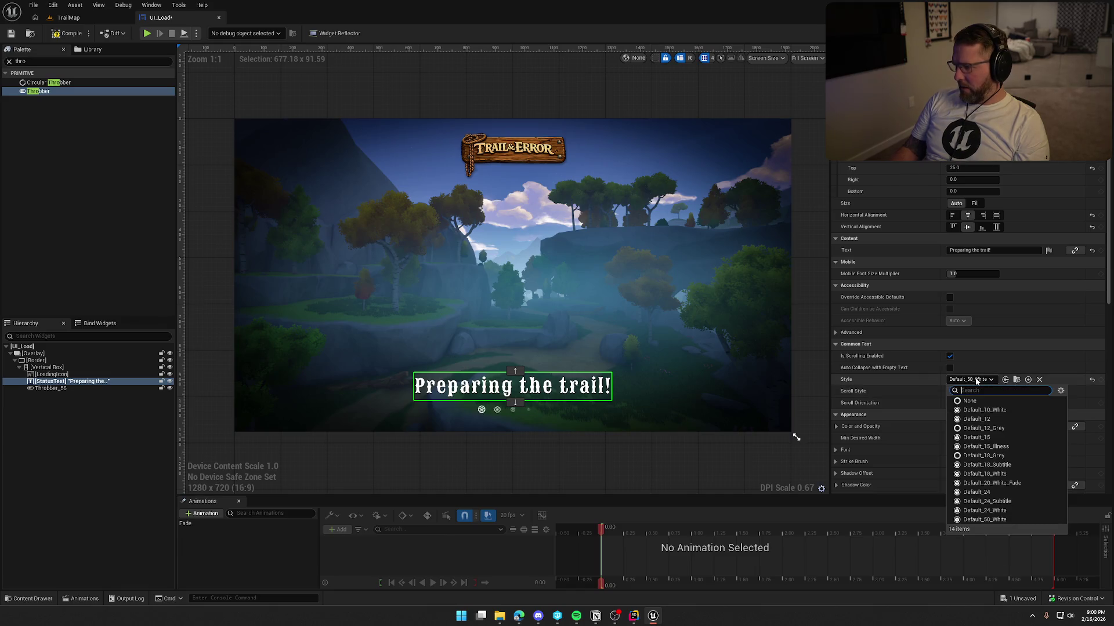
click(1016, 380)
click(675, 452)
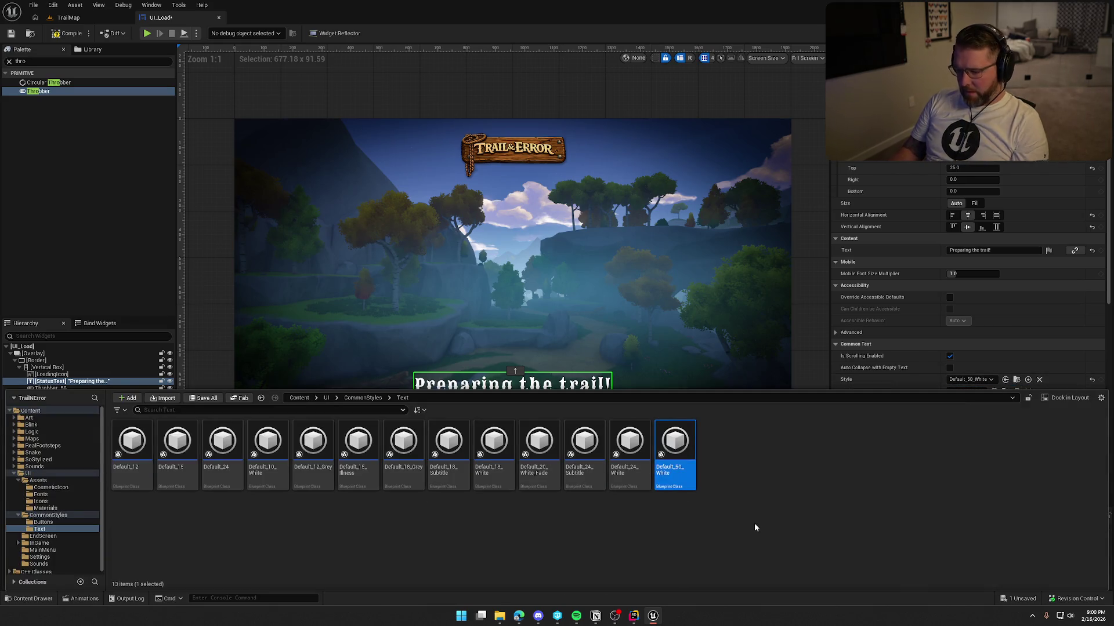
key(ctrl+d)
key(BackSpace)
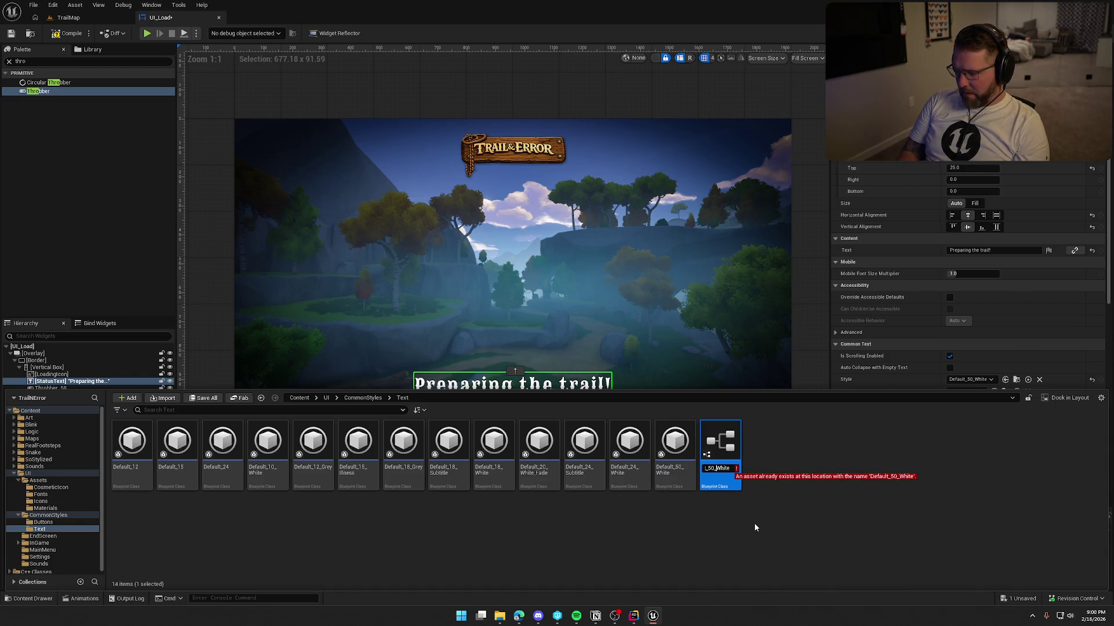
key(BackSpace)
key(BackSpace)
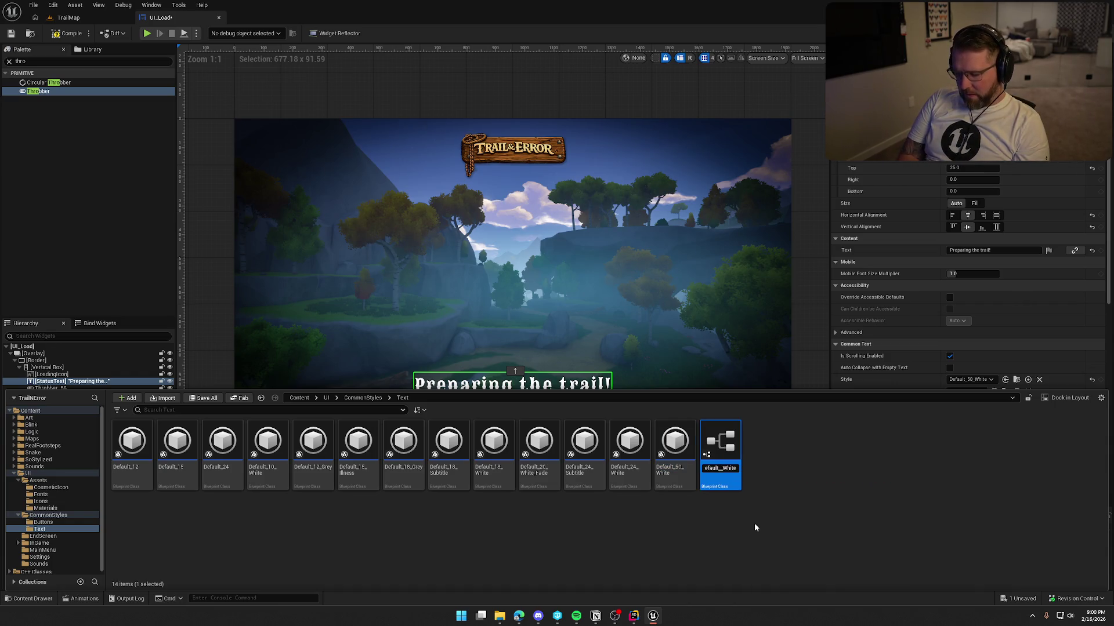
text(35_)
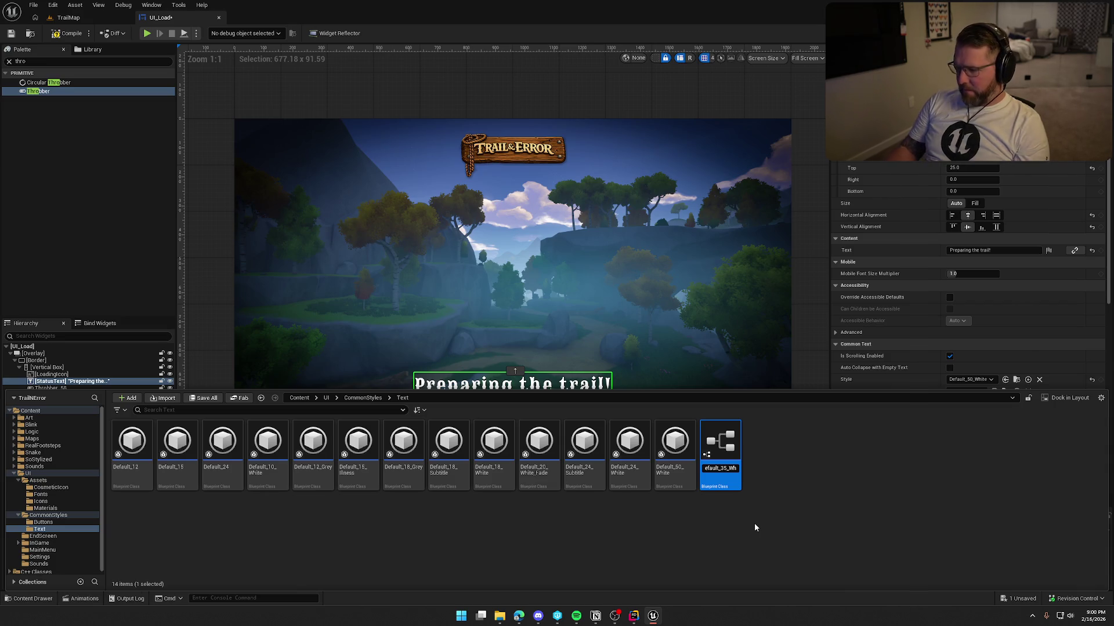
key(Return)
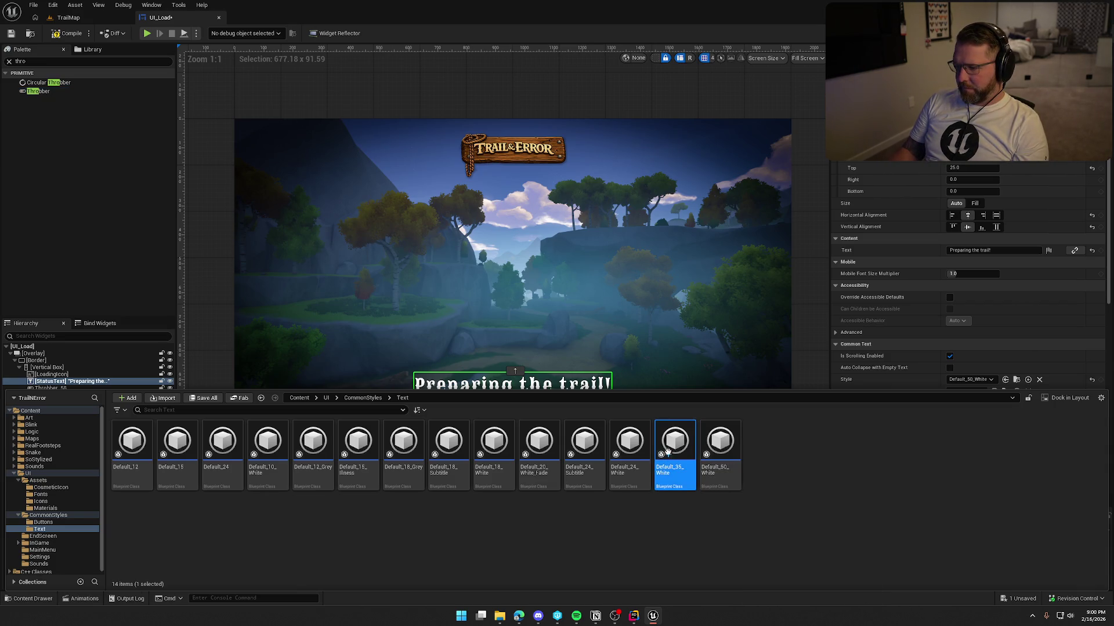
Set Default_35_White's font size to 35, compile it, and assign it to the status text.
double_click(670, 441)
click(474, 124)
click(68, 33)
click(168, 17)
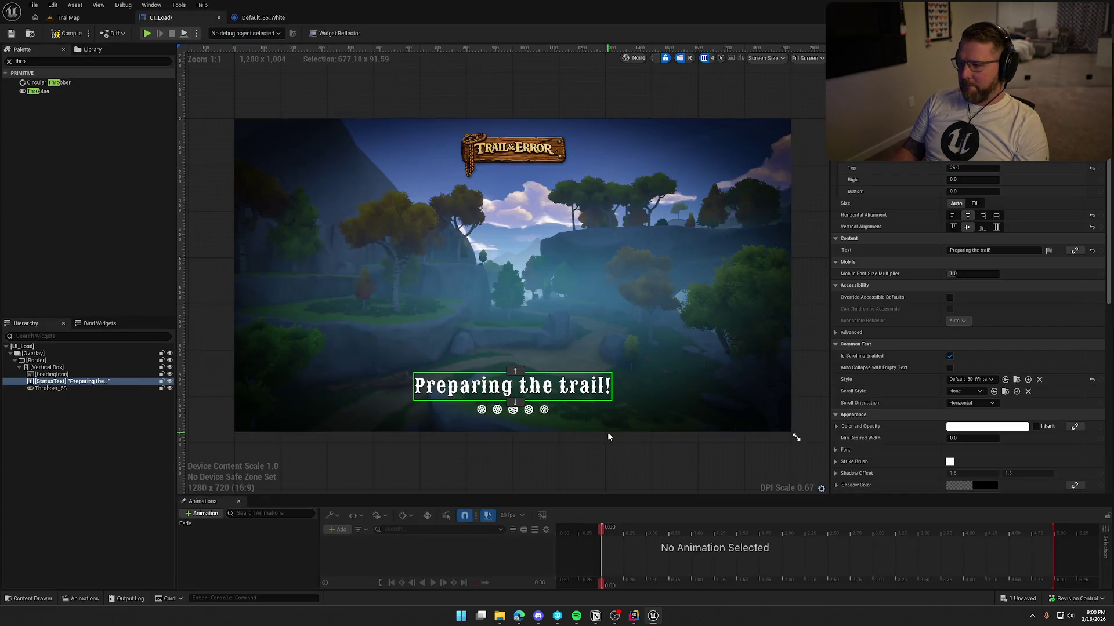
click(969, 379)
click(984, 519)
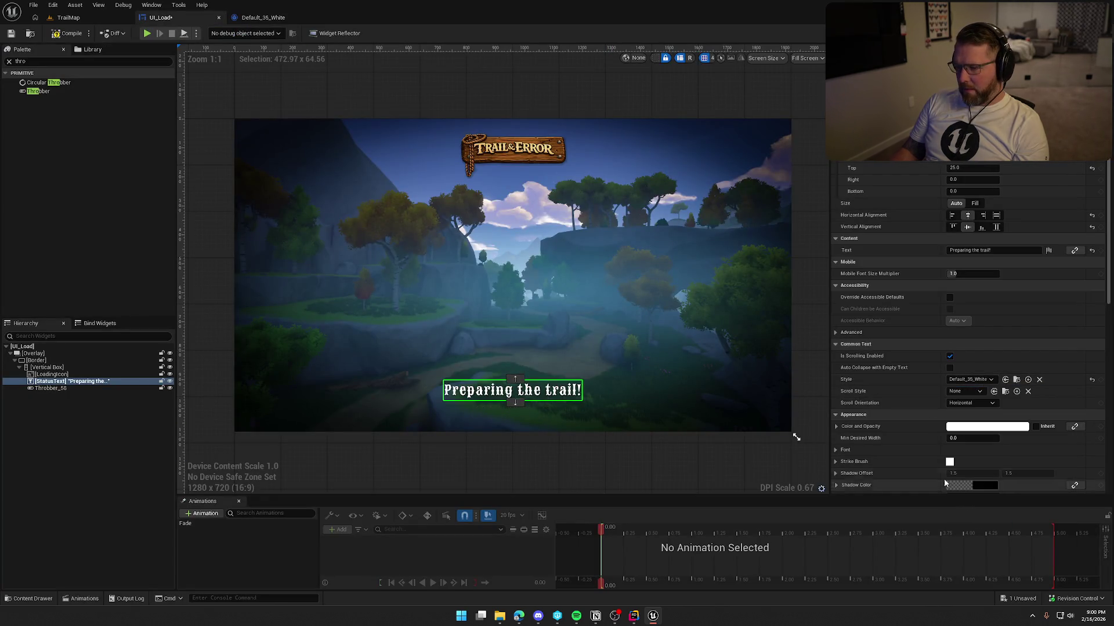
Set the Fade animation's Overlay_22 Render Opacity key to 0, preview it, and save UI_Load.
click(625, 102)
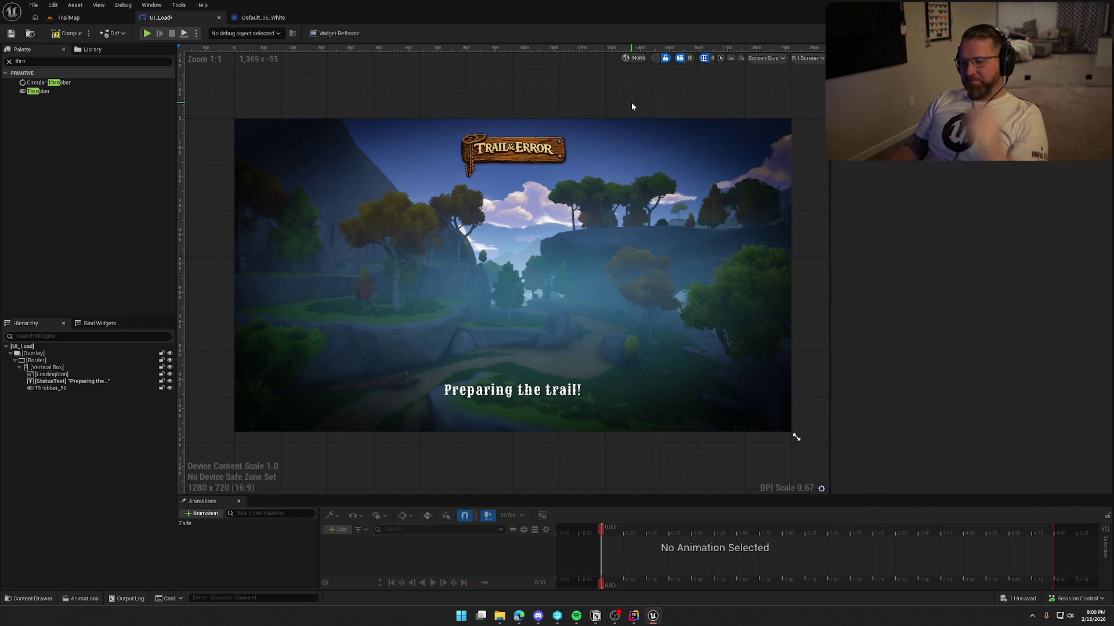
click(185, 523)
click(432, 583)
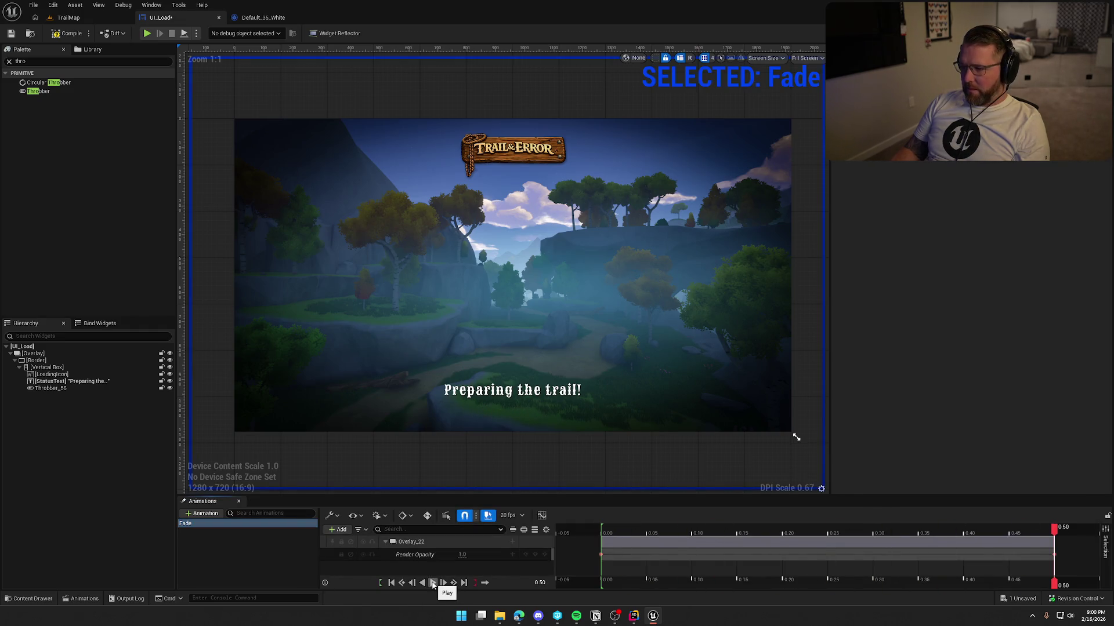
text(0)
key(Return)
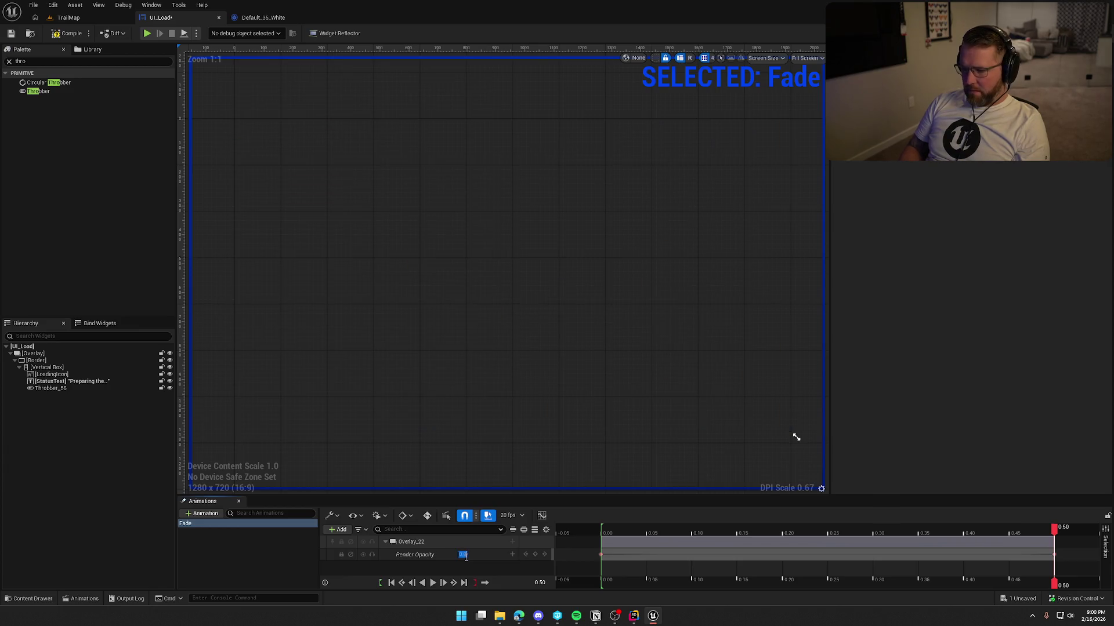
click(433, 583)
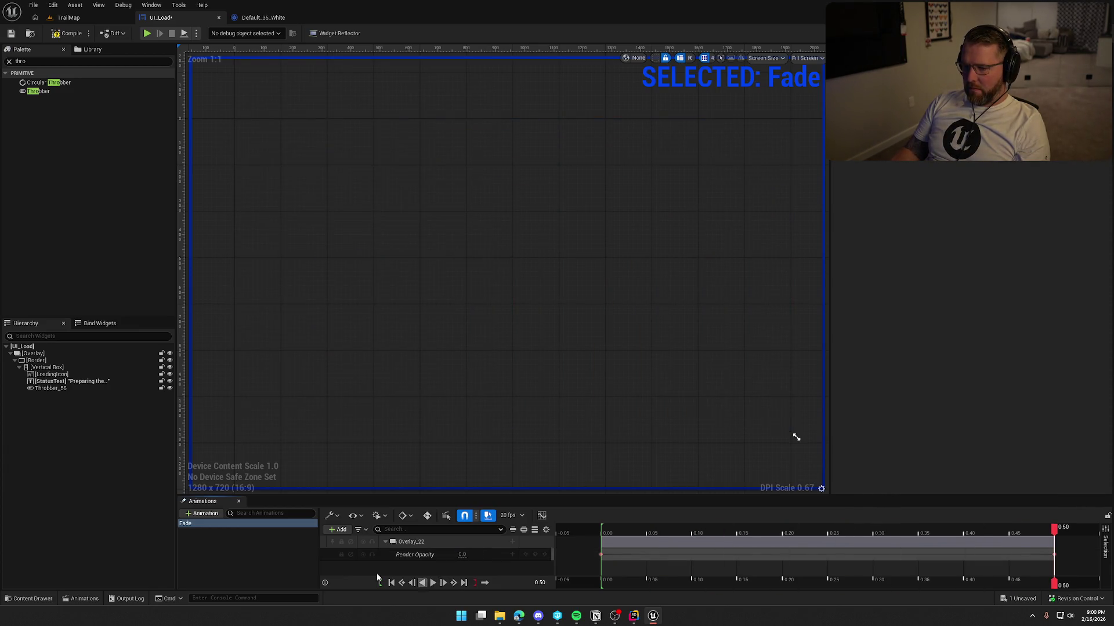
click(264, 570)
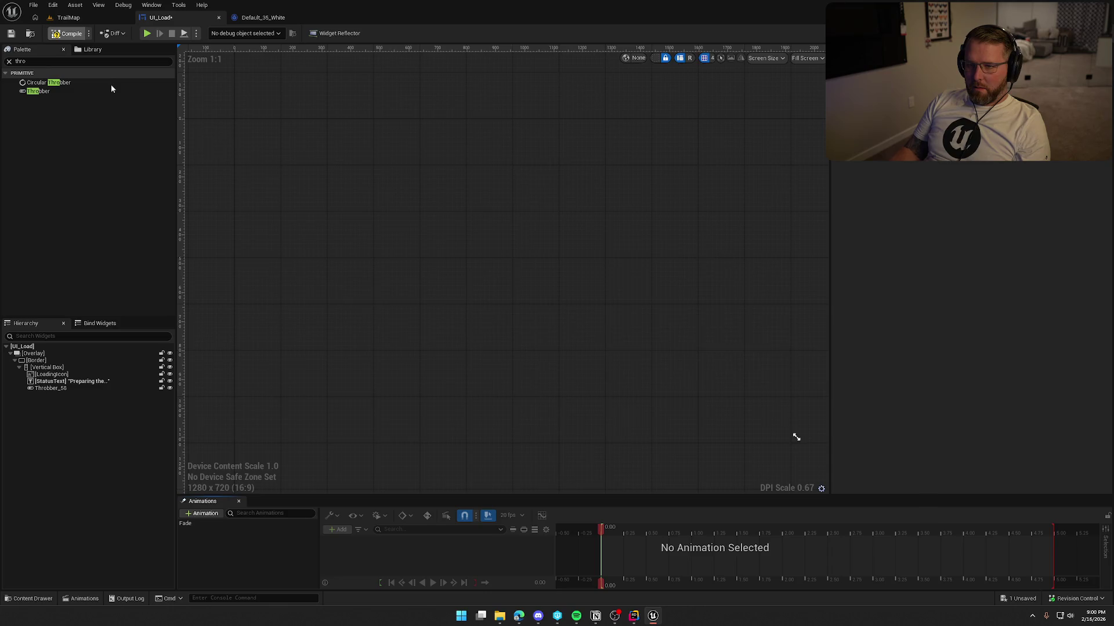
key(ctrl+s)
Close the style and UI_Load tabs and open the MainMenu level from Maps.
middle_click(257, 22)
middle_click(197, 18)
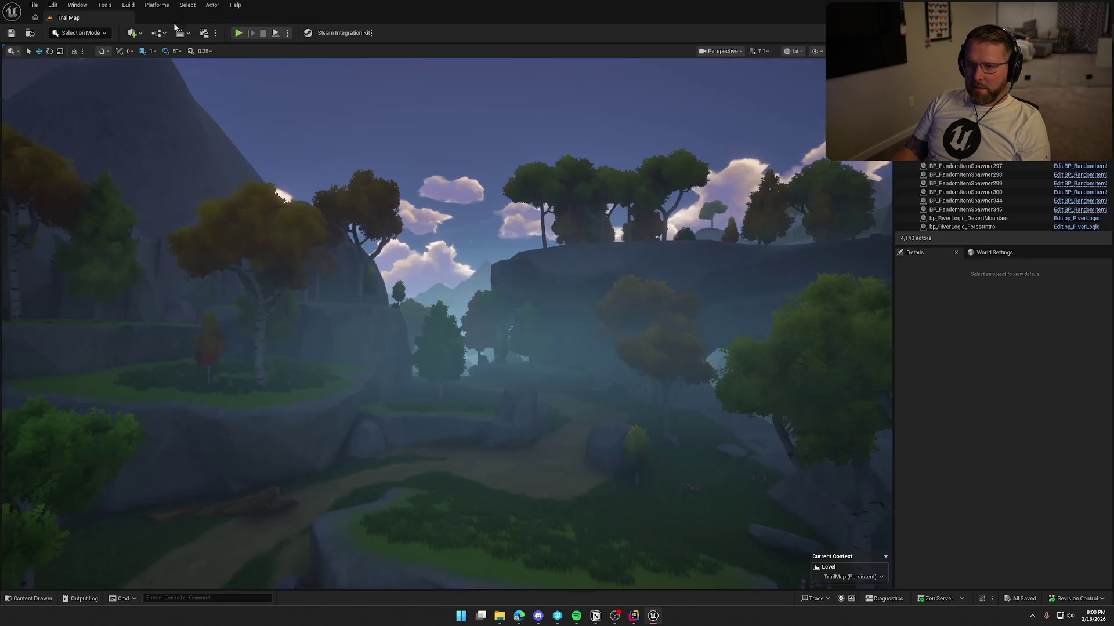
key(ctrl+space)
double_click(49, 475)
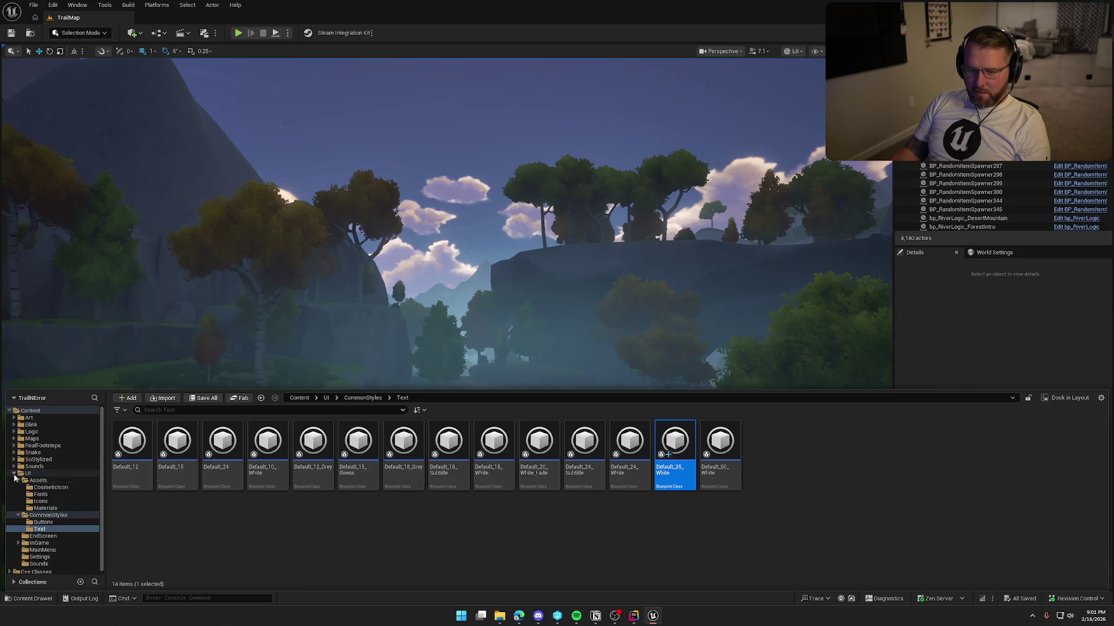
click(32, 439)
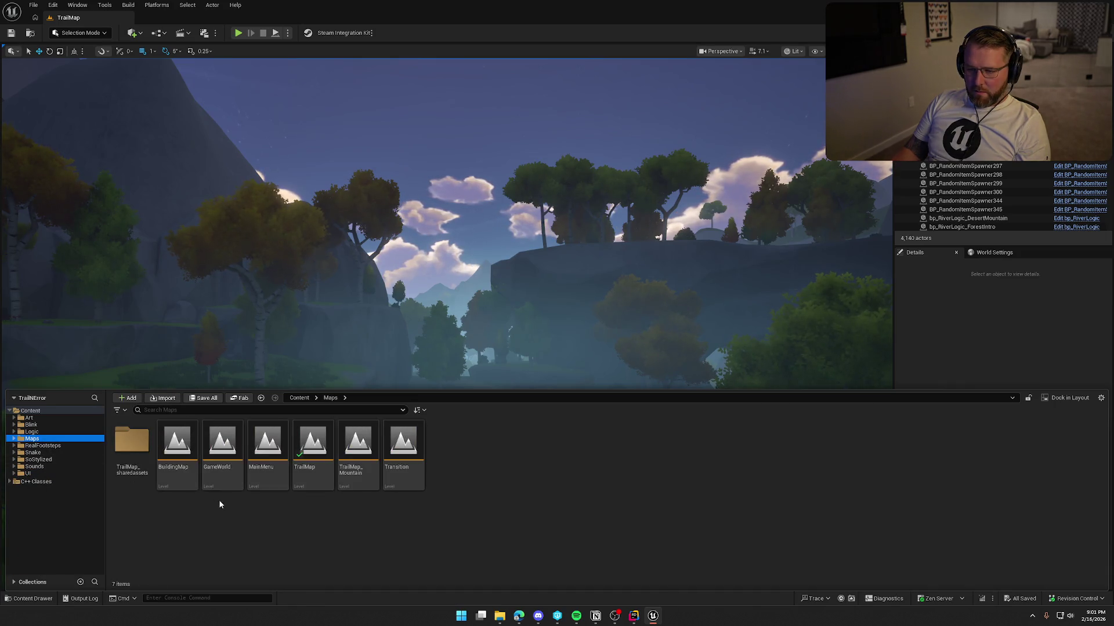
click(269, 441)
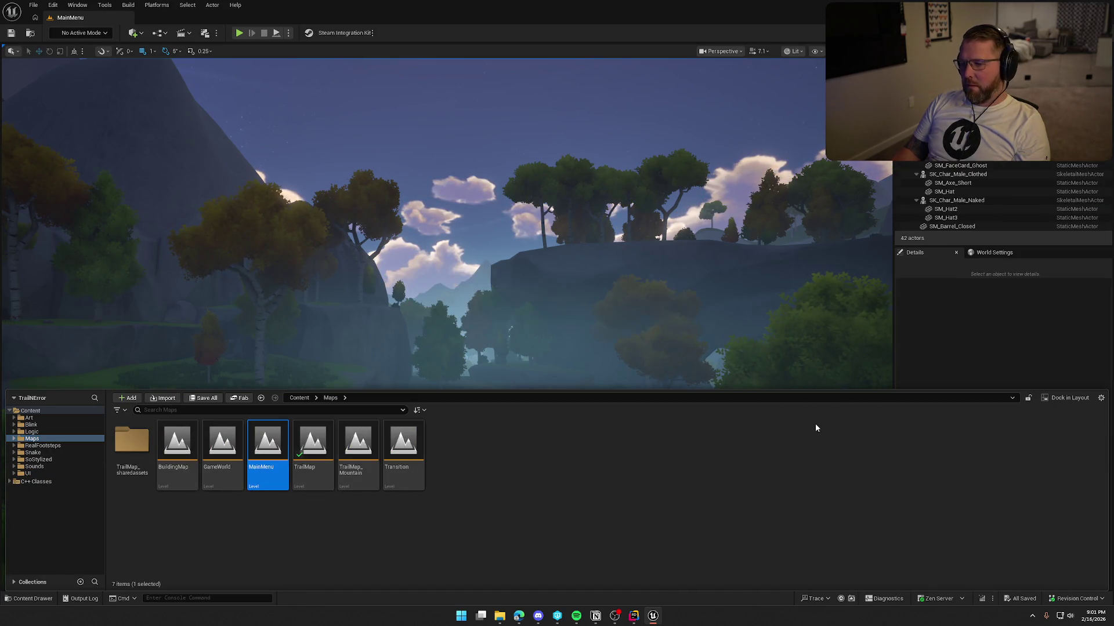
key(Return)
Playtest with Play Offline, sprint toward the village, then stop the session.
click(238, 33)
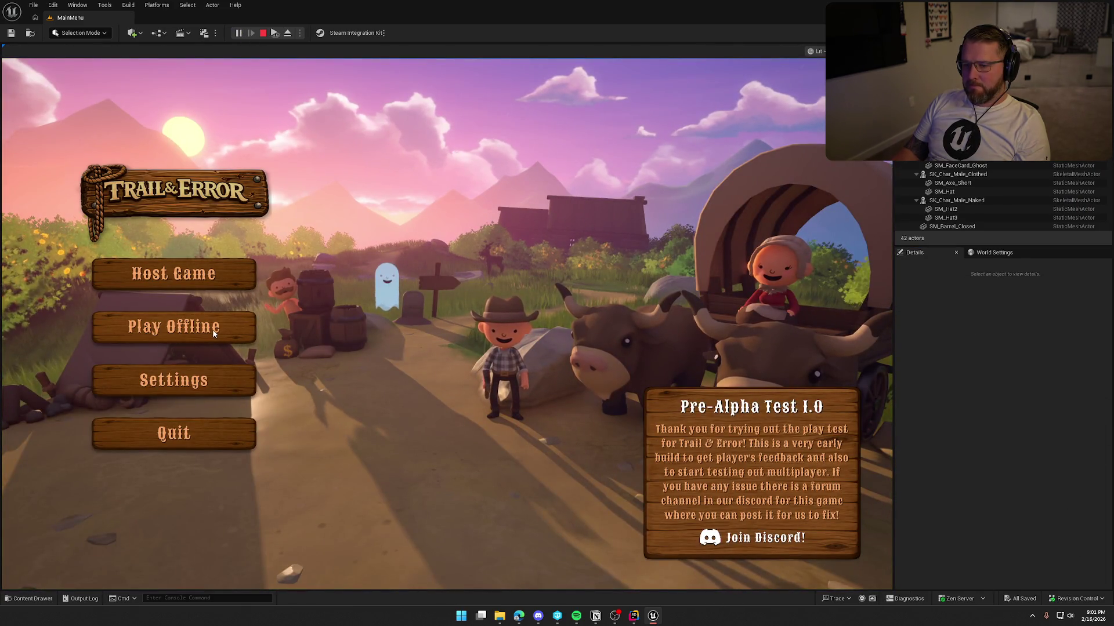
click(216, 335)
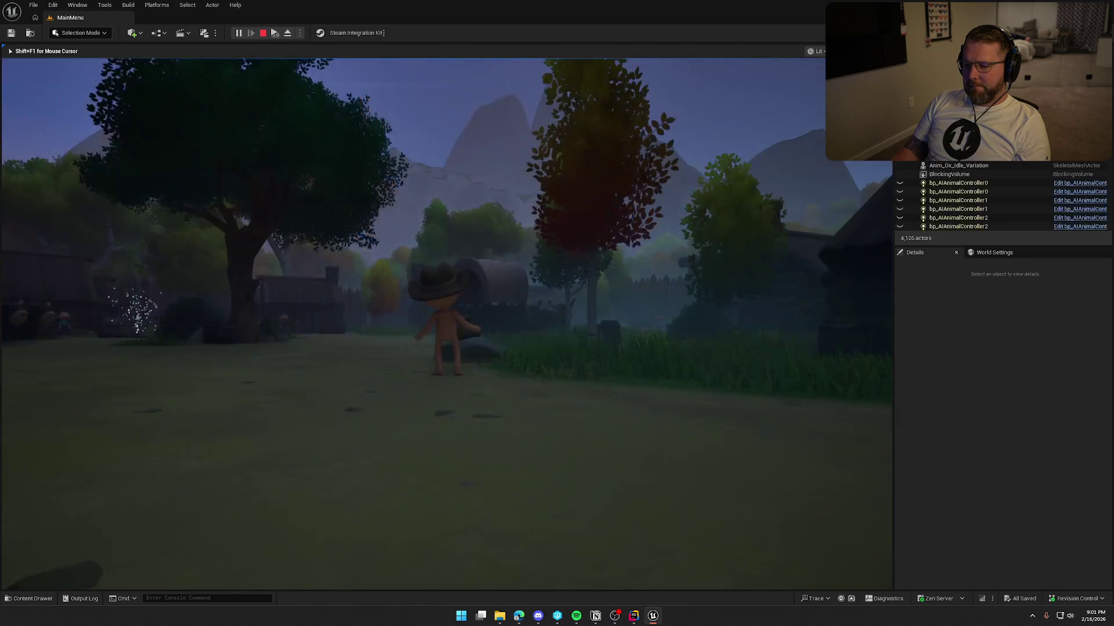
key(shift+w)
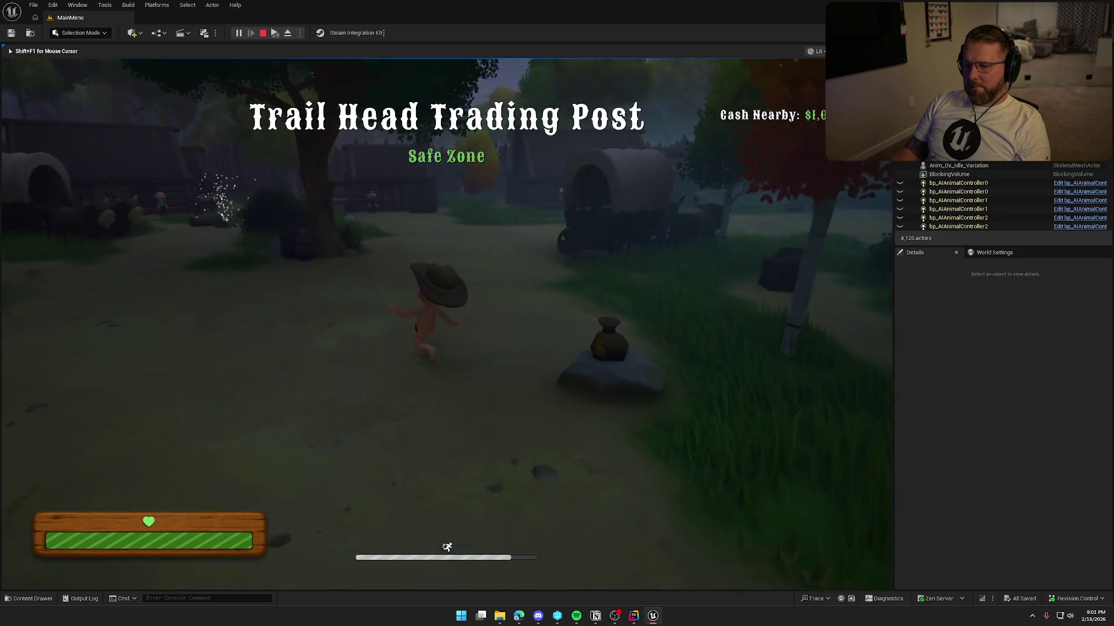
key(Escape)
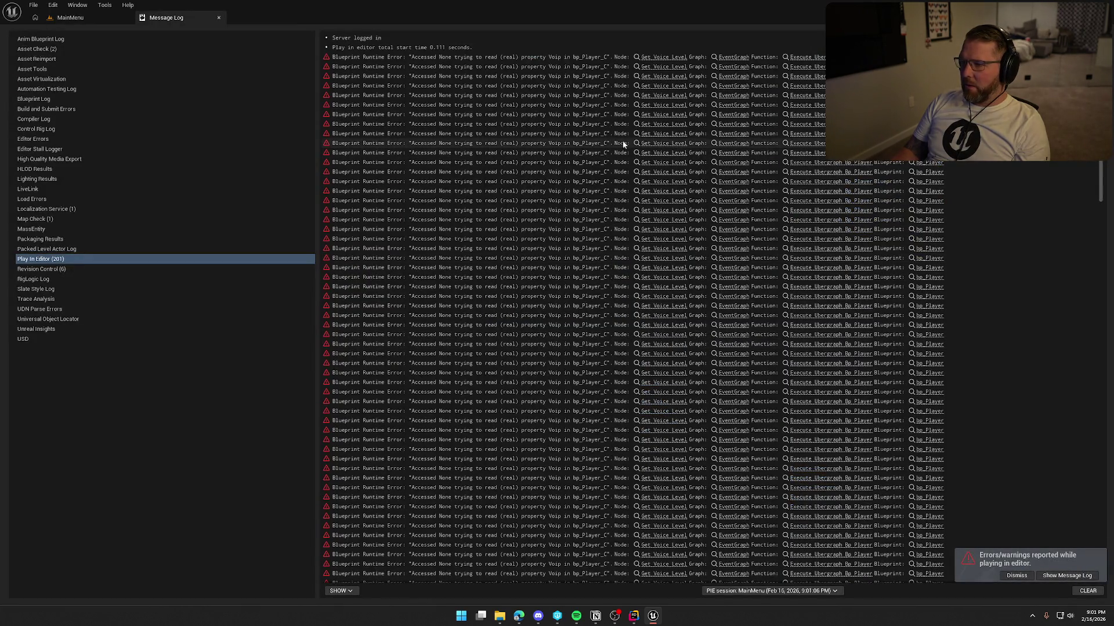
Convert bp_Player's Voip getter to a validated get so Get Voice Level runs only when valid.
click(664, 58)
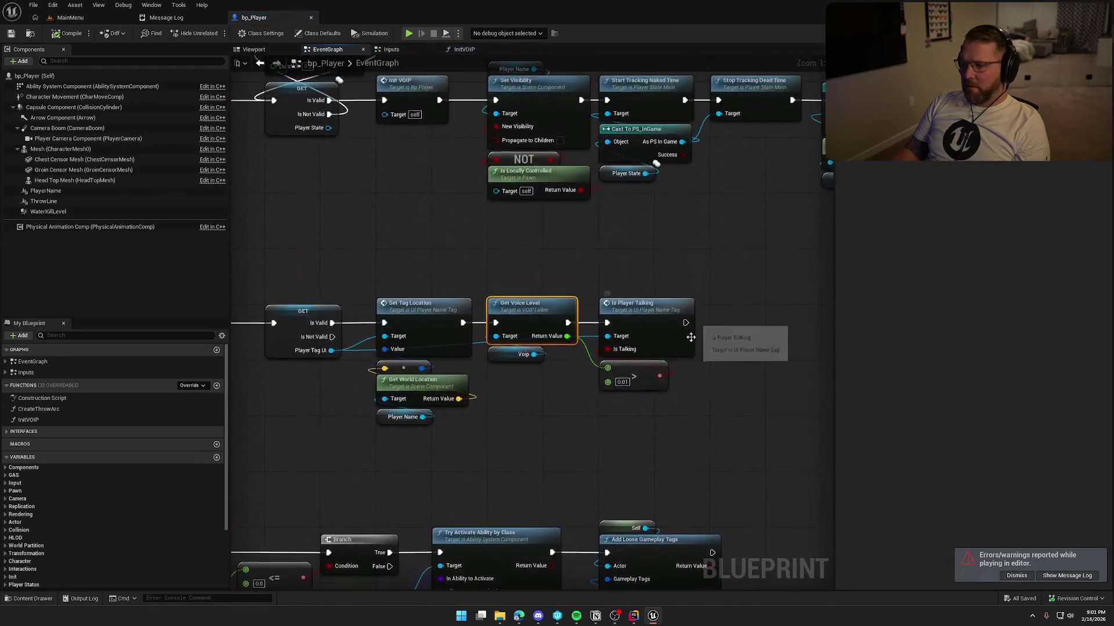
mouse_move(544, 418)
mouse_down()
mouse_move(701, 318)
mouse_move(746, 308)
mouse_move(651, 332)
mouse_up()
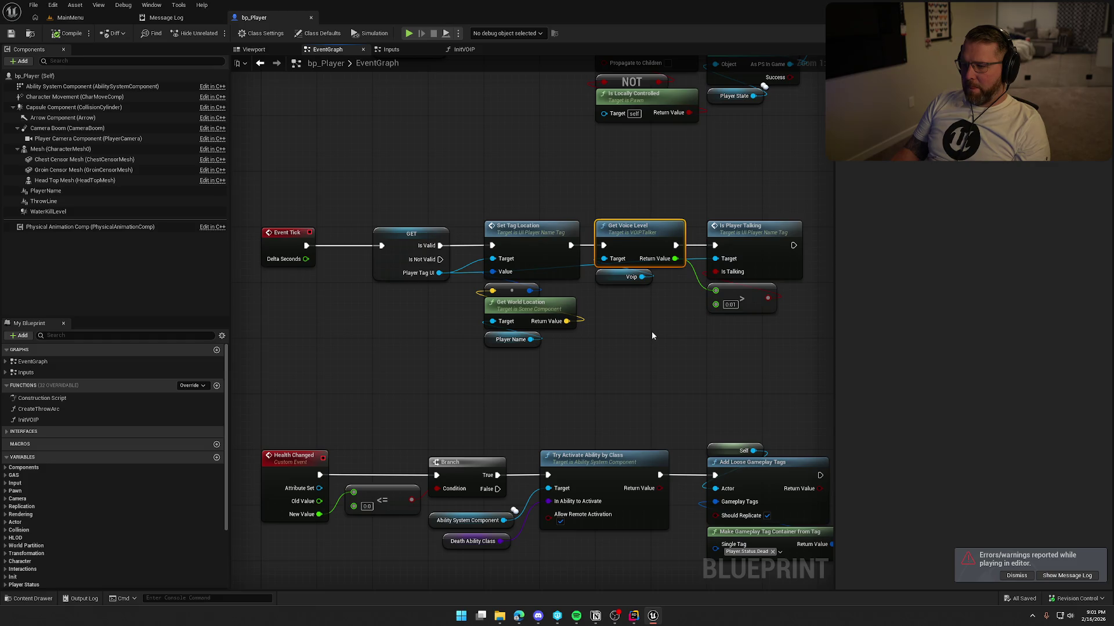
drag(656, 332, 508, 319)
drag(520, 185, 612, 284)
drag(529, 218, 640, 220)
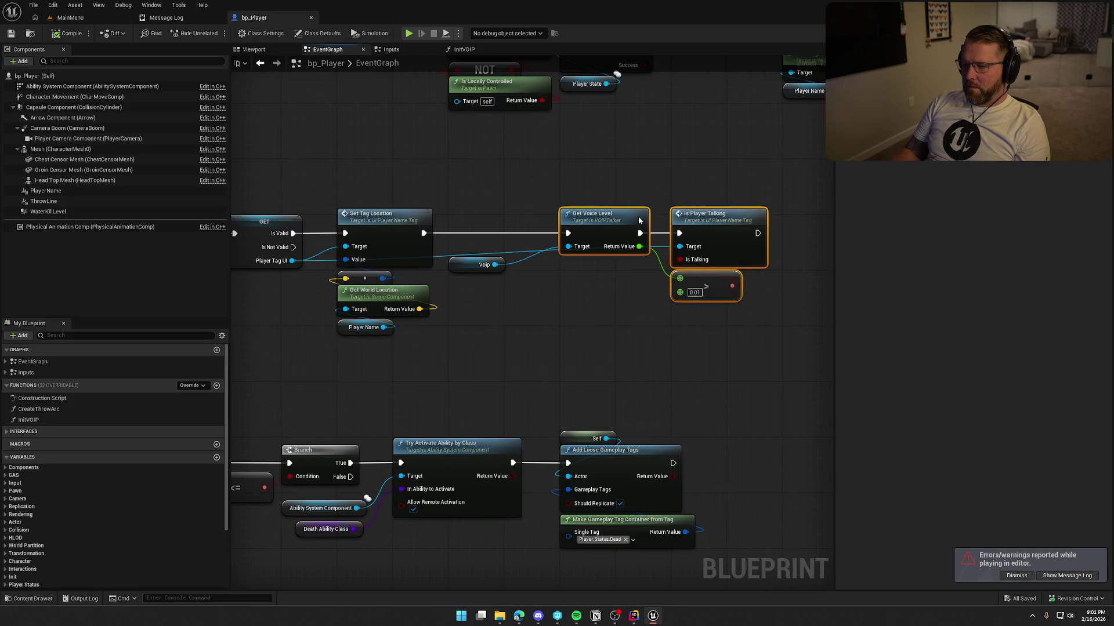
click(465, 261)
right_click(464, 259)
click(471, 333)
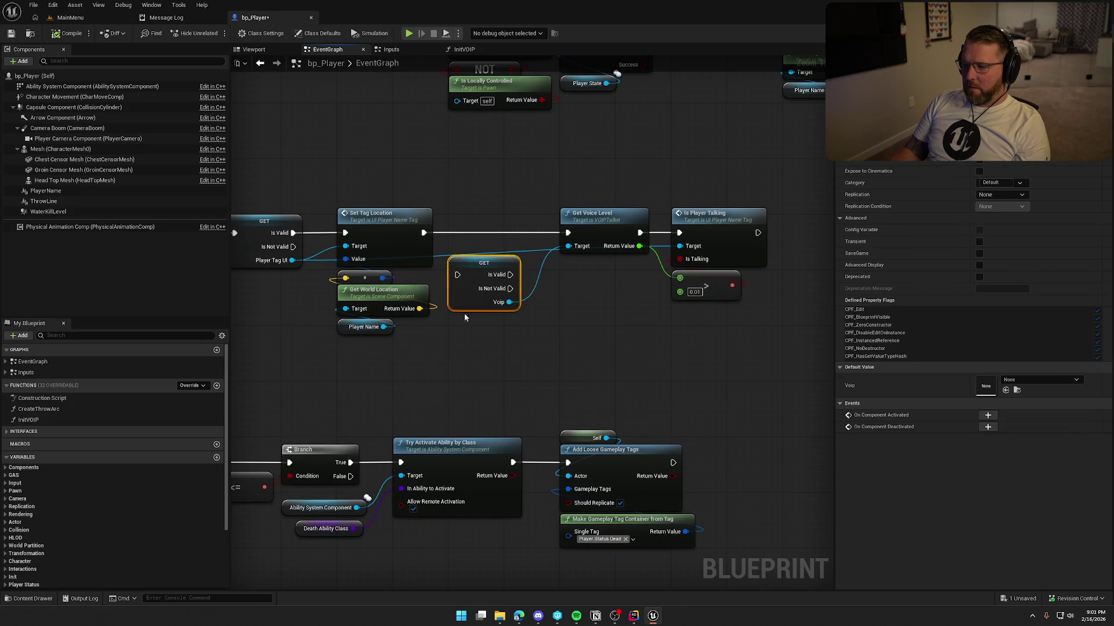
mouse_move(457, 275)
mouse_down()
mouse_move(424, 232)
mouse_move(481, 247)
mouse_move(480, 226)
mouse_move(568, 234)
mouse_up()
click(621, 316)
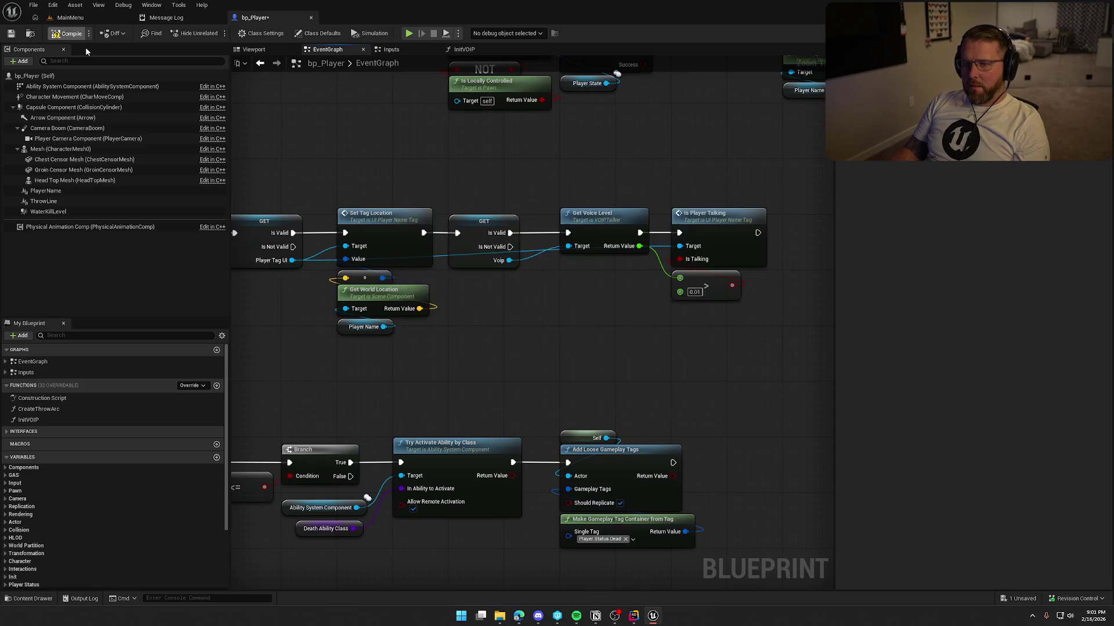
Compile and check out bp_Player, review the error log, and return to MainMenu.
click(68, 33)
click(591, 404)
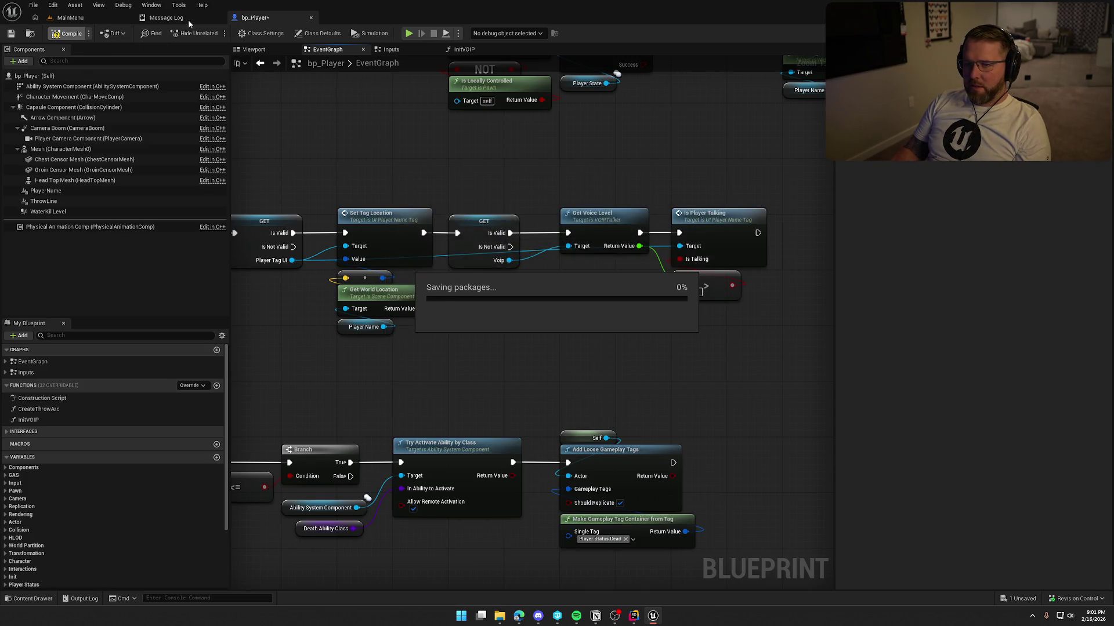
click(187, 20)
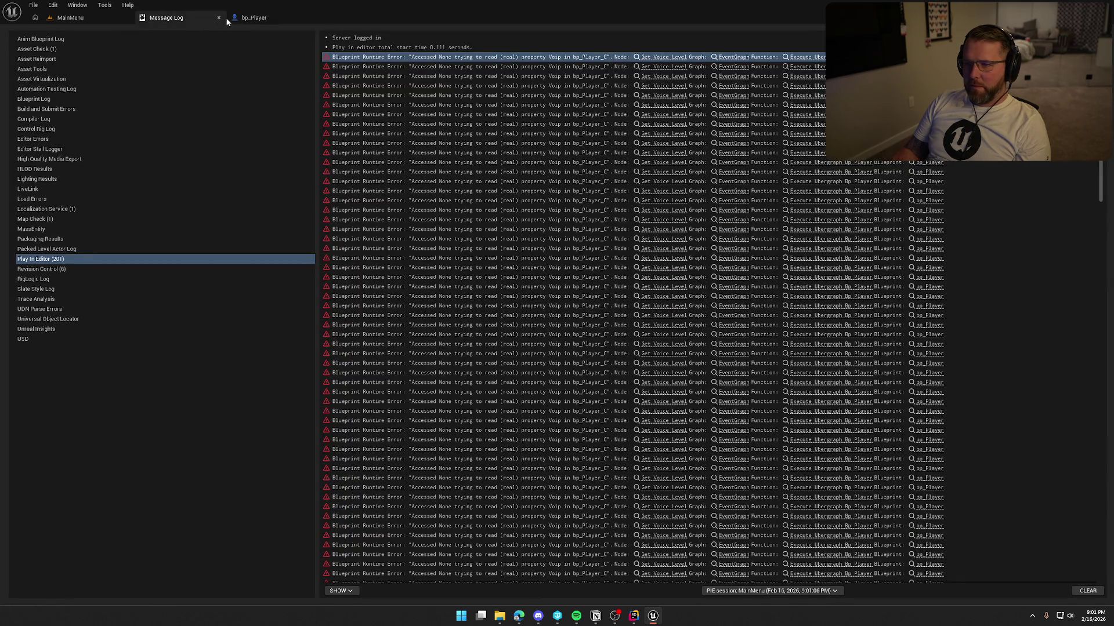
middle_click(157, 18)
click(89, 18)
mouse_move(212, 80)
mouse_down()
mouse_move(255, 69)
mouse_move(233, 263)
mouse_up()
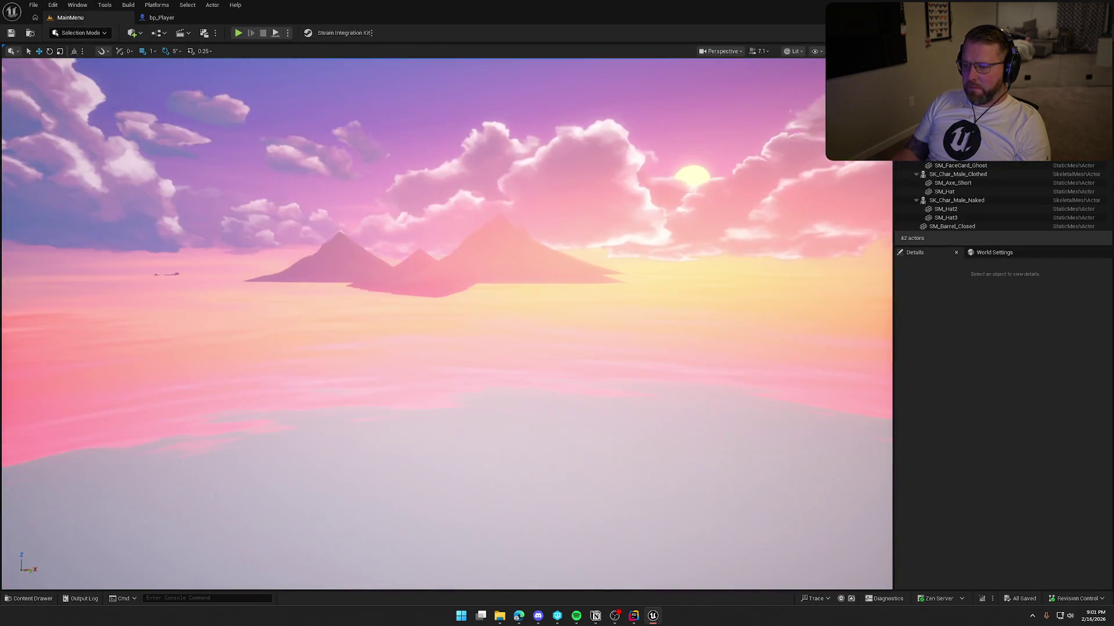
Frame the ghost character in the MainMenu viewport and zoom around the scene.
click(167, 274)
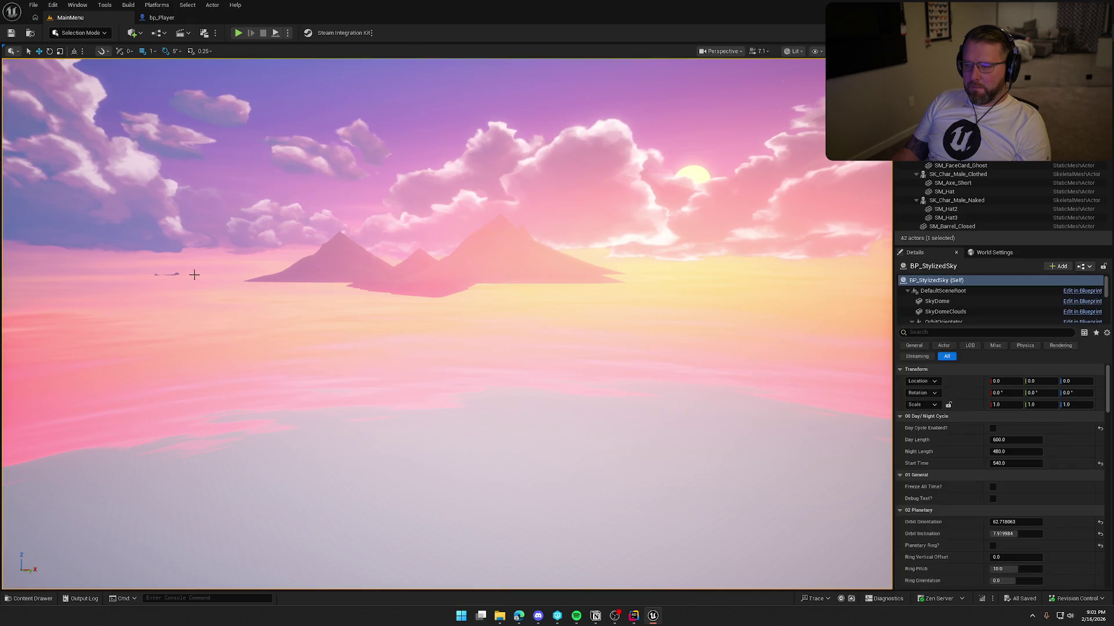
key(f)
key(Escape)
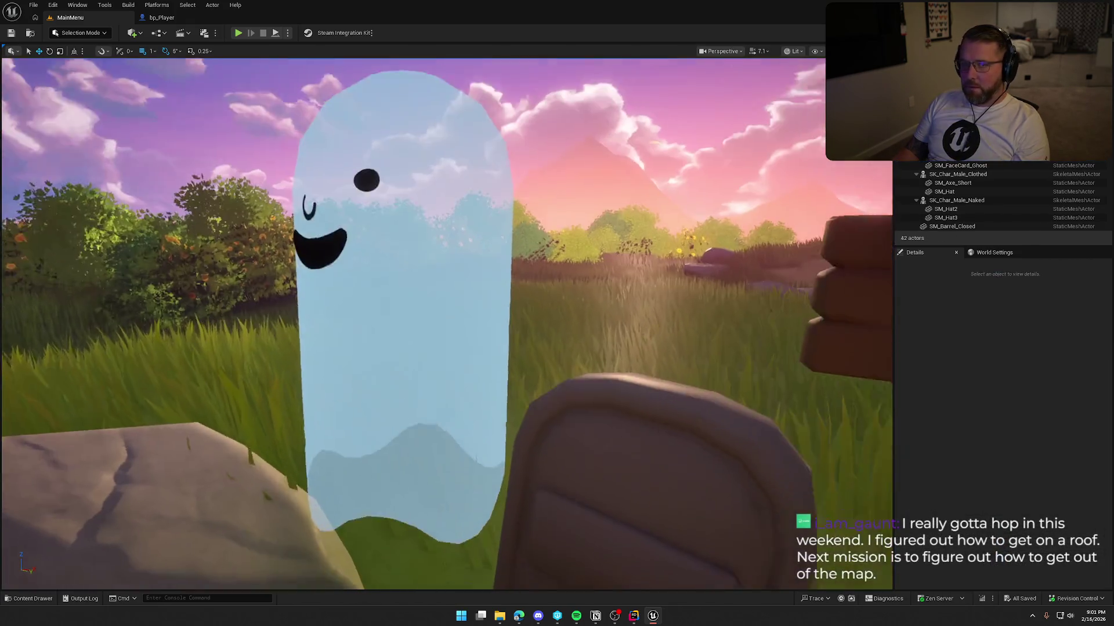
scroll(463, 279, down, 10)
scroll(509, 298, up, 5)
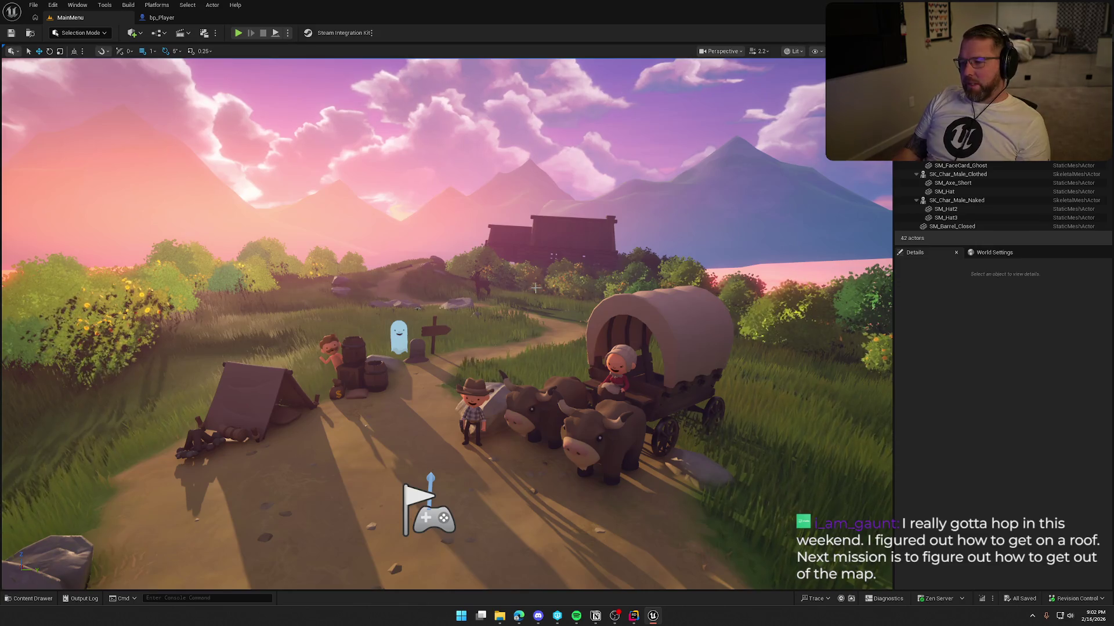
scroll(539, 283, up, 3)
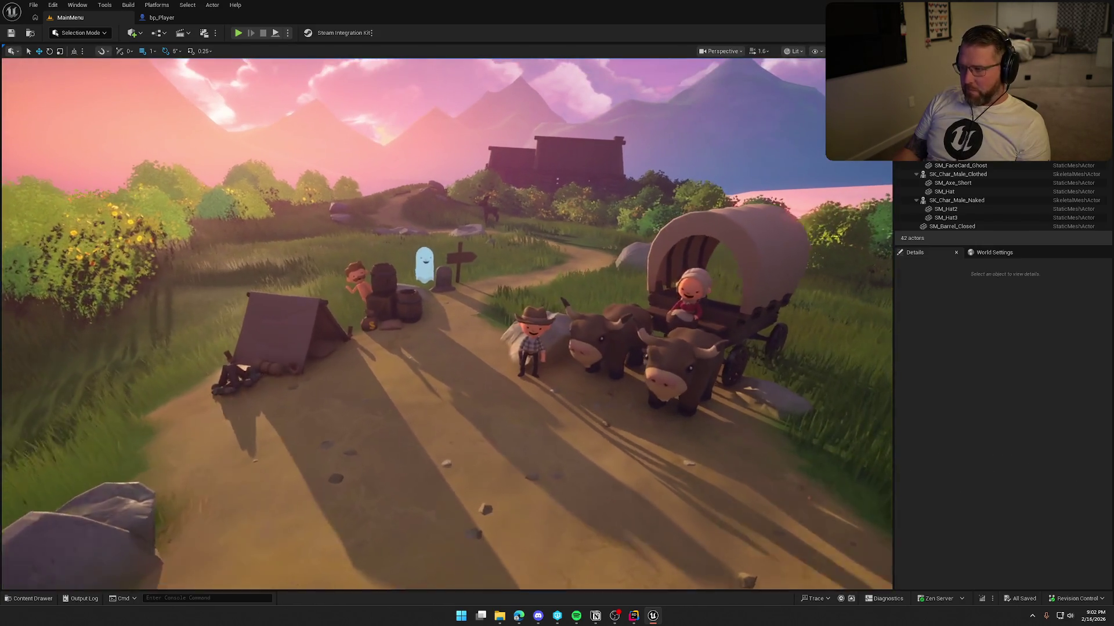
scroll(539, 283, up, 3)
scroll(539, 283, down, 1)
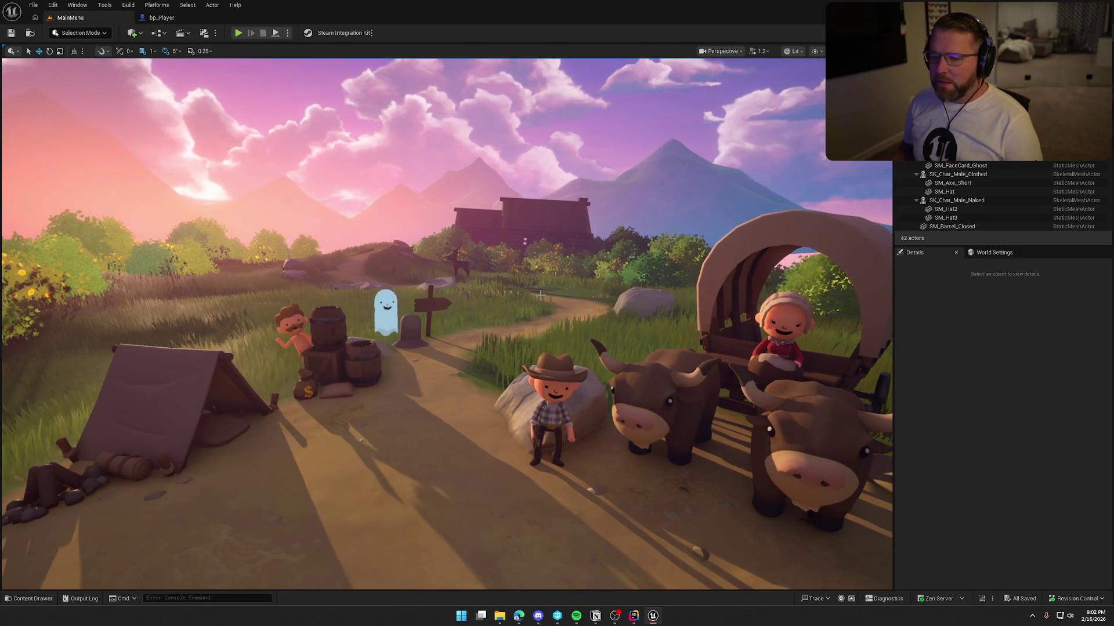
Glance at bp_Player, then return to MainMenu and open the Content Drawer.
click(161, 17)
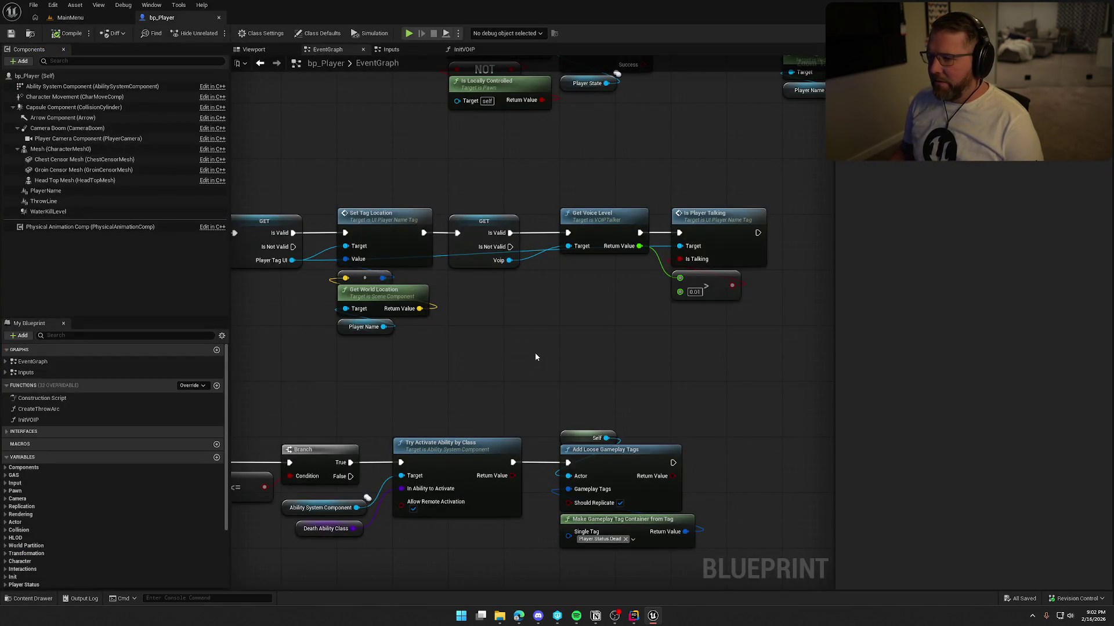
click(71, 17)
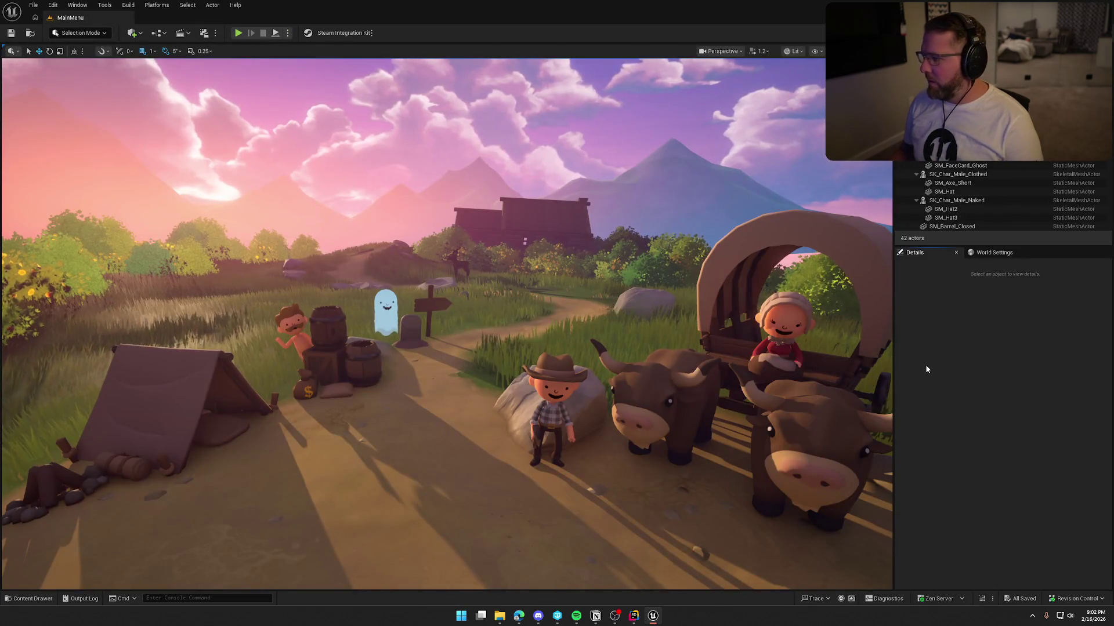
key(ctrl+space)
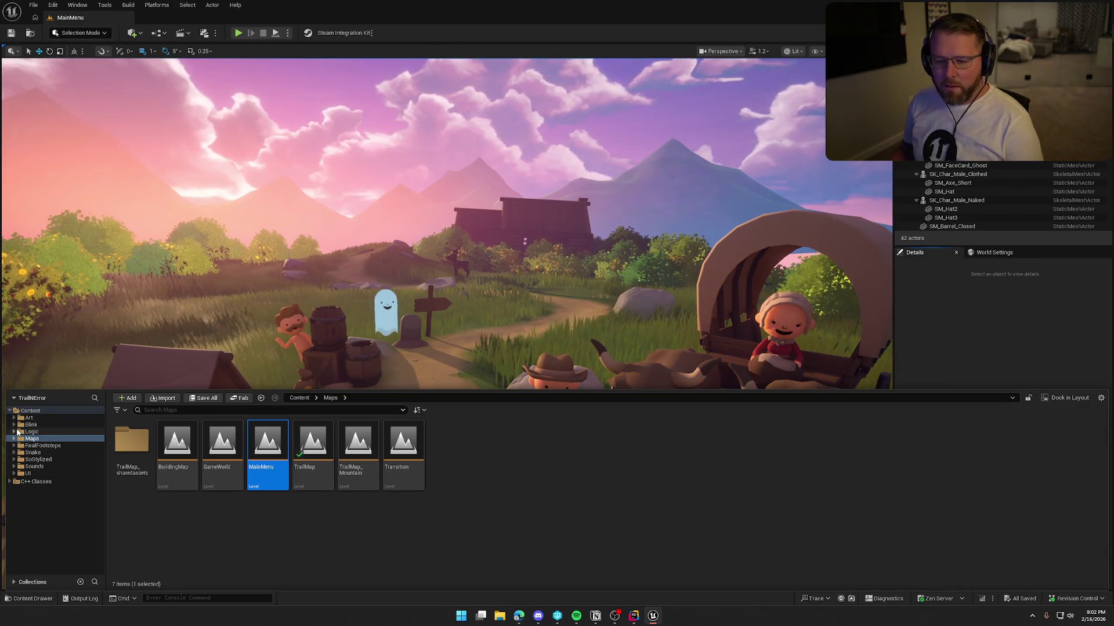
Open the GameWorld level, fly to the camp, and select the rope actor.
double_click(223, 444)
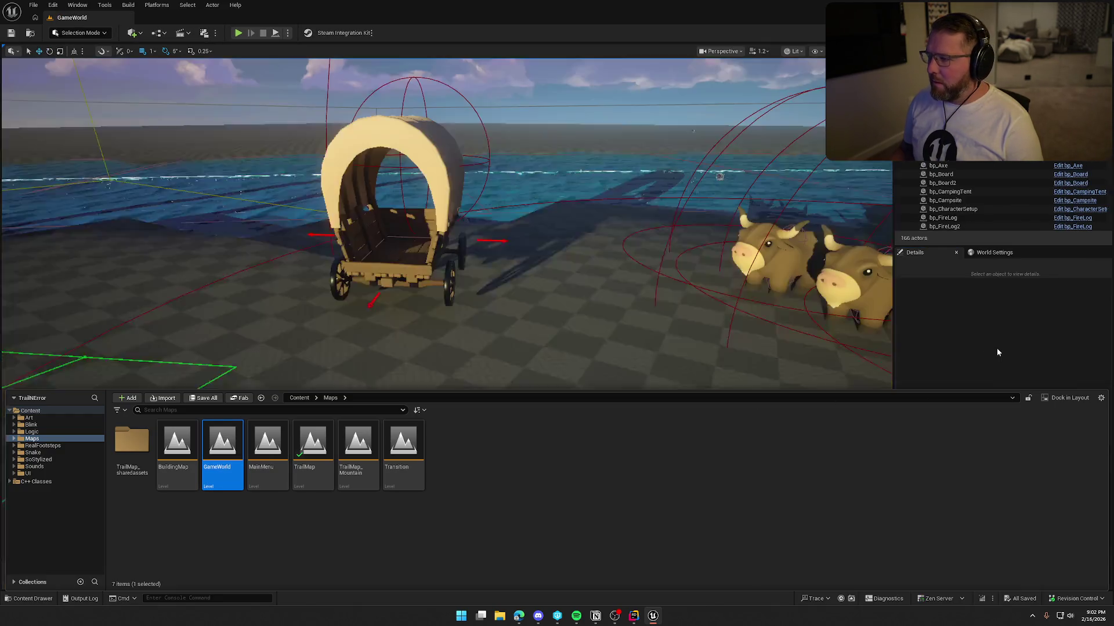
click(996, 348)
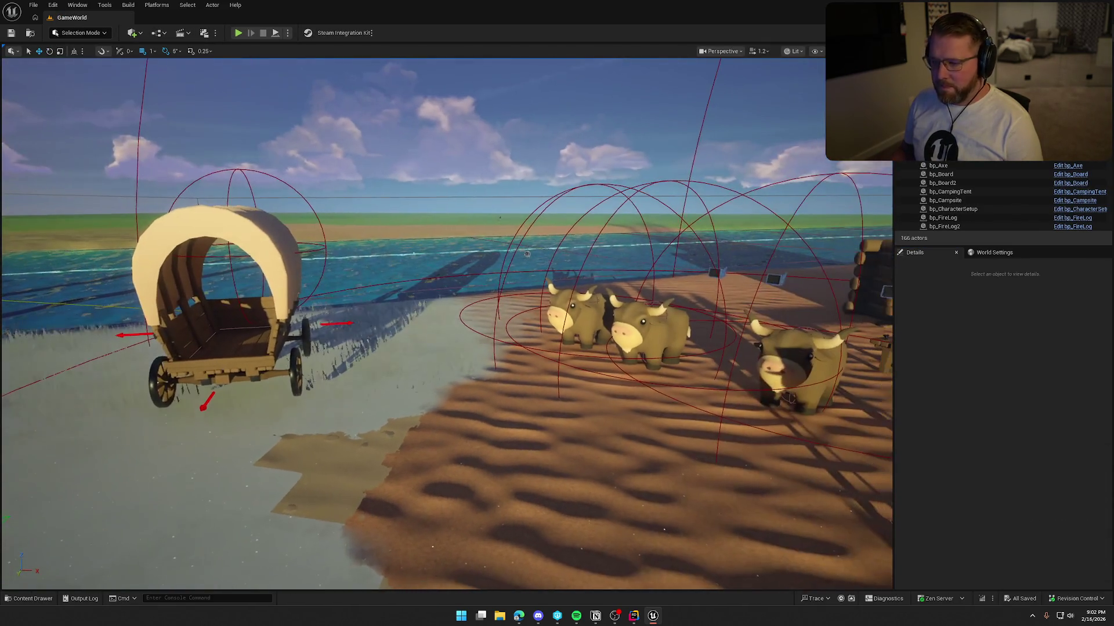
drag(527, 254, 586, 211)
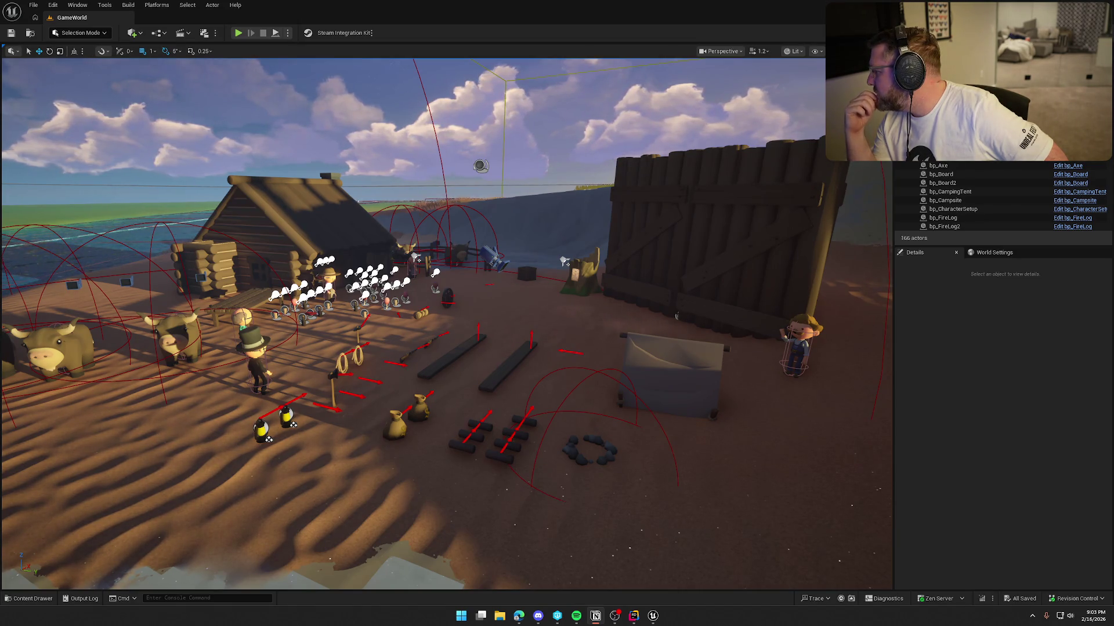
click(341, 355)
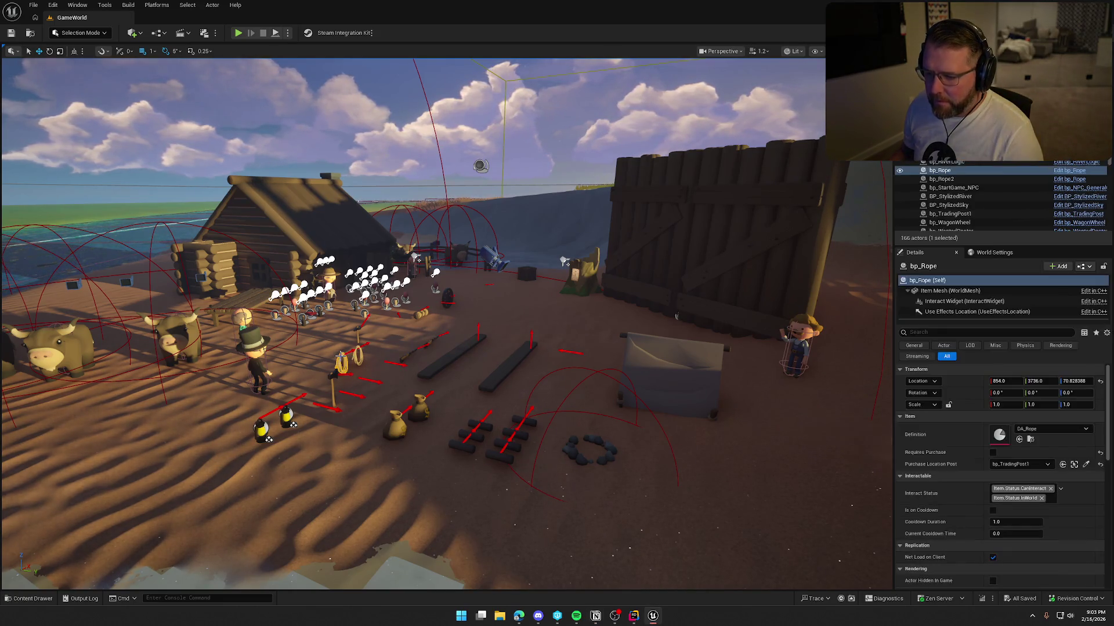
Open the bp_Rope blueprint and inspect its variable groups and RopeTether variable.
click(1069, 170)
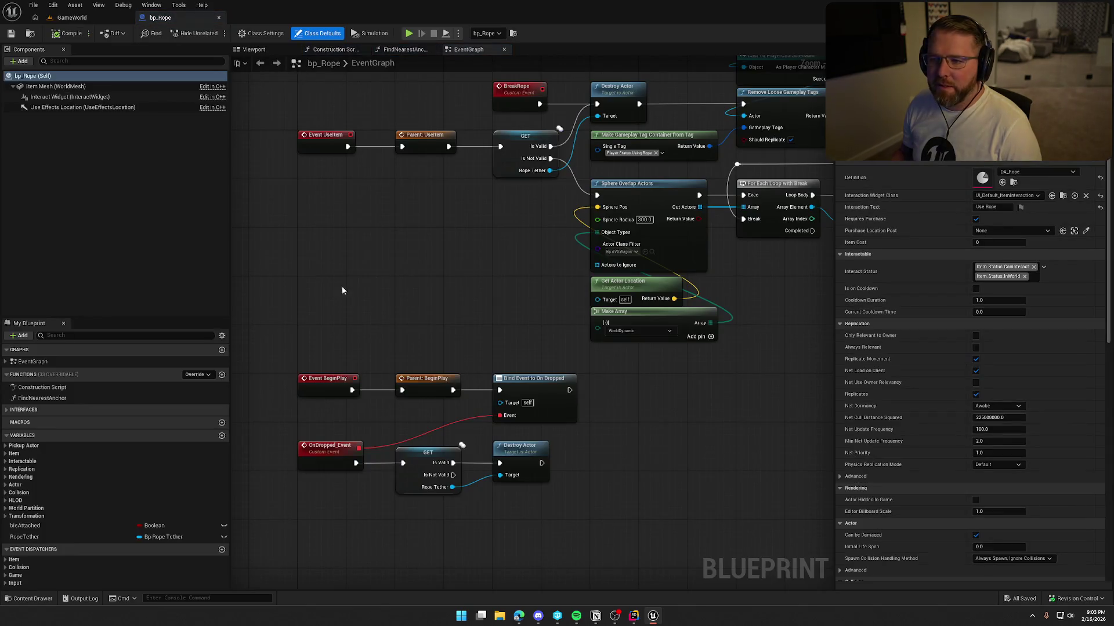
scroll(466, 263, down, 3)
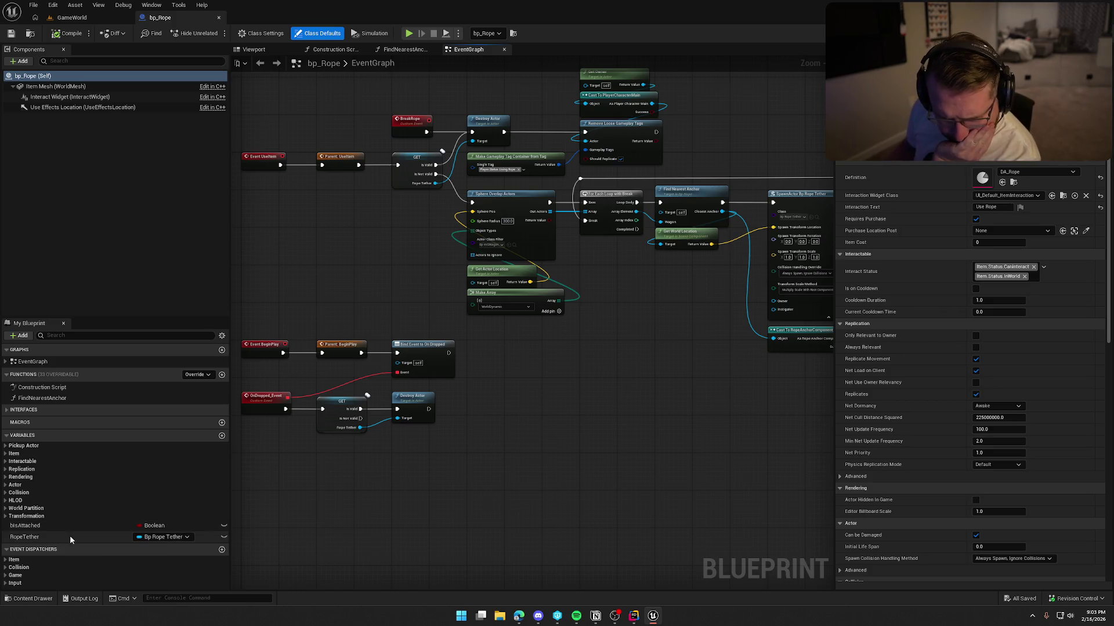
click(8, 455)
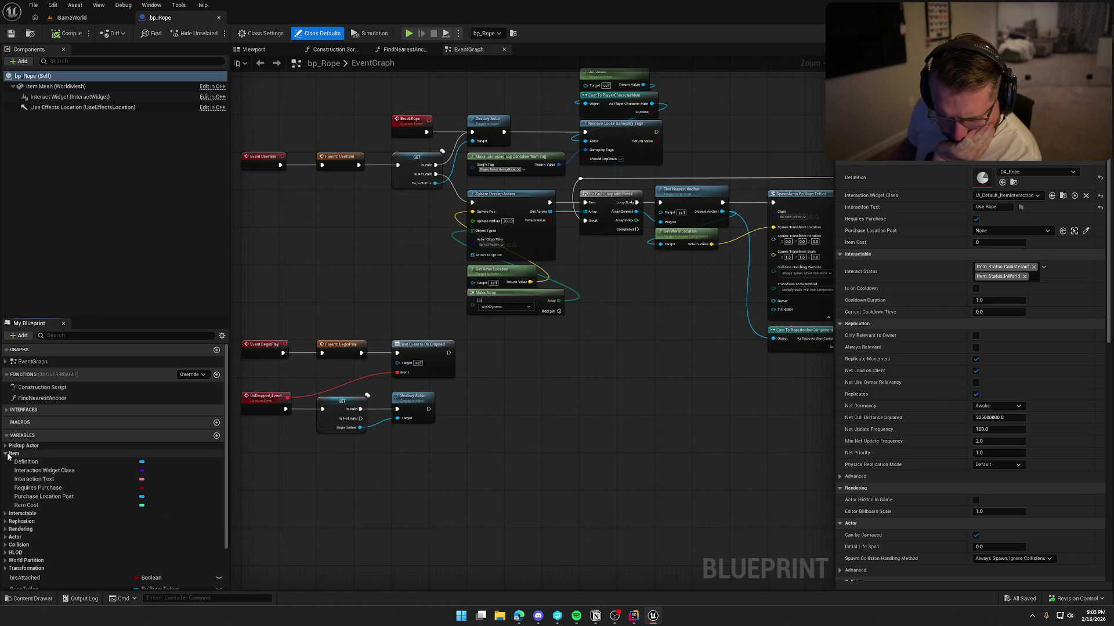
click(7, 455)
click(8, 462)
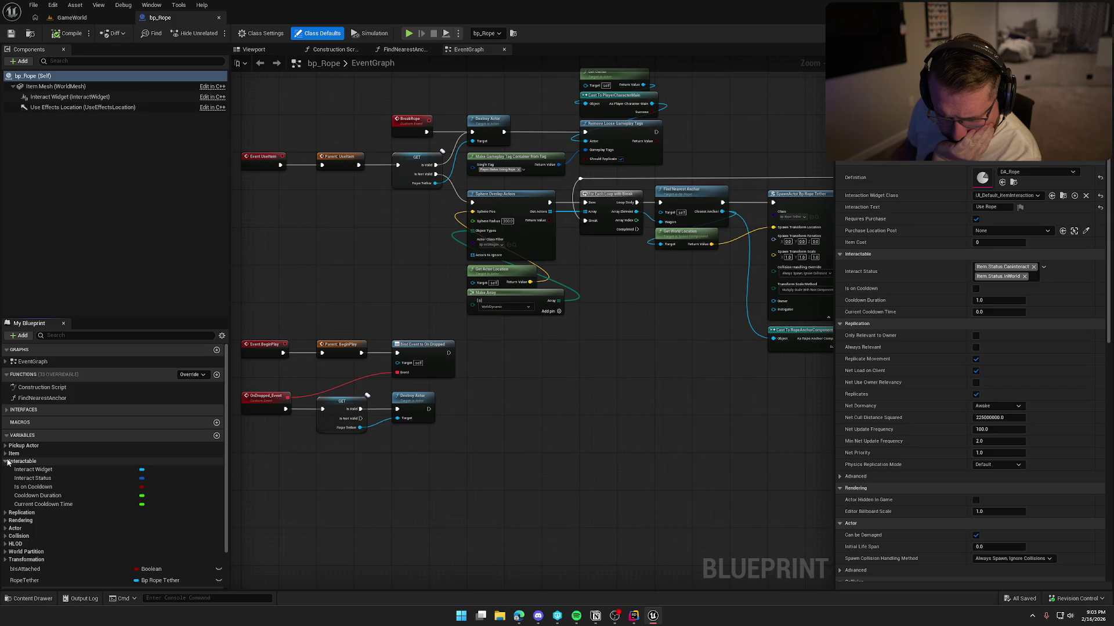
click(7, 462)
click(6, 446)
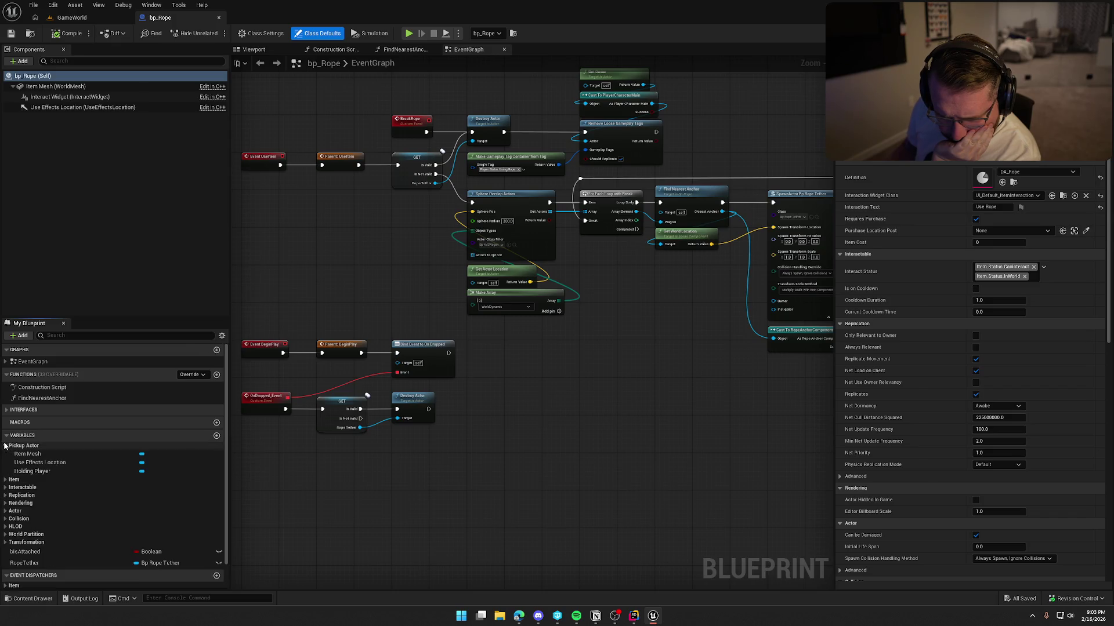
click(6, 446)
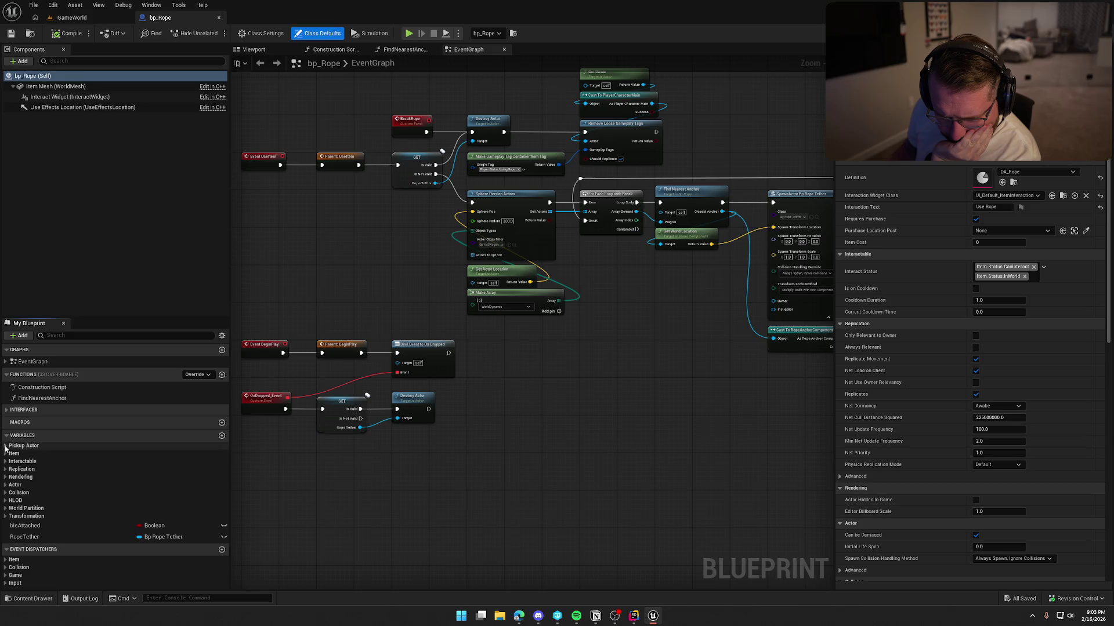
click(221, 336)
click(134, 421)
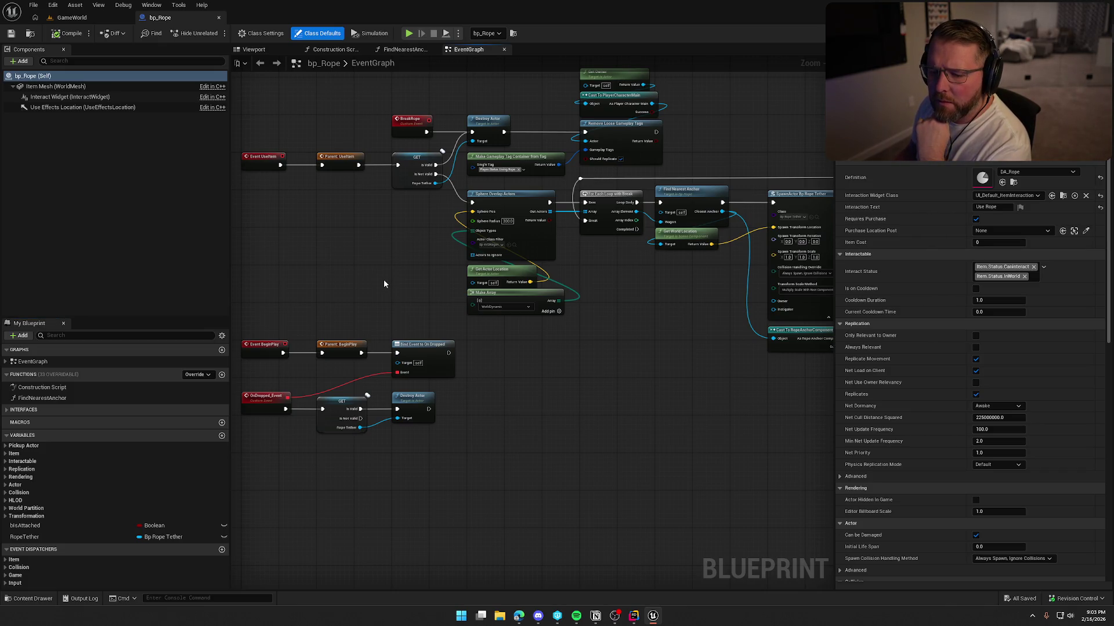
click(35, 537)
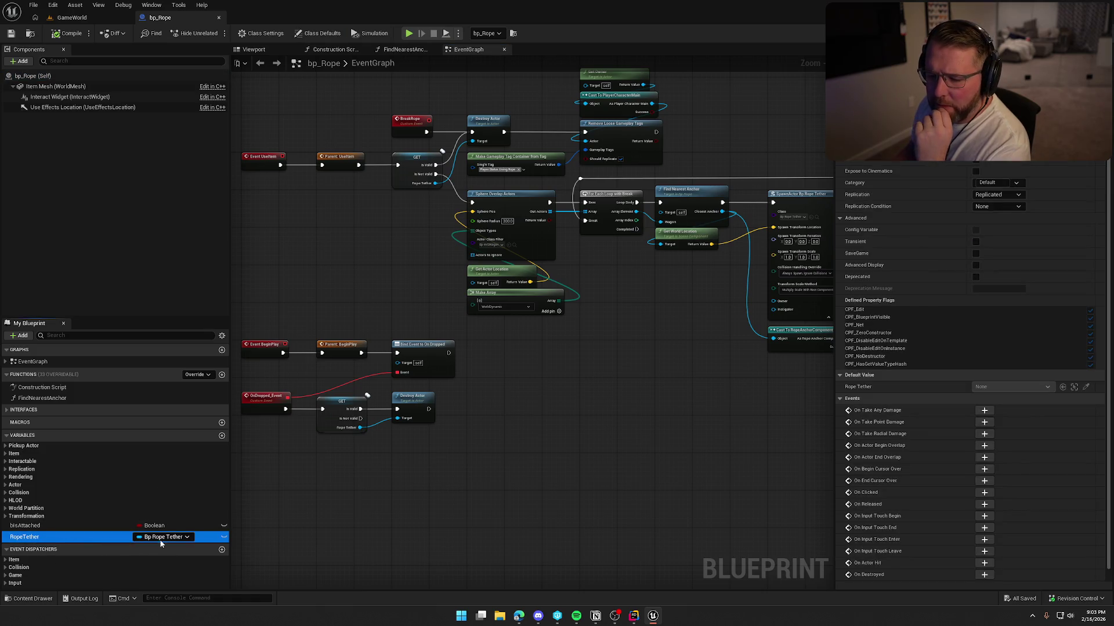
Browse from bp_Rope's folder to Logic and pick bp_RopeTether from the rope results.
key(ctrl+space)
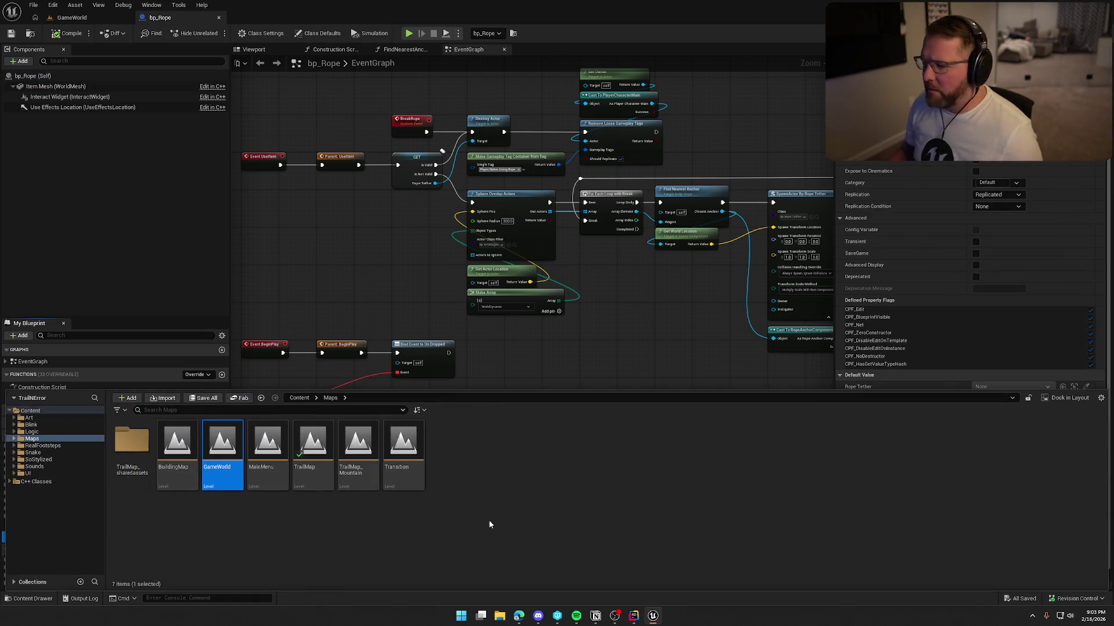
key(ctrl+space)
click(33, 34)
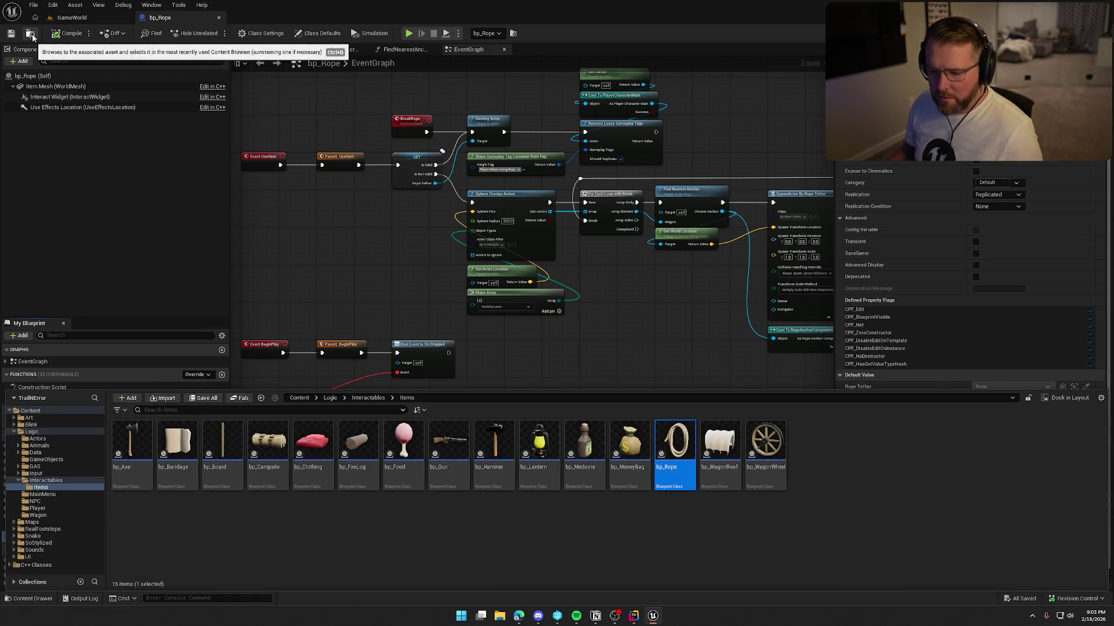
click(57, 480)
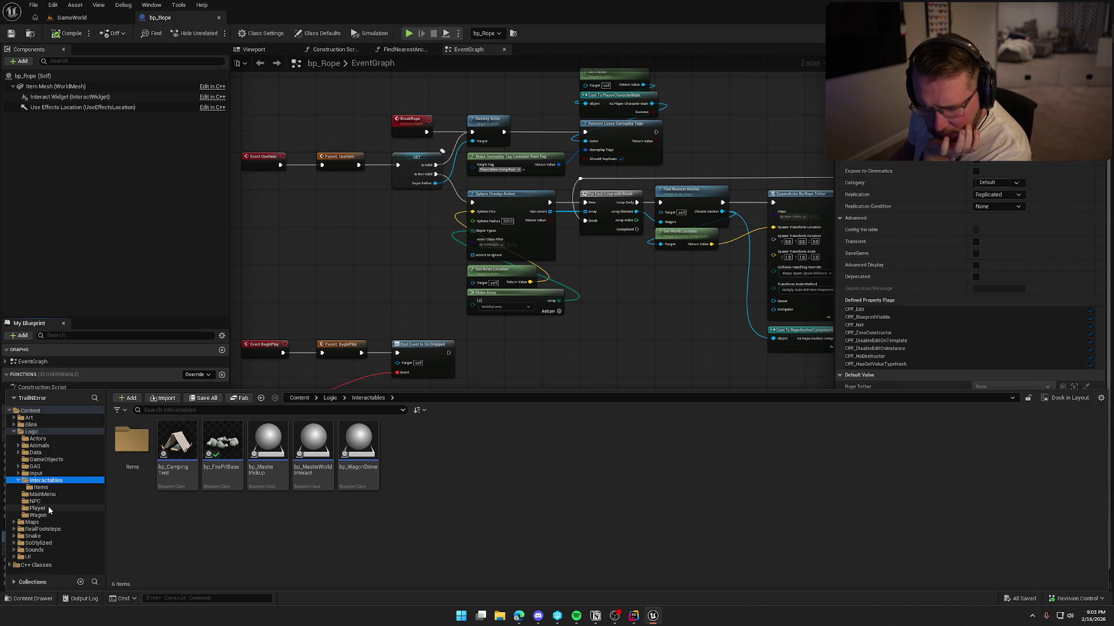
click(40, 439)
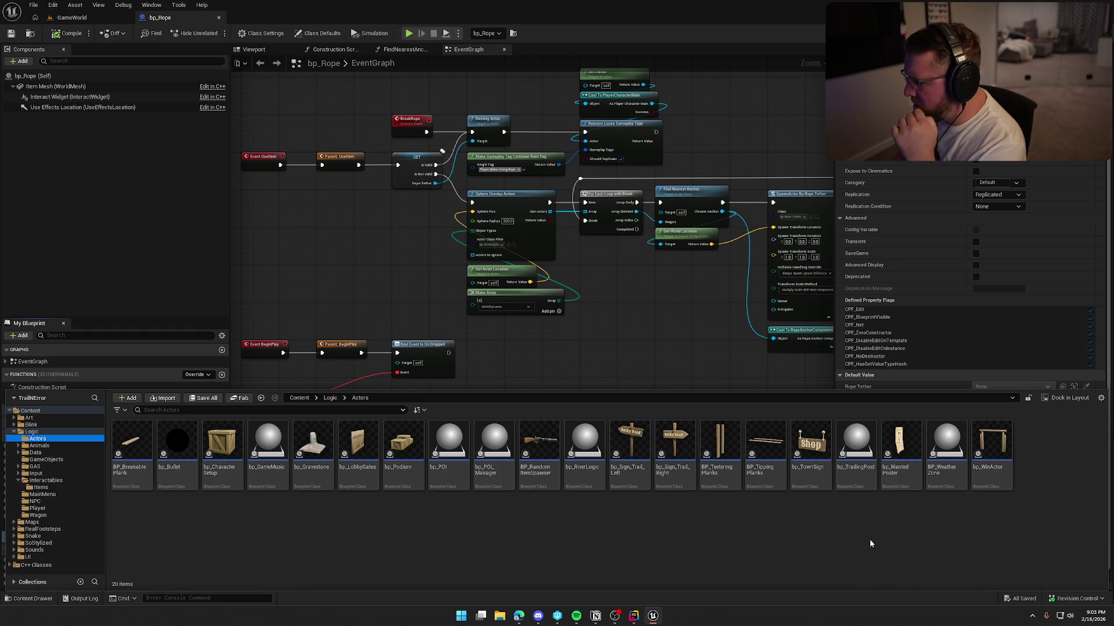
click(167, 409)
text(rope)
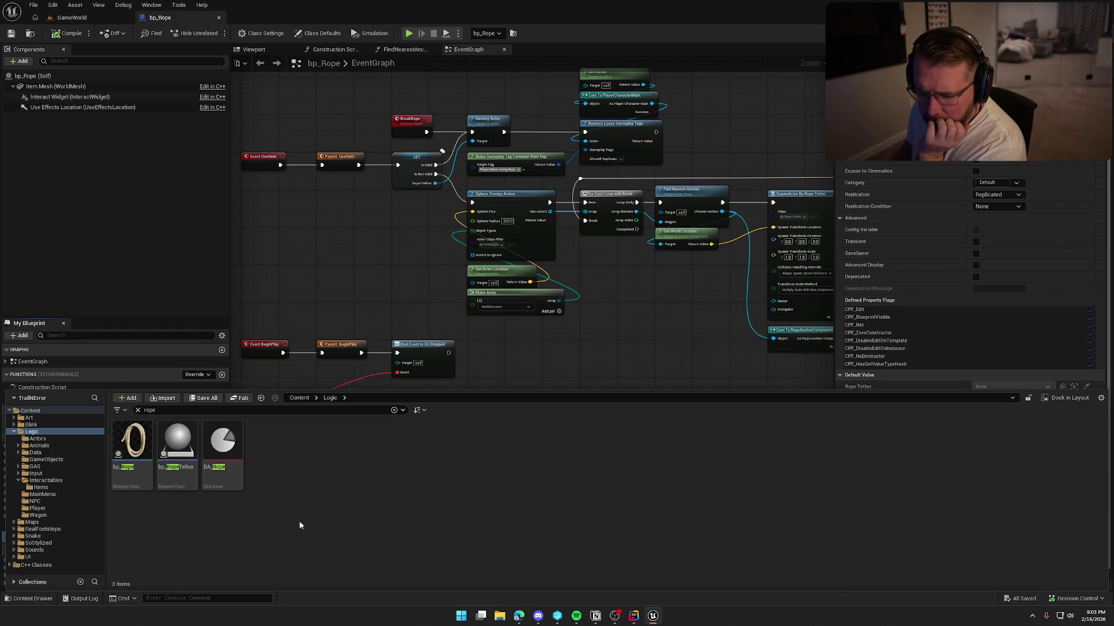
click(184, 451)
Open bp_RopeTether and reveal its Tether variables Puller and Anchor.
double_click(184, 452)
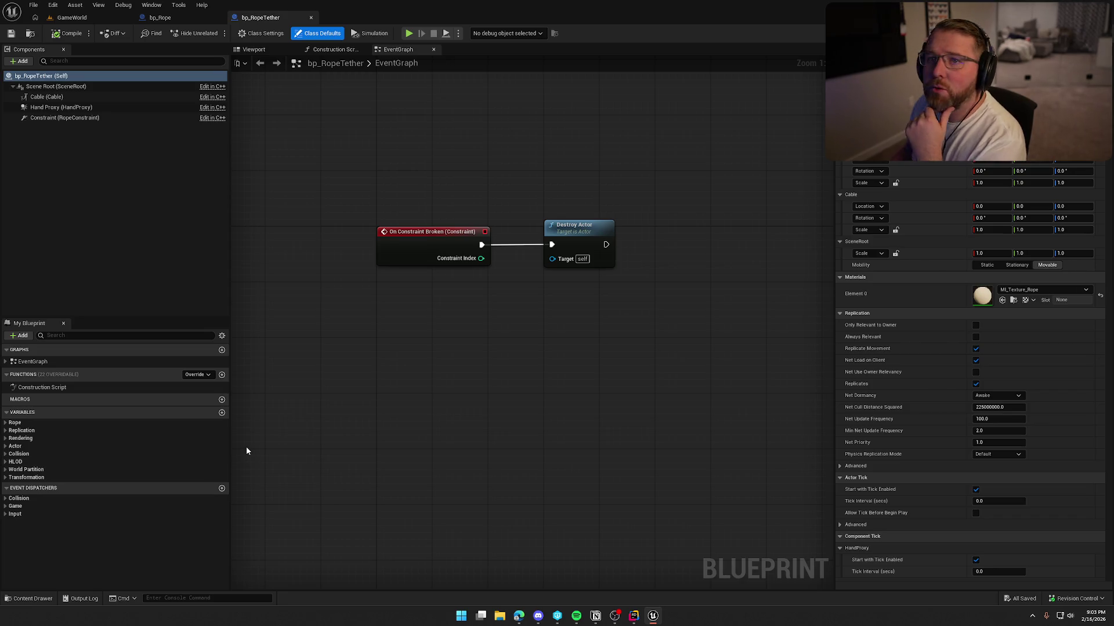
click(6, 423)
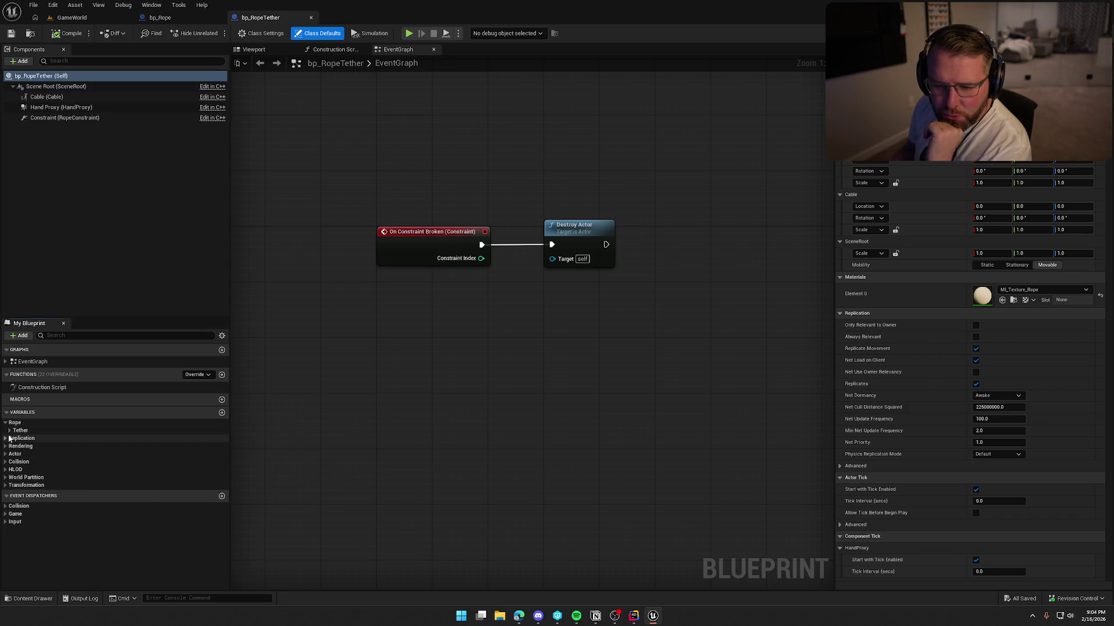
click(9, 431)
Toggle the remaining variable groups, then switch to RopeTetherActor.h in Rider.
click(6, 456)
click(6, 456)
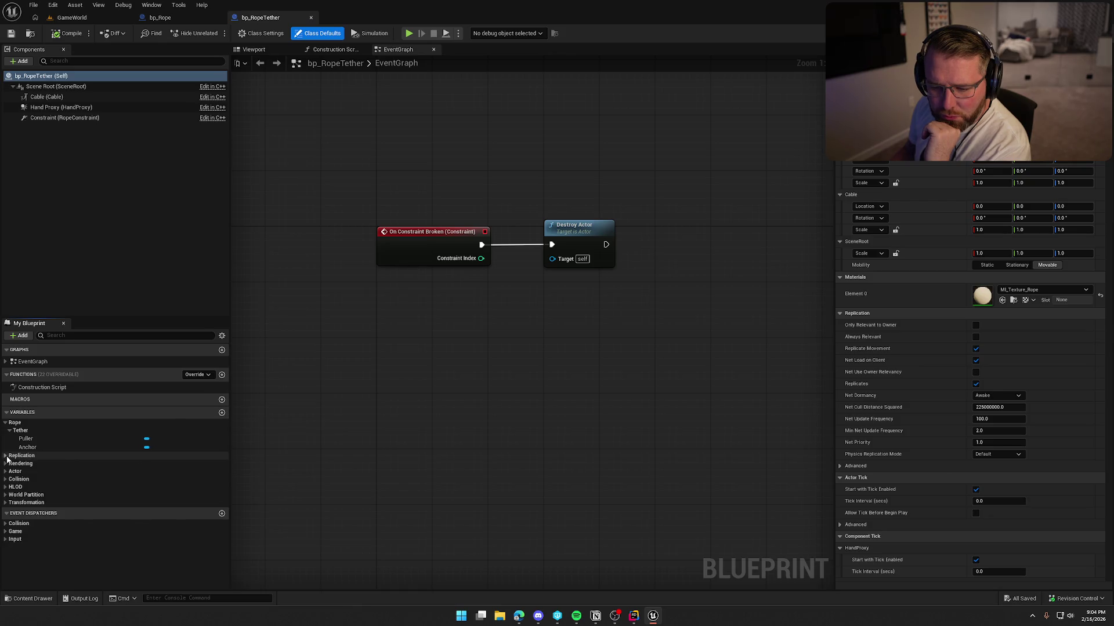
click(5, 495)
click(5, 495)
click(5, 495)
click(6, 495)
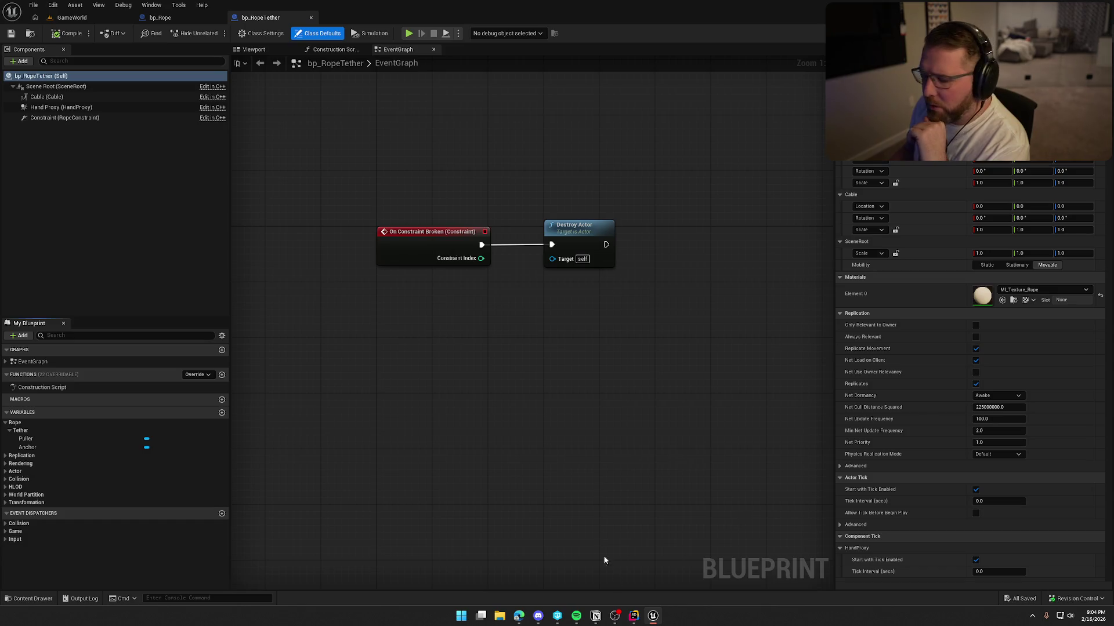
click(633, 615)
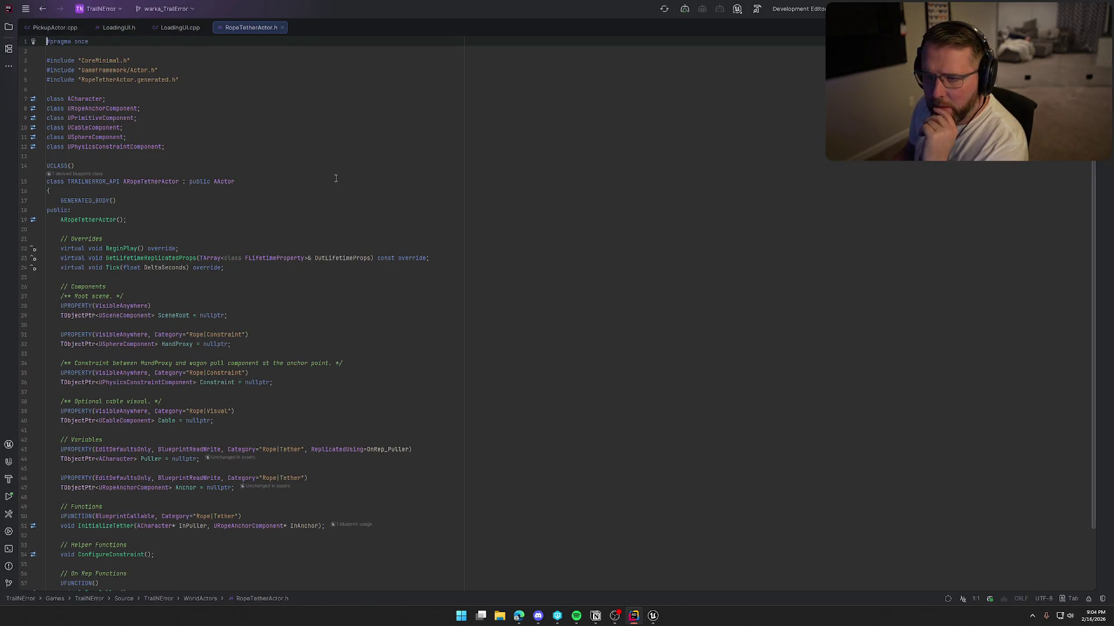
Close the other source files and open the ARopeTetherActor constructor in RopeTetherActor.cpp.
middle_click(63, 28)
middle_click(64, 28)
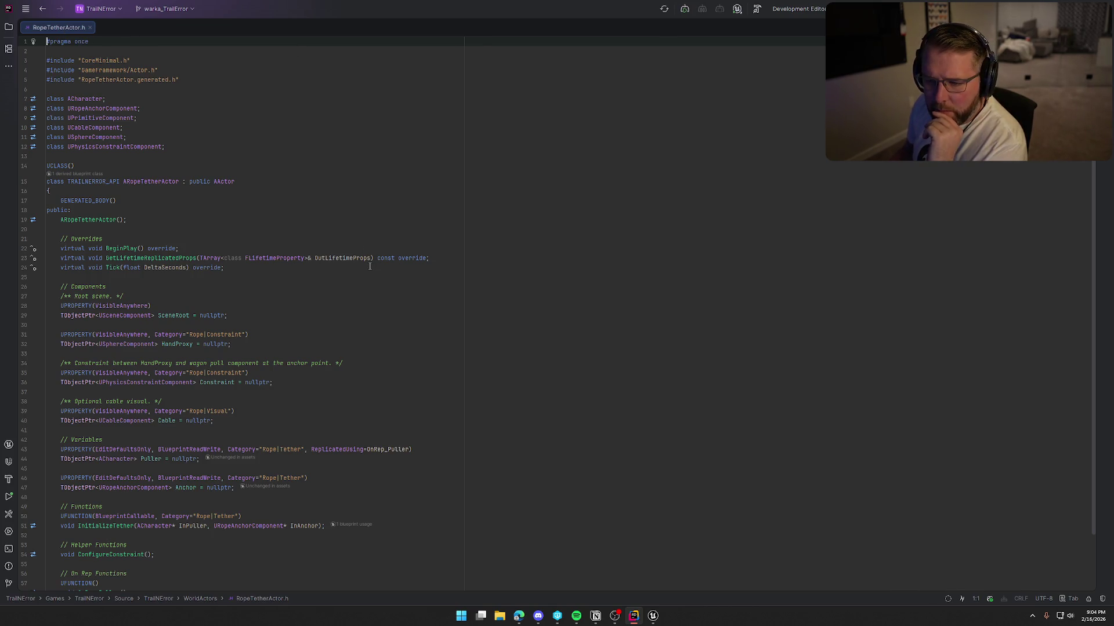
scroll(369, 266, down, 2)
click(96, 156)
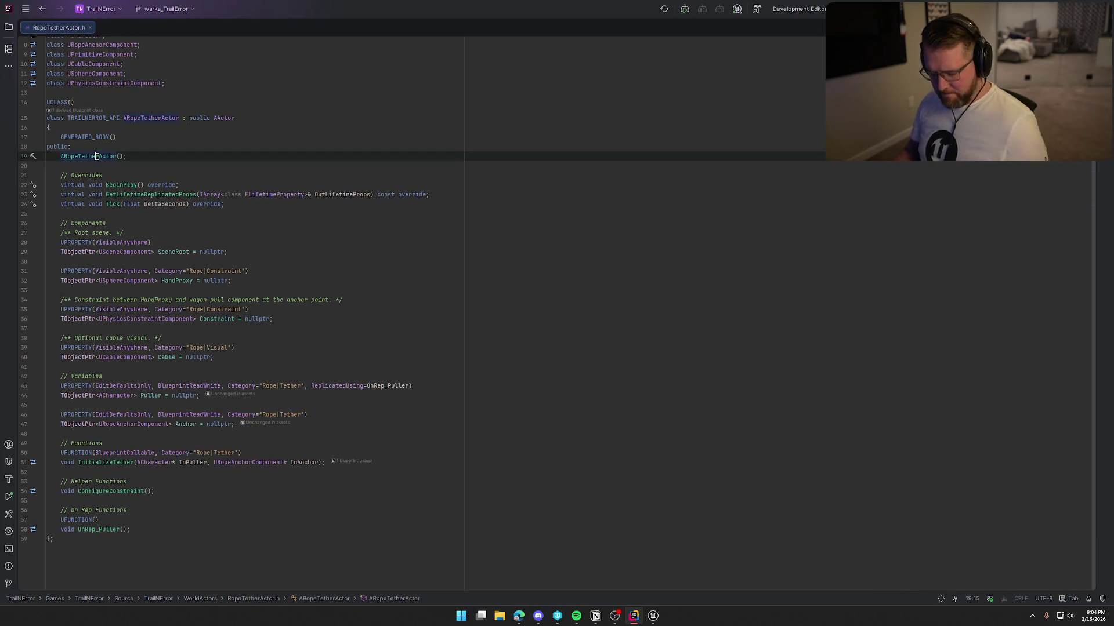
ctrl+click(97, 156)
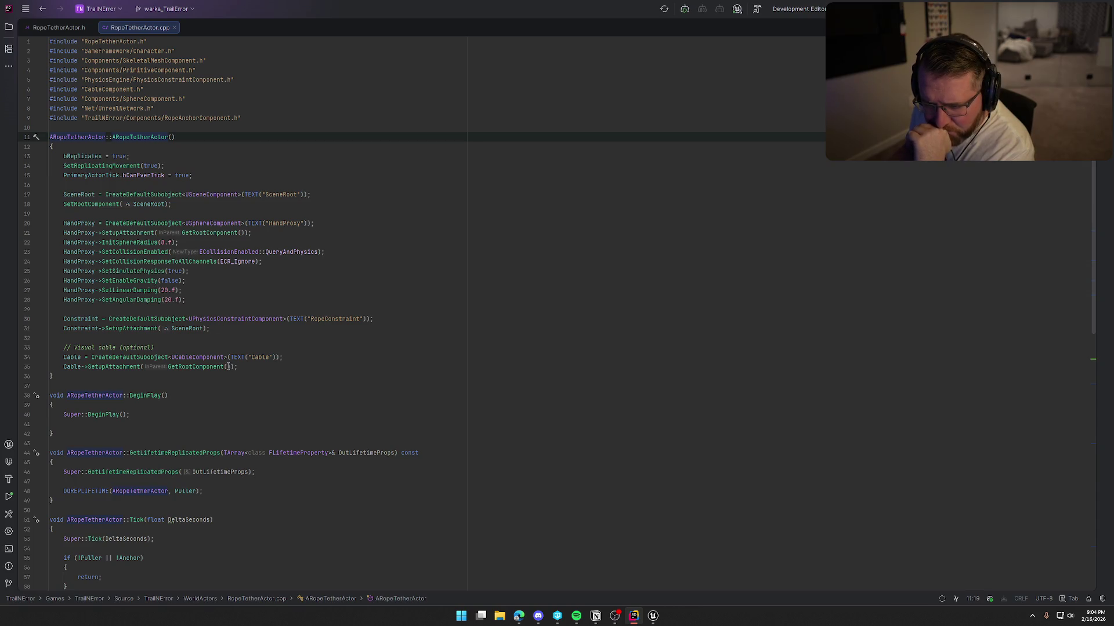
Review the ConfigureConstraint call in InitializeTether, then select bp_RopeTether's Constraint component in Unreal.
scroll(319, 387, down, 10)
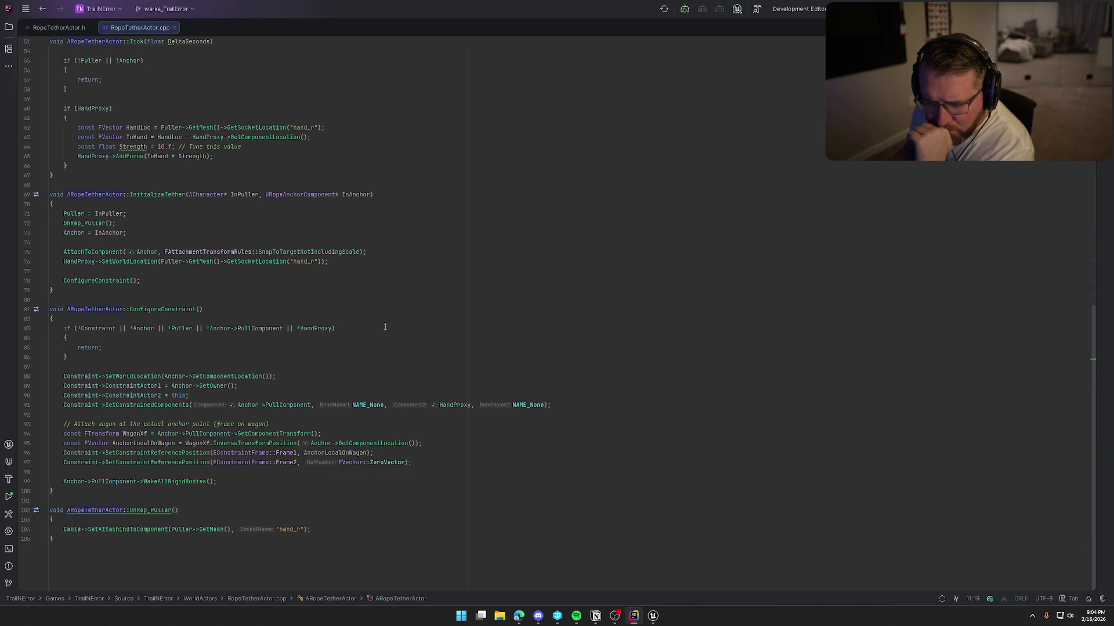
click(108, 281)
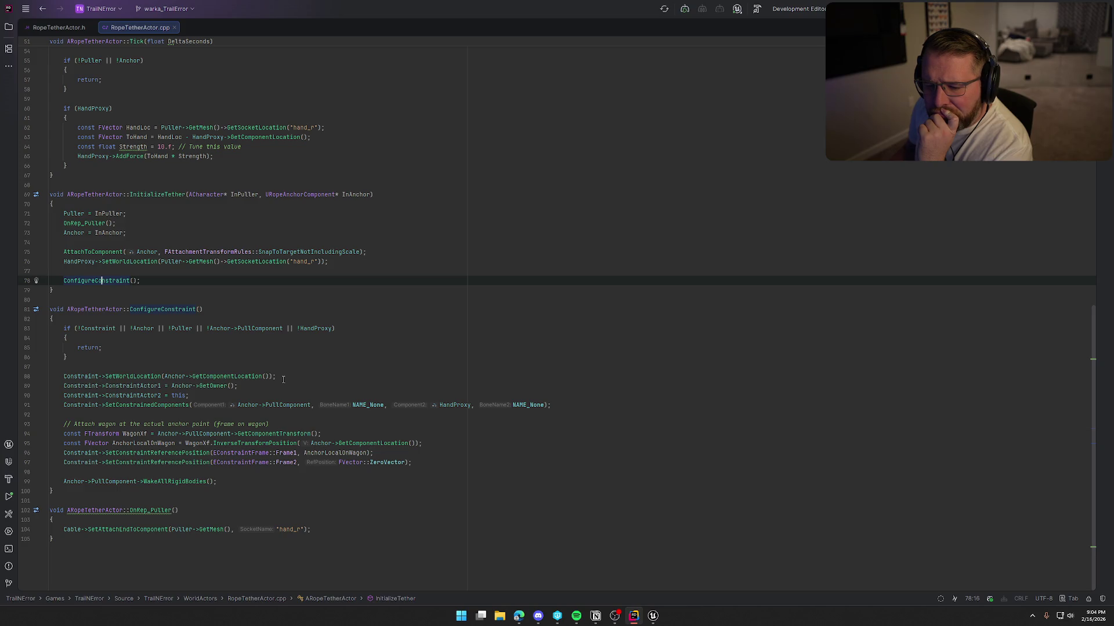
click(652, 615)
click(67, 118)
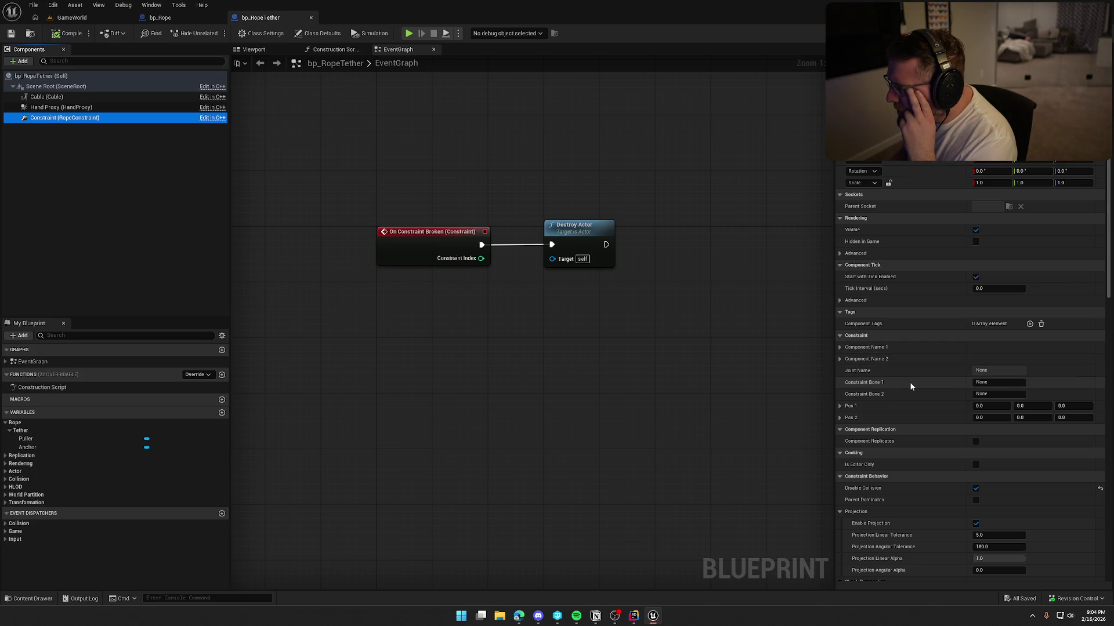
Change the Constraint's linear Limit from 800 to 350 and check out bp_RopeTether for saving.
scroll(909, 381, down, 7)
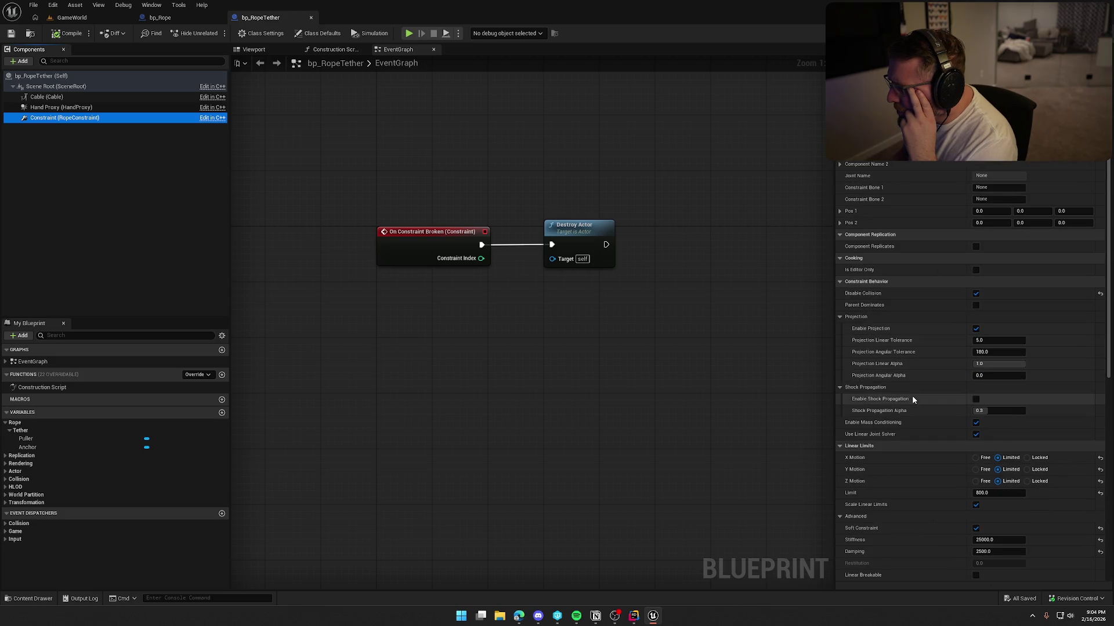
scroll(912, 395, down, 3)
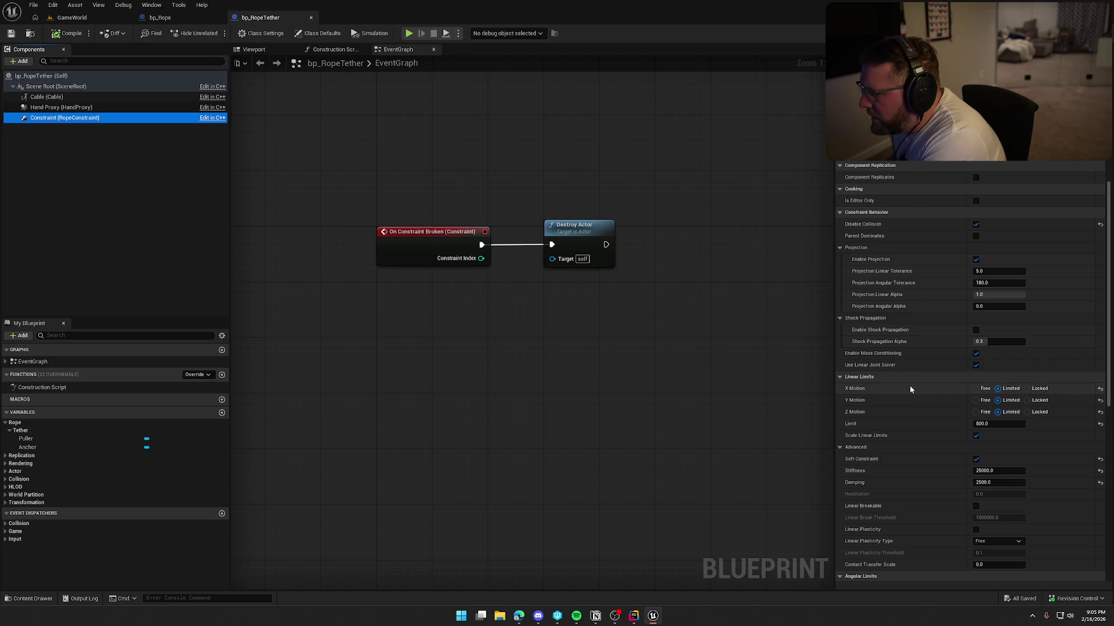
scroll(917, 390, down, 2)
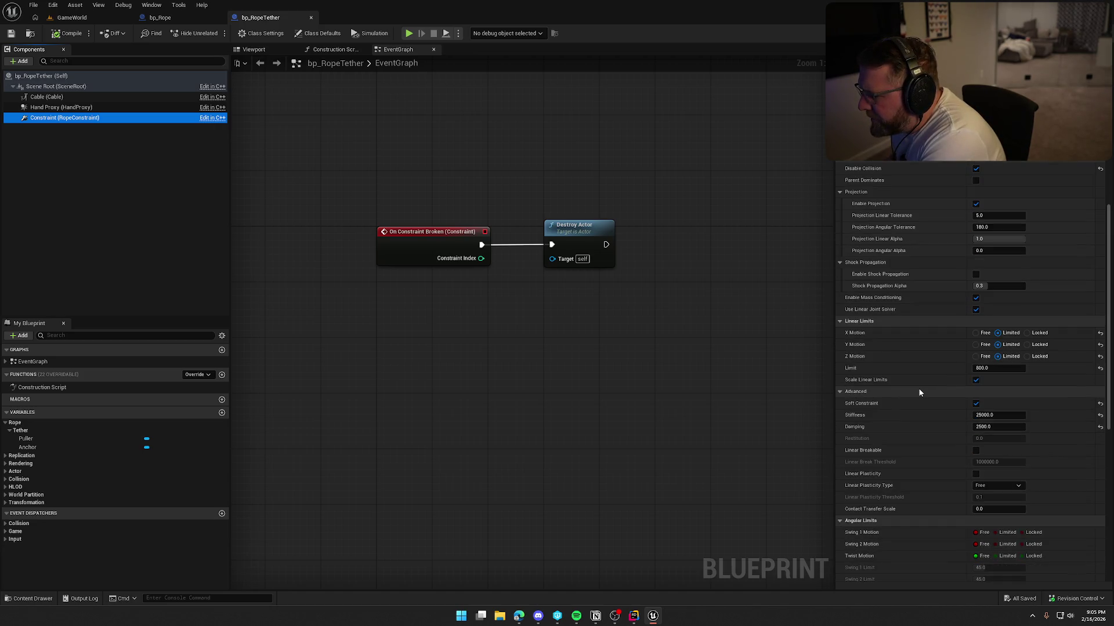
scroll(918, 392, down, 2)
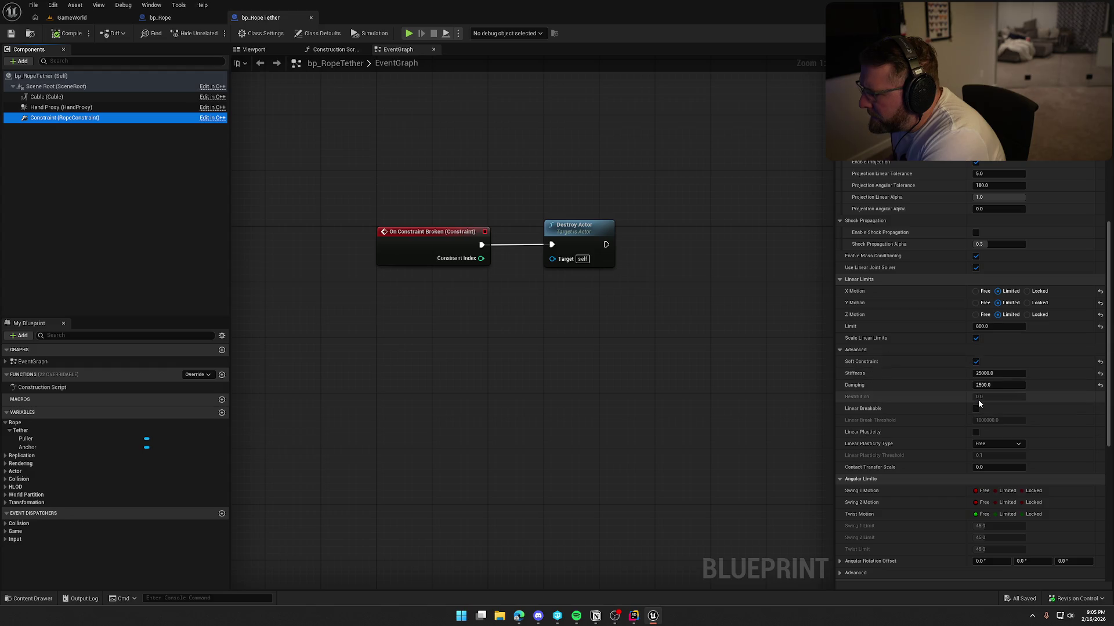
click(987, 327)
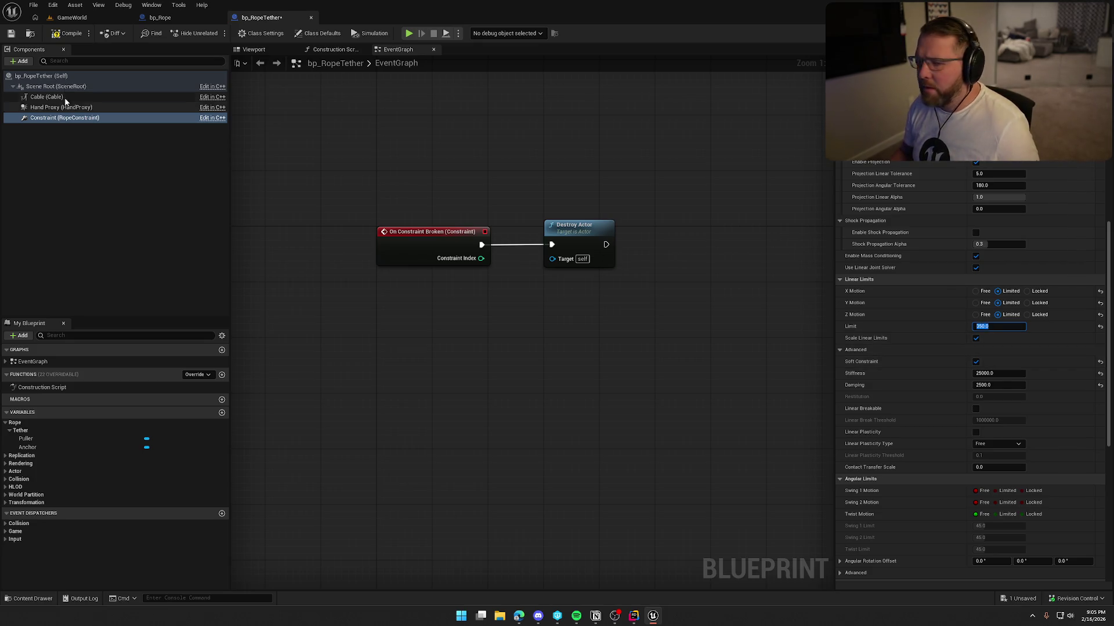
key(Return)
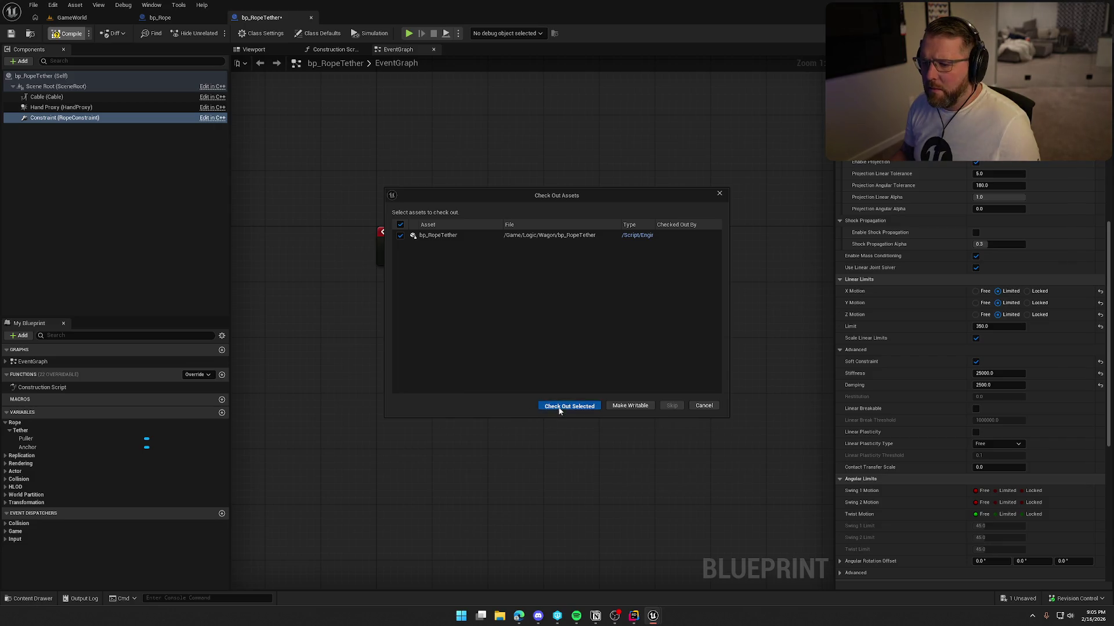
click(559, 405)
Play GameWorld, tie the rope to the covered wagon and walk away, then stop and return to the blueprint.
click(87, 17)
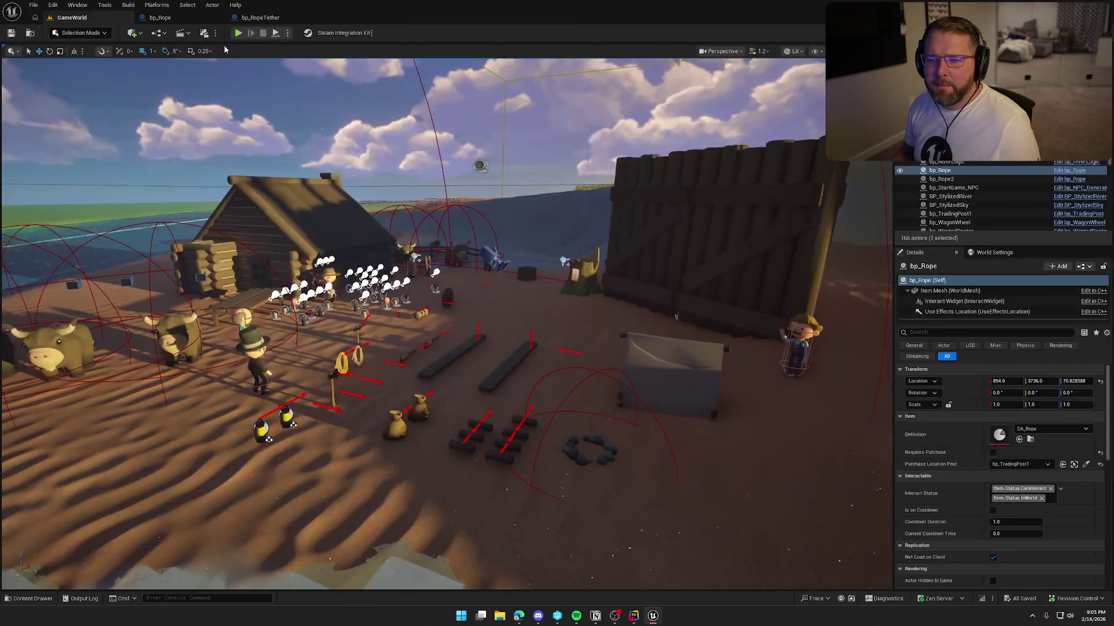
click(239, 34)
key(w)
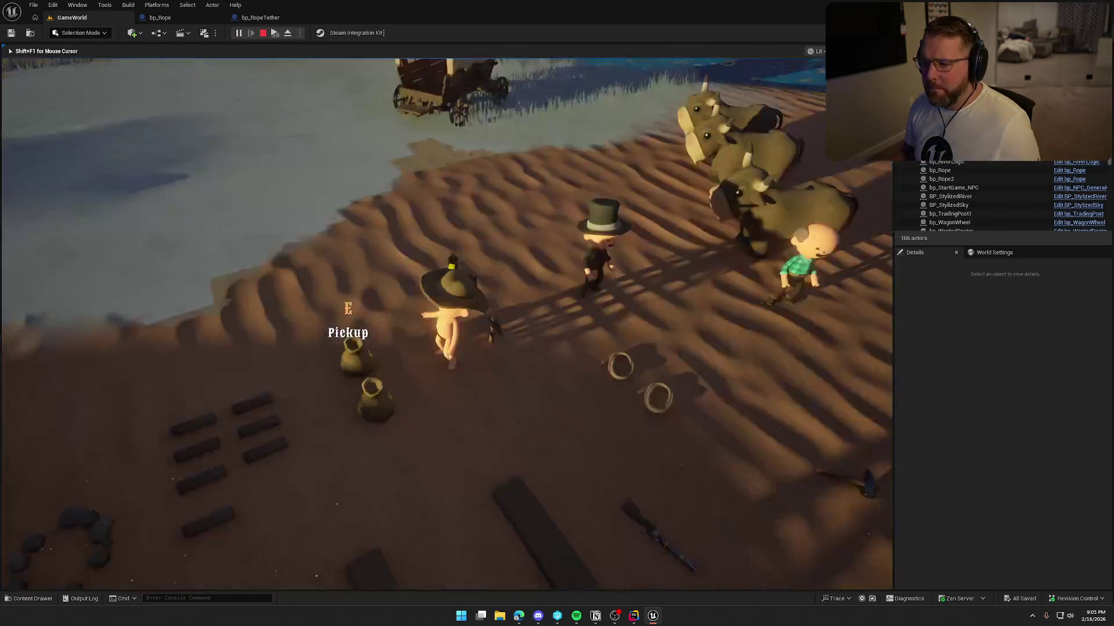
key(w)
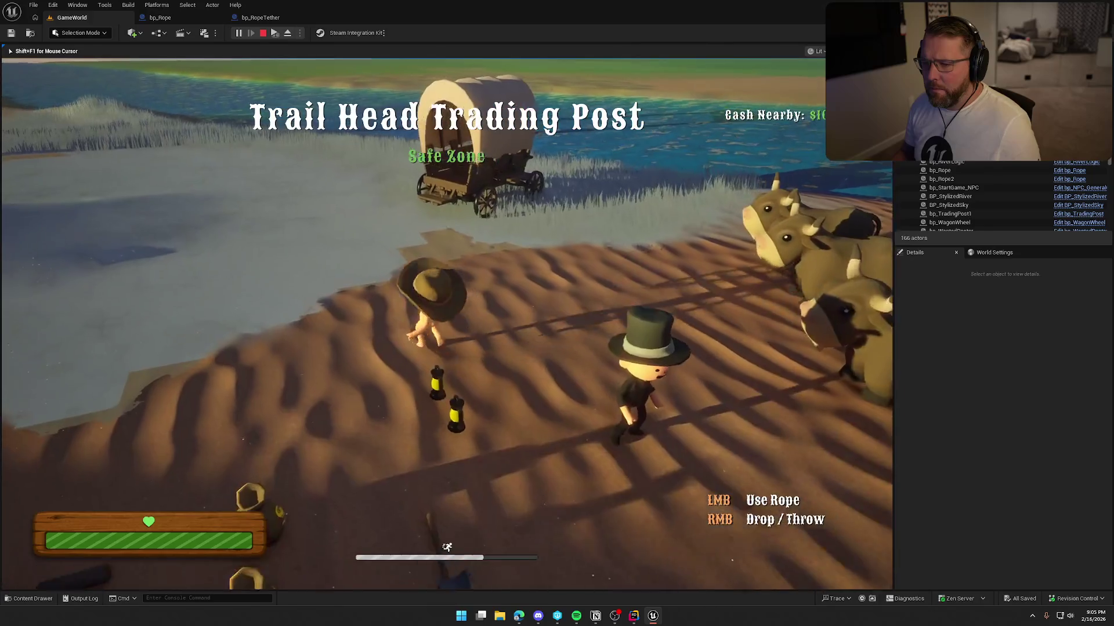
key(w)
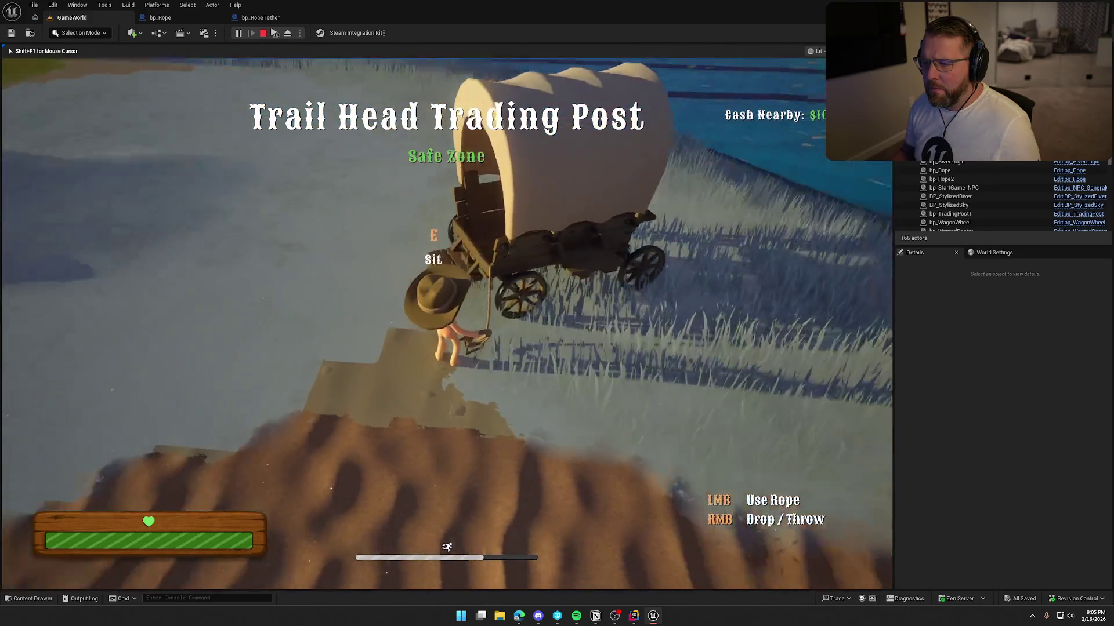
key(s)
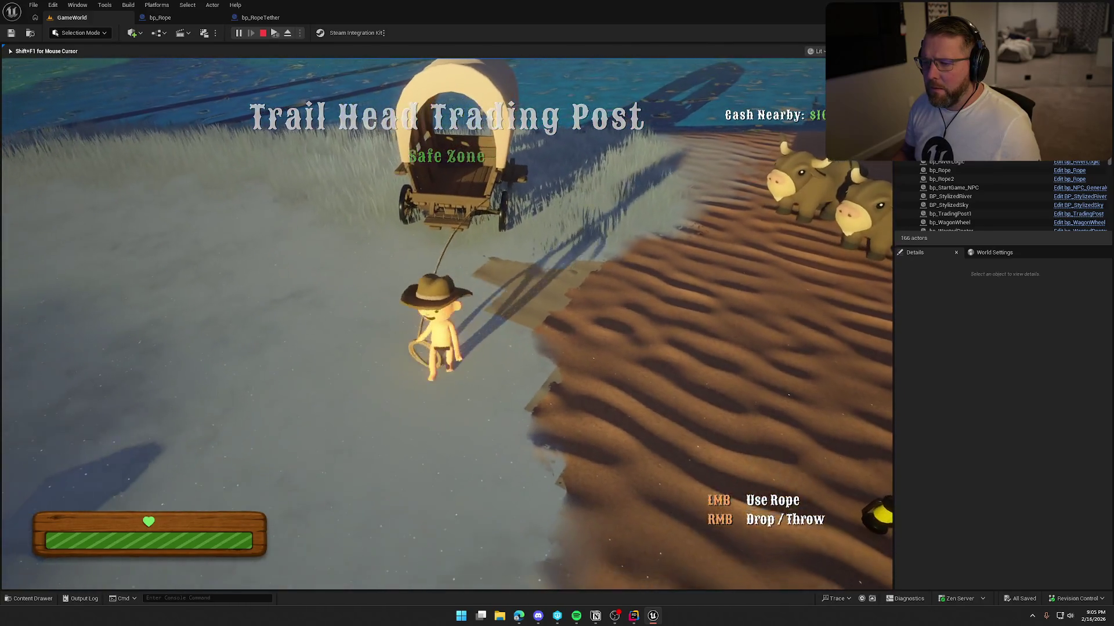
key(s)
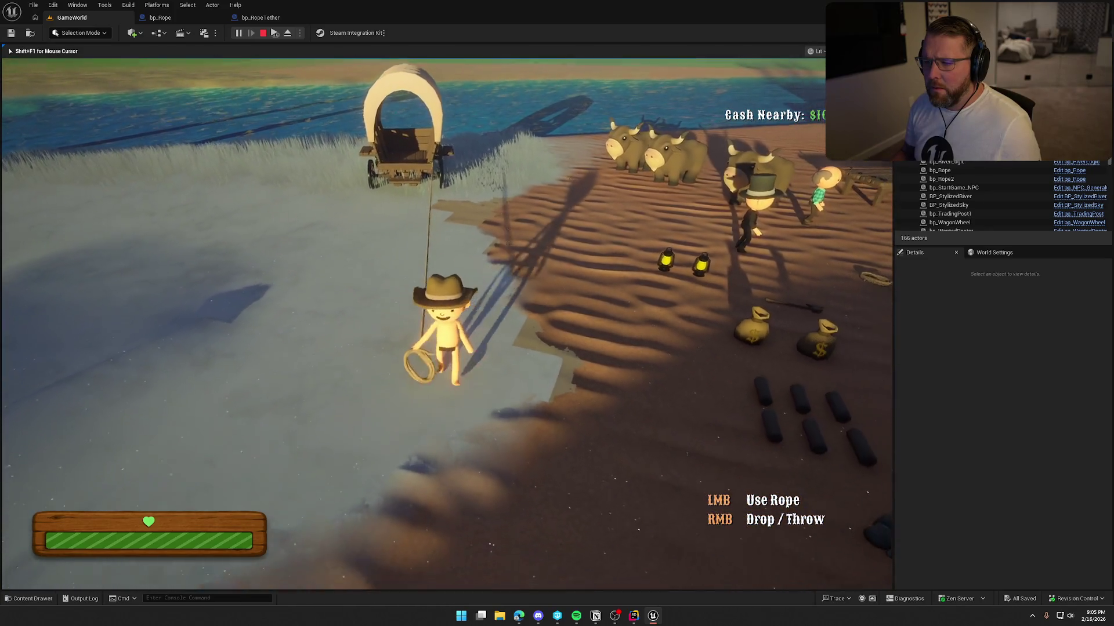
key(s)
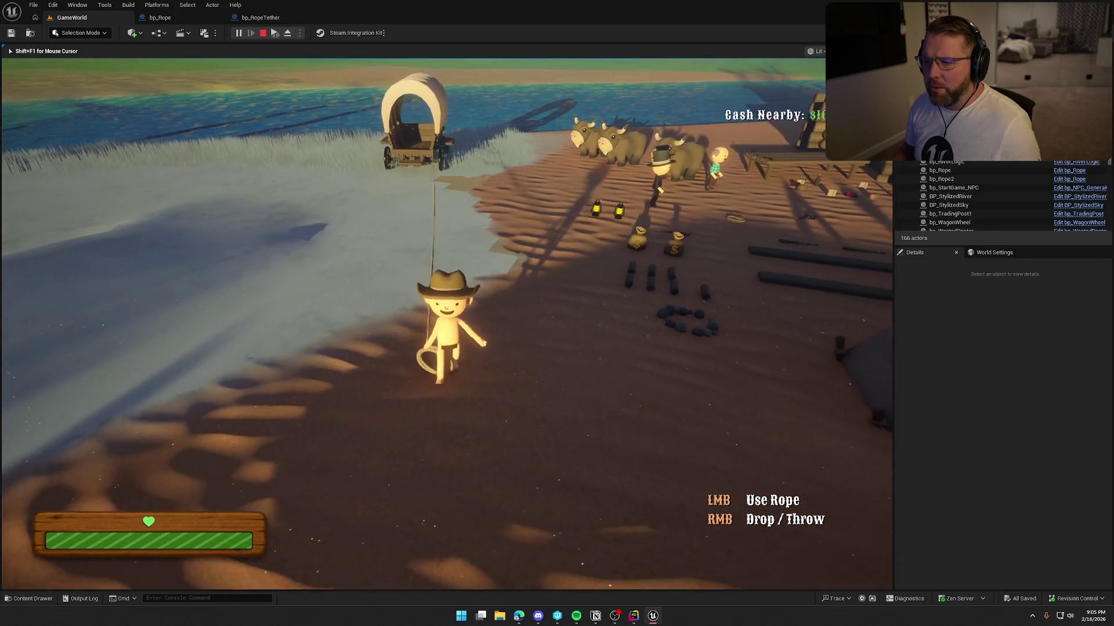
key(s)
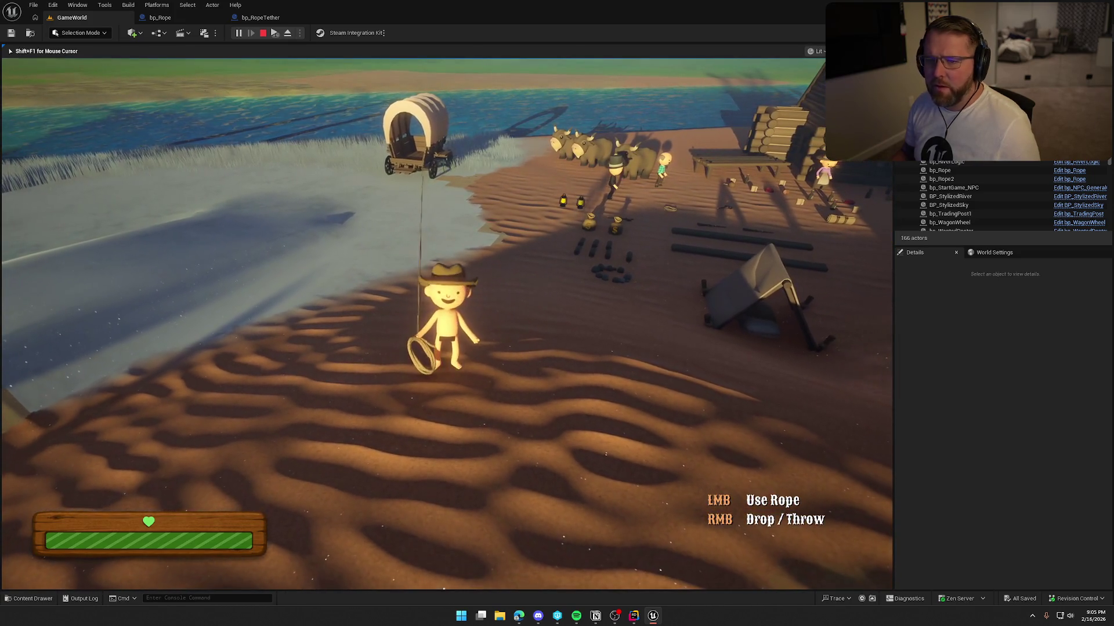
key(Escape)
click(260, 17)
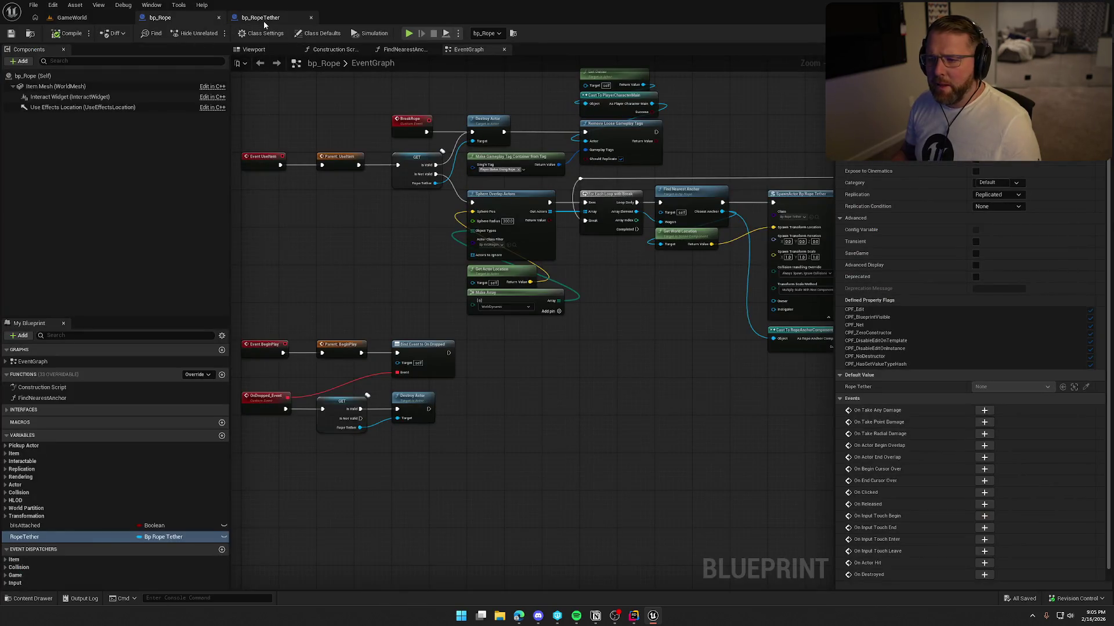
Turn off the rope's soft constraint and start a new play session in GameWorld.
click(975, 362)
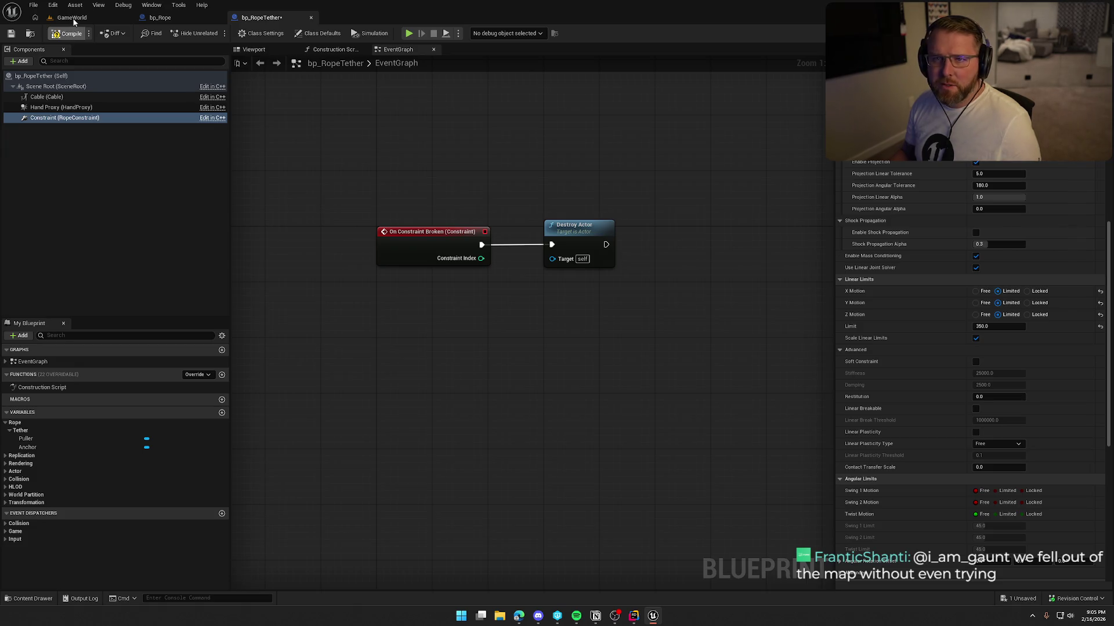
click(72, 17)
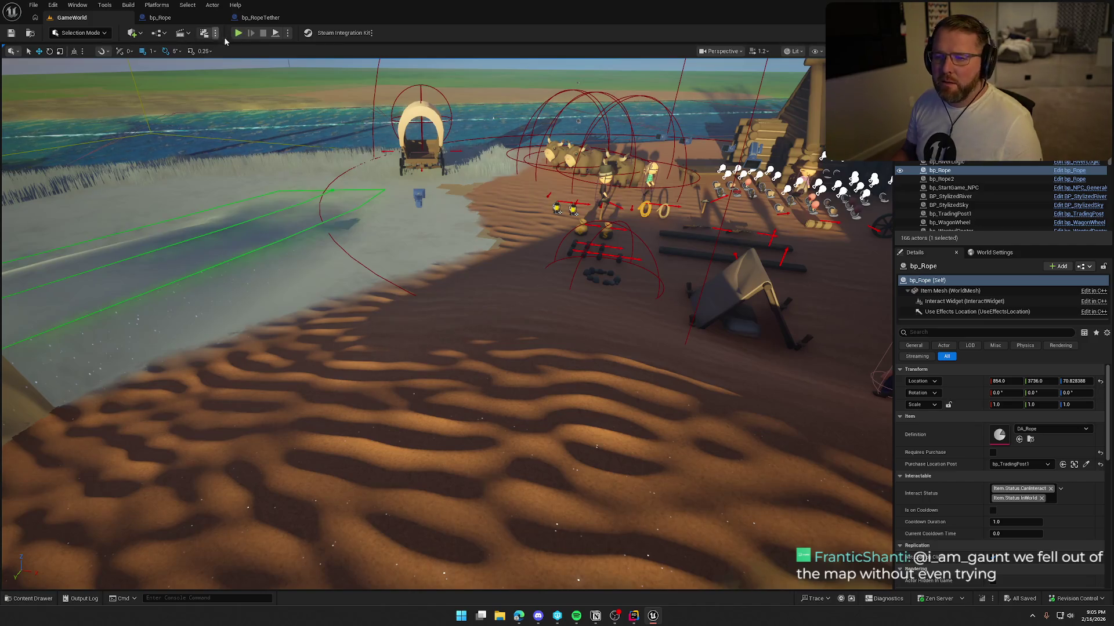
click(238, 32)
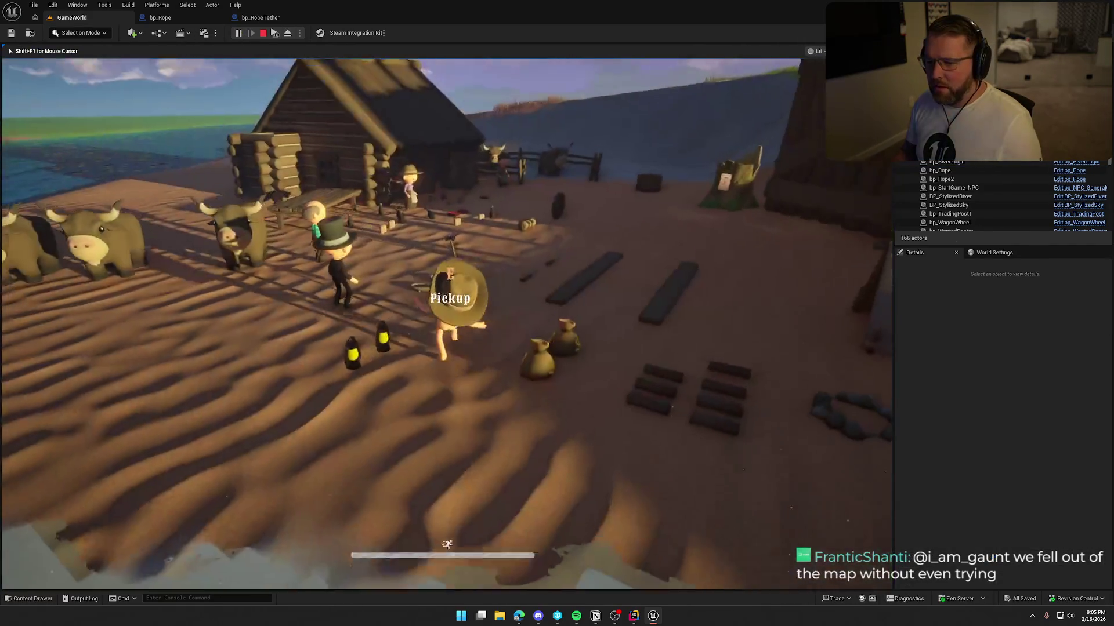
Pick up the rope, tie it to the wagon and tow it, sprinting through the grass, then stop.
key(e)
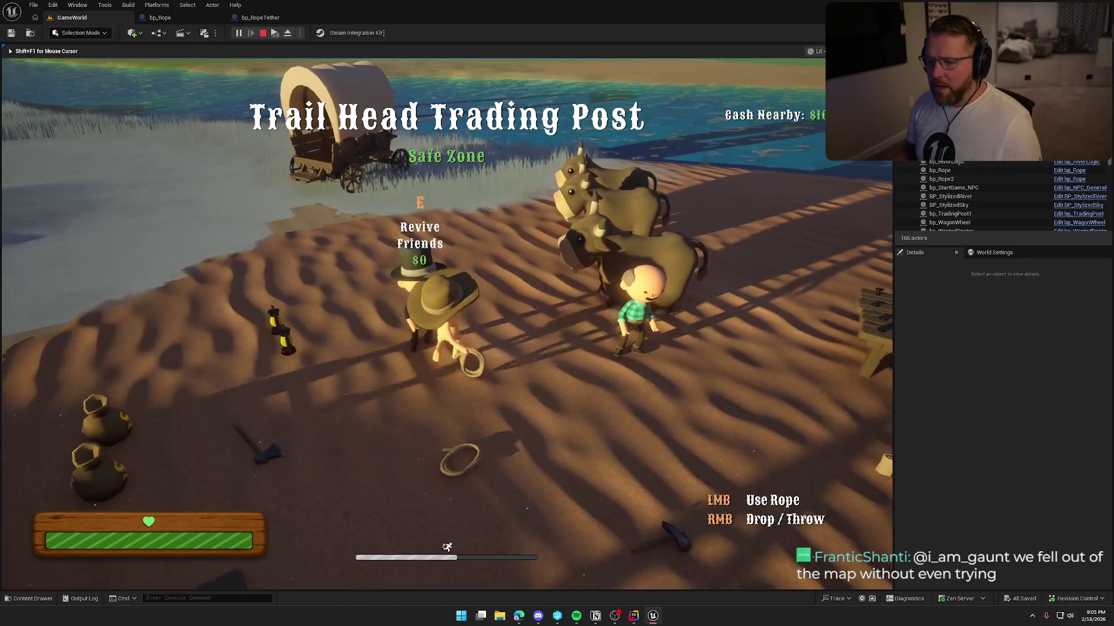
key(w)
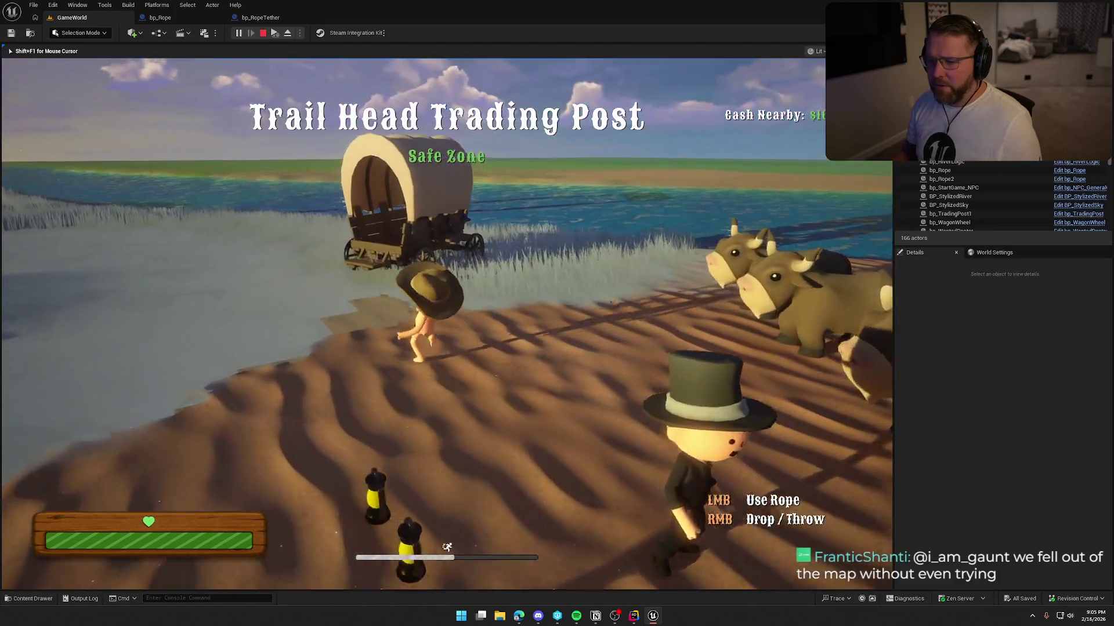
key(s)
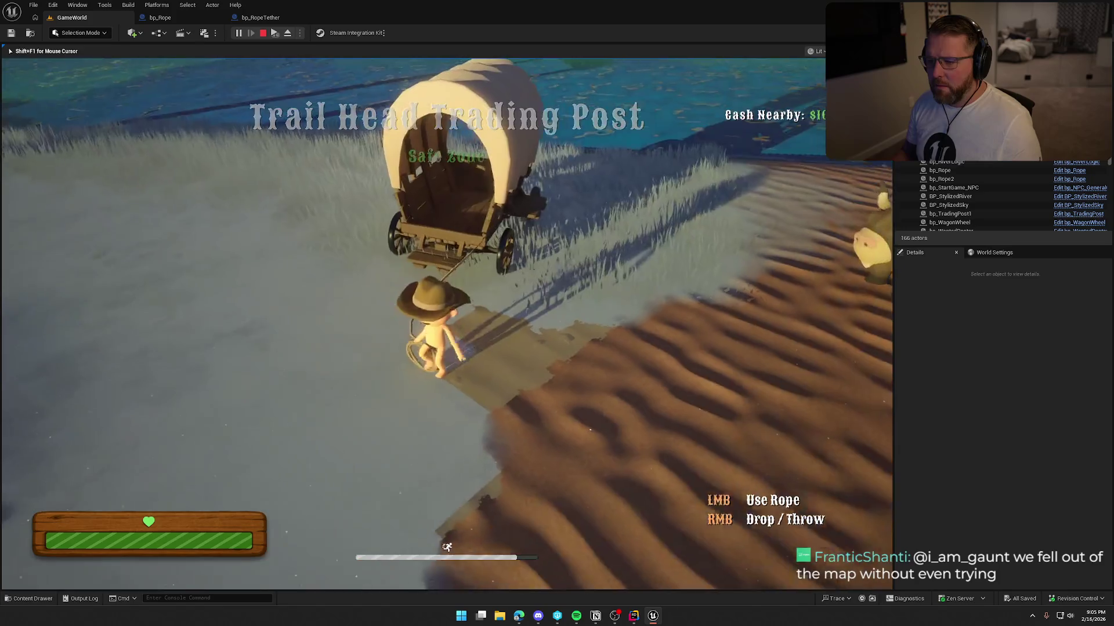
key(s)
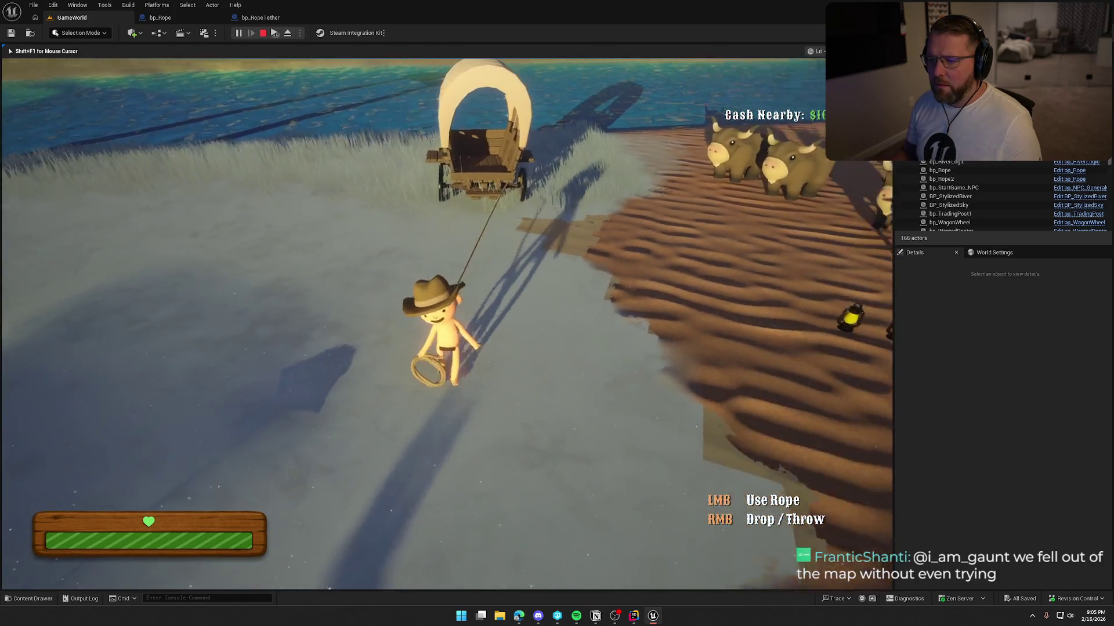
key(s)
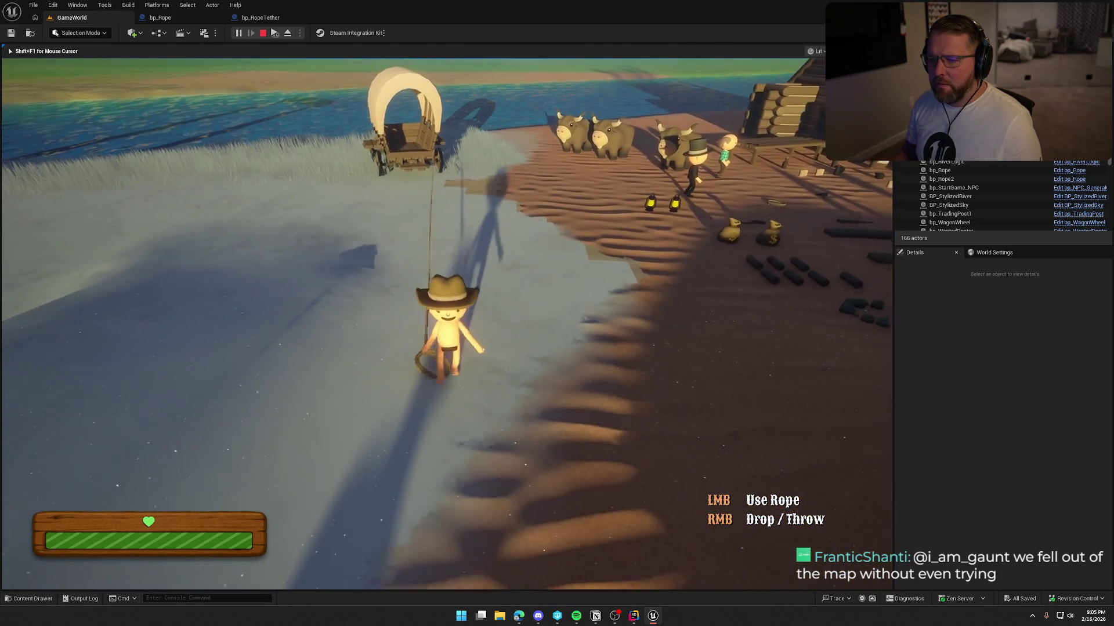
key(s)
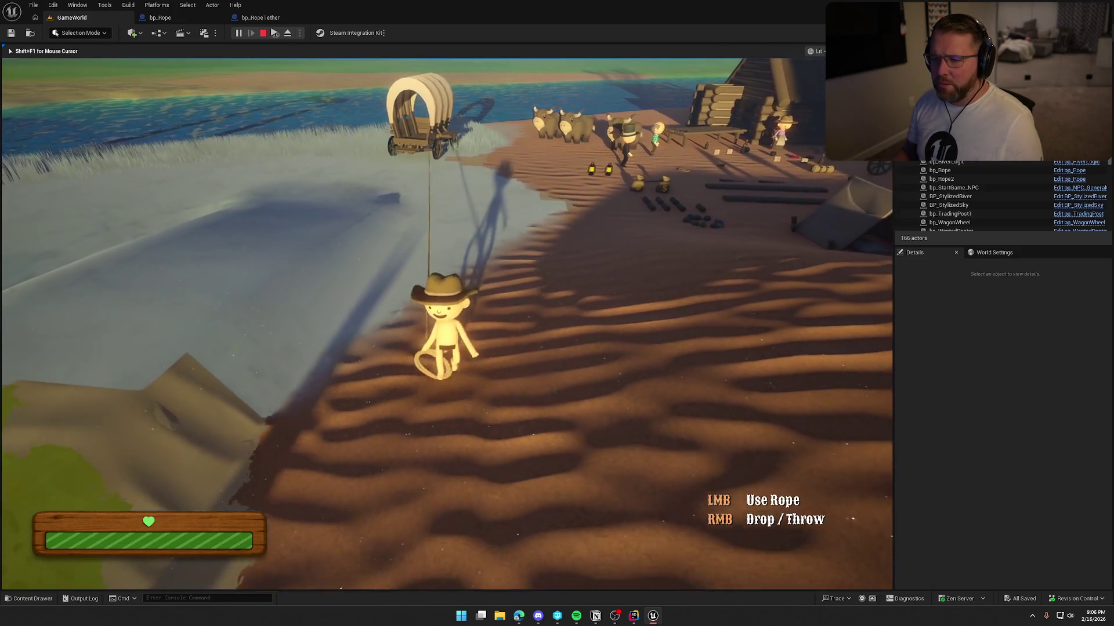
key(shift+s)
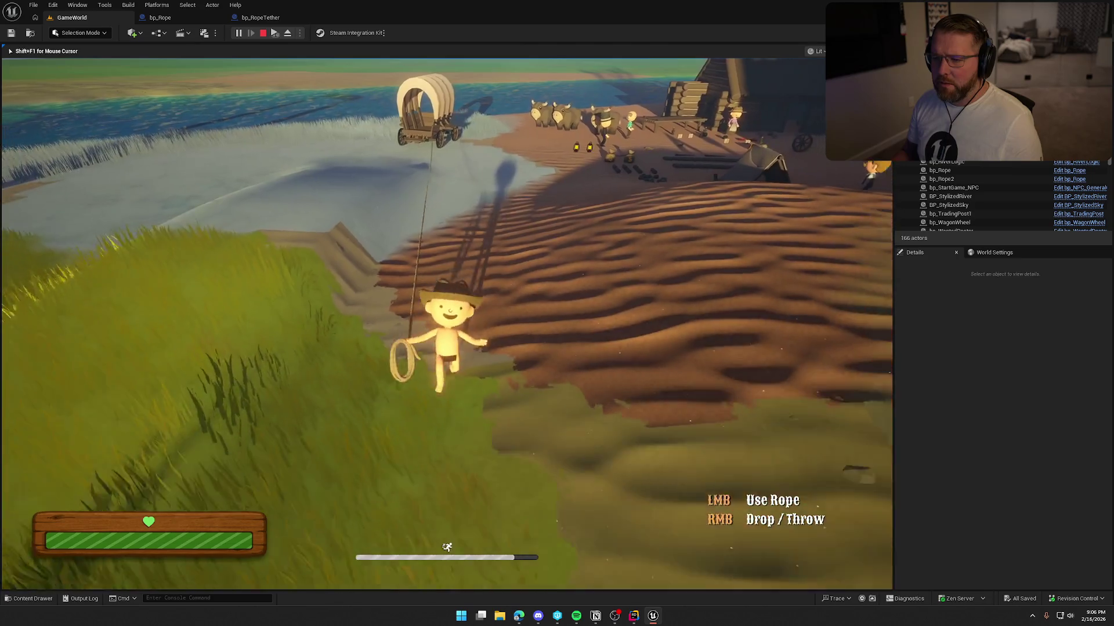
key(shift+s)
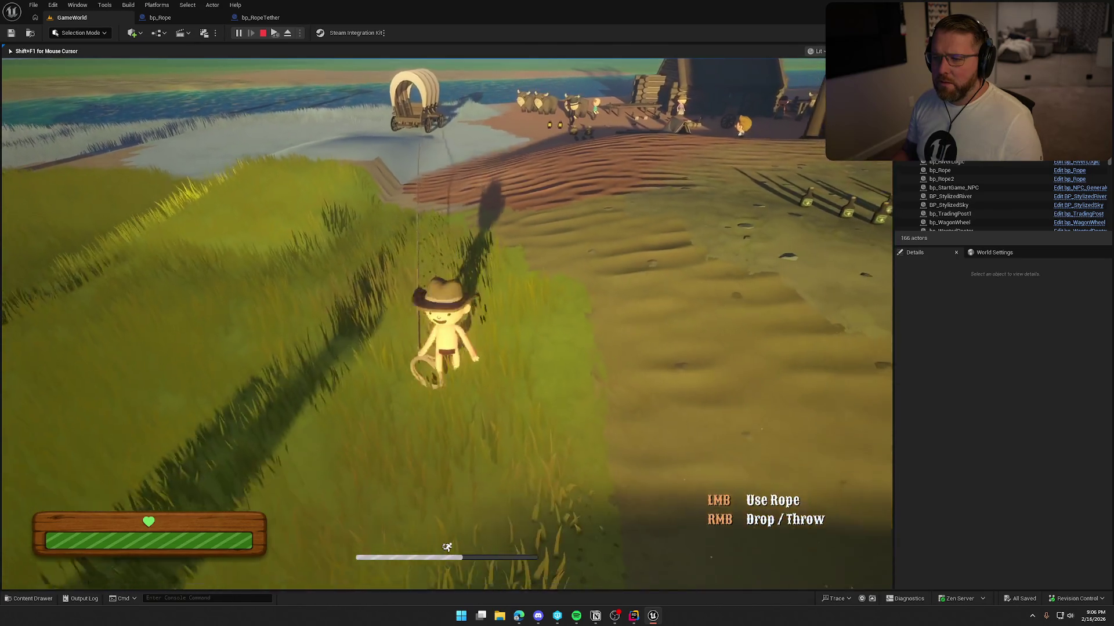
key(Escape)
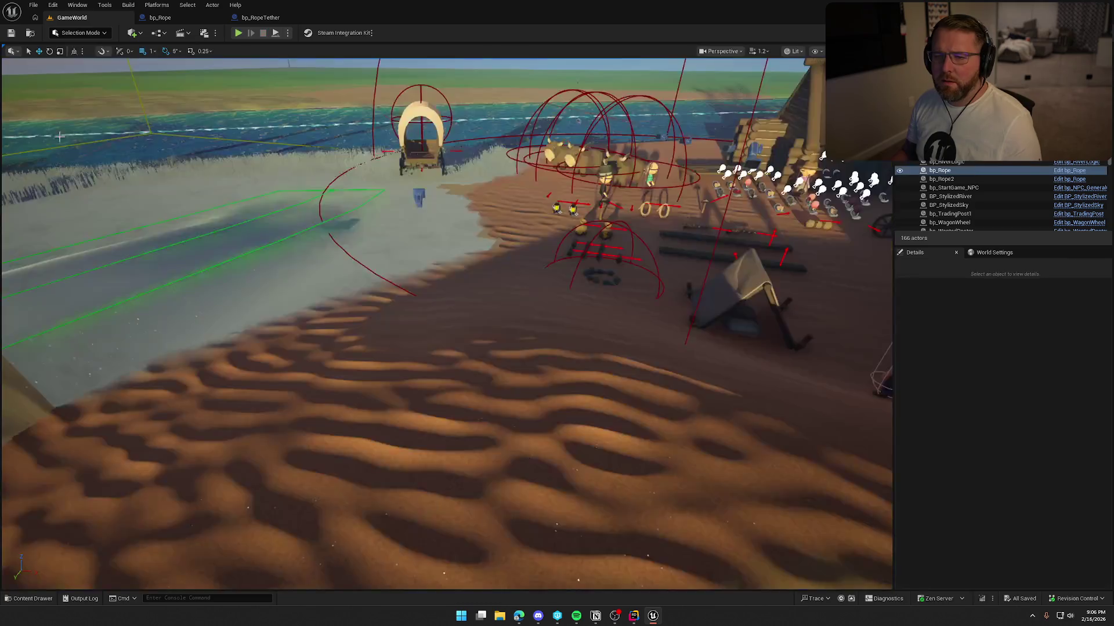
Make the tether constraint soft with Linear Plasticity Type set to Shrink.
click(260, 17)
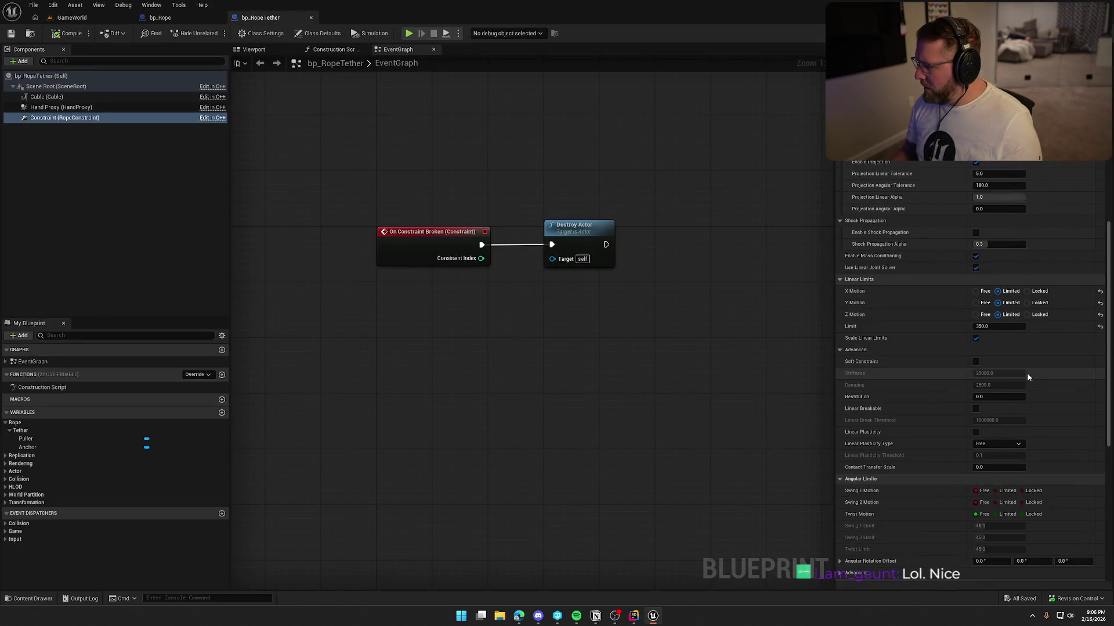
click(976, 363)
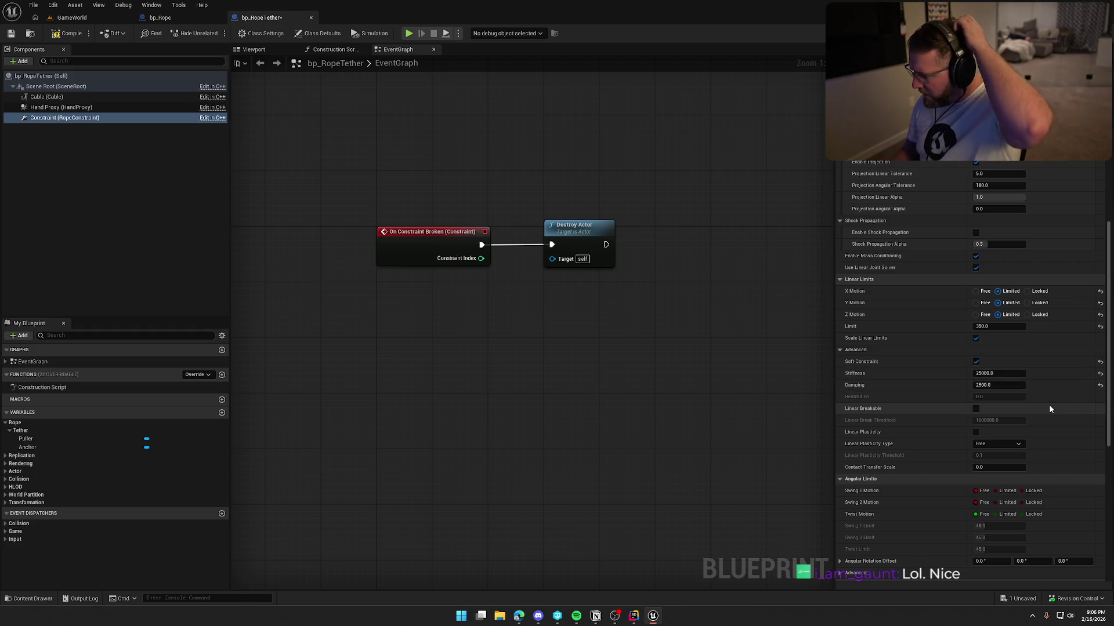
click(1000, 443)
click(1002, 445)
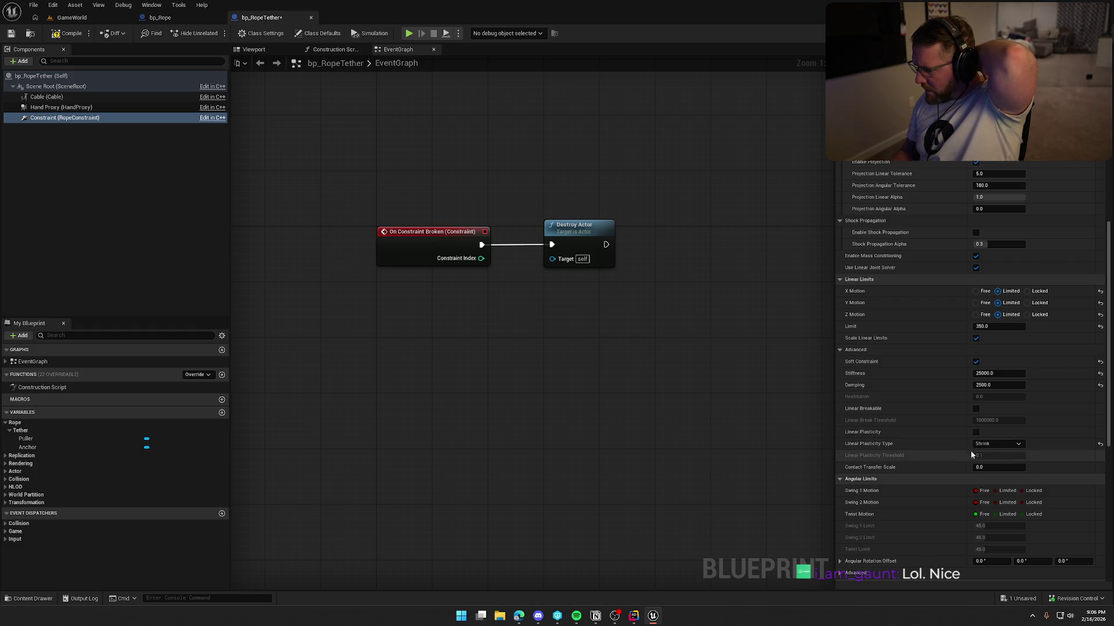
Untick Scale Linear Limits and compile the bp_RopeTether blueprint.
scroll(937, 436, down, 3)
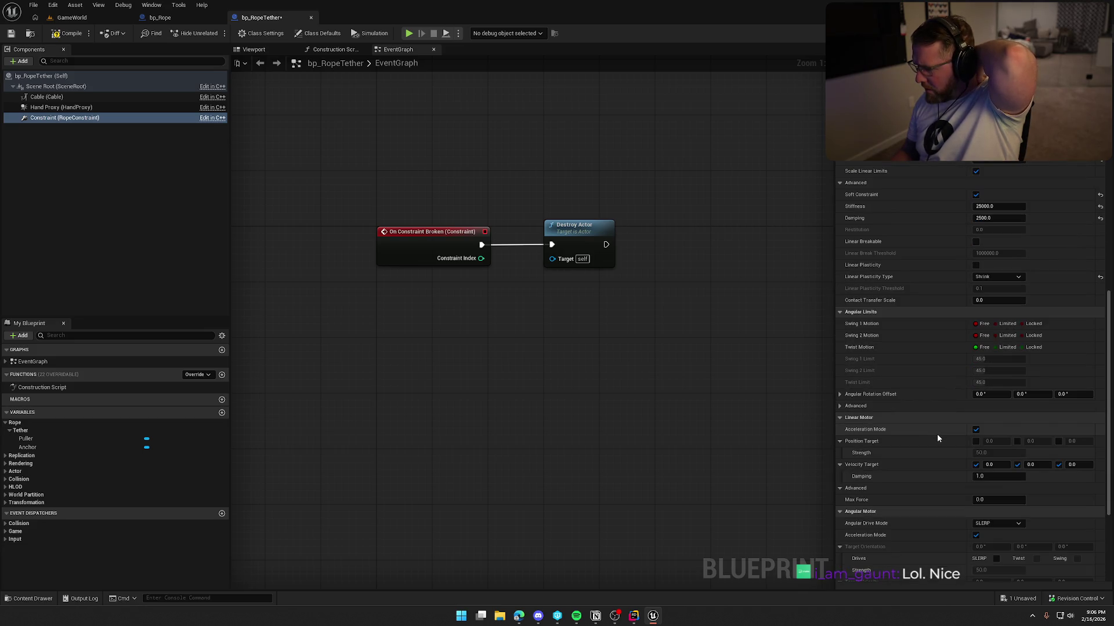
scroll(937, 438, down, 1)
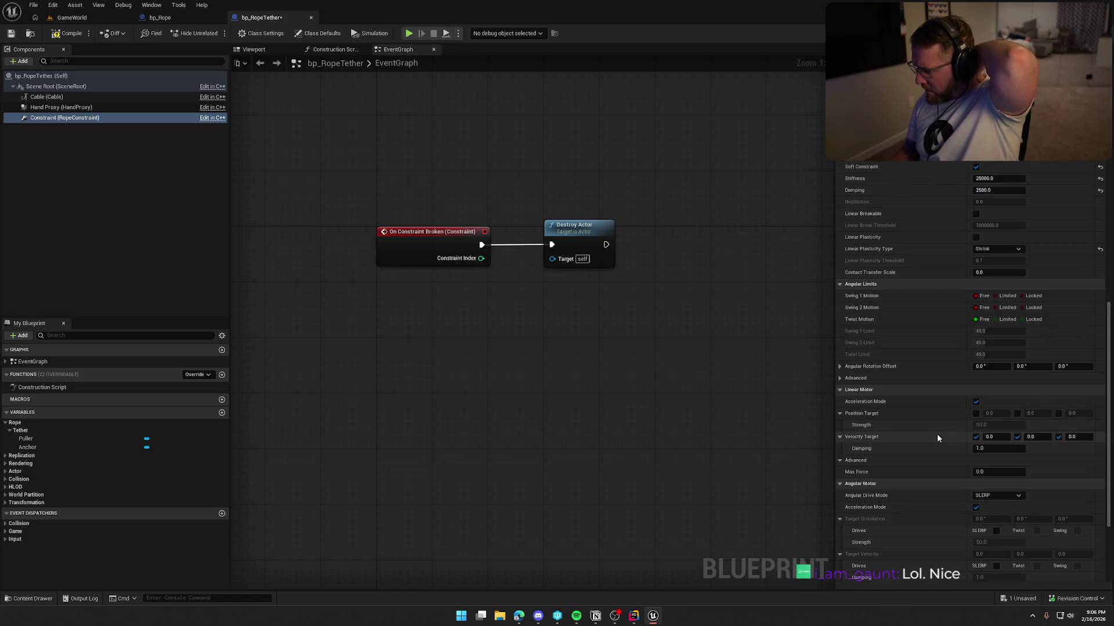
scroll(937, 438, down, 3)
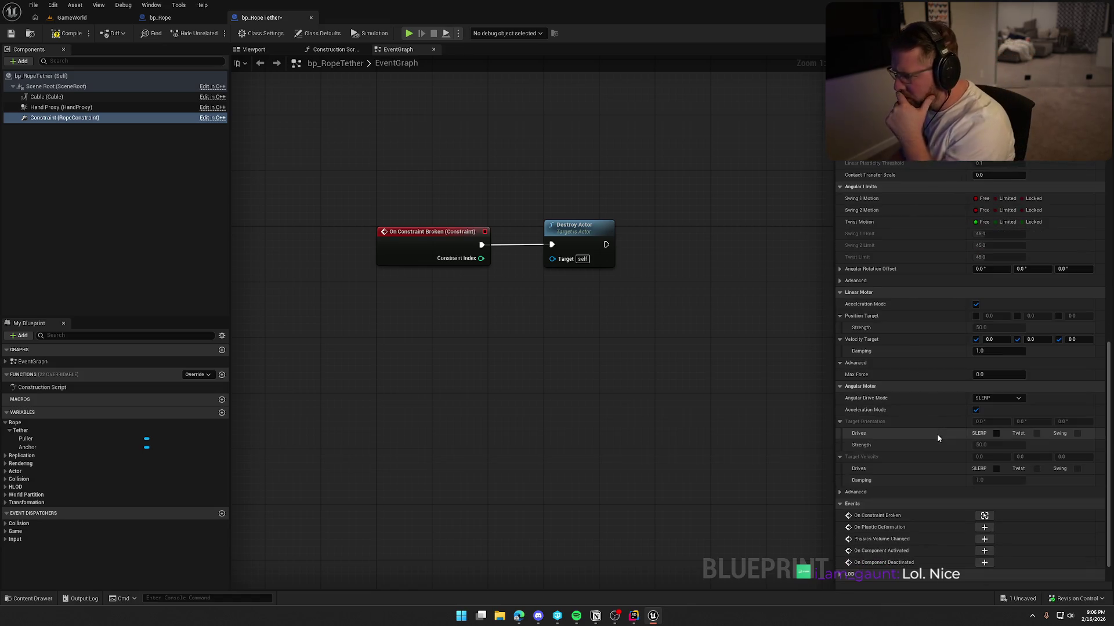
scroll(937, 438, up, 6)
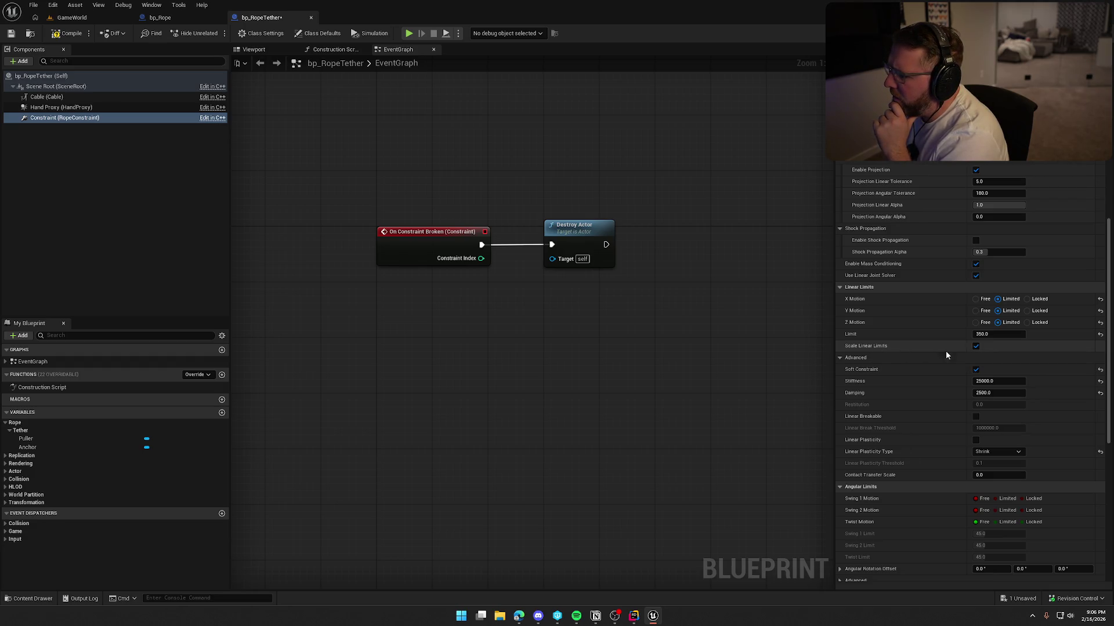
click(976, 346)
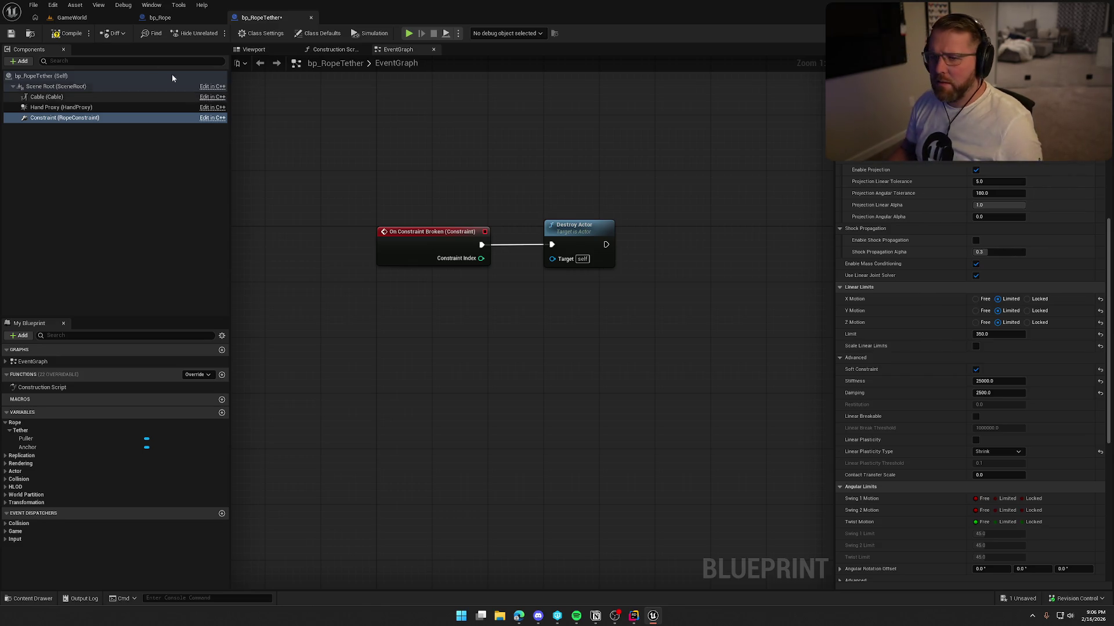
click(71, 33)
click(72, 18)
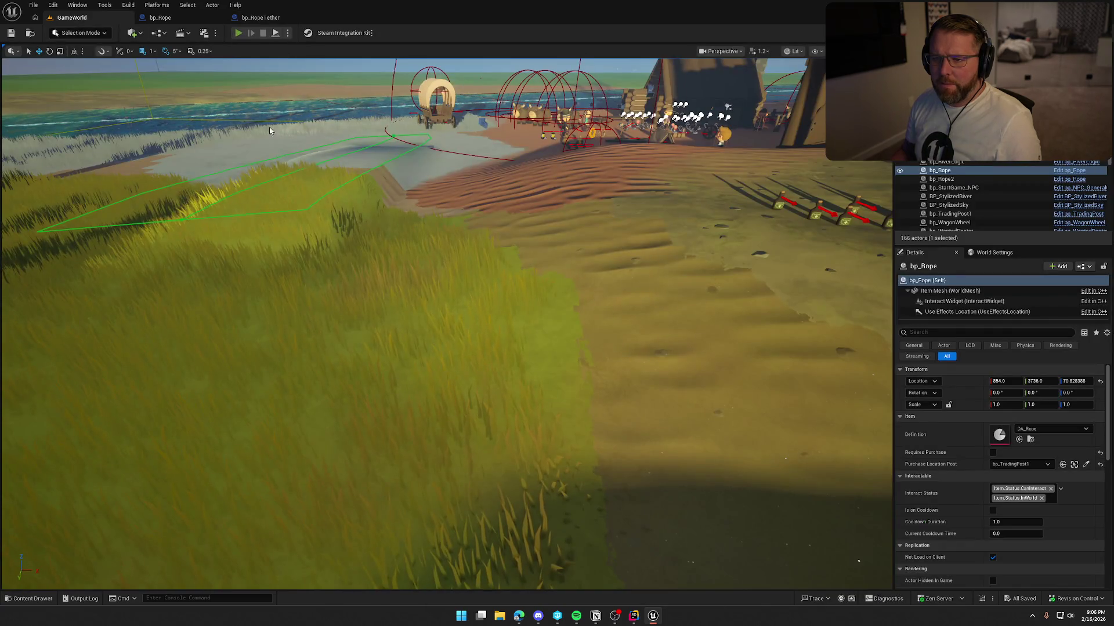
Play the level, walk the cowboy to the wagon and away across the sand, then stop.
key(alt+p)
key(w)
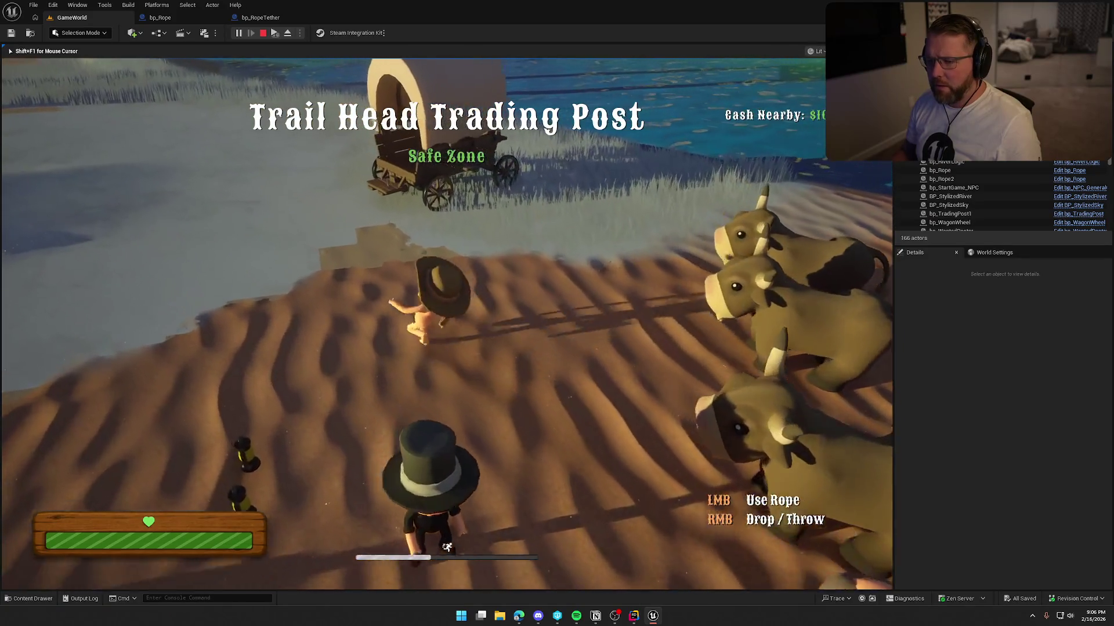
key(w)
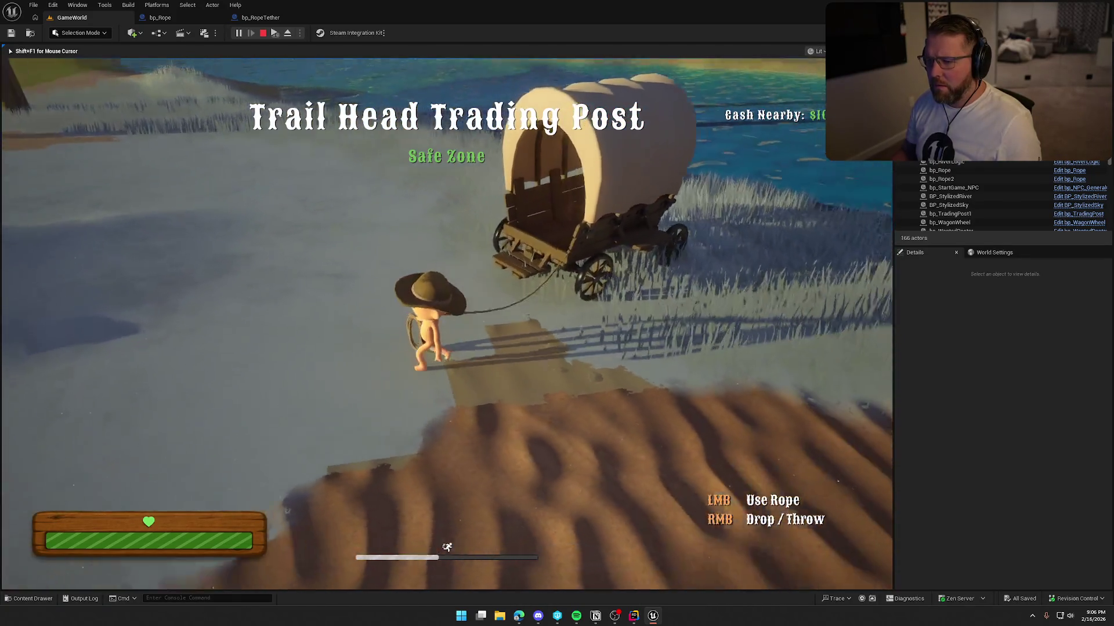
key(s)
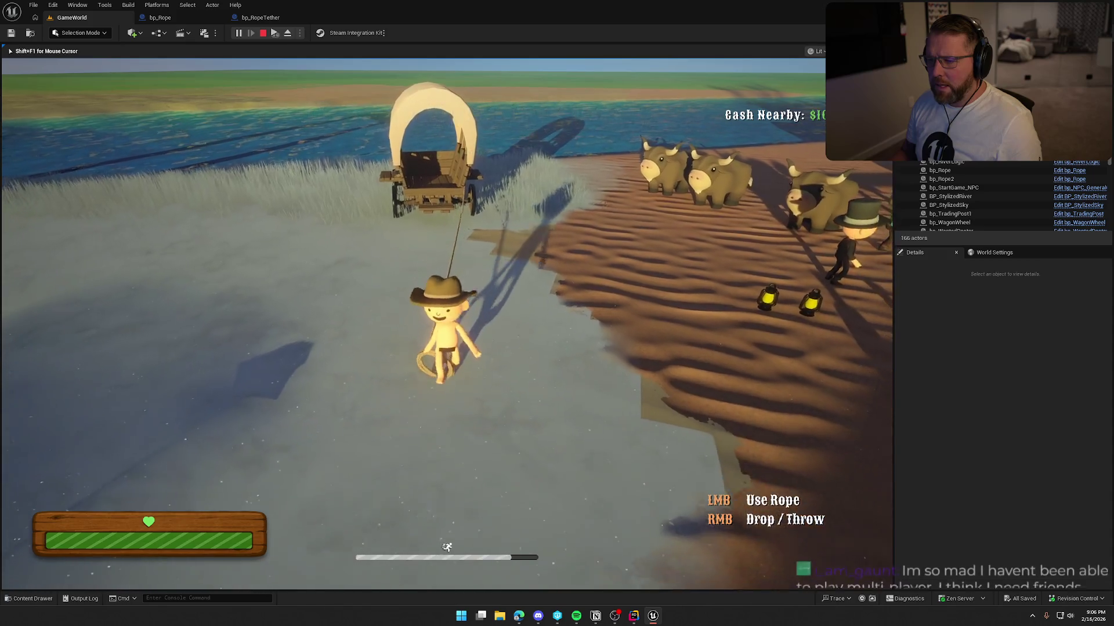
key(s)
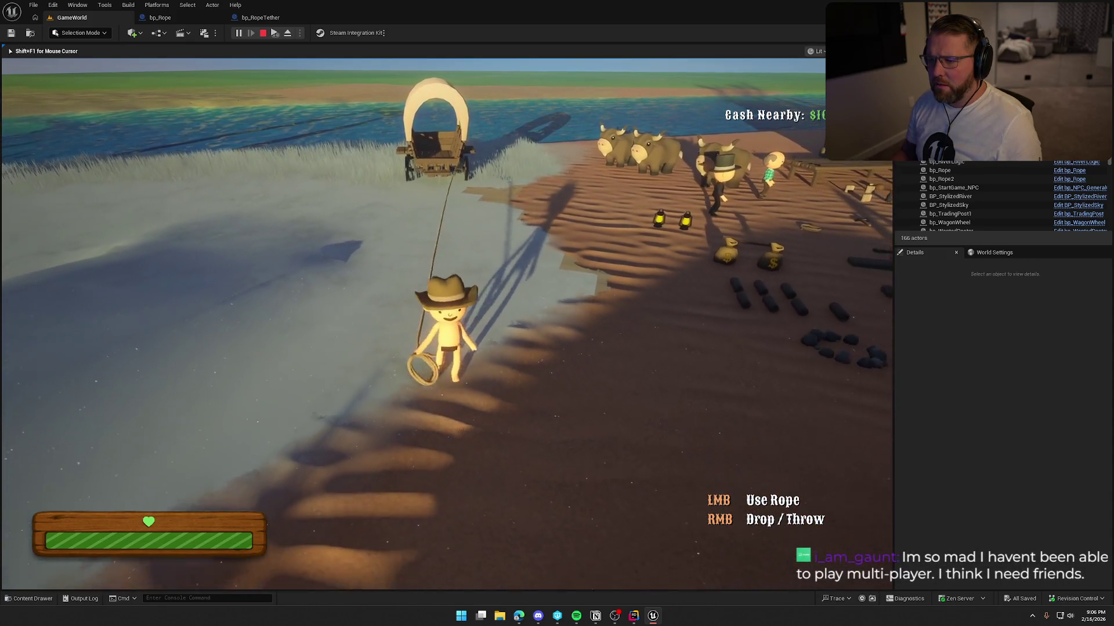
key(s)
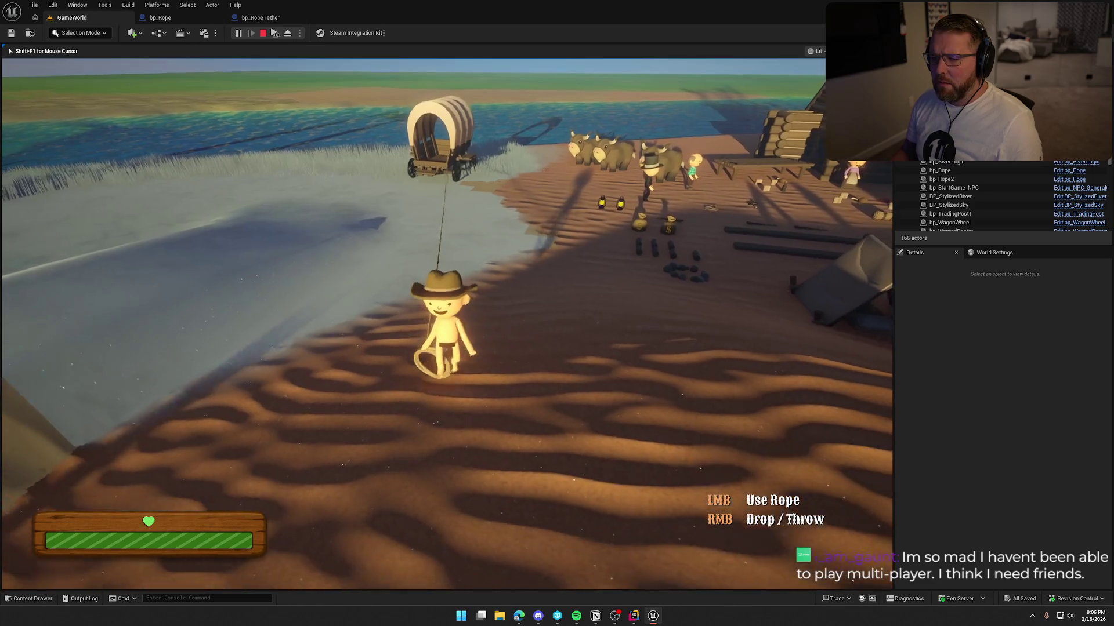
key(s)
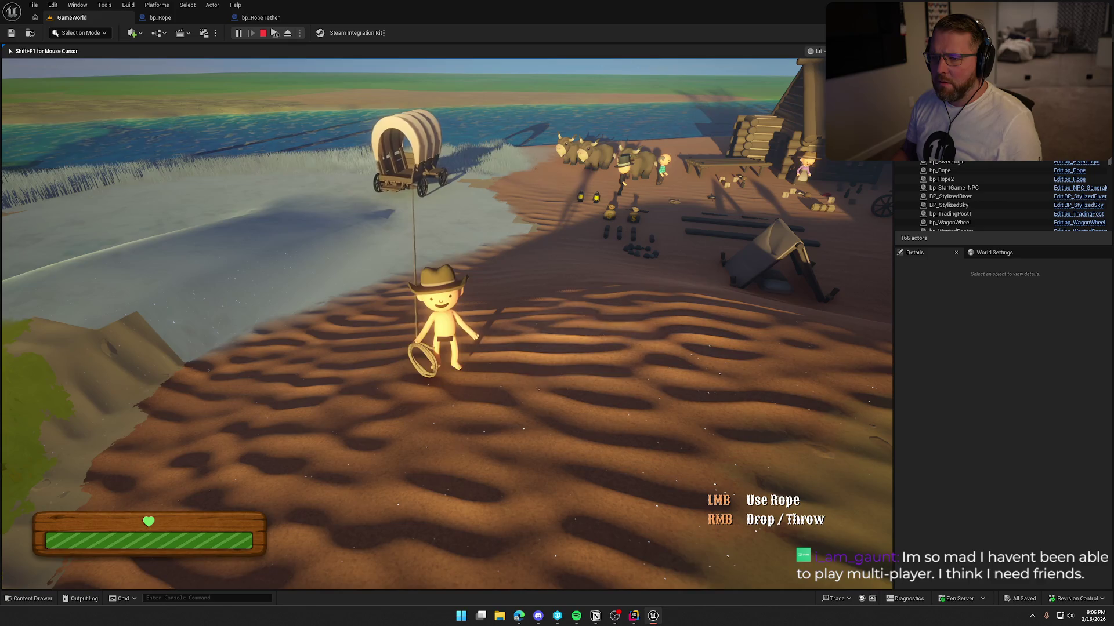
key(Escape)
click(261, 17)
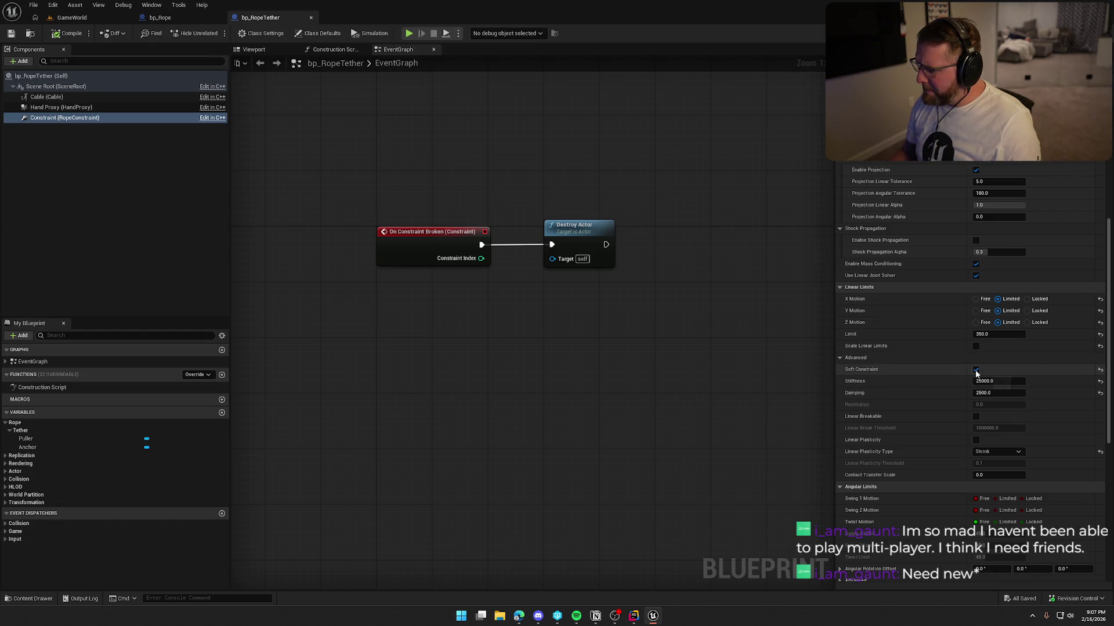
Turn Scale Linear Limits back on and review the rest of the constraint settings.
click(977, 346)
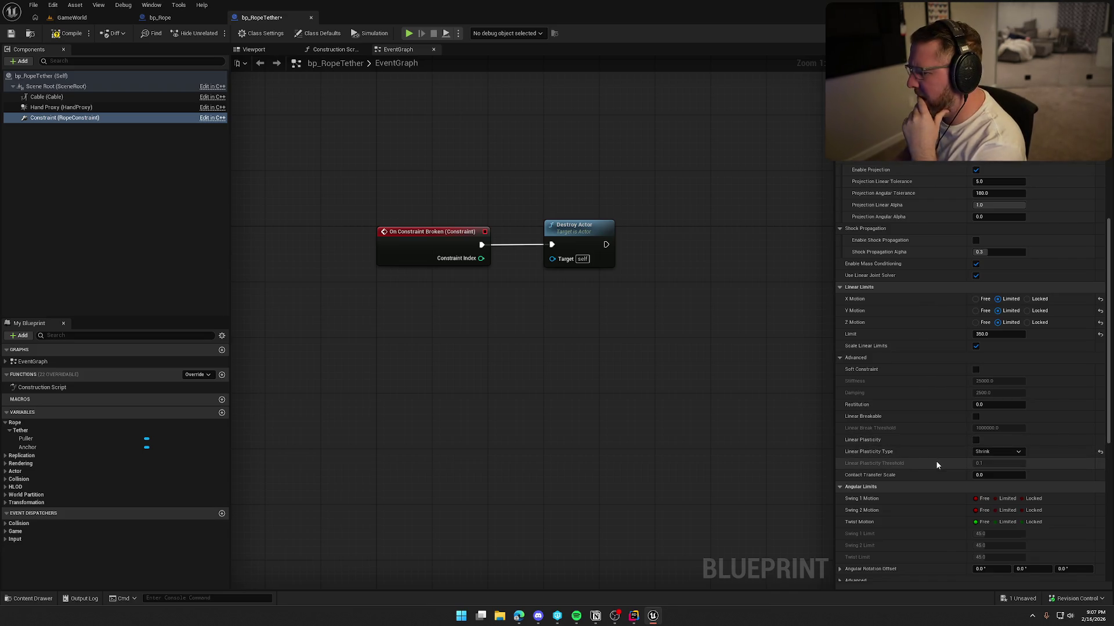
scroll(927, 464, down, 5)
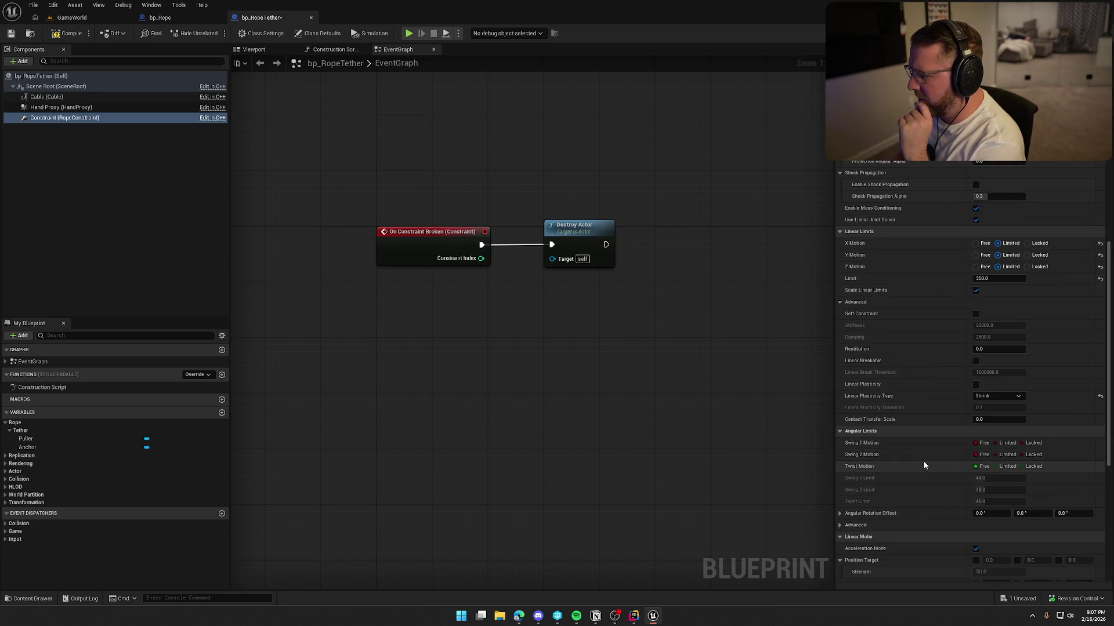
scroll(924, 466, down, 2)
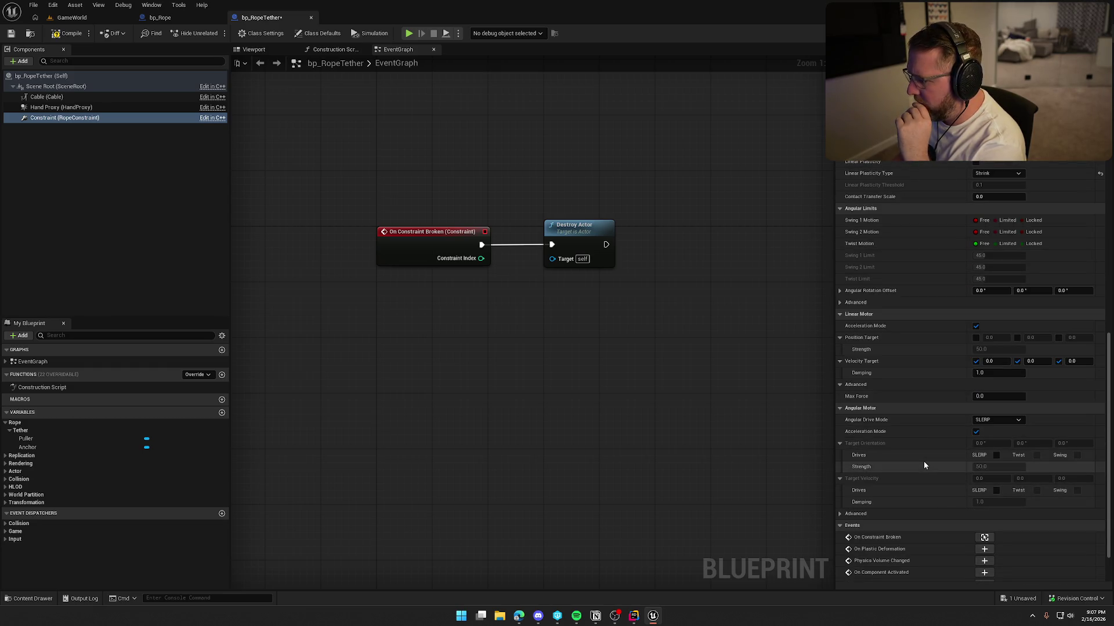
scroll(924, 464, down, 2)
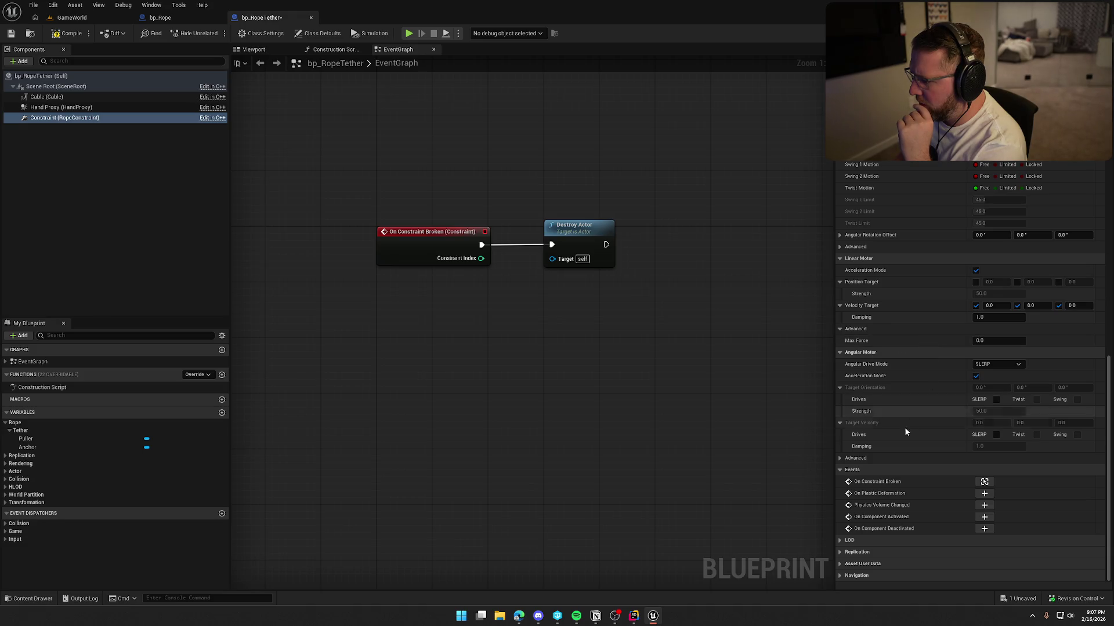
scroll(910, 448, up, 8)
scroll(910, 449, up, 2)
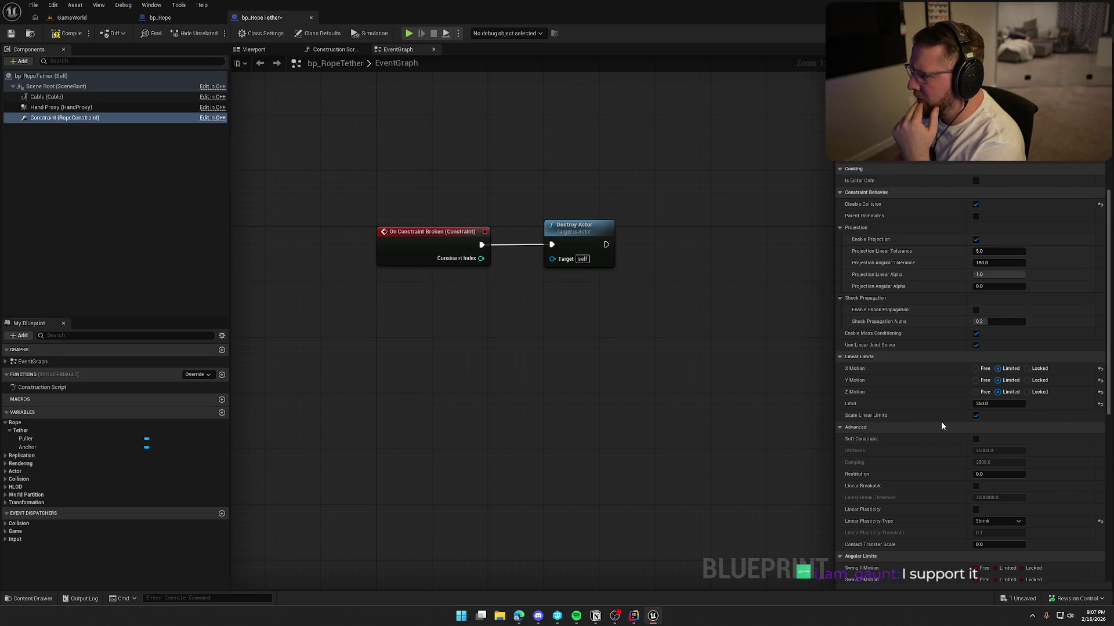
scroll(941, 426, up, 1)
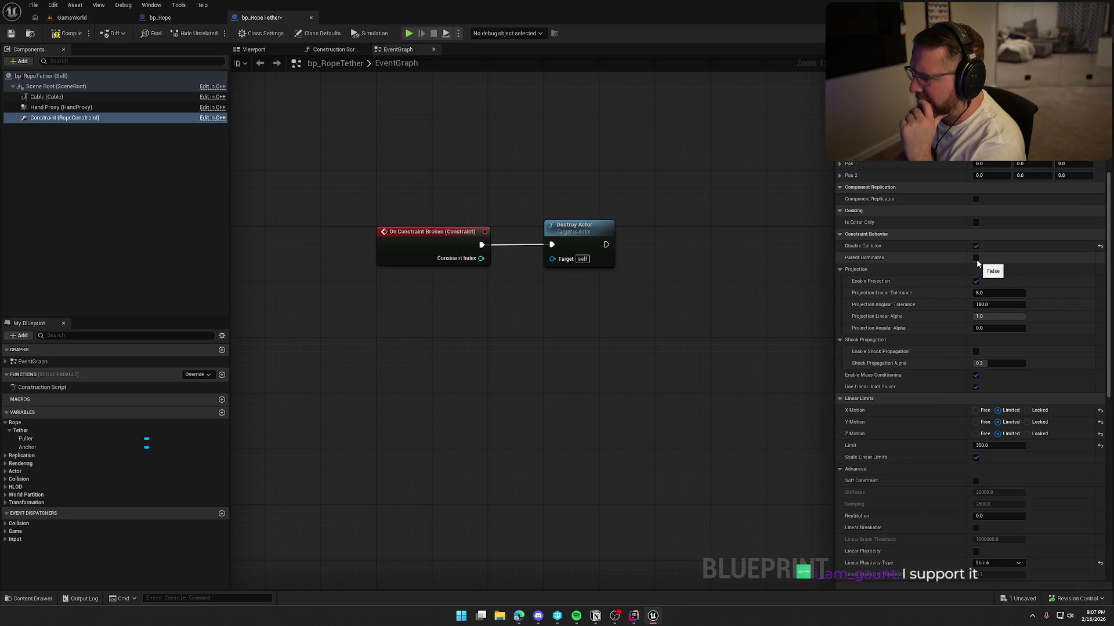
click(70, 17)
Play the level, walking the cowboy from the wagon along the sand with the rope attached, then stop.
key(alt+p)
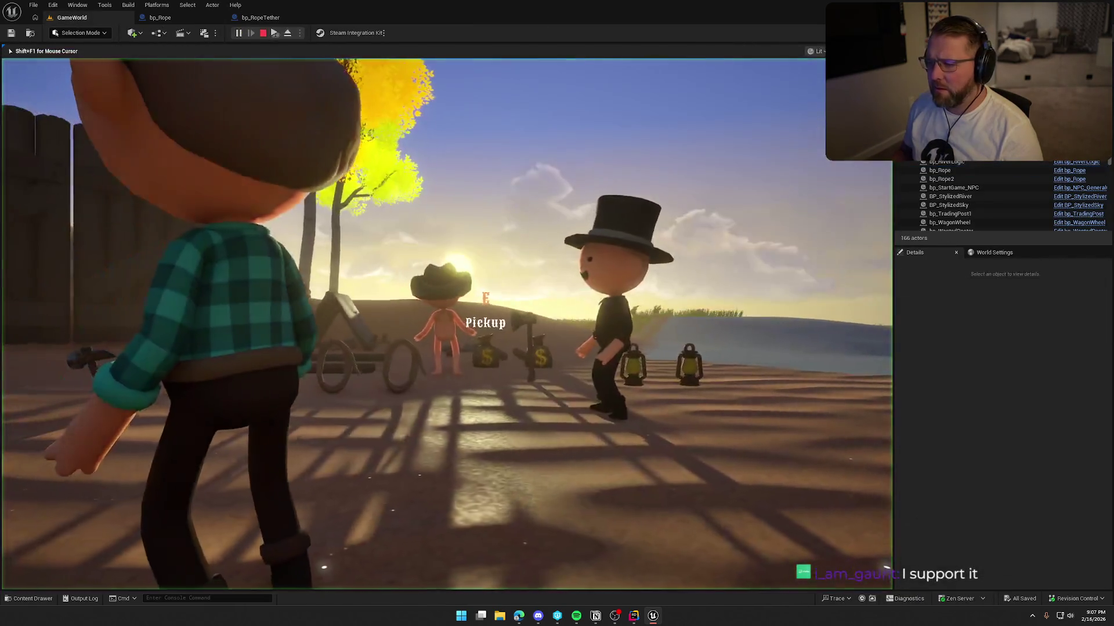
key(w)
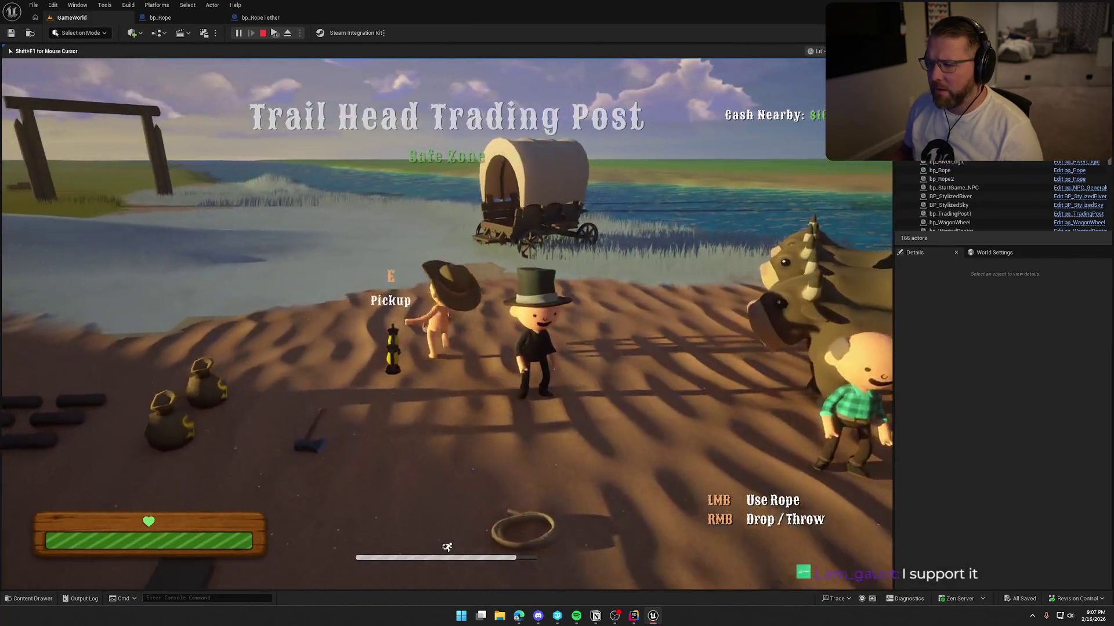
key(s)
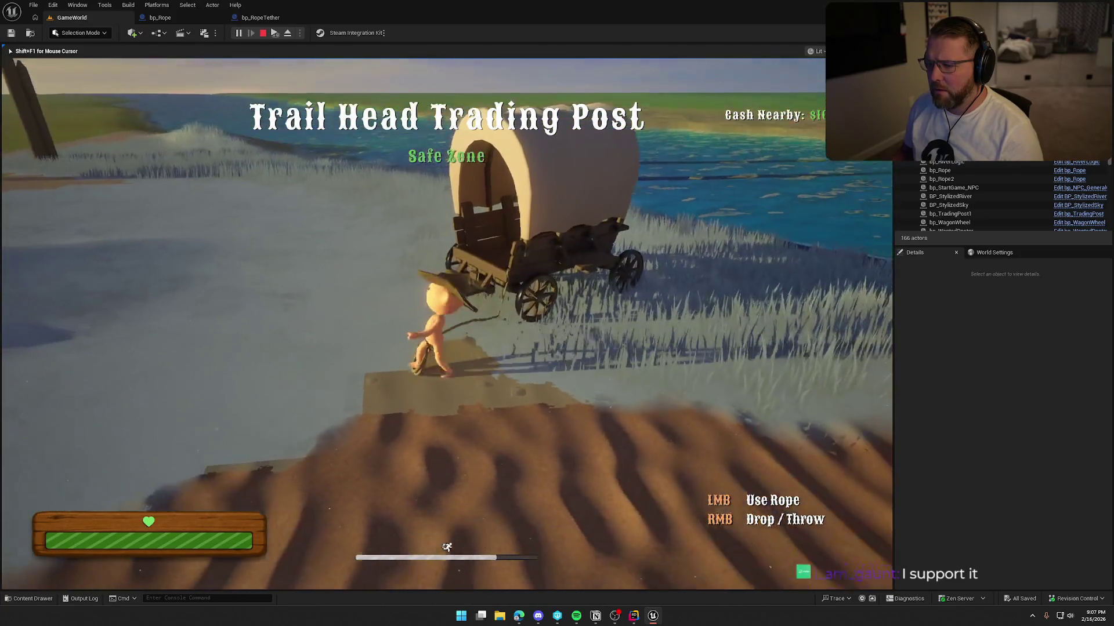
key(a)
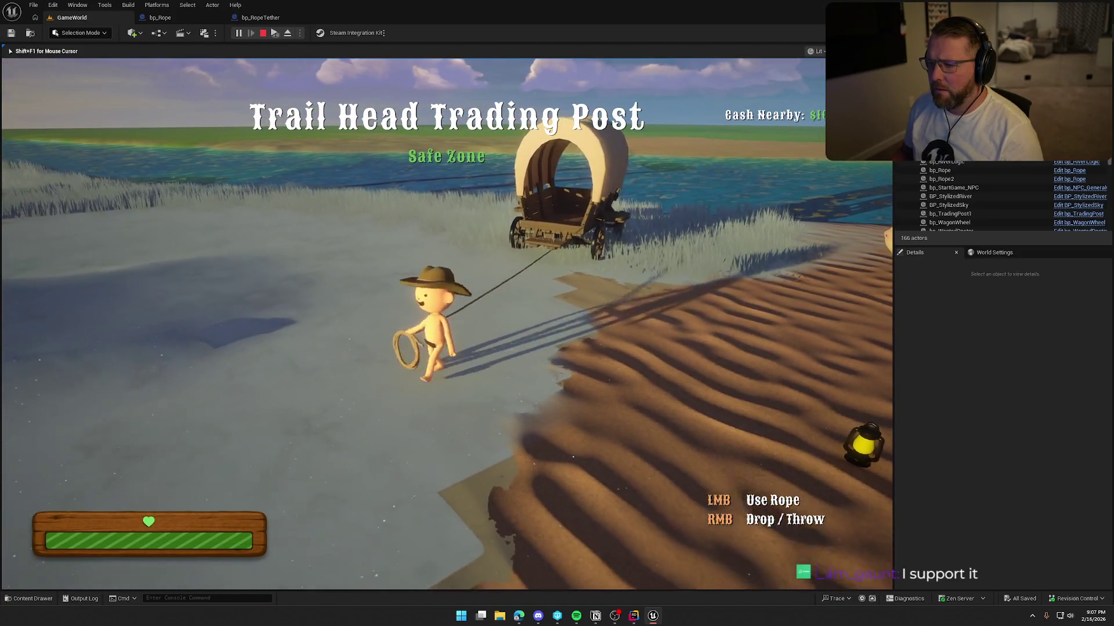
key(a)
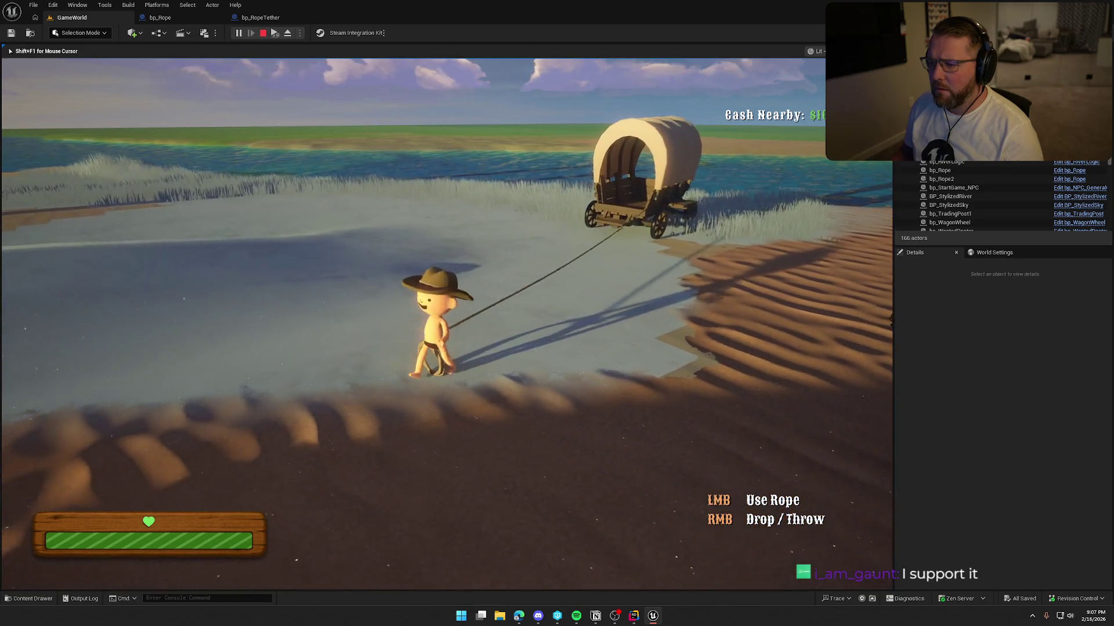
key(a)
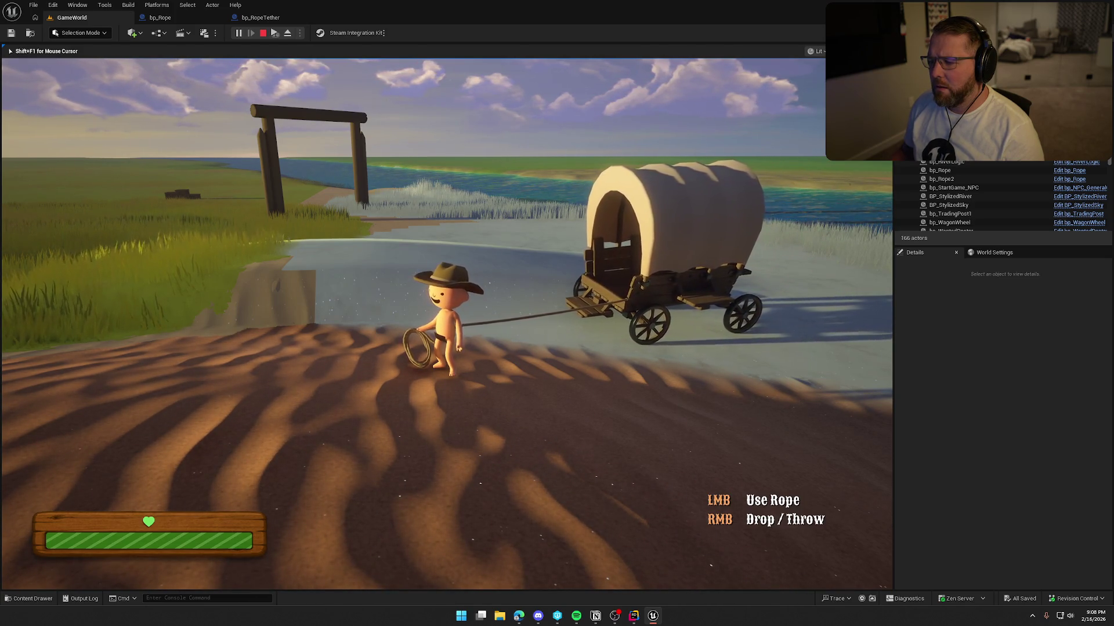
key(a)
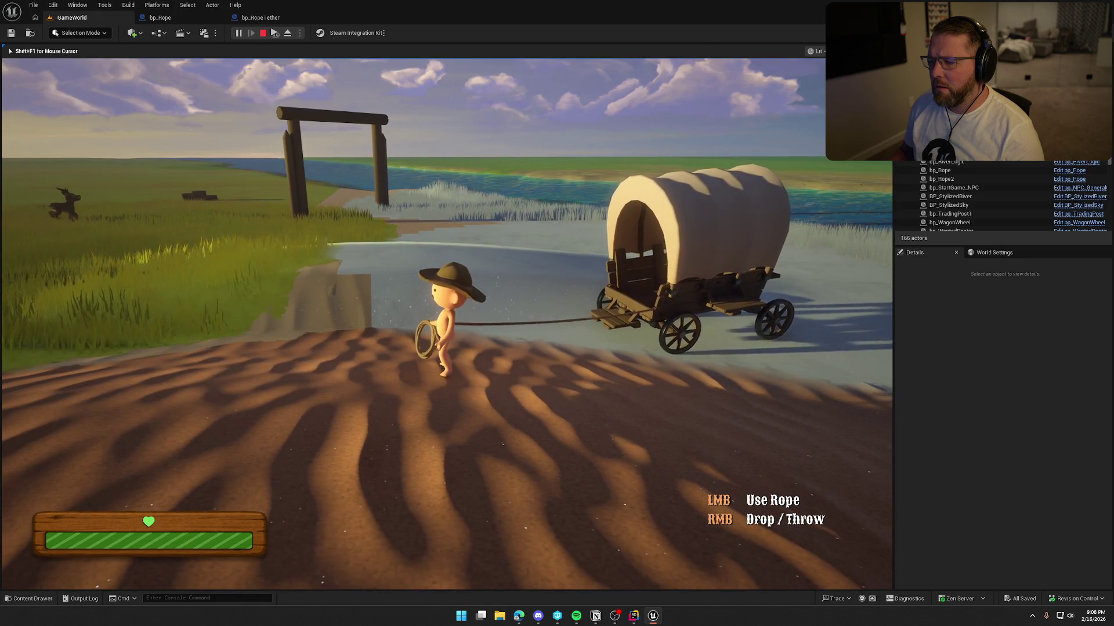
key(a)
key(Escape)
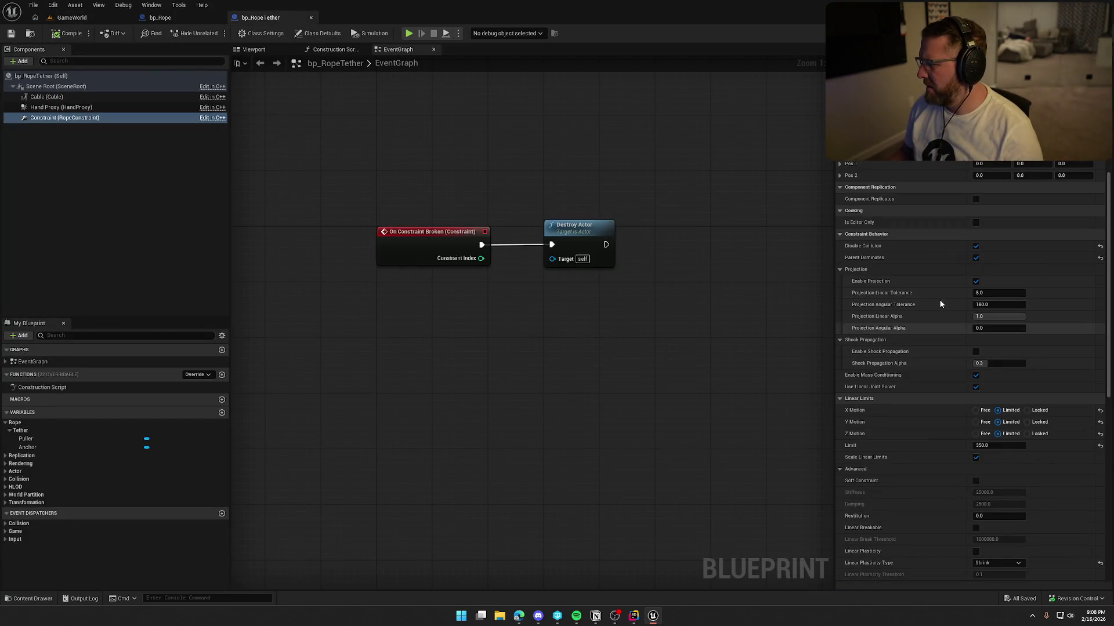
Turn off Parent Dominates, set the linear Limit to 100, and compile bp_RopeTether.
click(976, 258)
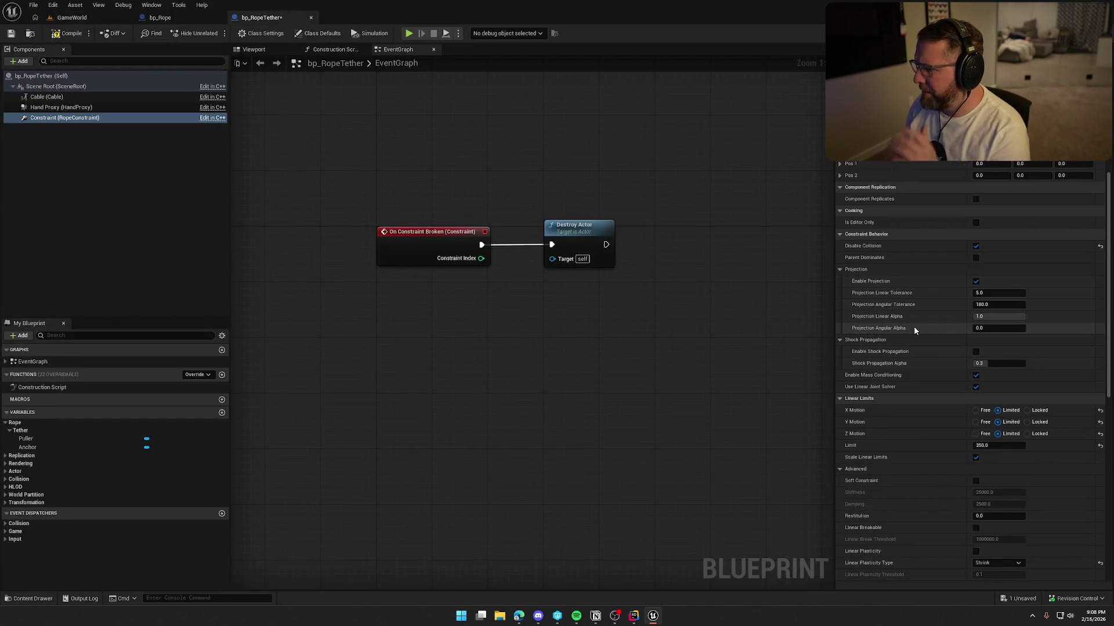
scroll(914, 340, up, 4)
scroll(915, 342, up, 4)
scroll(914, 342, down, 5)
scroll(914, 341, down, 8)
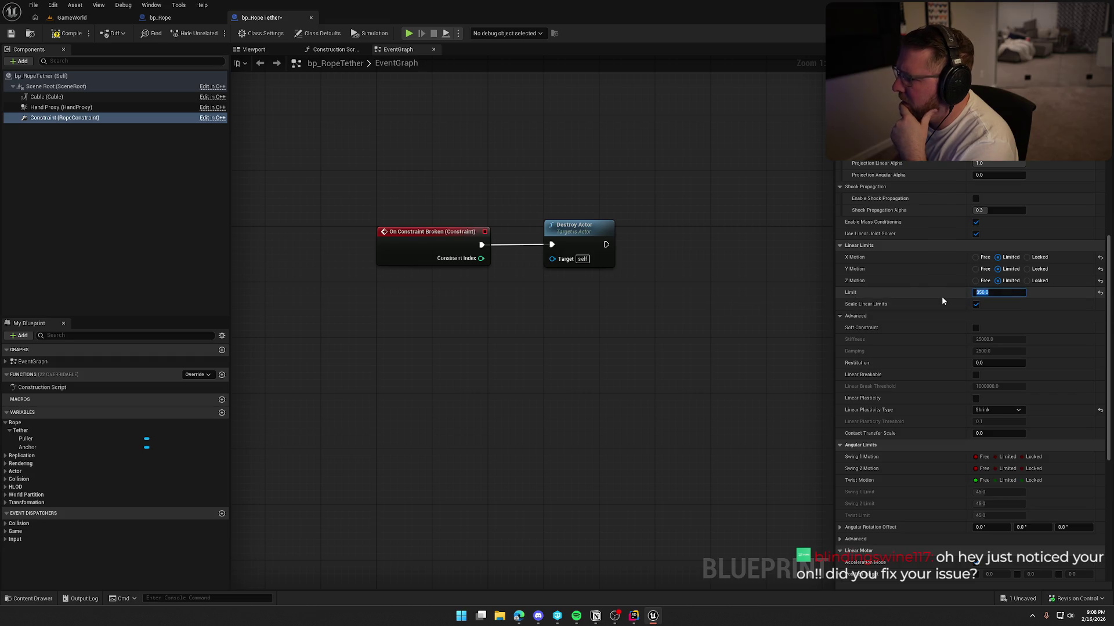
text(100)
key(Return)
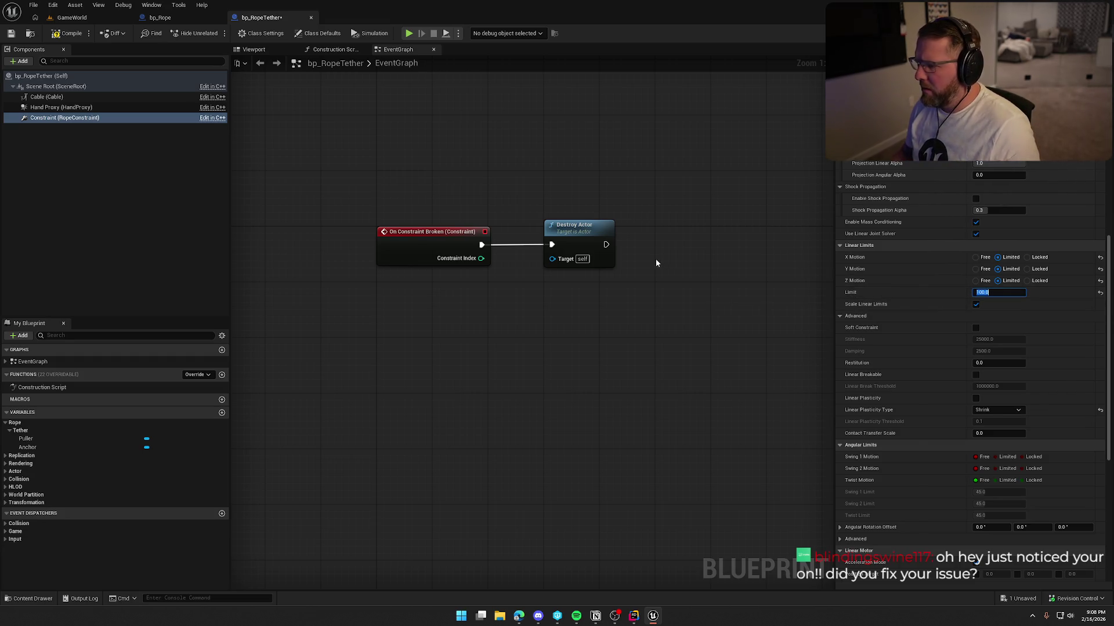
click(66, 35)
click(72, 17)
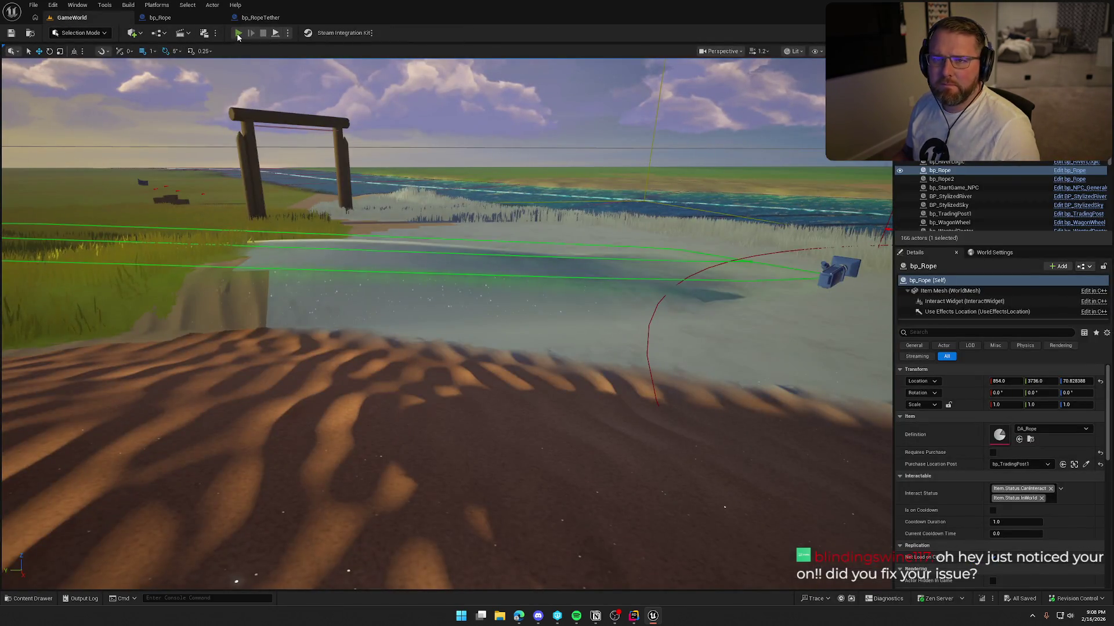
Play-test the 100 limit: run to the covered wagon, tie the rope, and pull it taut walking away.
click(238, 33)
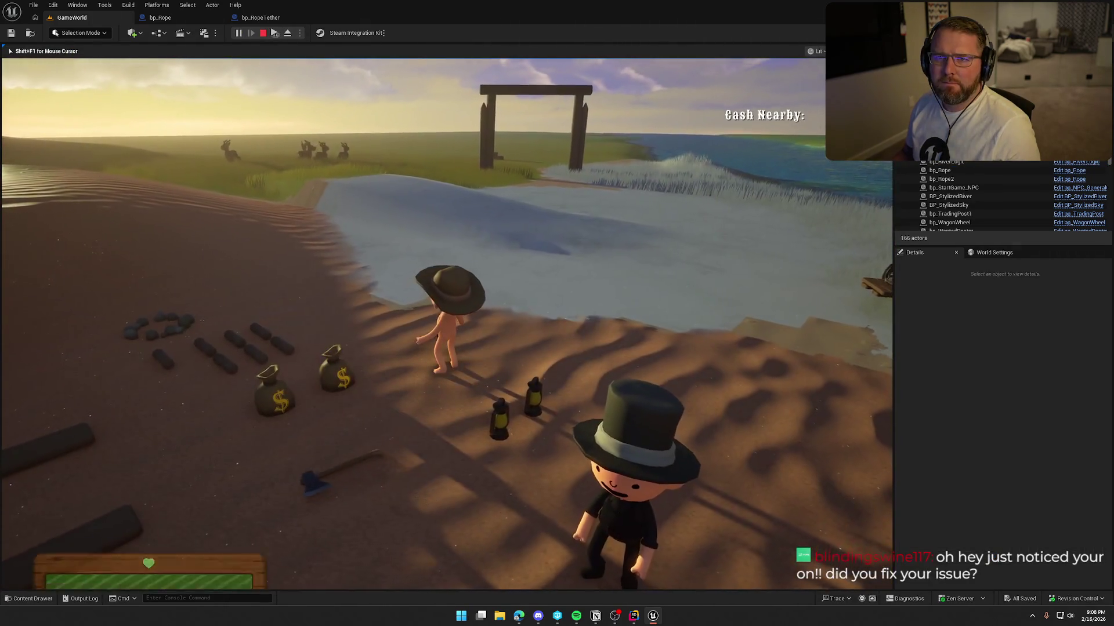
key(shift+w)
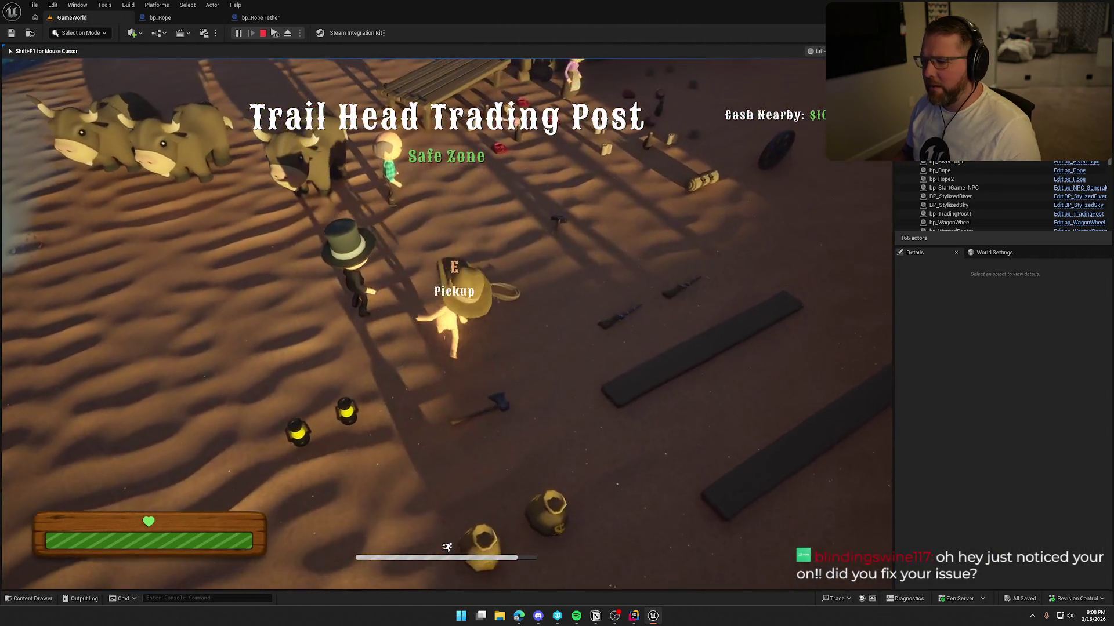
key(e)
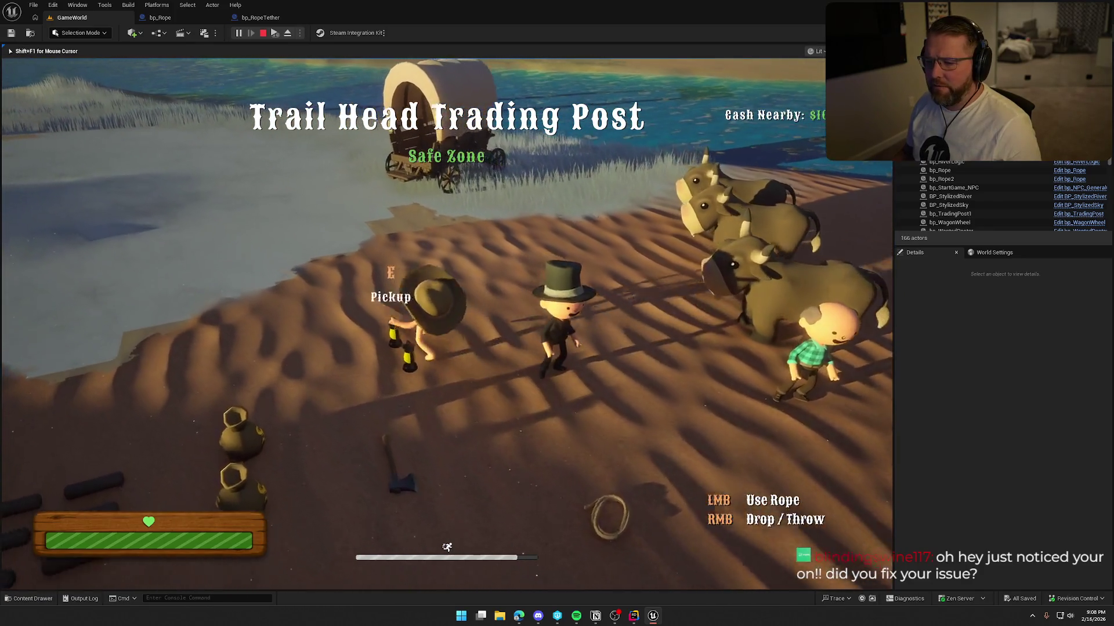
key(shift+w)
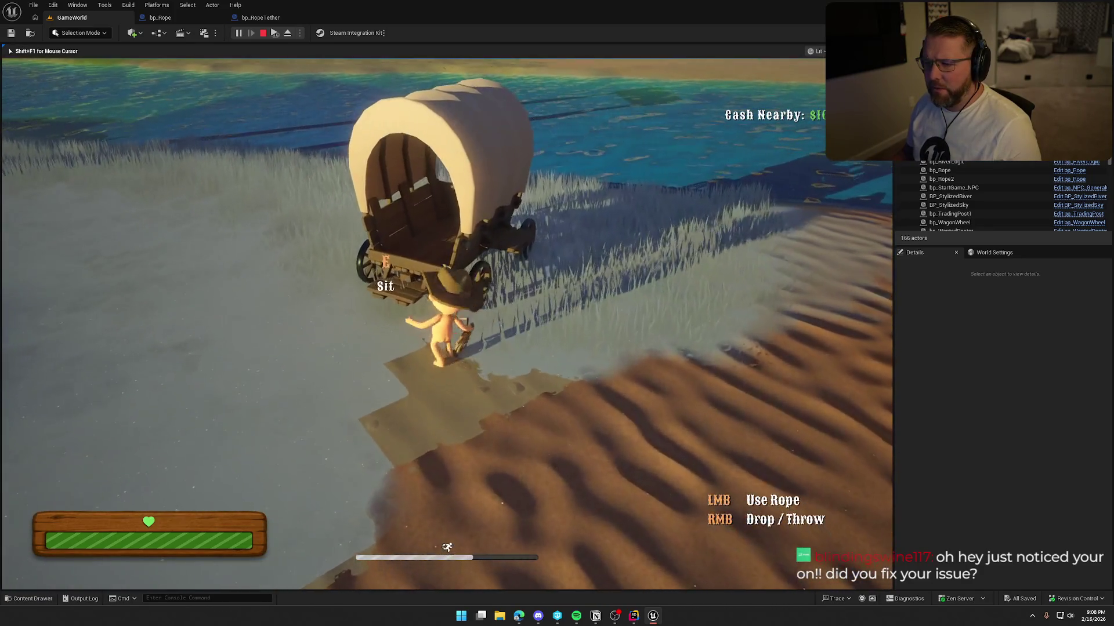
key(s)
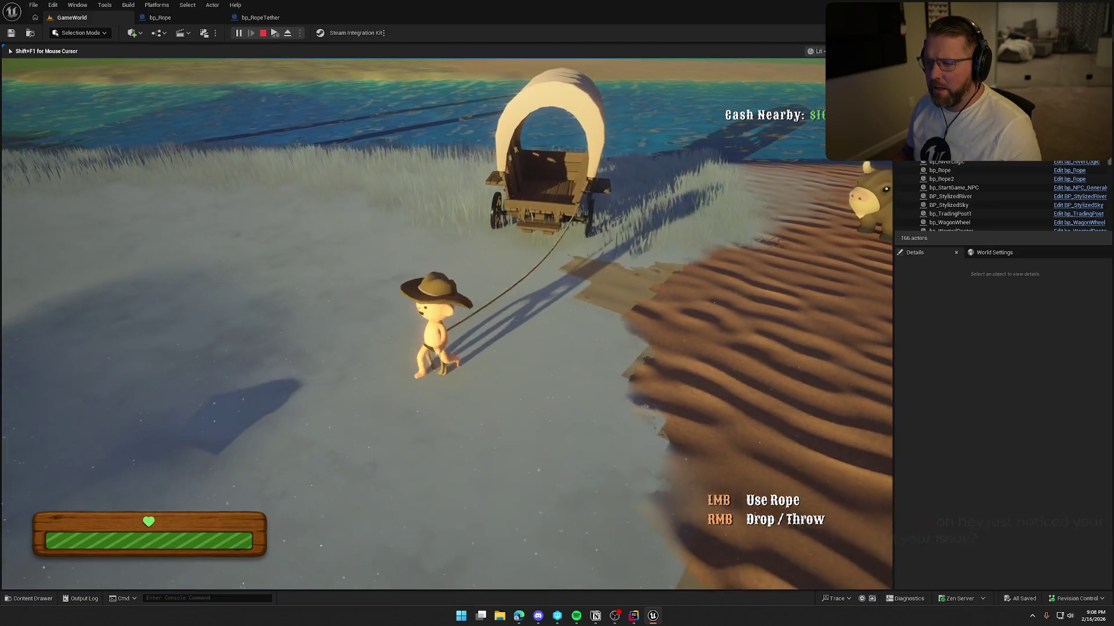
key(s)
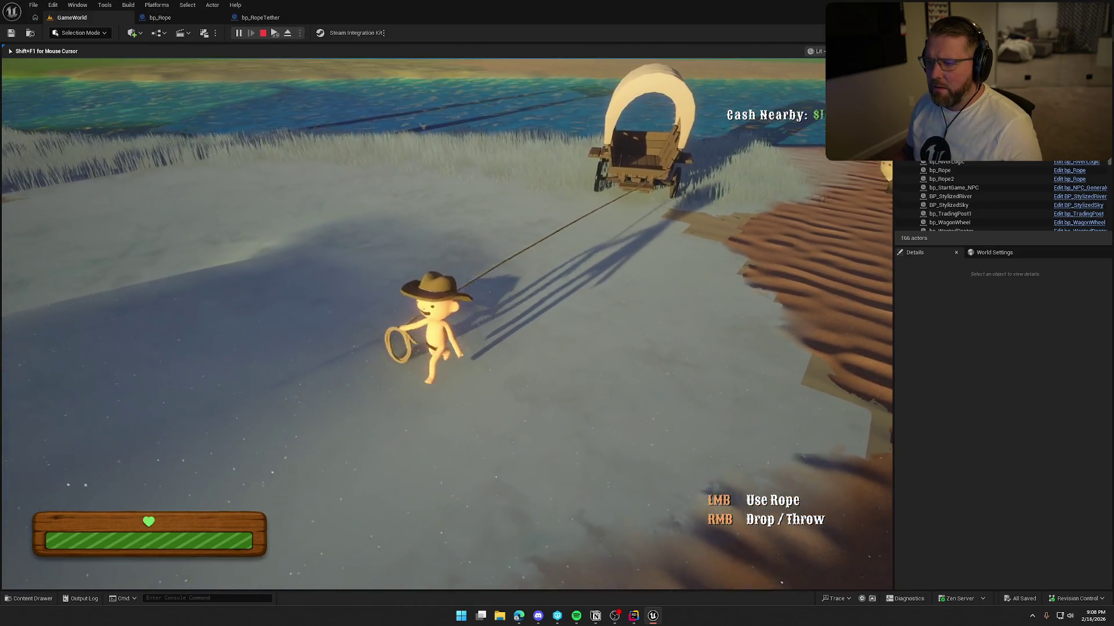
key(s)
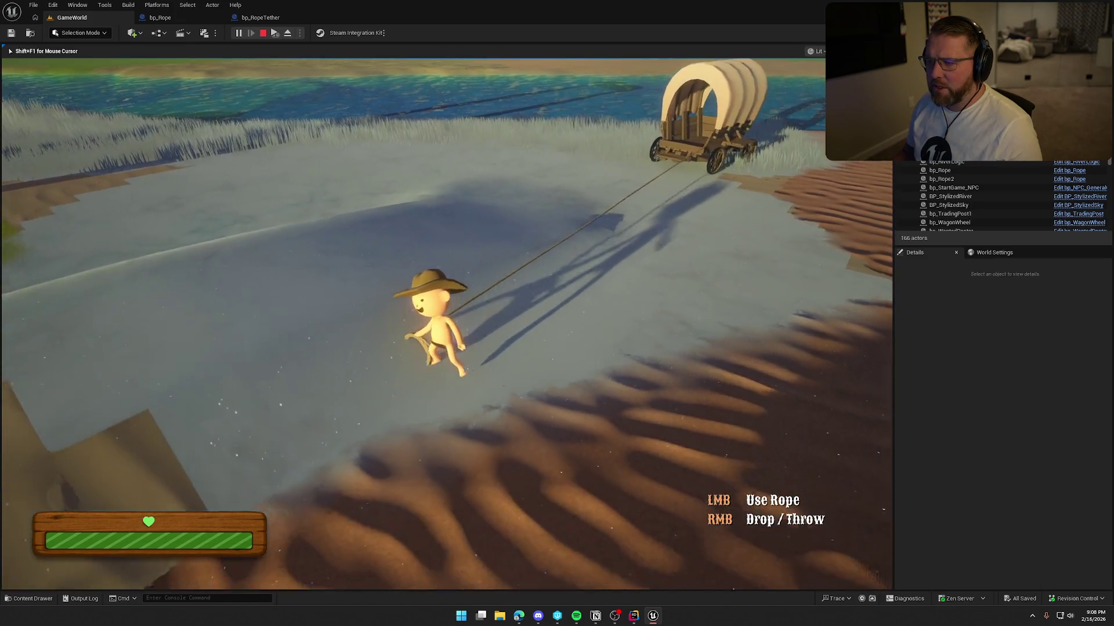
key(s)
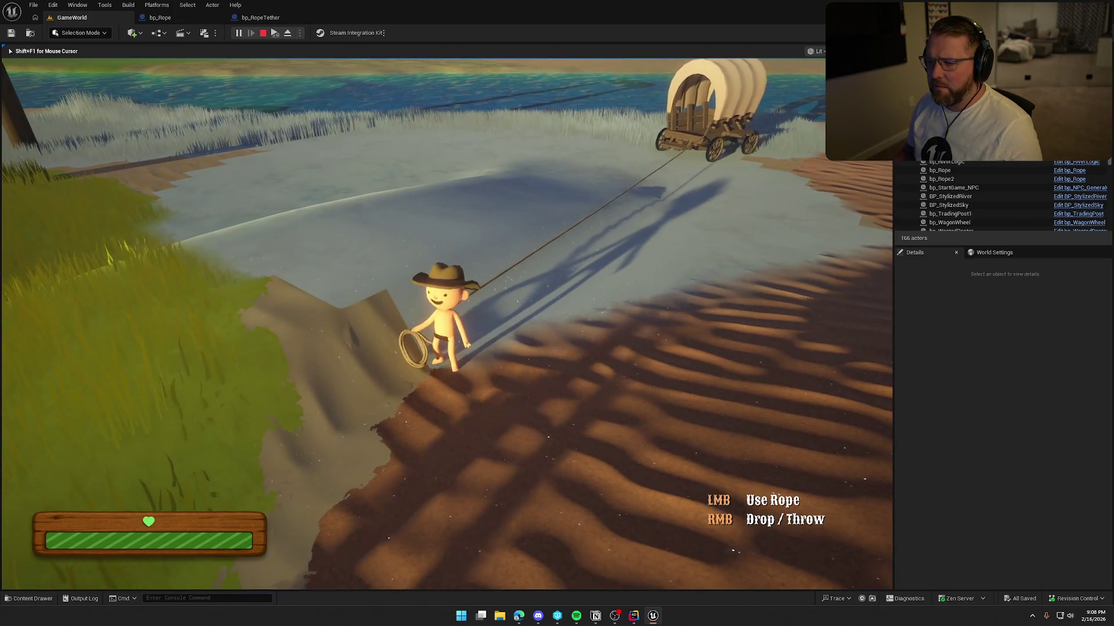
key(s)
key(s)
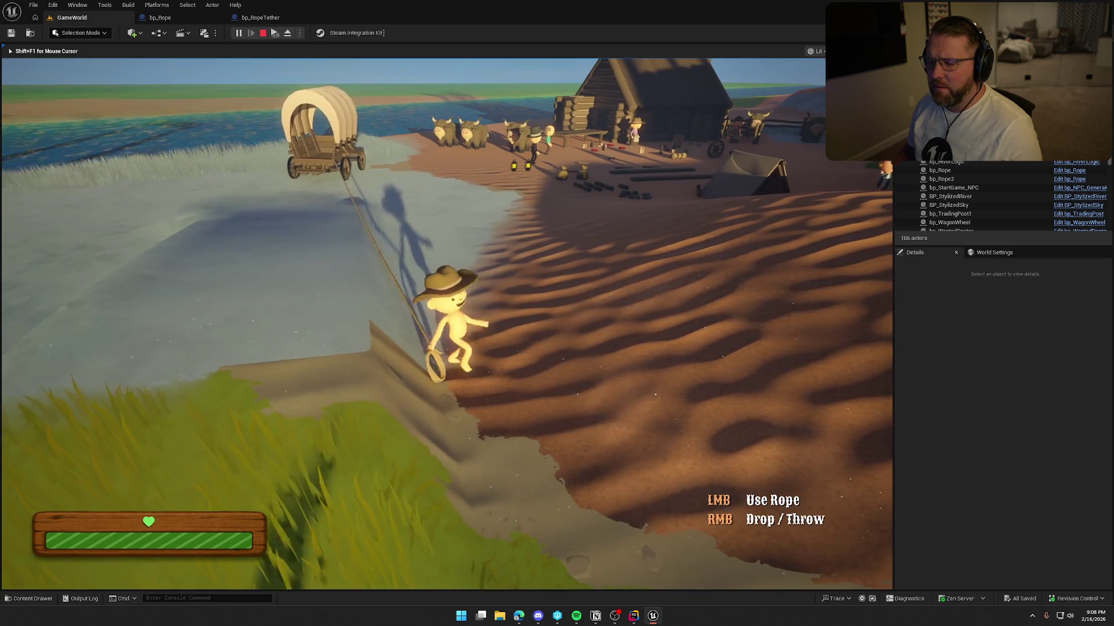
key(s)
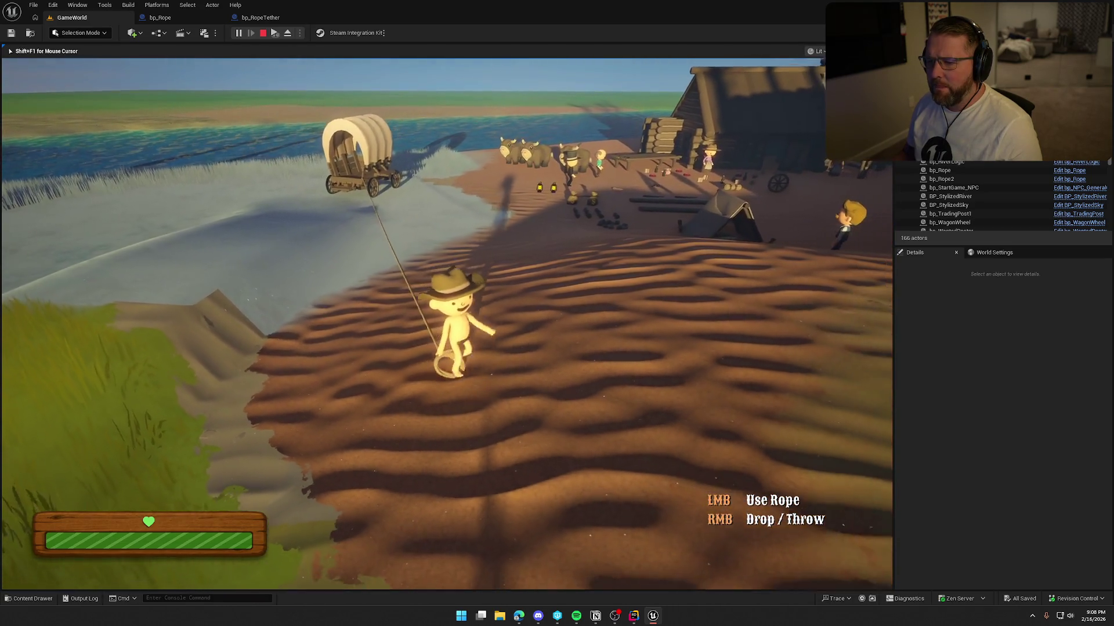
key(s)
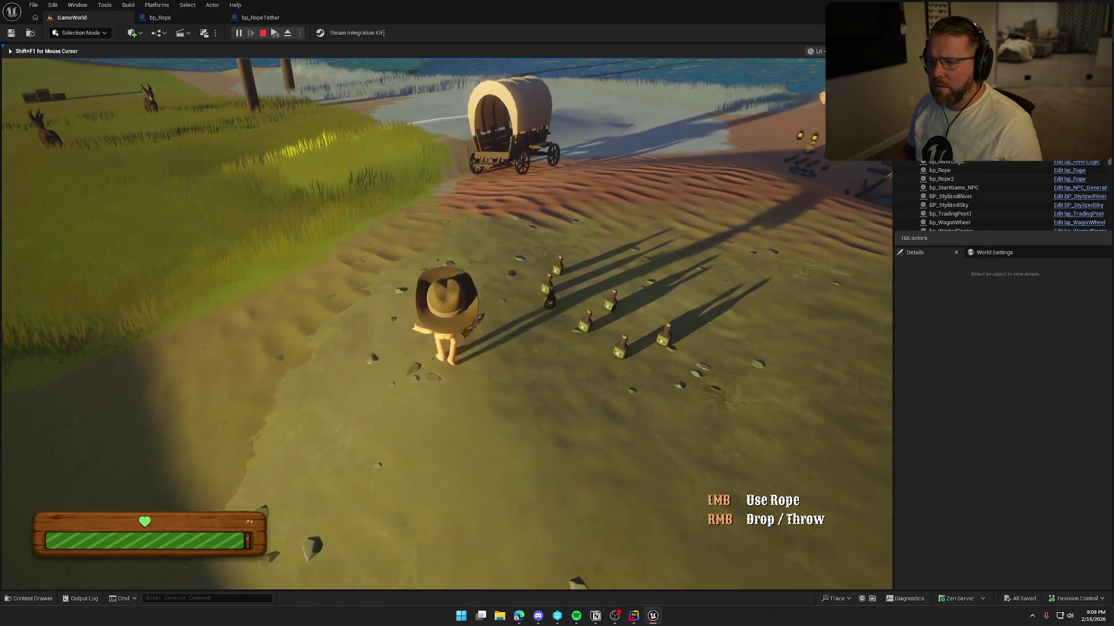
key(Escape)
Clear the rope search and browse the Content Drawer to Logic > GAS > Abilities, then switch to Rider.
key(ctrl+space)
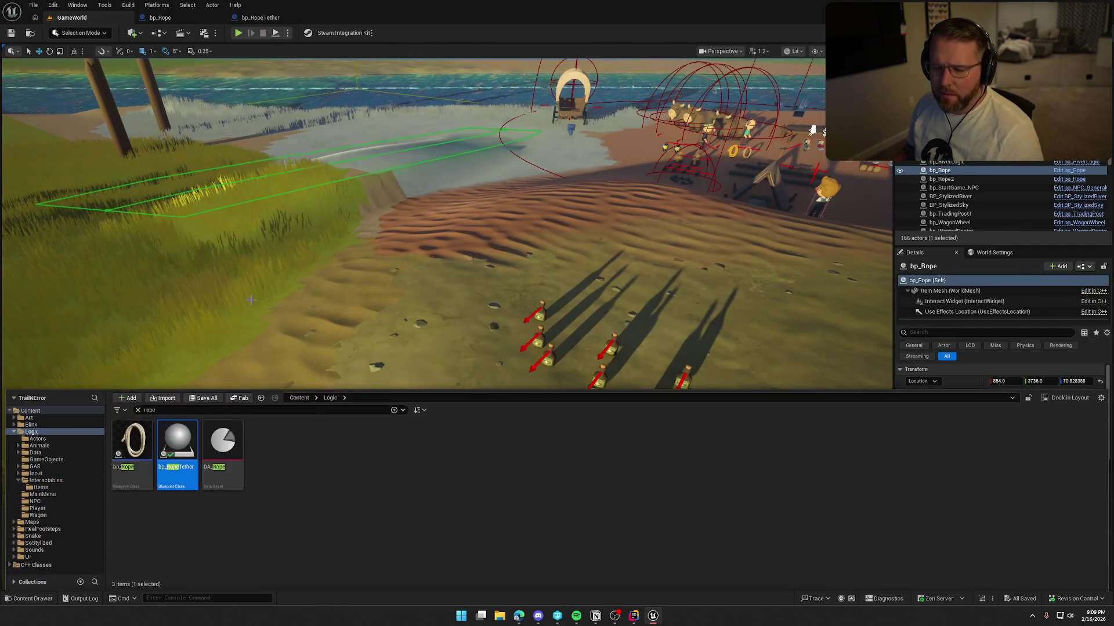
click(137, 410)
click(46, 459)
click(35, 466)
double_click(150, 461)
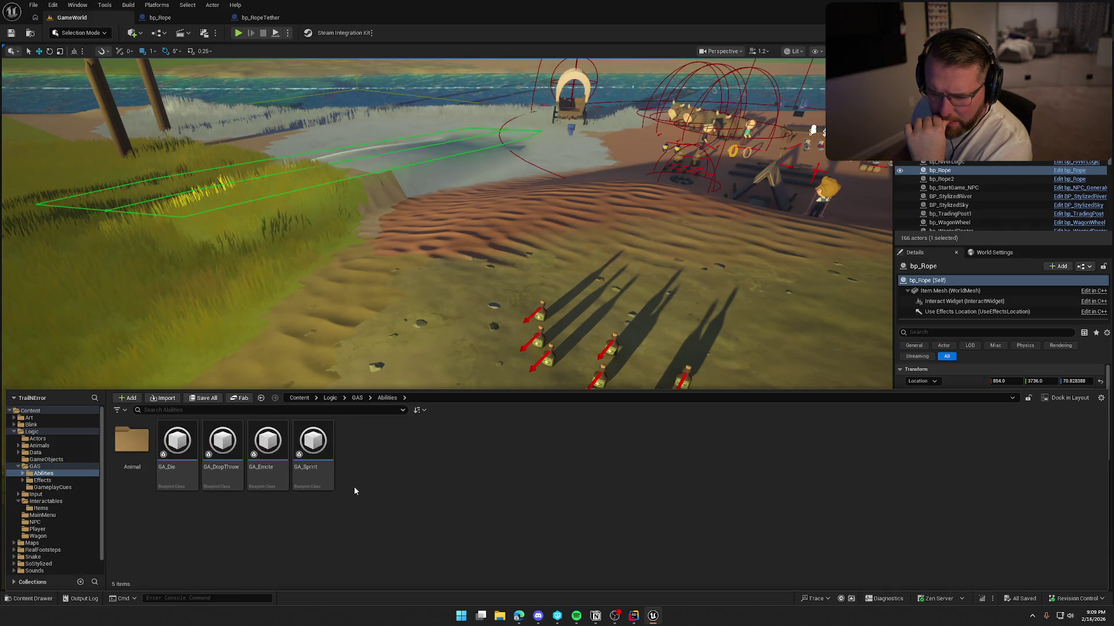
click(636, 618)
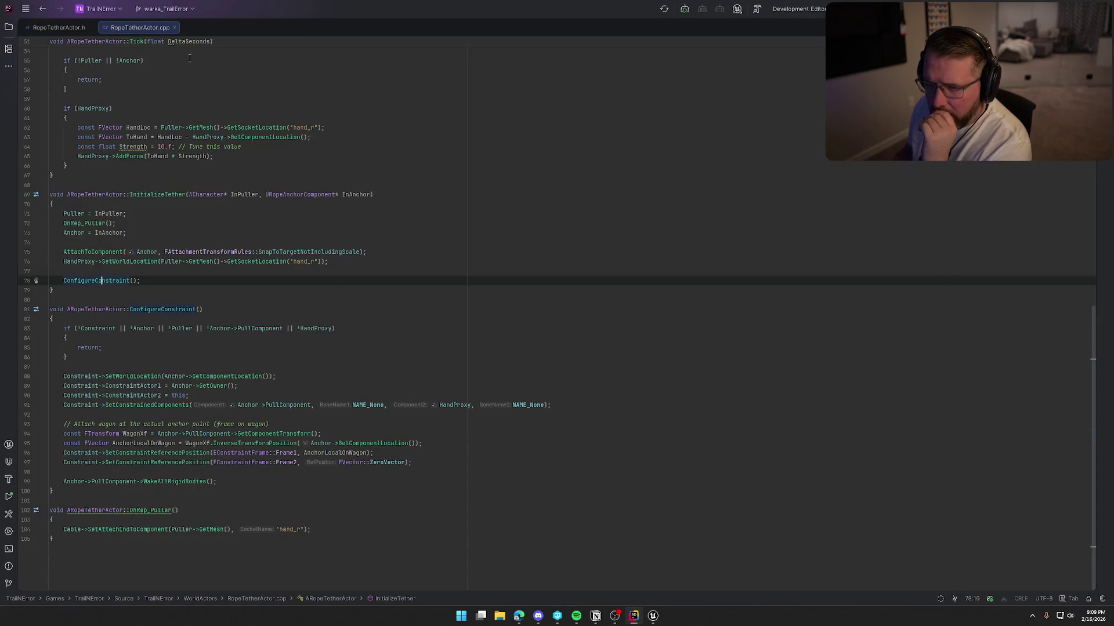
Close both RopeTetherActor tabs and expand GAS > Abilities in the Solution explorer.
click(90, 27)
click(96, 27)
click(9, 27)
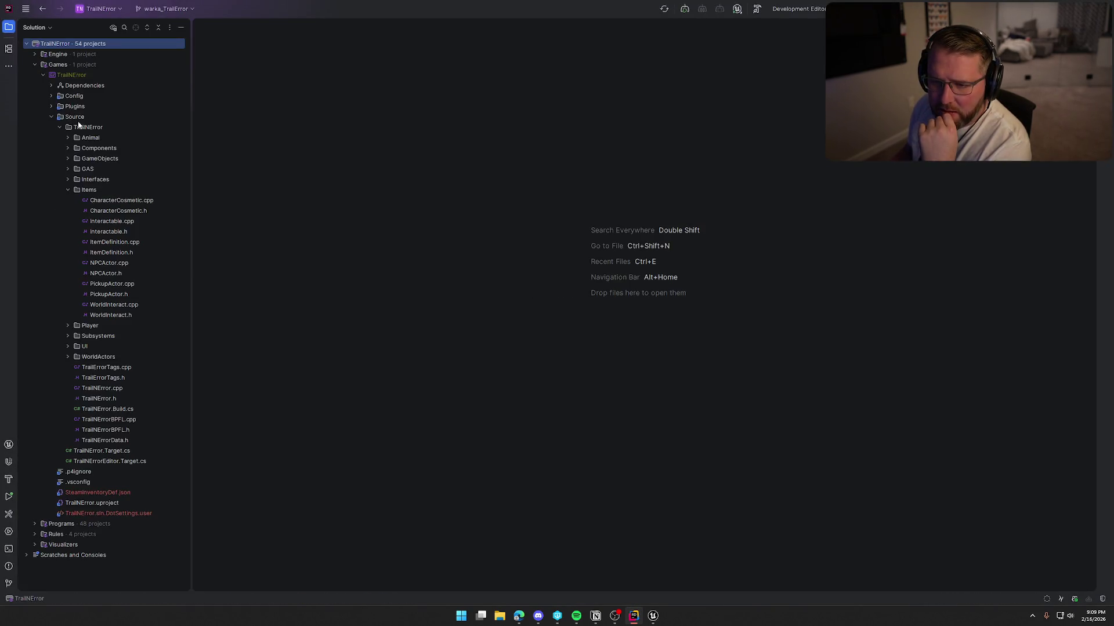
click(69, 170)
click(76, 180)
Open SwapHandsAbility.h and SwapHandsAbility.cpp, then return to Unreal Engine.
click(126, 243)
double_click(125, 244)
double_click(130, 234)
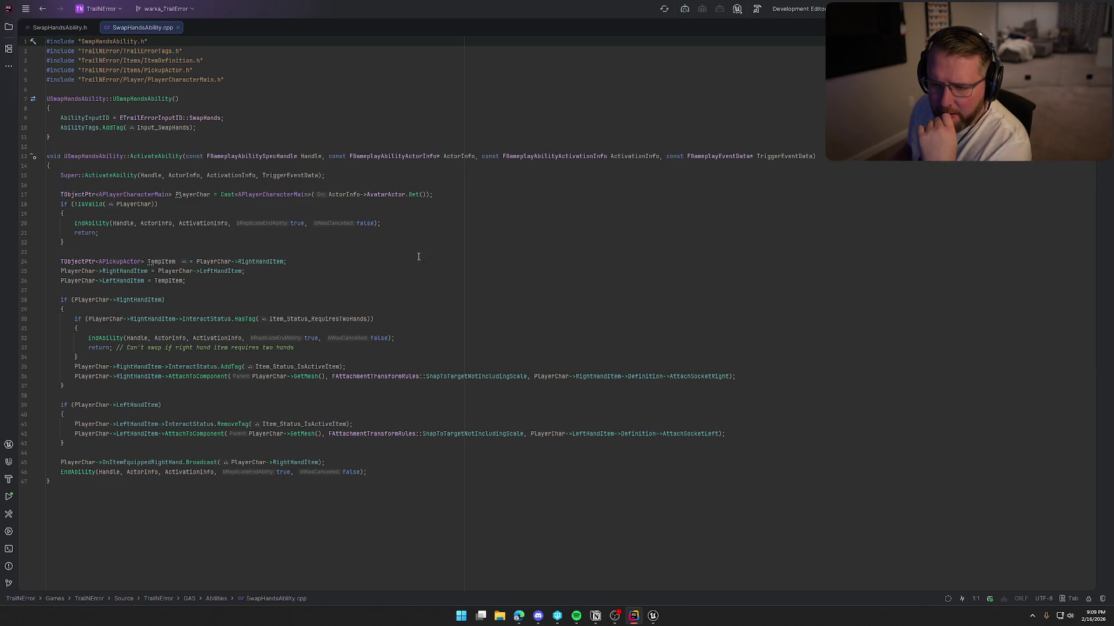
click(654, 616)
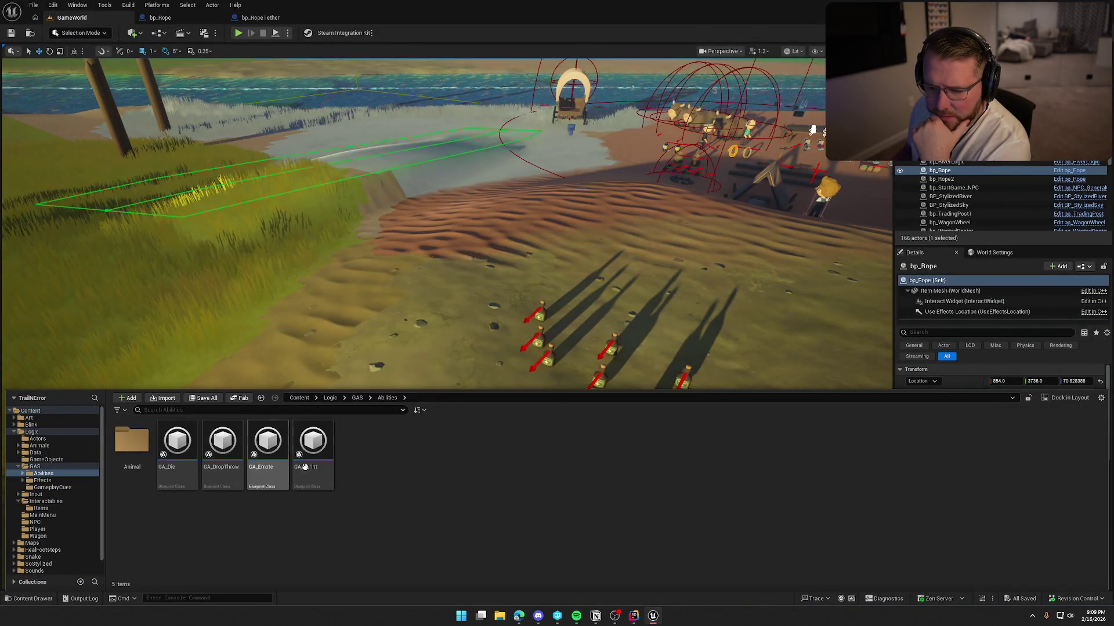
Open the GA_DropThrow ability blueprint and zoom out across its event graph.
double_click(230, 450)
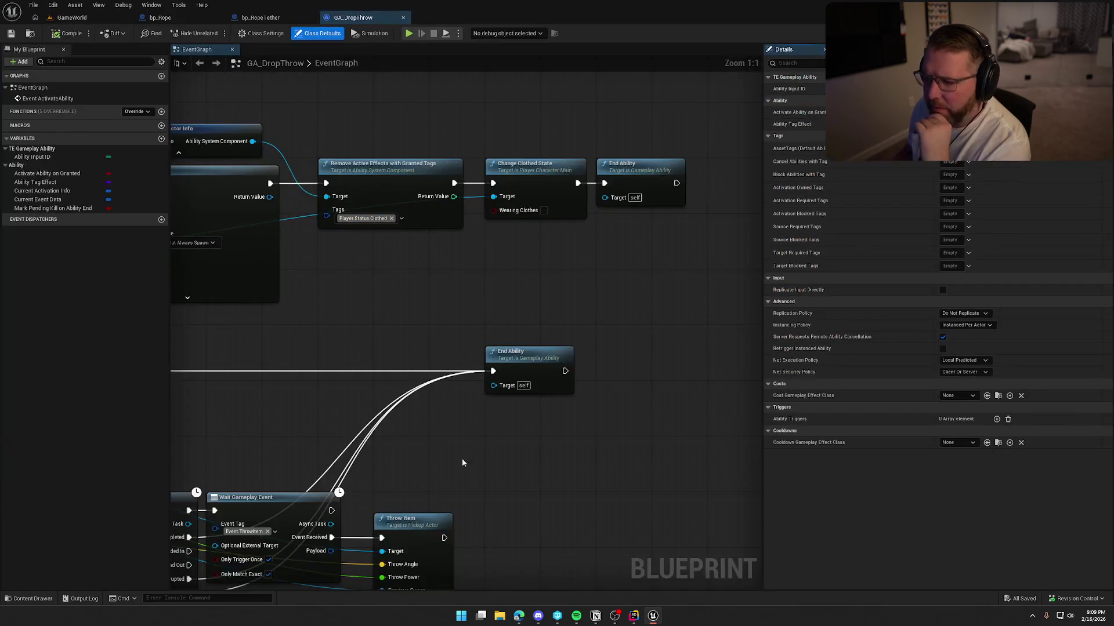
scroll(431, 301, down, 2)
mouse_move(527, 312)
mouse_down()
mouse_move(704, 276)
mouse_move(670, 242)
mouse_move(528, 195)
mouse_move(856, 257)
mouse_up()
drag(362, 195, 362, 304)
mouse_move(510, 305)
mouse_down()
mouse_move(568, 304)
mouse_move(615, 348)
mouse_move(565, 231)
mouse_move(358, 217)
mouse_up()
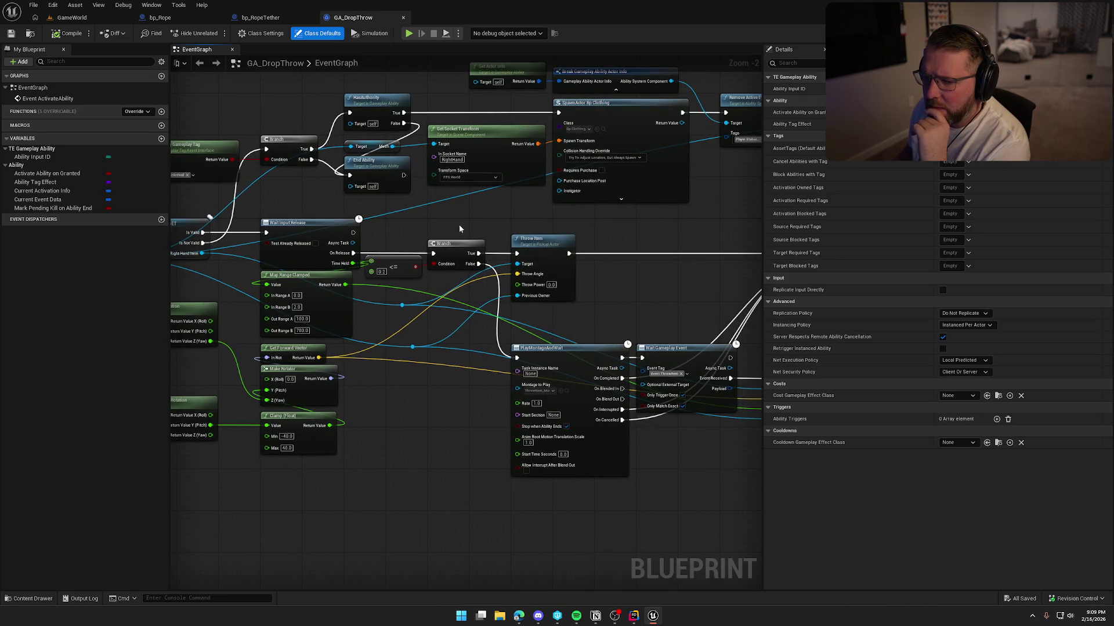
Review the Wait Gameplay Event, Throw Item and End Ability nodes, then return to bp_Rope.
drag(453, 422, 274, 368)
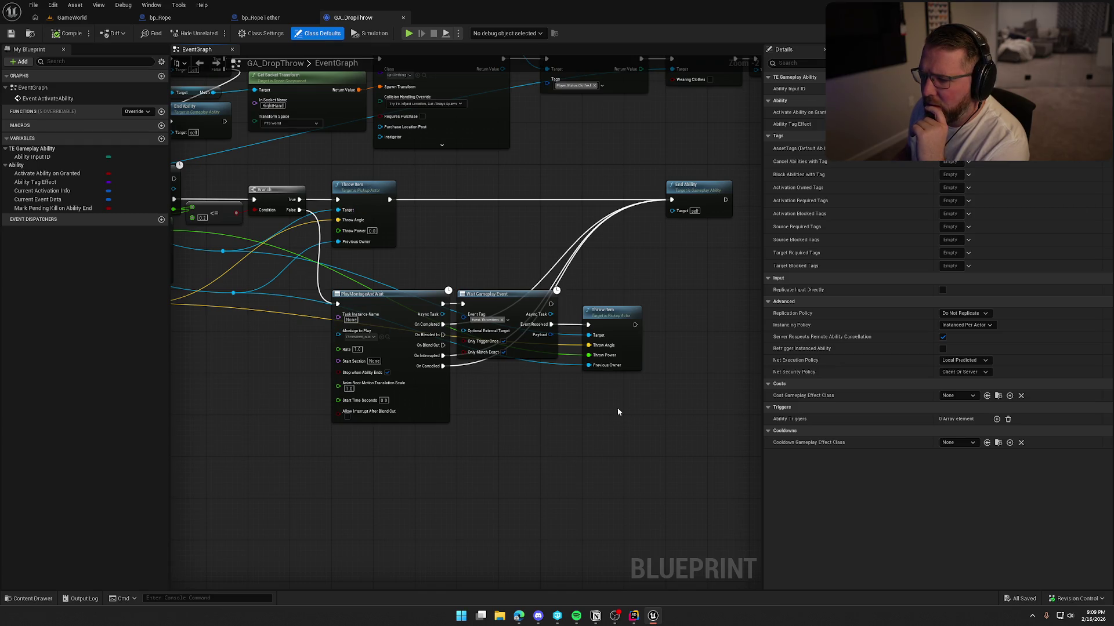
drag(640, 428, 544, 440)
drag(455, 450, 586, 416)
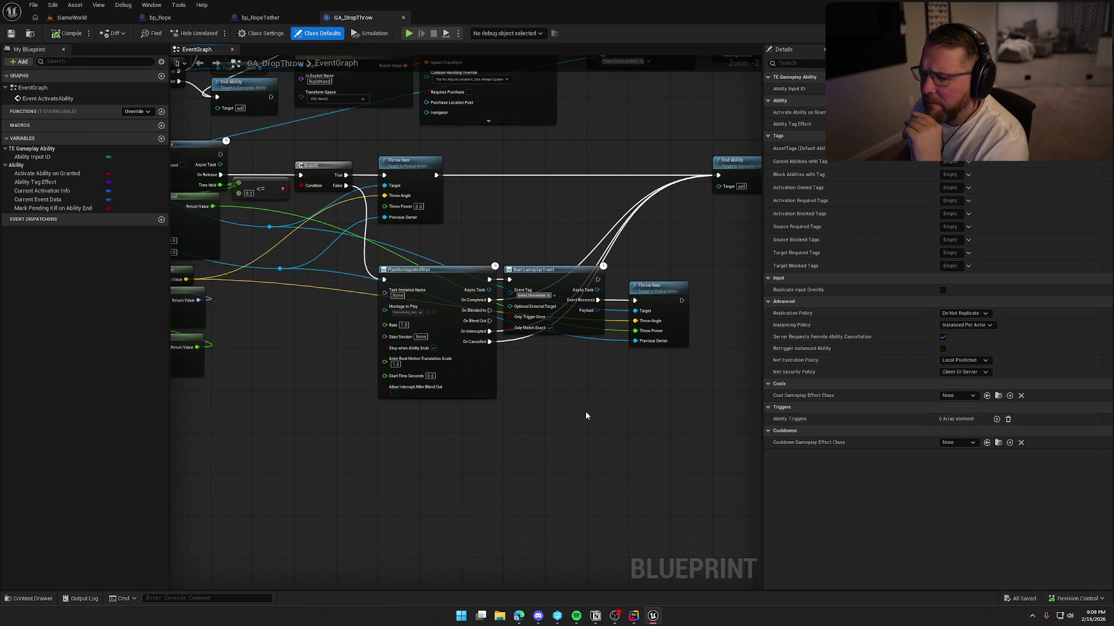
click(160, 18)
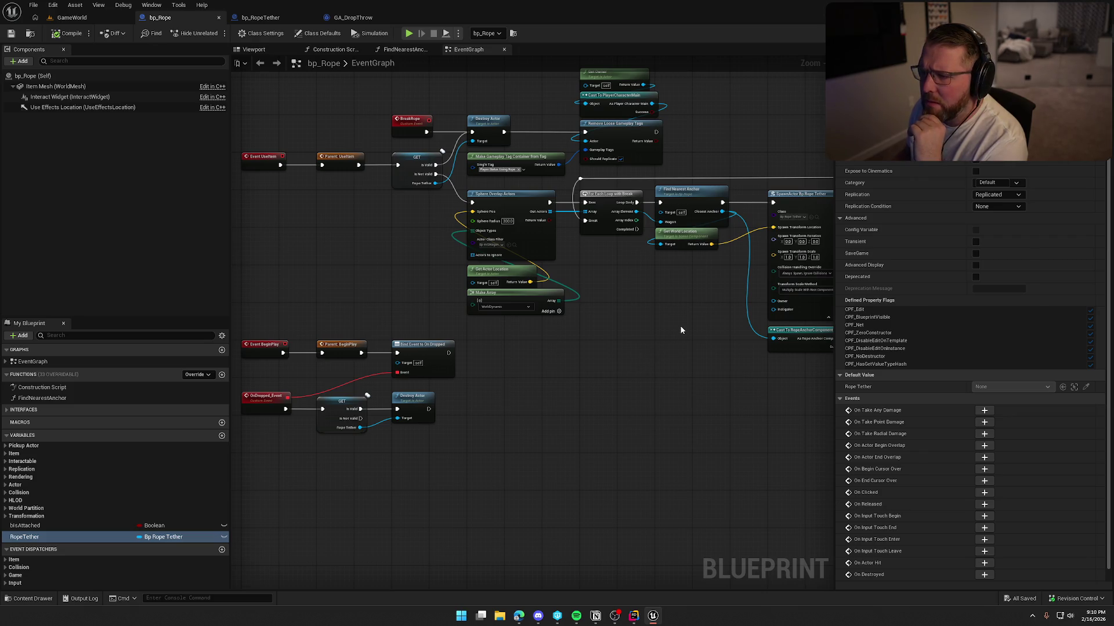
click(410, 123)
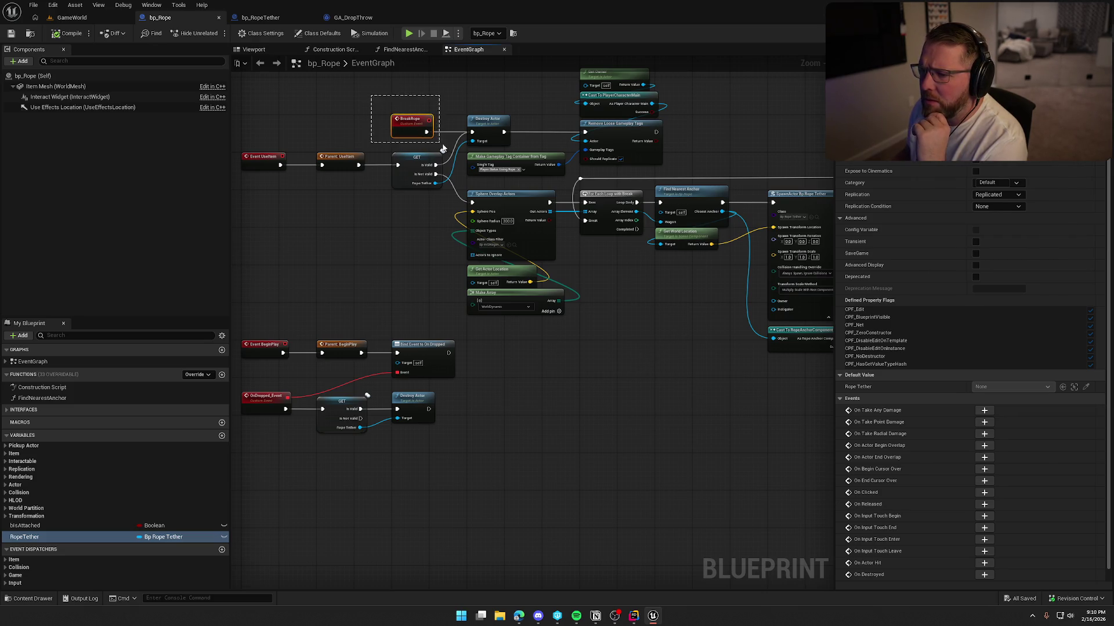
drag(591, 256, 591, 353)
click(385, 212)
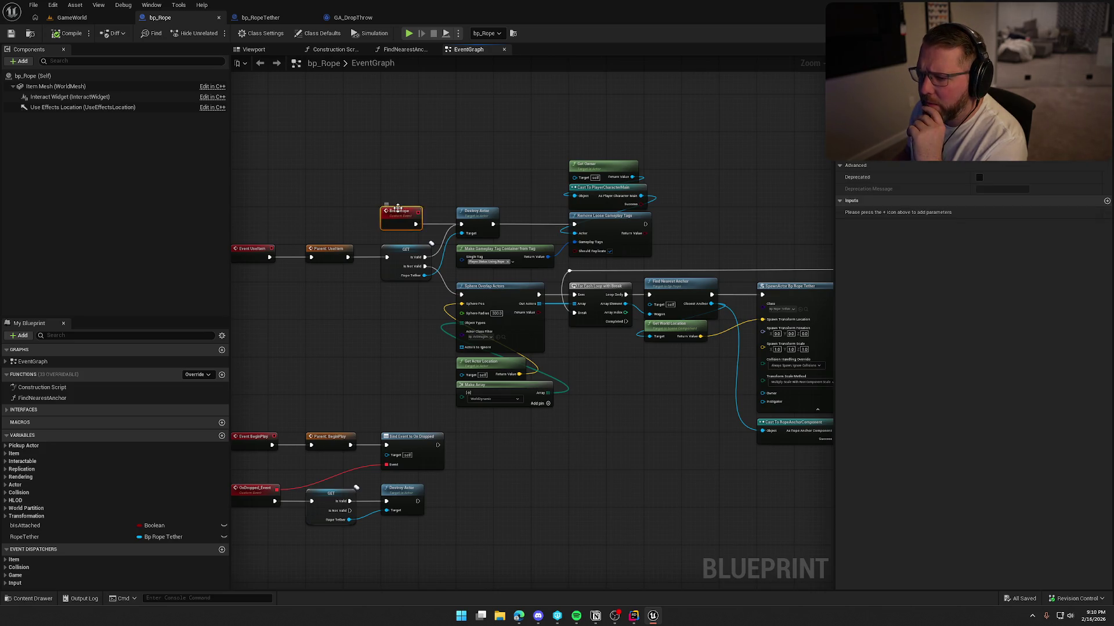
right_click(401, 213)
mouse_move(458, 301)
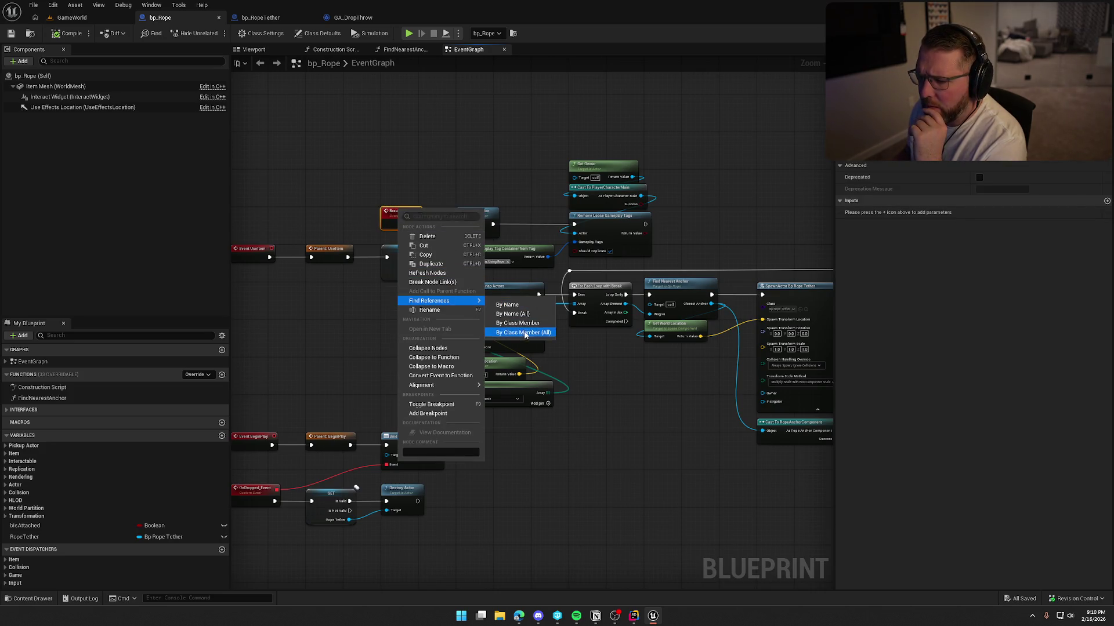
click(595, 342)
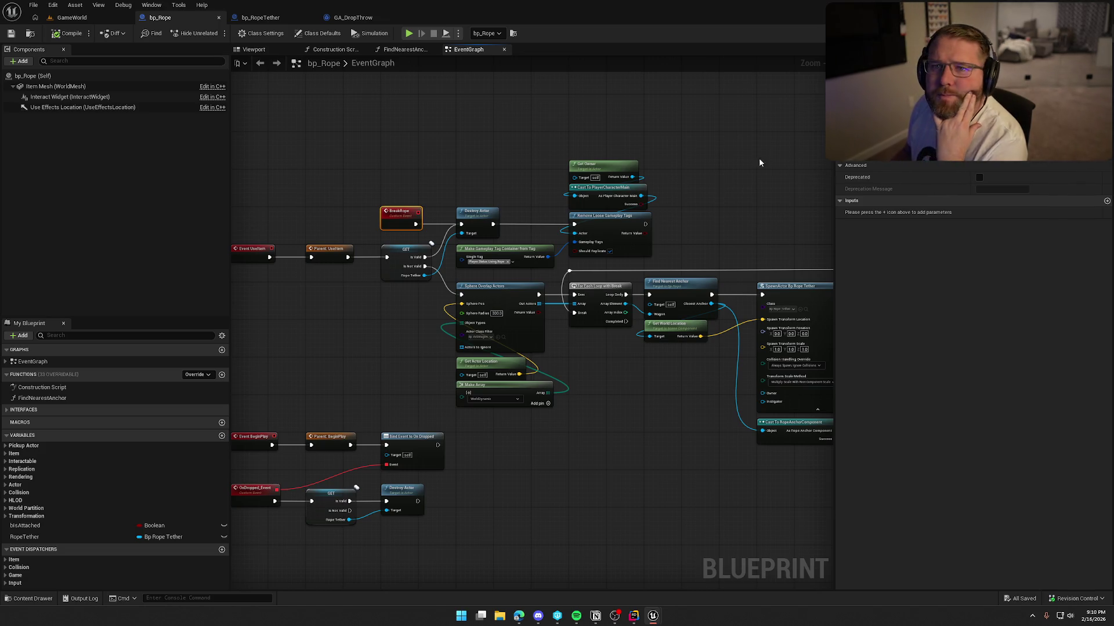
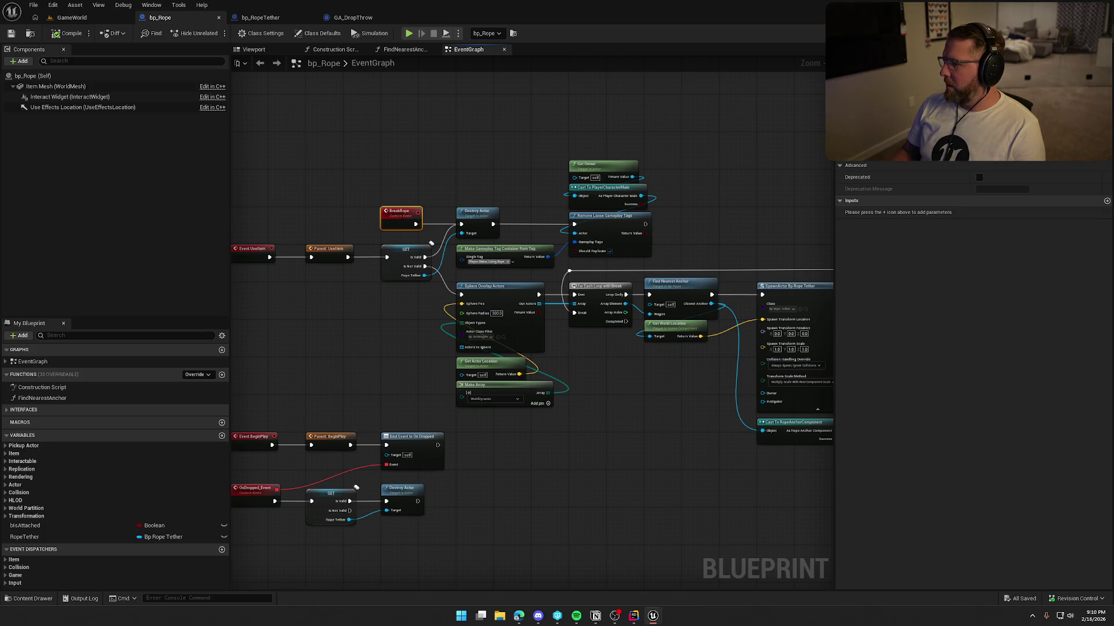
Start a play session in GameWorld and walk the character up to the wagon.
click(72, 17)
click(238, 32)
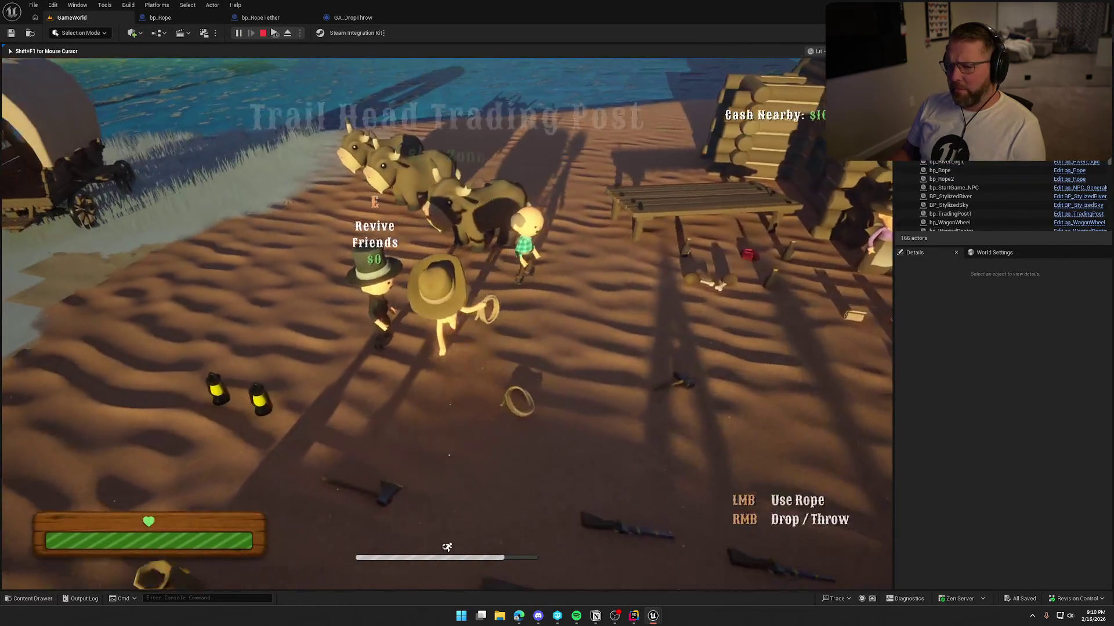
key(w)
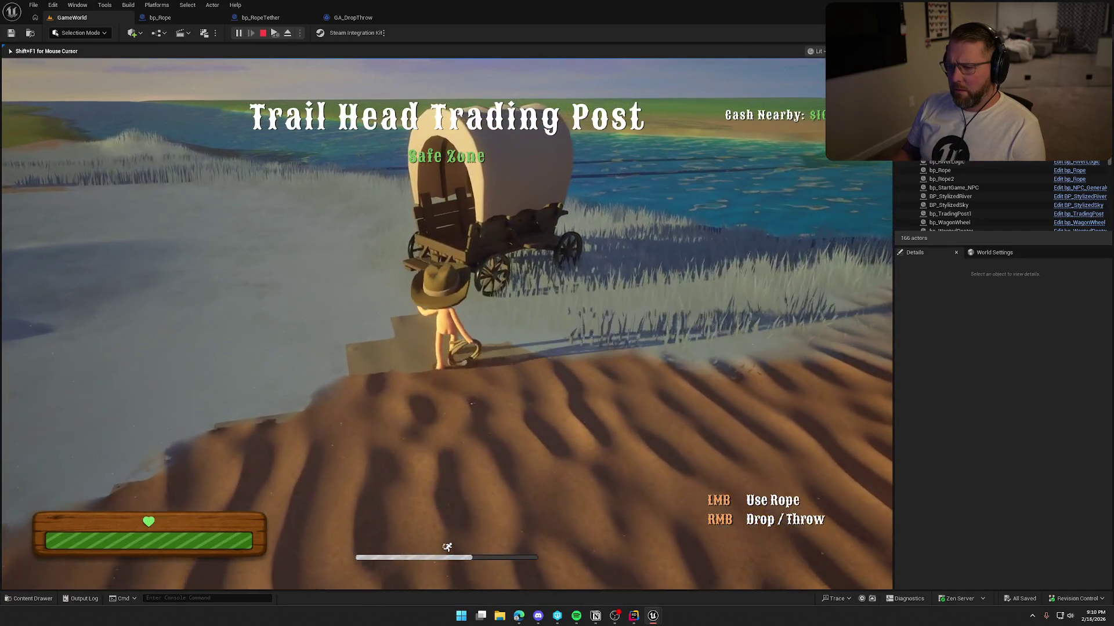
key(s)
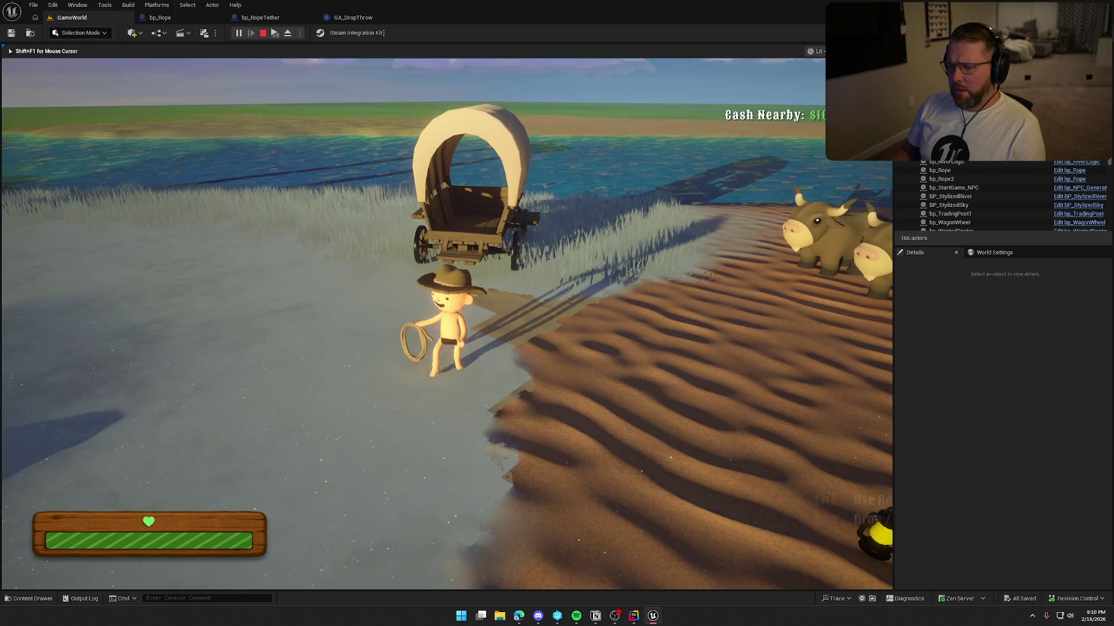
key(w)
Tether the rope to the wagon, sprint away dragging it, then stop play.
key(s)
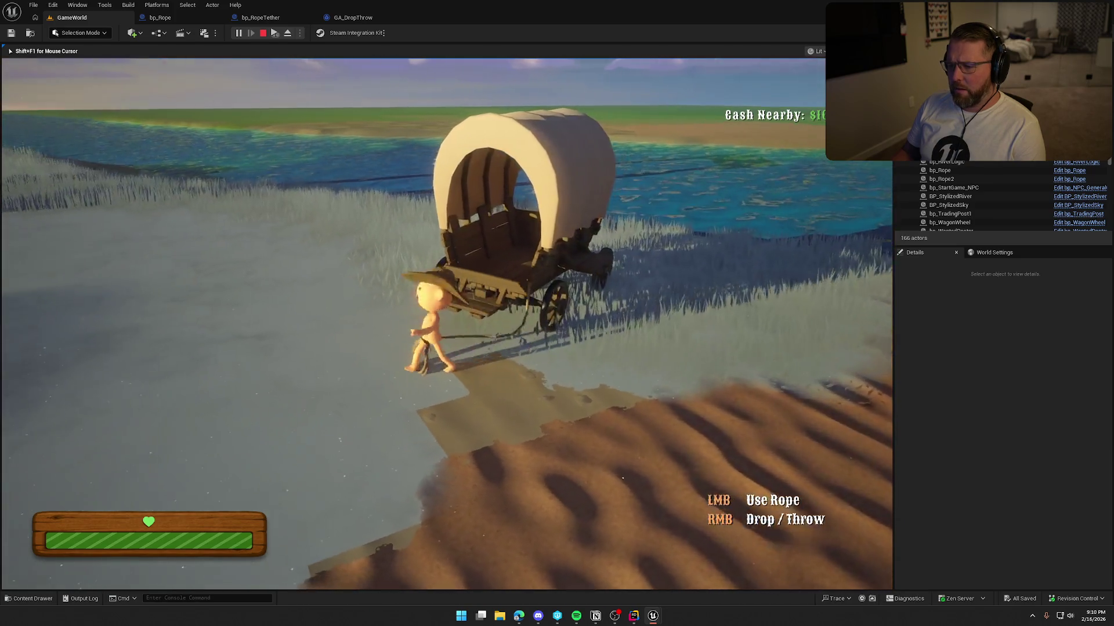
key(shift+a)
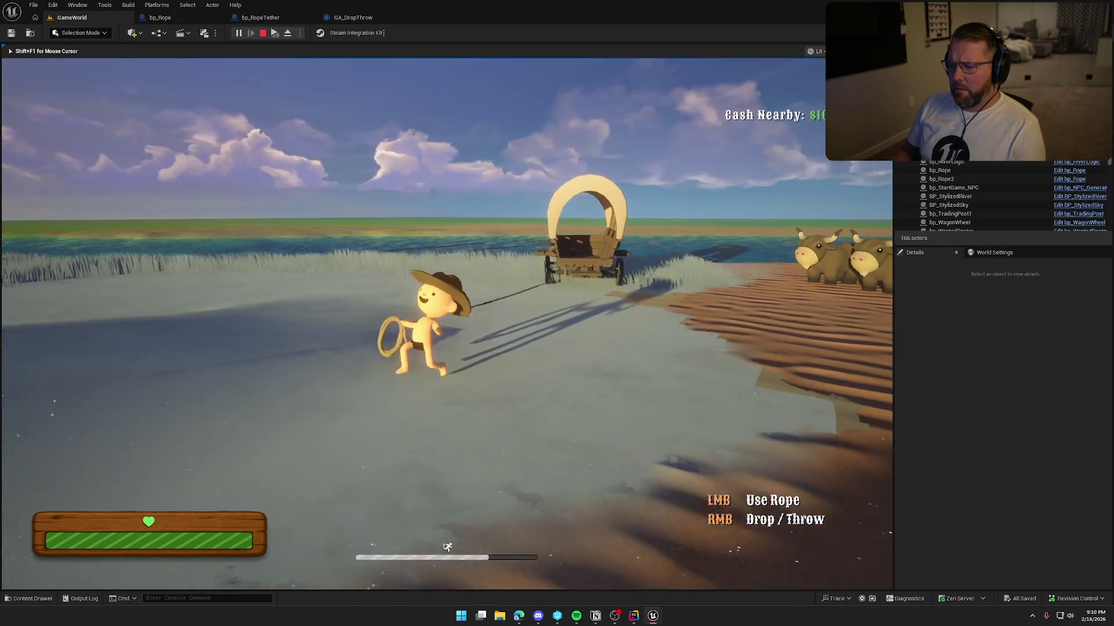
key(shift+a)
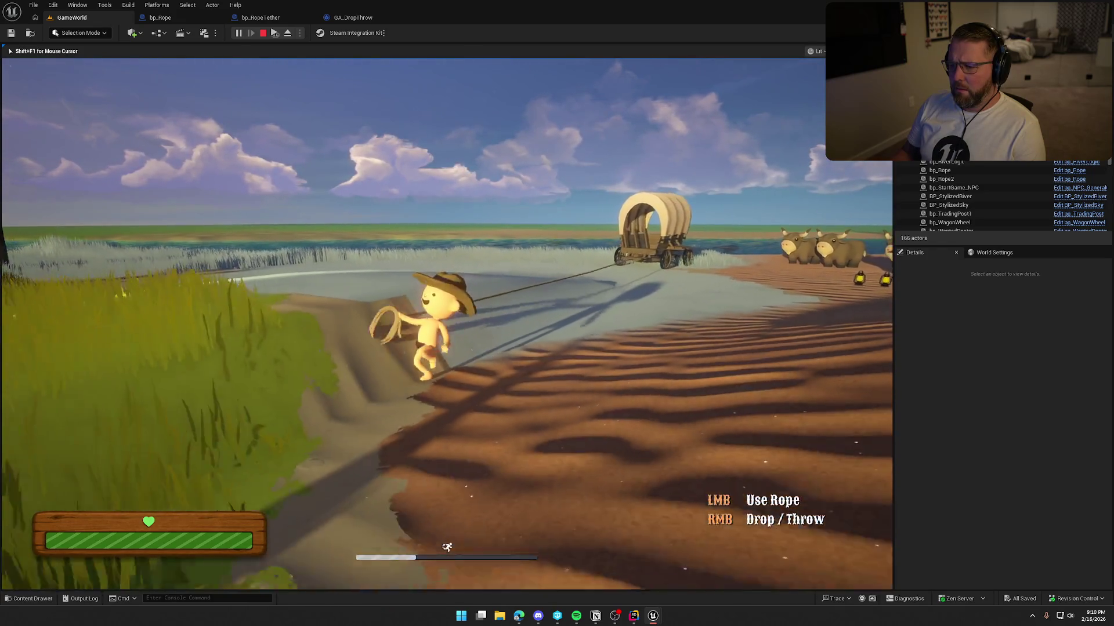
key(Escape)
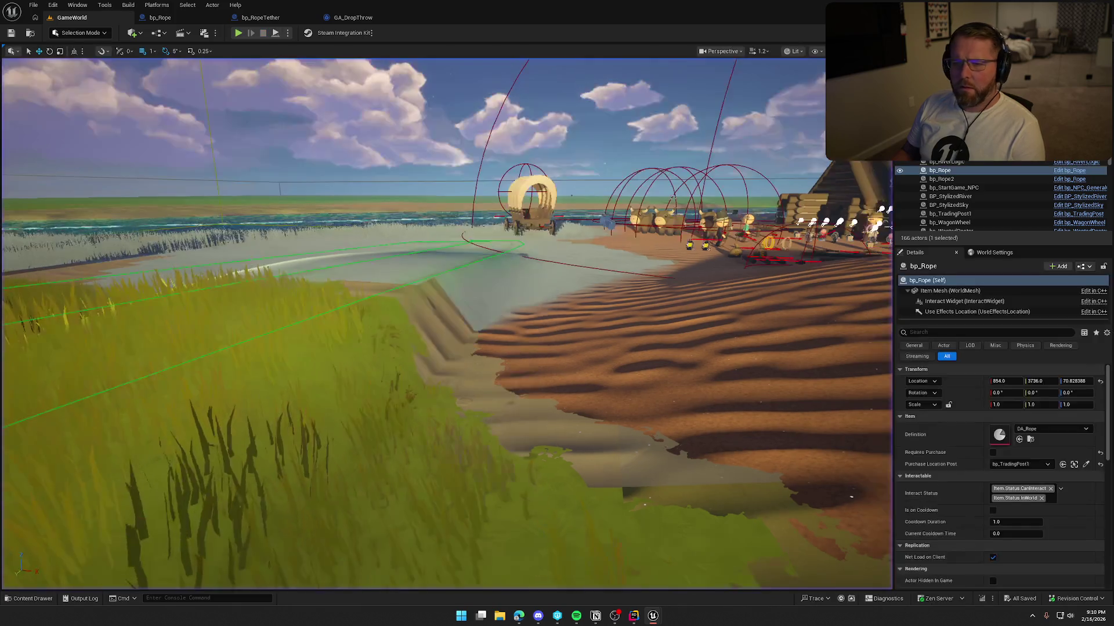
Review the GA_DropThrow graph and the bp_Rope BeginPlay and OnRep event chains.
click(351, 17)
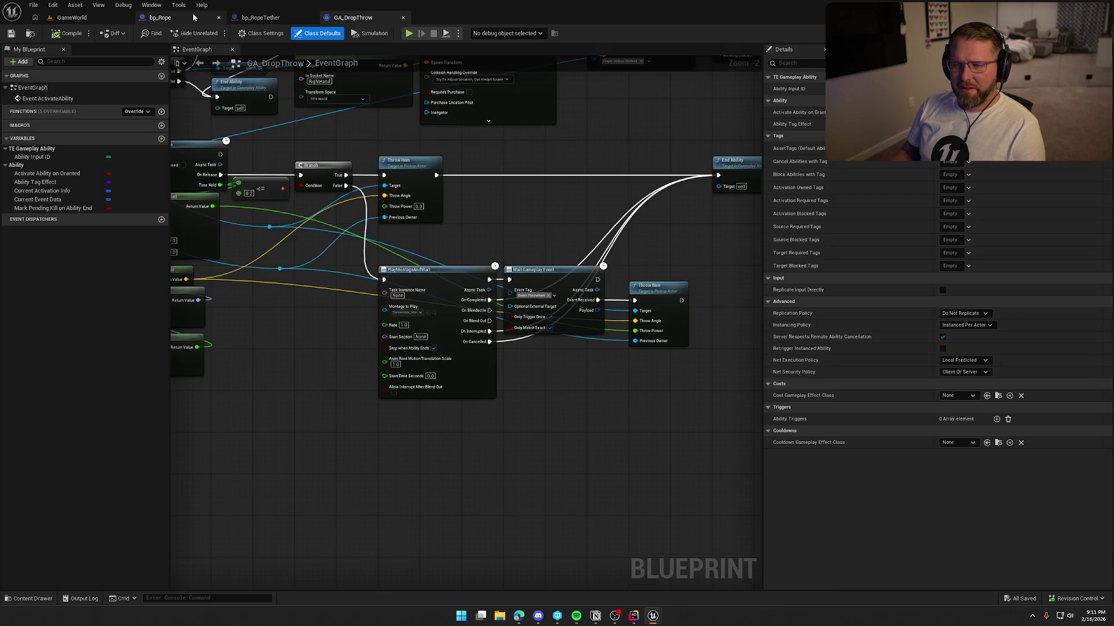
click(165, 17)
scroll(503, 168, up, 4)
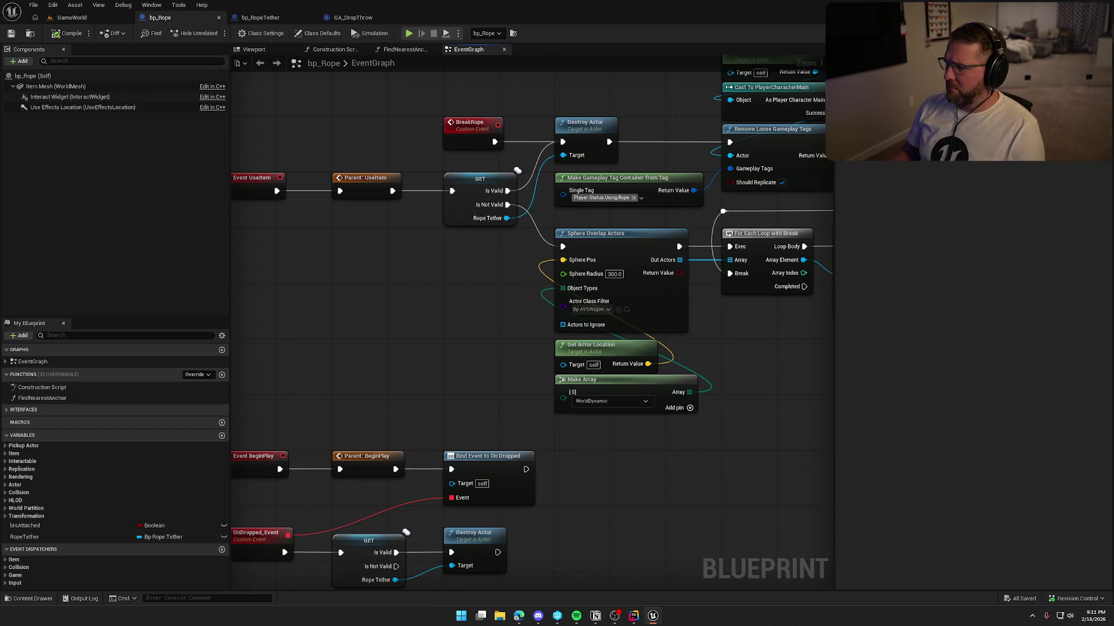
scroll(609, 366, up, 2)
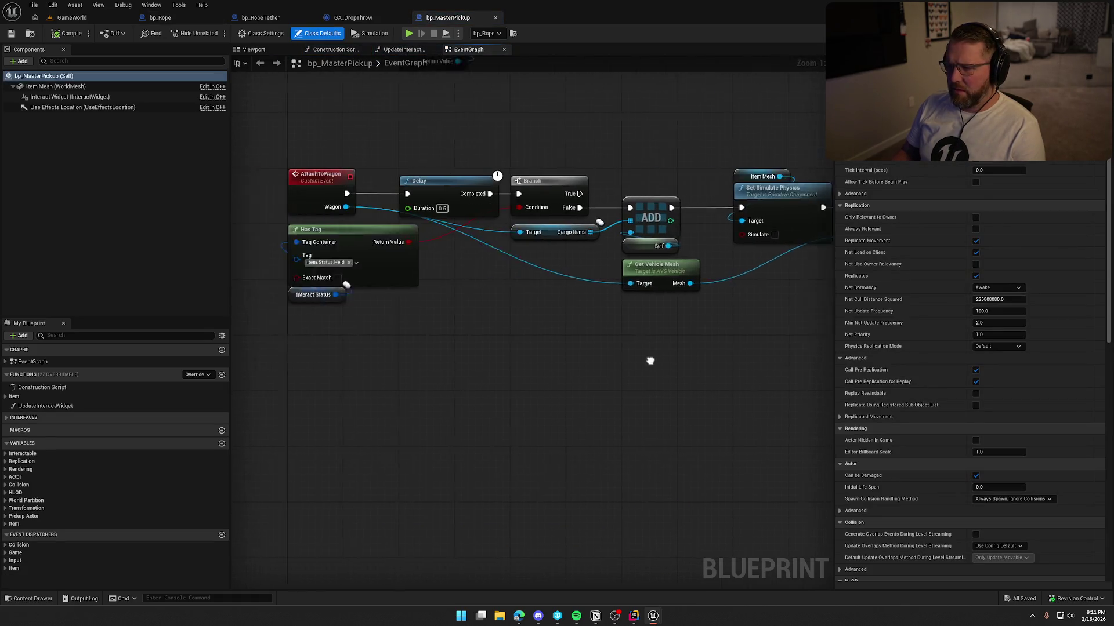
drag(609, 369, 613, 409)
mouse_move(656, 356)
mouse_down()
mouse_move(661, 455)
mouse_move(651, 417)
mouse_move(621, 487)
mouse_move(629, 358)
mouse_move(607, 480)
mouse_up()
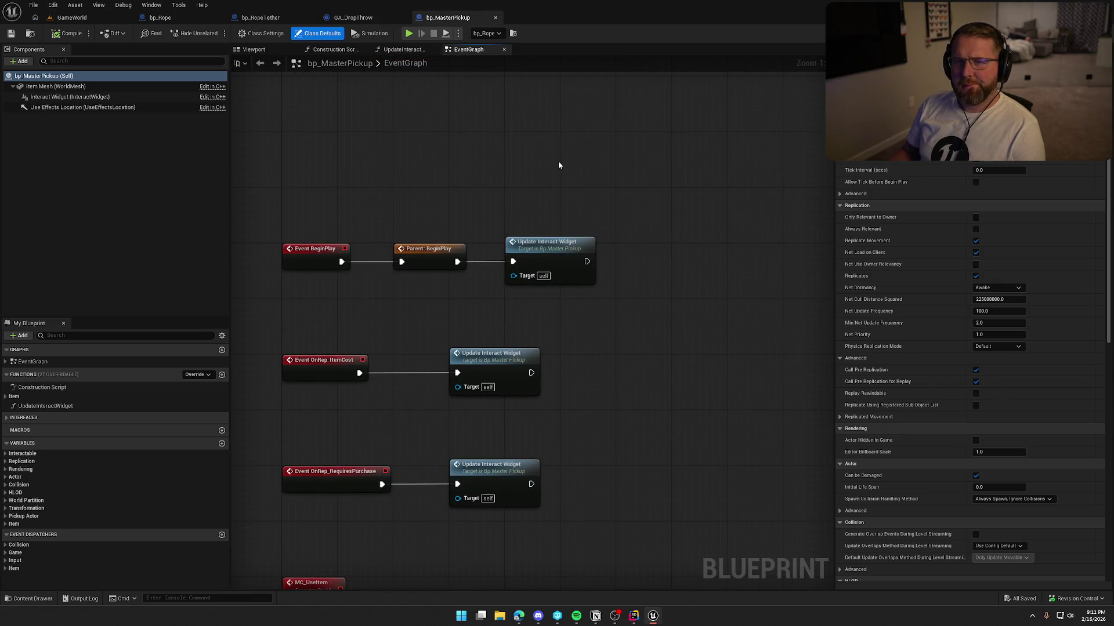
Open PickupActor.cpp at ThrowItem from GA_DropThrow's Throw Item node.
click(350, 17)
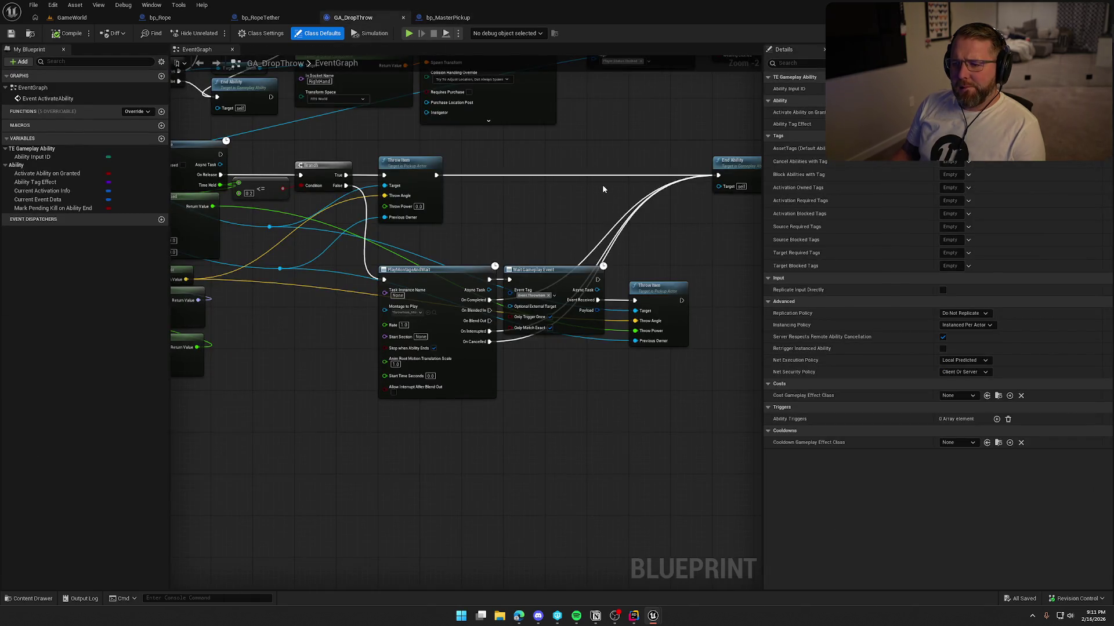
scroll(568, 232, up, 3)
mouse_move(568, 232)
mouse_down()
mouse_move(497, 148)
mouse_move(497, 231)
mouse_up()
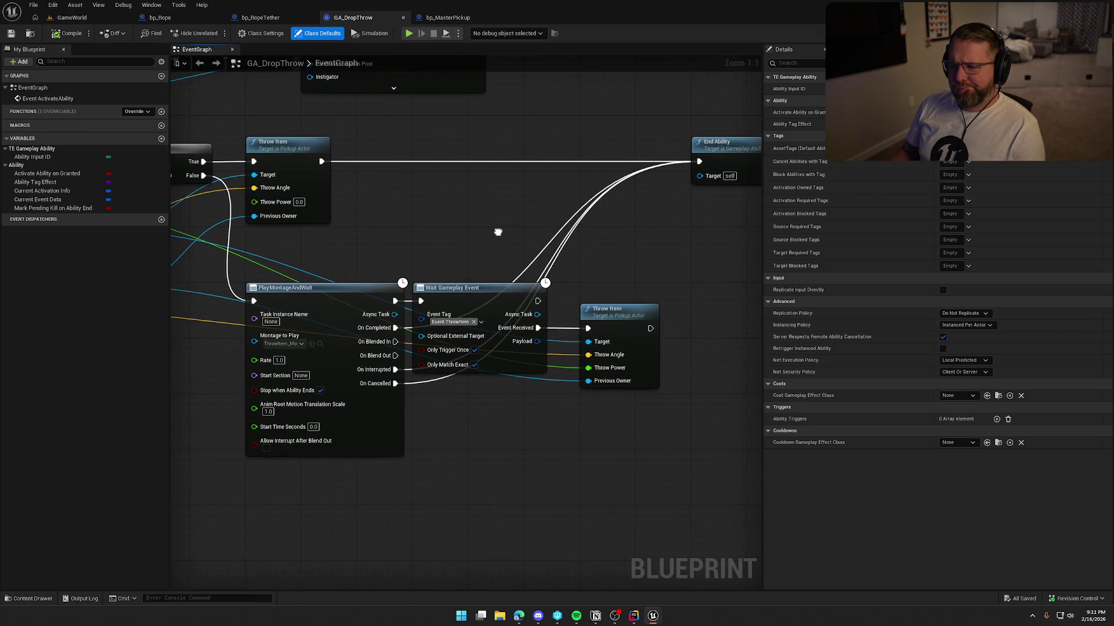
double_click(641, 318)
scroll(371, 376, down, 3)
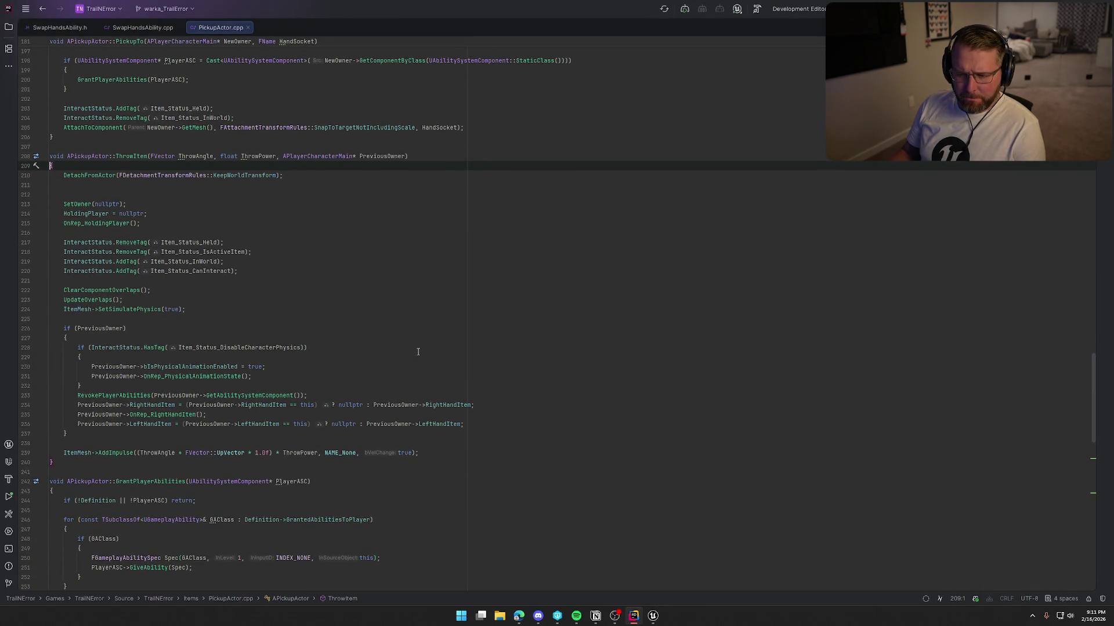
scroll(418, 345, down, 3)
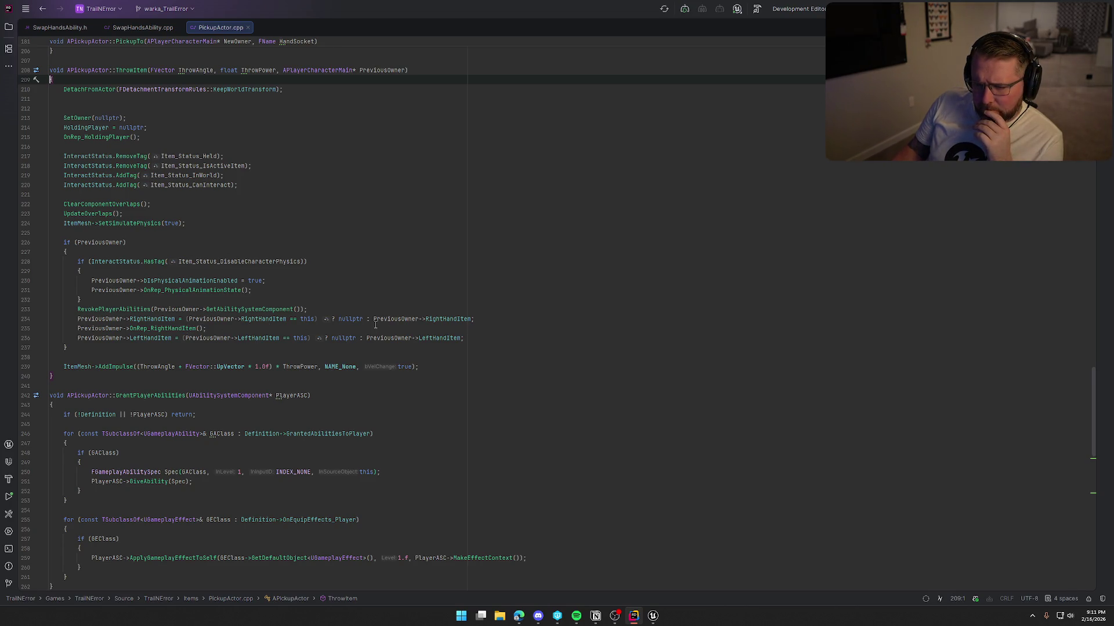
scroll(422, 377, down, 4)
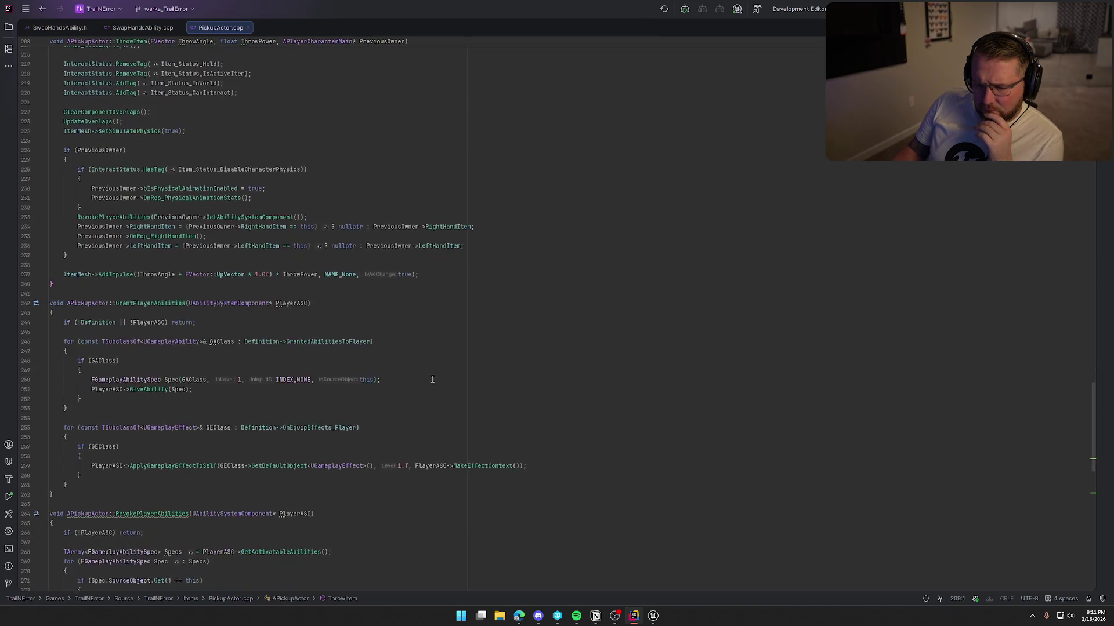
scroll(445, 381, up, 9)
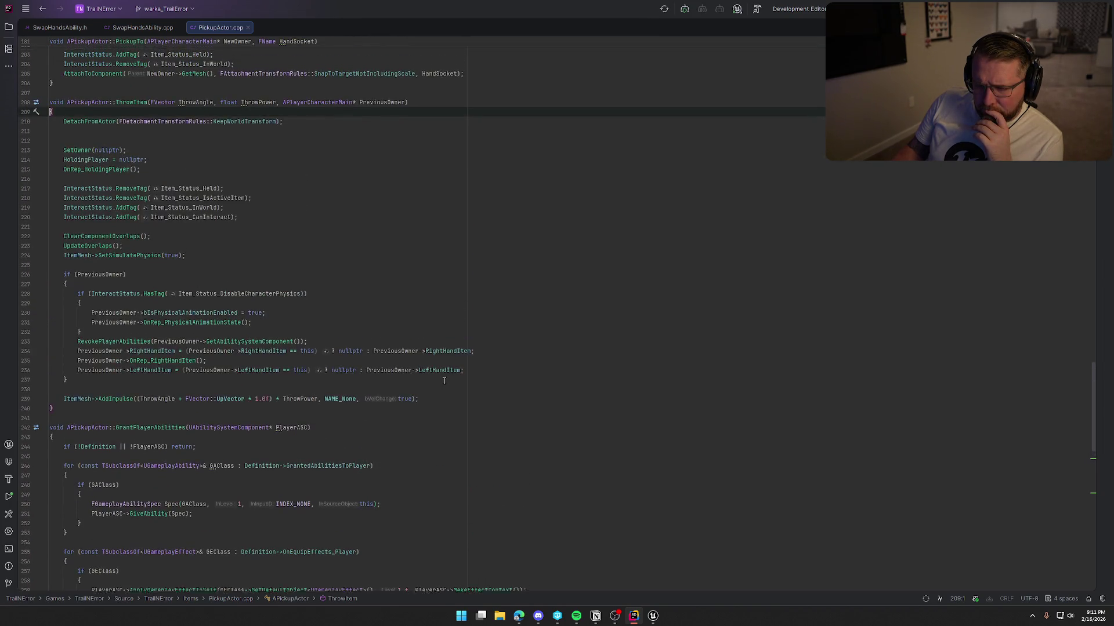
scroll(464, 382, up, 5)
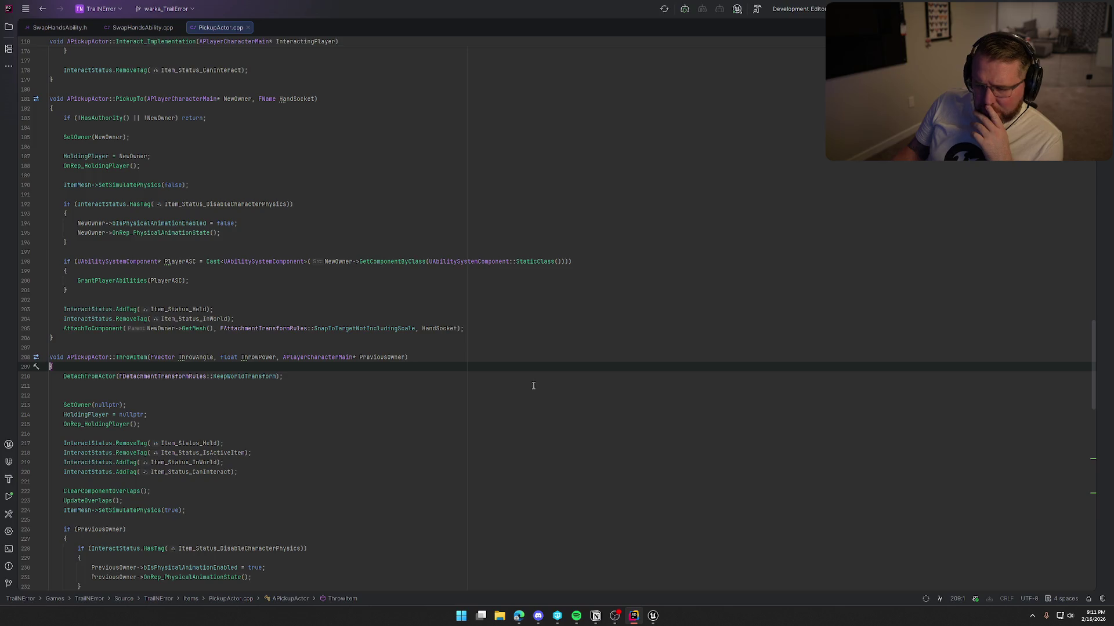
click(653, 616)
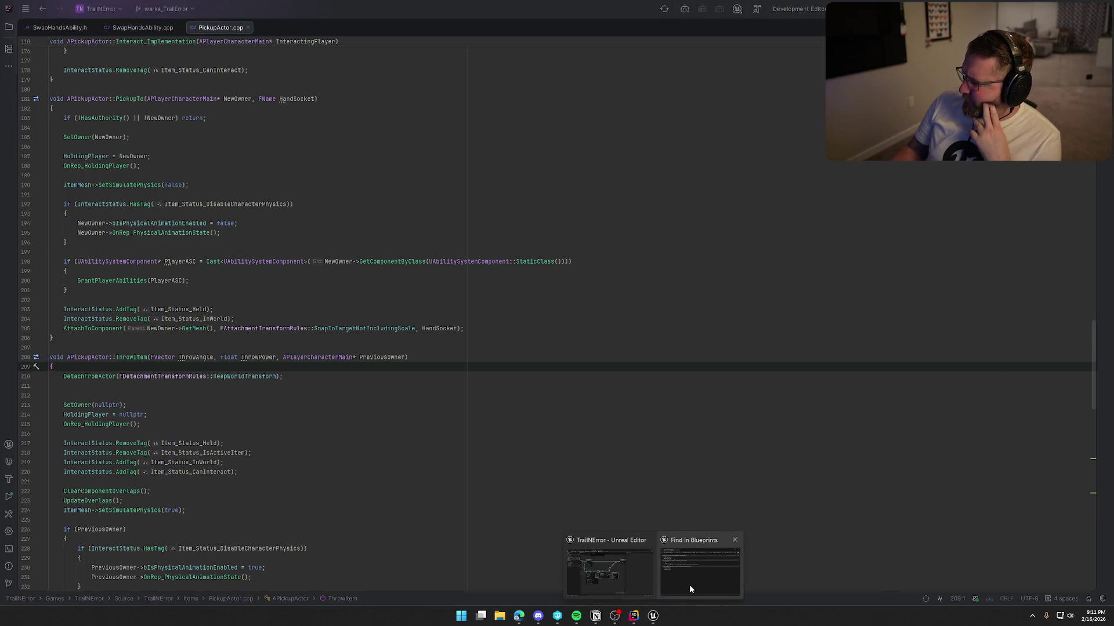
Jump from the BreakRope search results to the BreakRope event in bp_Rope.
click(620, 570)
drag(647, 103, 462, 132)
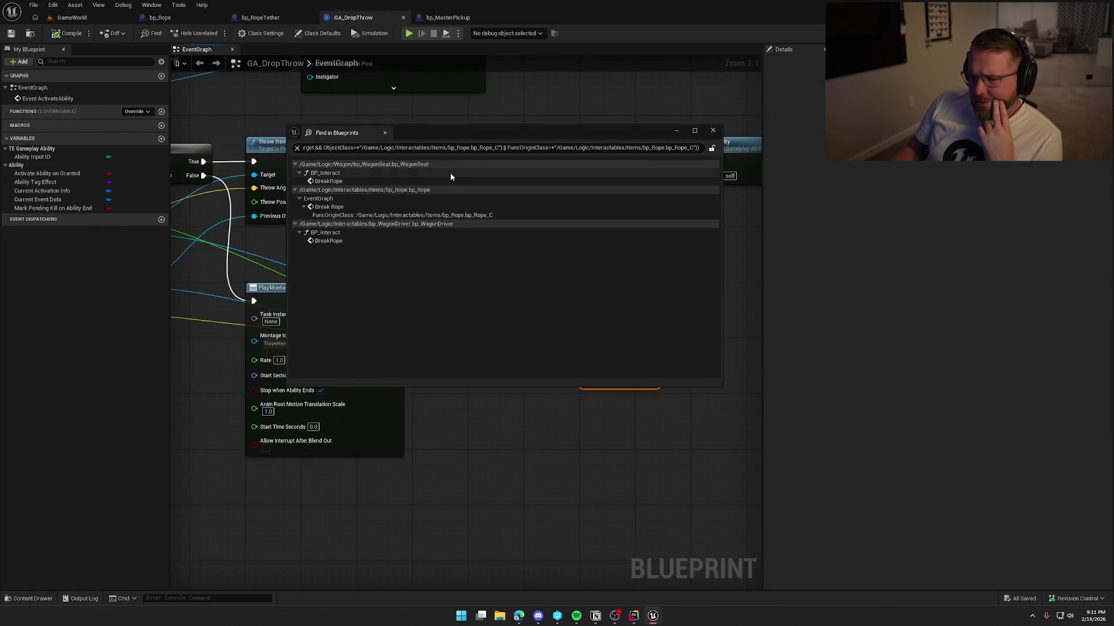
drag(465, 137, 1113, 152)
click(1113, 152)
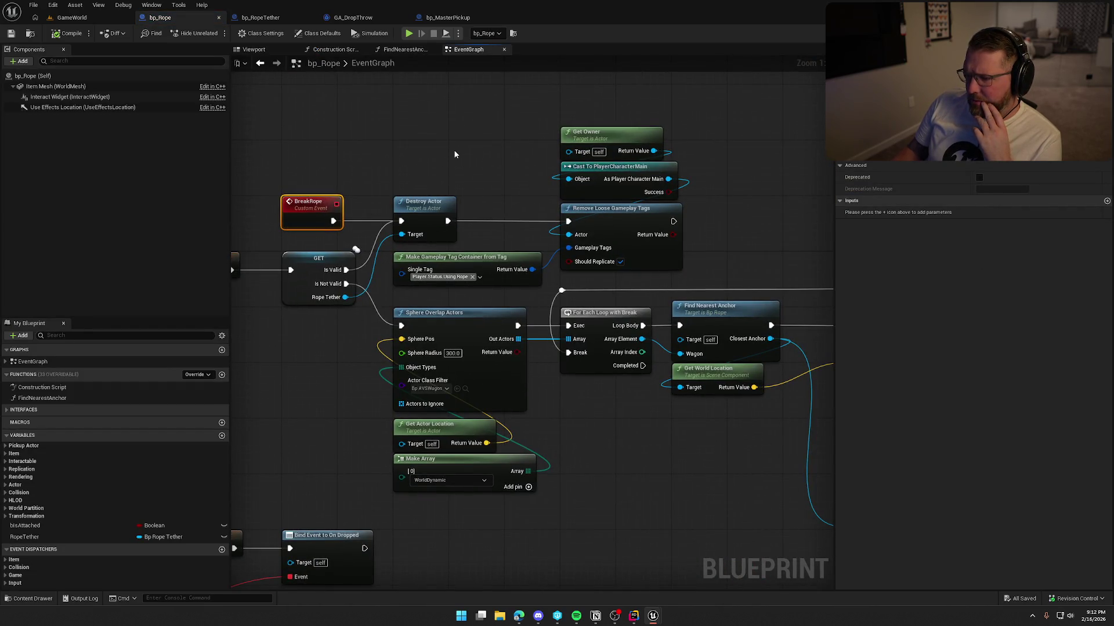
Inspect the Destroy Actor and owner tag-removal nodes under BreakRope, then play GameWorld again.
mouse_move(673, 495)
mouse_down()
mouse_move(871, 456)
mouse_move(517, 412)
mouse_move(786, 411)
mouse_move(803, 313)
mouse_move(830, 266)
mouse_up()
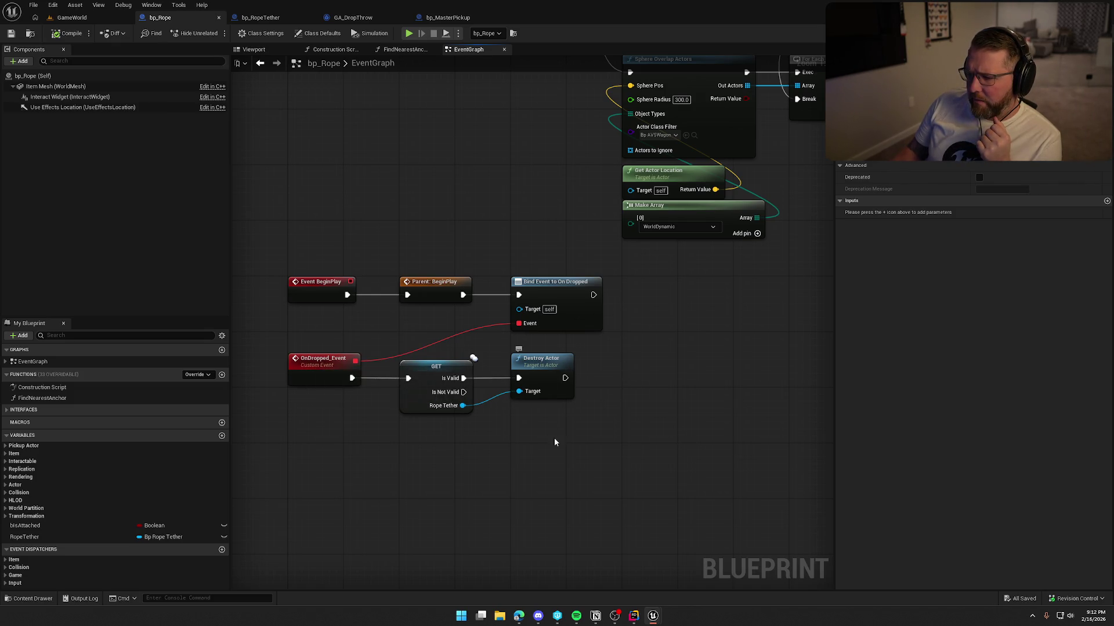
drag(594, 458, 398, 355)
drag(680, 322, 445, 570)
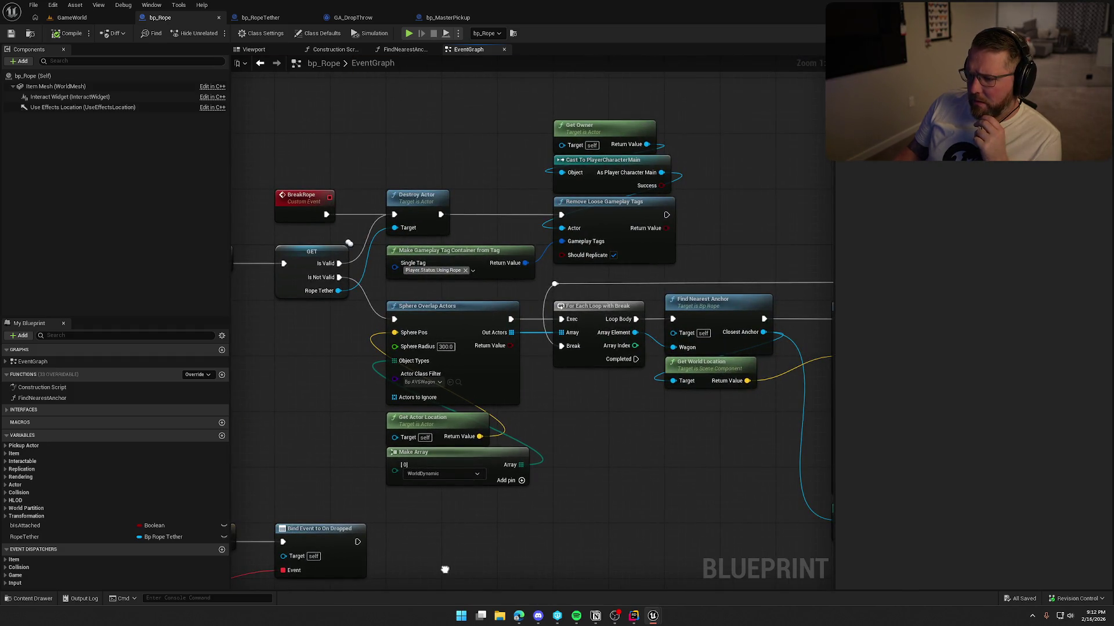
drag(445, 570, 449, 567)
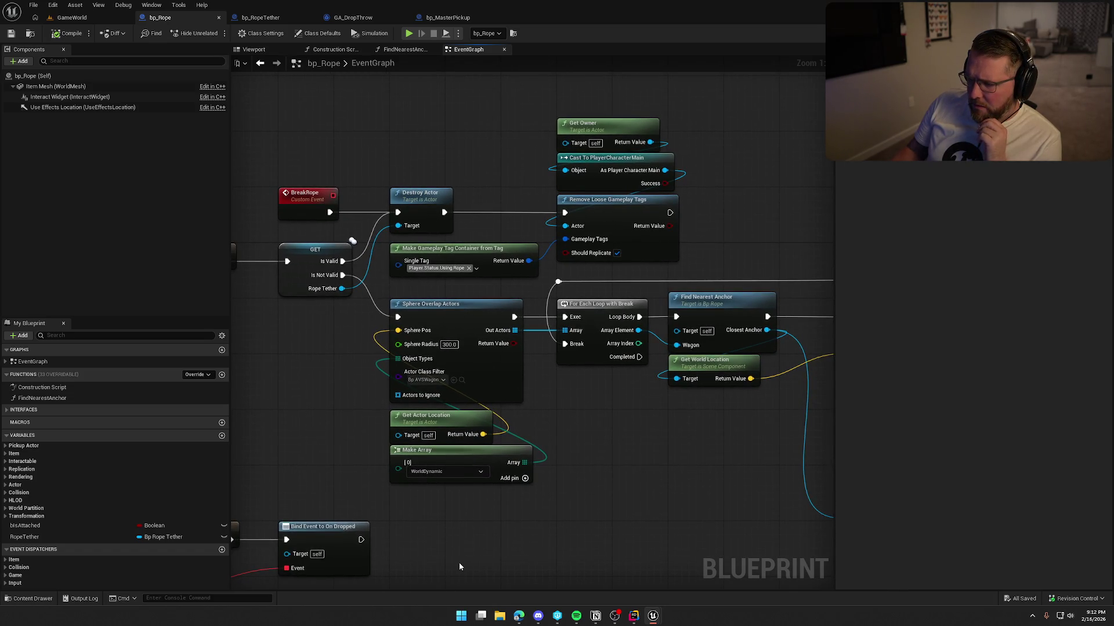
drag(521, 129, 648, 237)
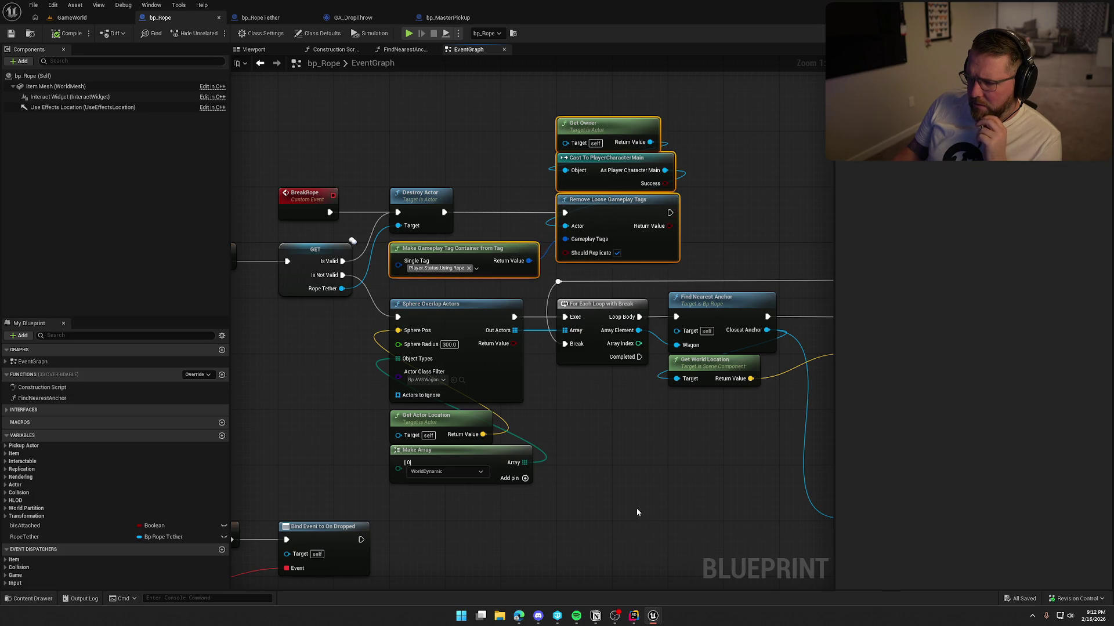
click(635, 512)
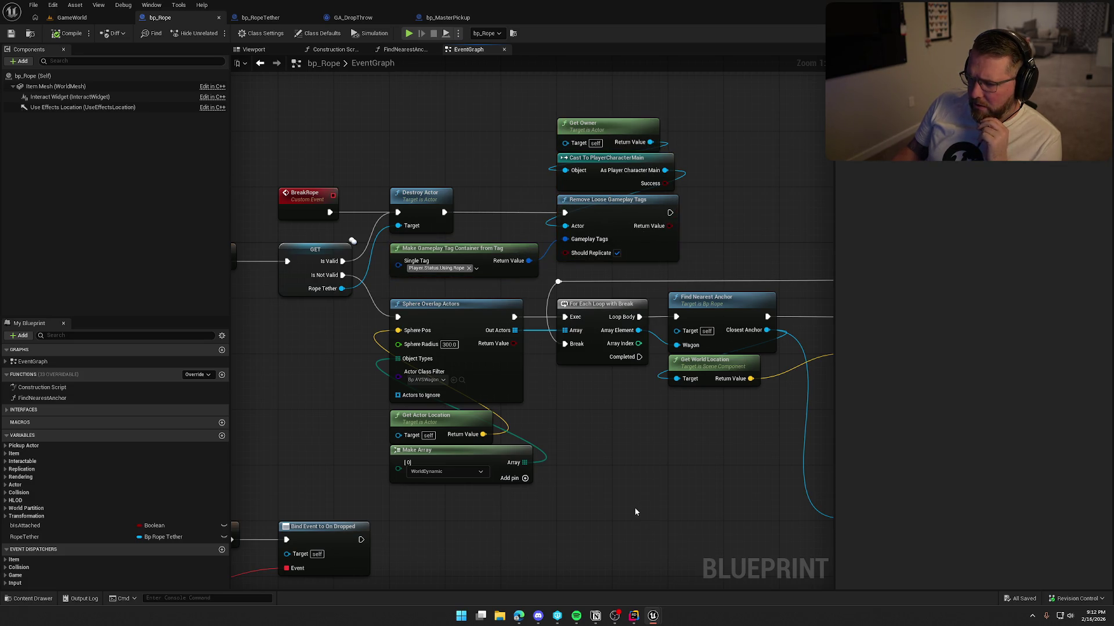
click(70, 18)
click(236, 34)
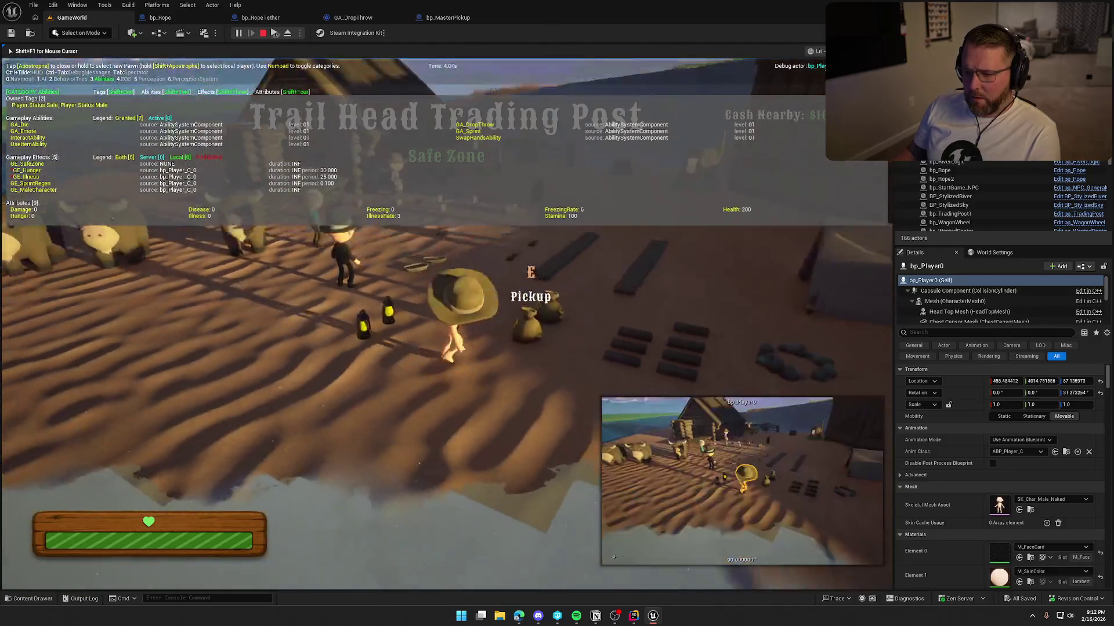
Run to the wagon, grab the rope with E, walk across the dunes, then stop play.
key(w)
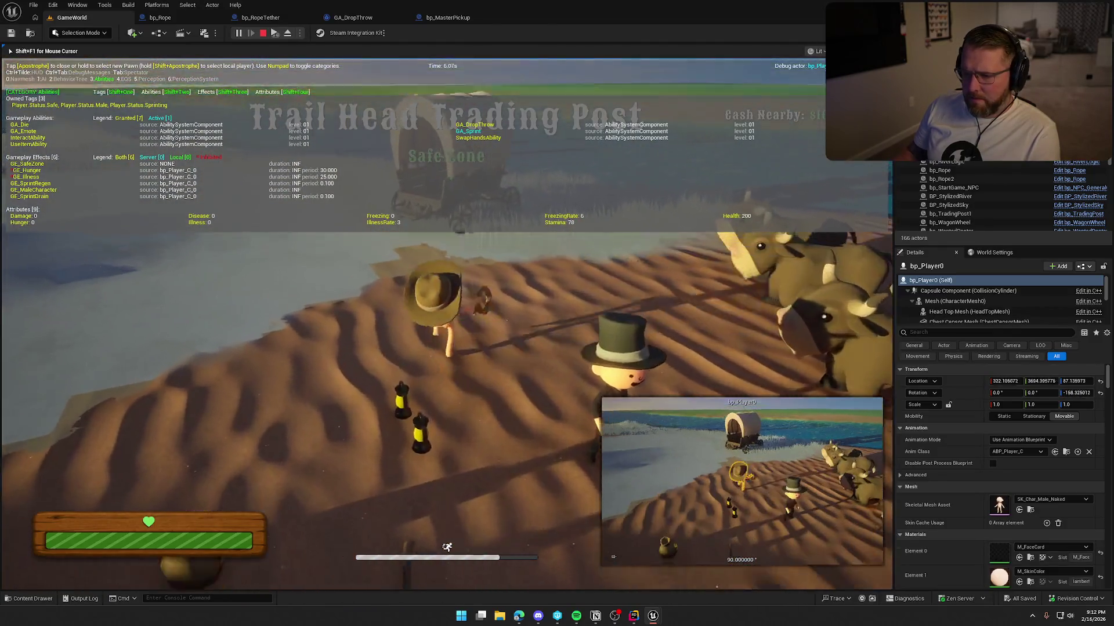
key(e)
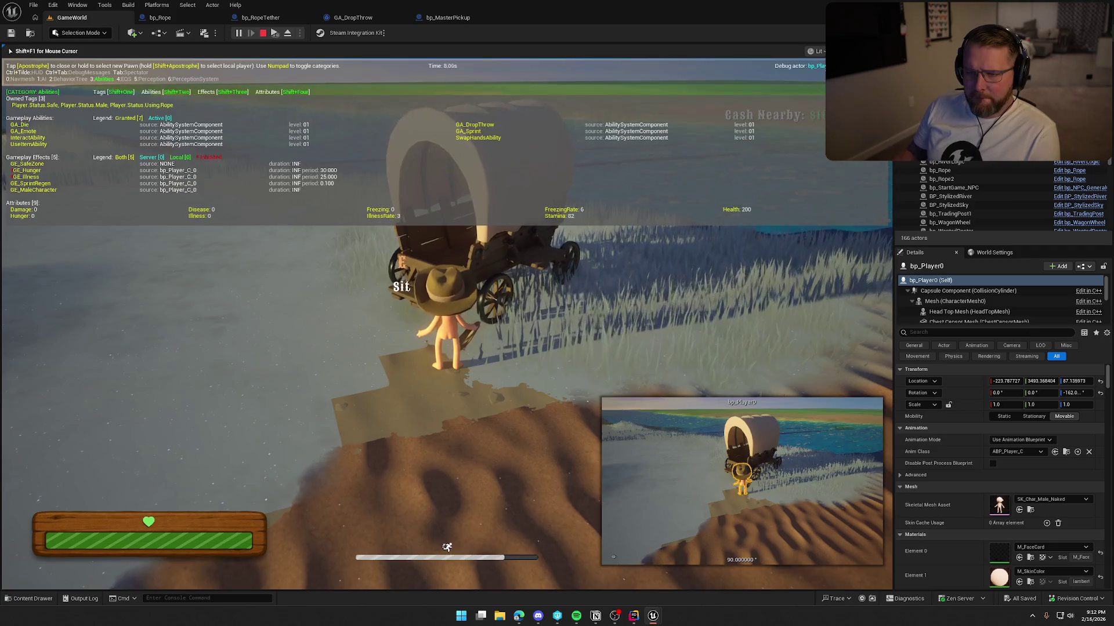
key(w)
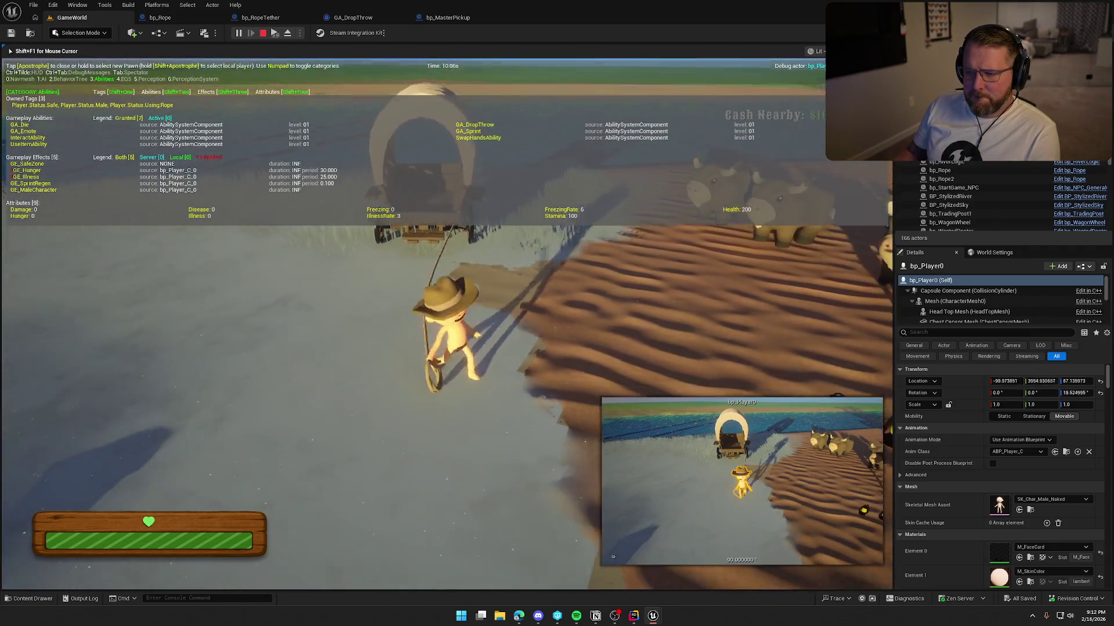
key(w)
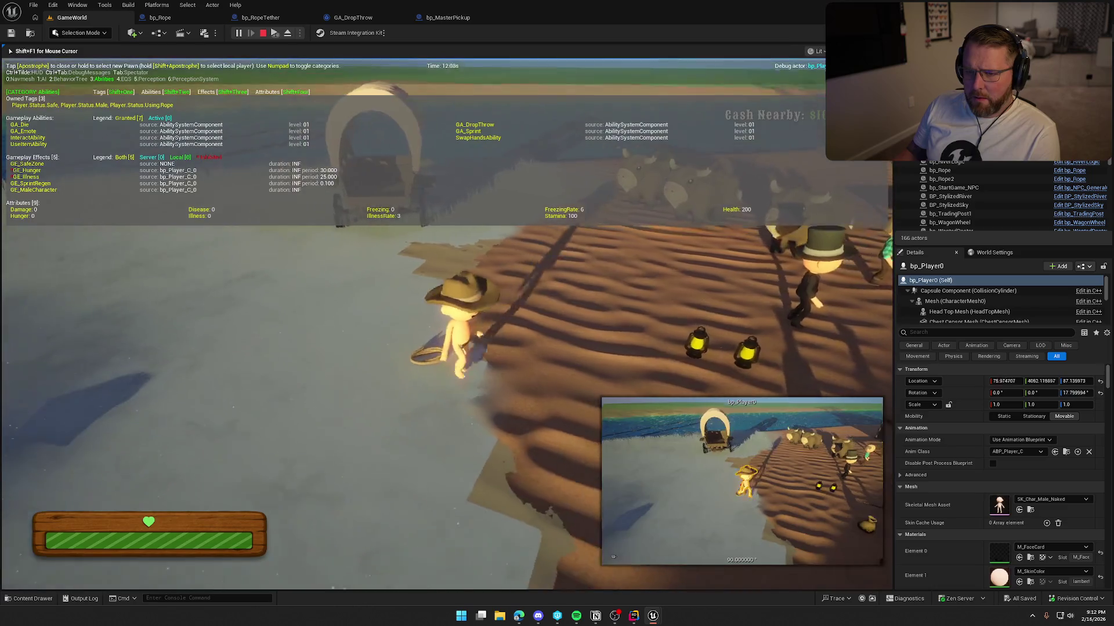
key(Escape)
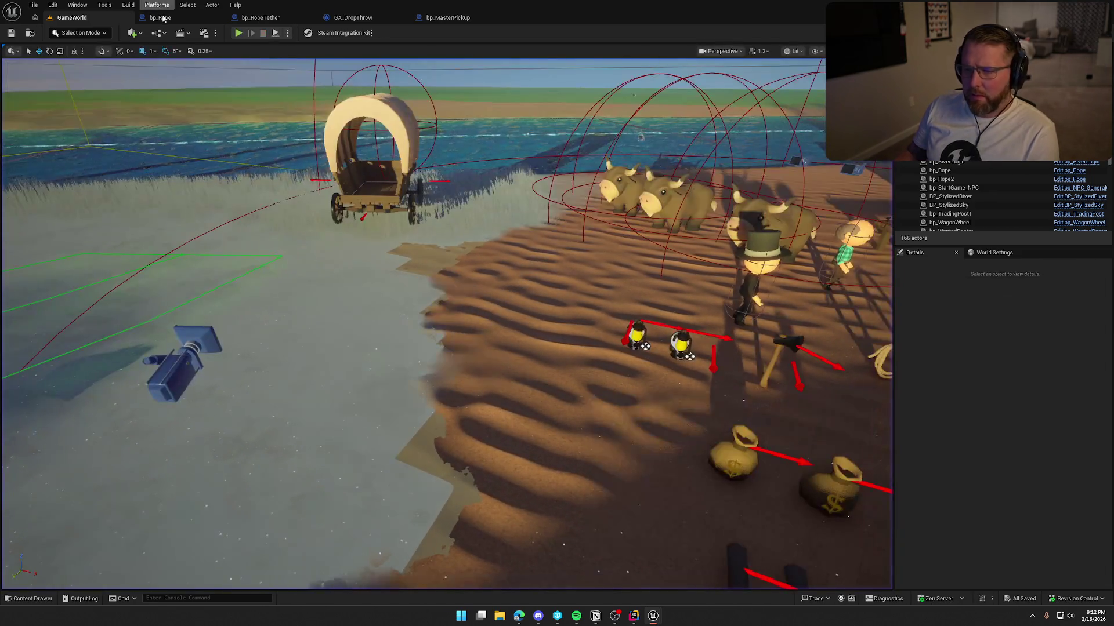
Pan bp_Rope's graph across the BeginPlay, OnDropped and BreakRope logic.
click(183, 19)
mouse_move(509, 192)
mouse_down()
mouse_move(544, 174)
mouse_move(539, 132)
mouse_move(612, 92)
mouse_move(710, 3)
mouse_up()
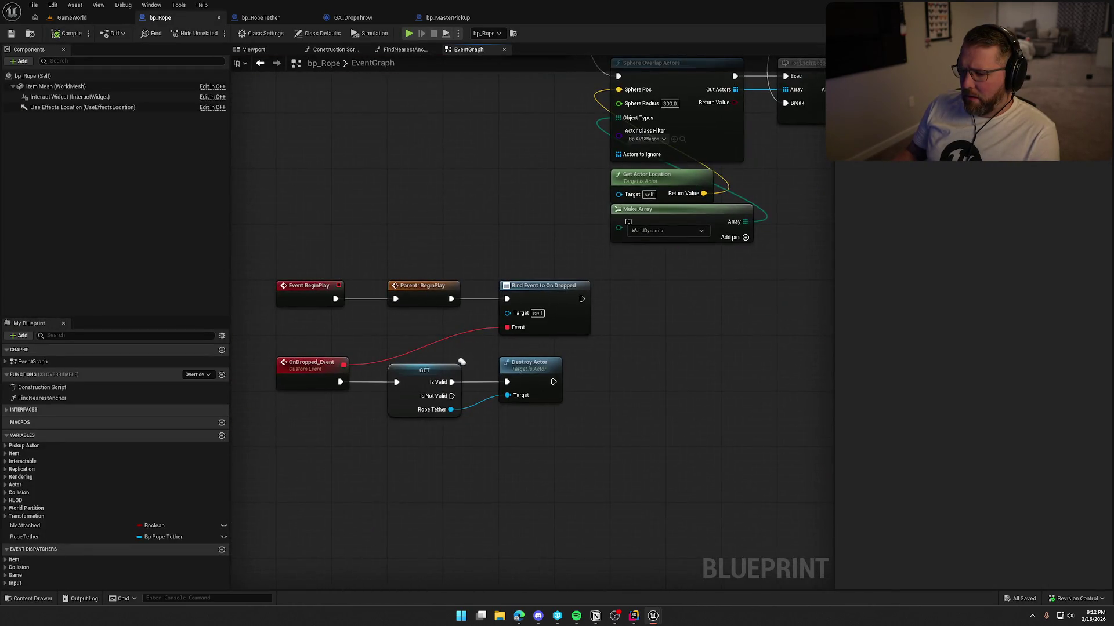
mouse_move(582, 472)
mouse_down()
mouse_move(302, 256)
mouse_move(313, 250)
mouse_up()
click(511, 212)
mouse_move(511, 213)
mouse_down()
mouse_move(530, 304)
mouse_move(294, 377)
mouse_move(319, 424)
mouse_up()
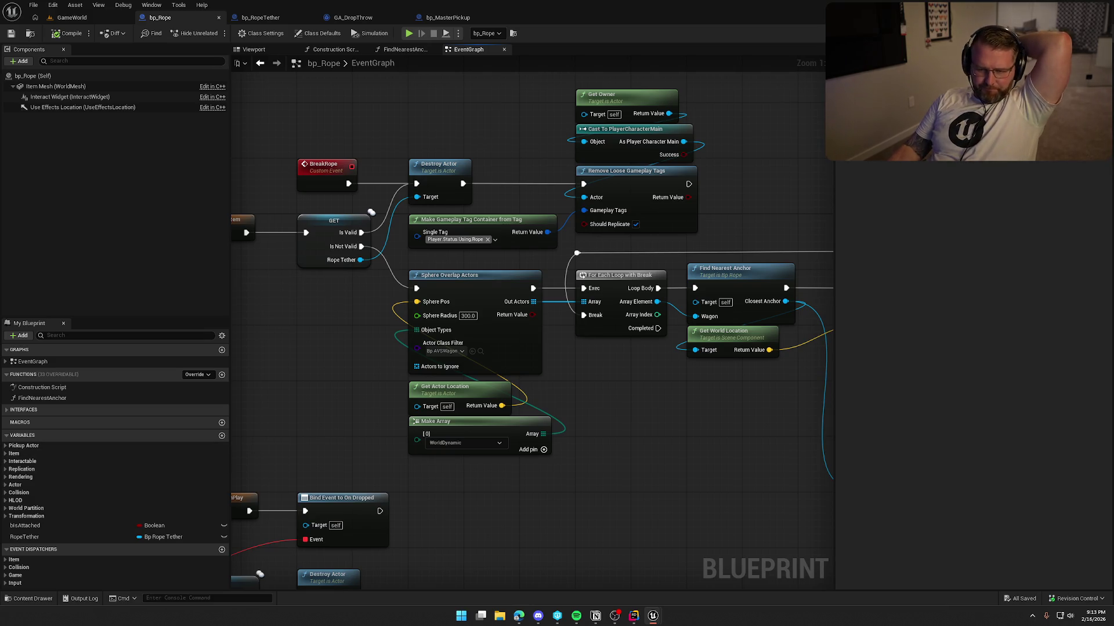
Toggle the Interactable, Pickup Actor and Item variable categories, then bring up PickupActor.cpp.
click(6, 461)
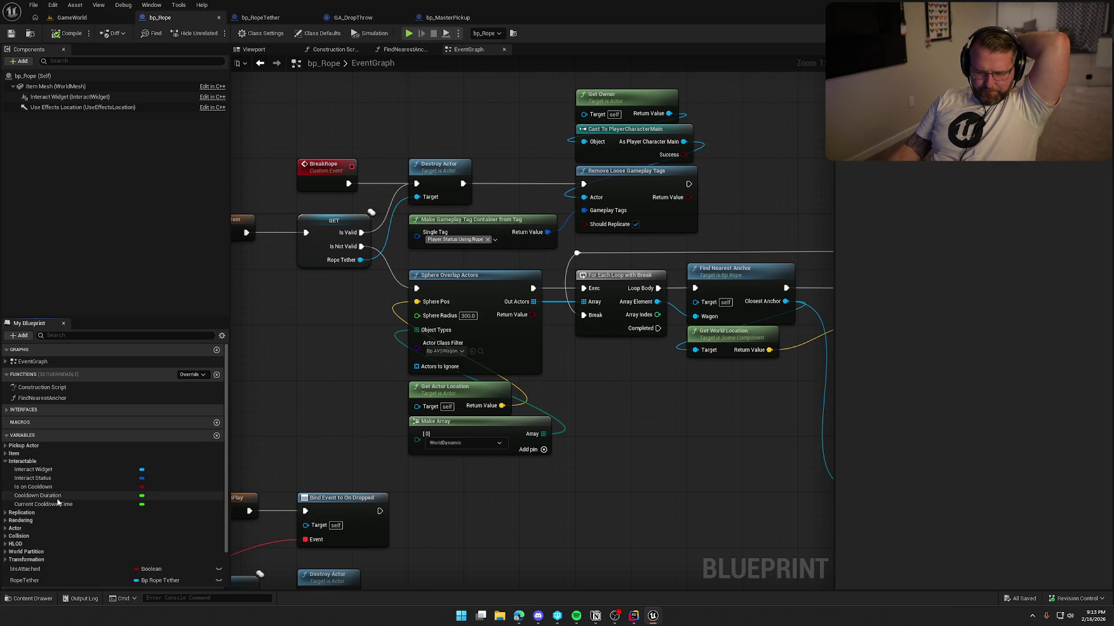
click(6, 446)
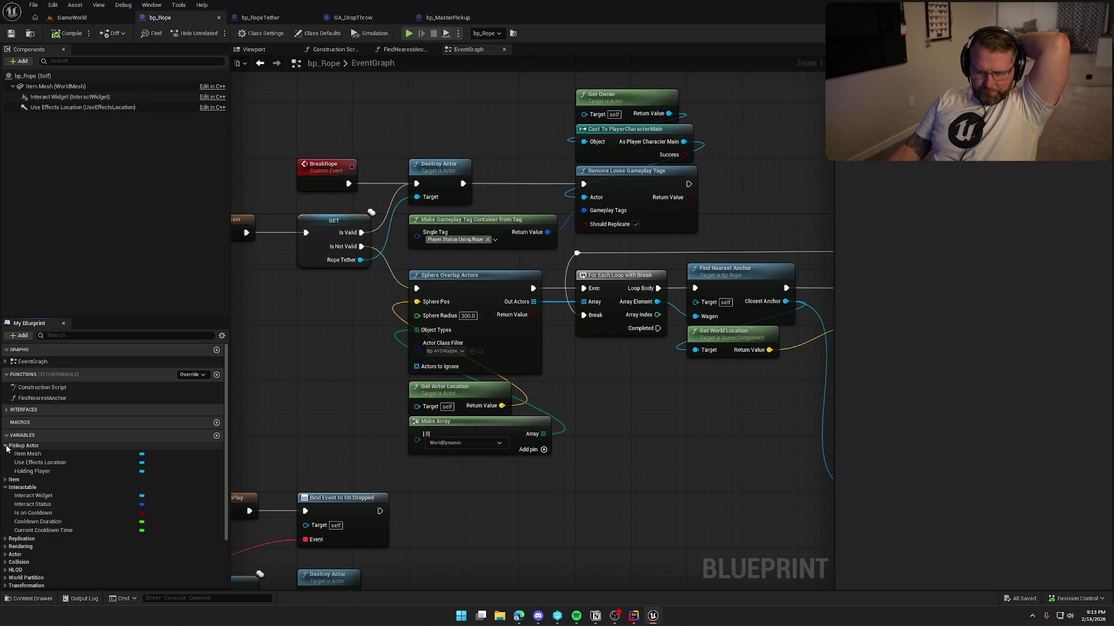
click(6, 446)
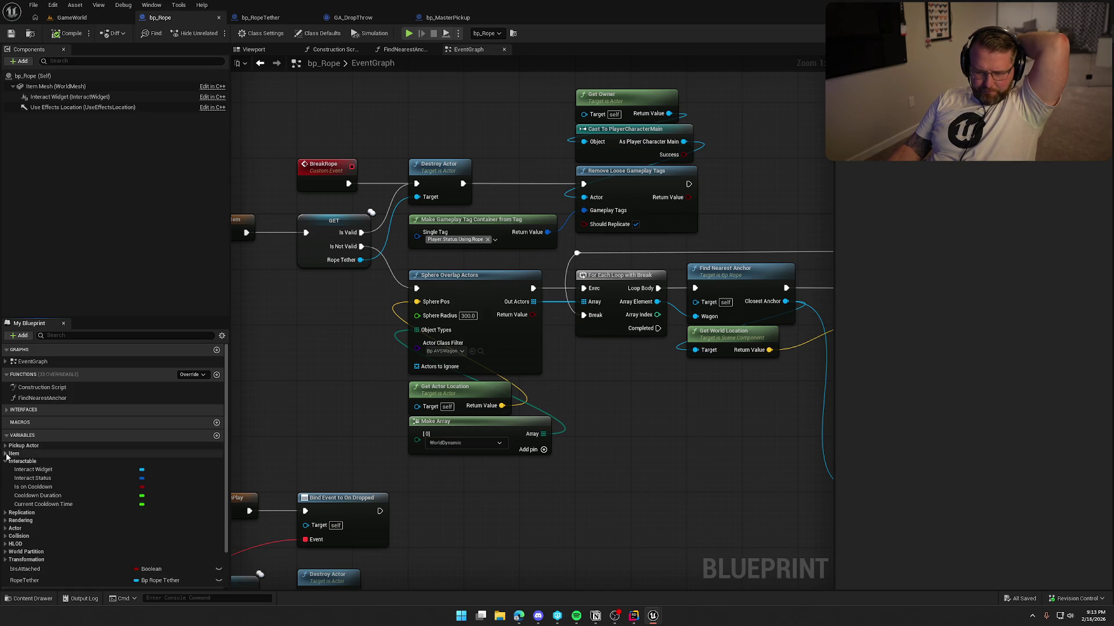
click(6, 454)
click(6, 454)
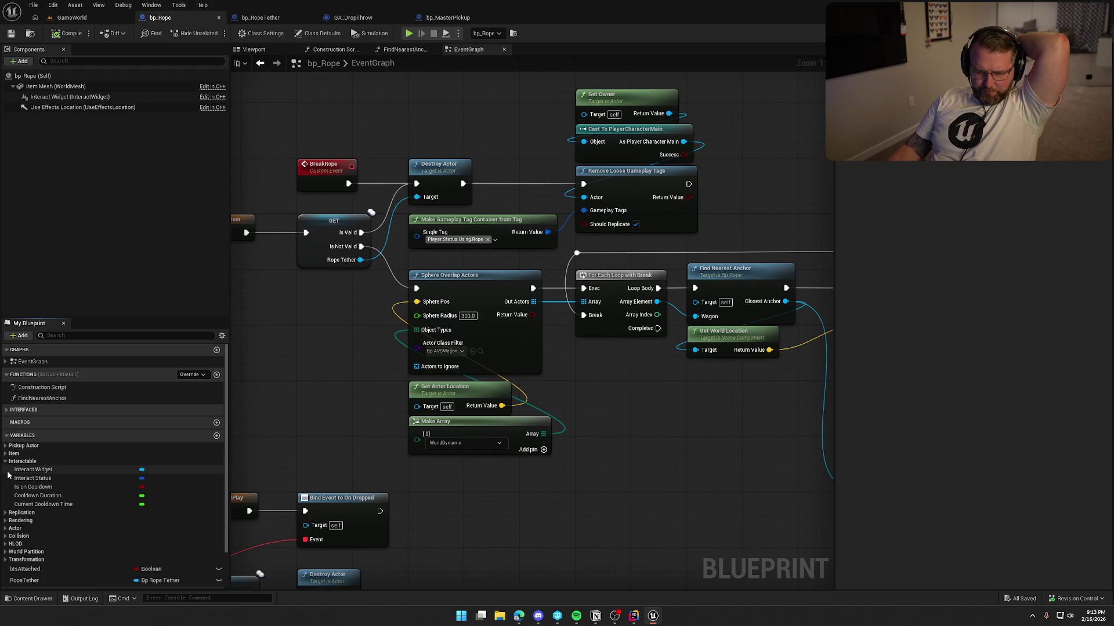
click(6, 462)
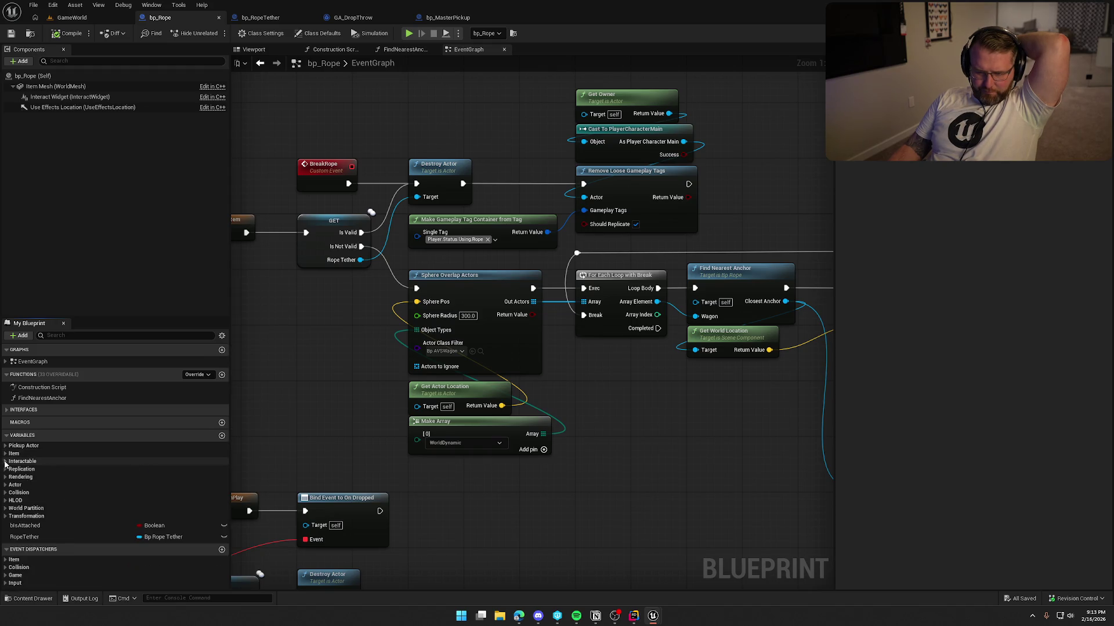
mouse_move(590, 523)
mouse_down()
mouse_move(761, 366)
mouse_move(785, 358)
mouse_up()
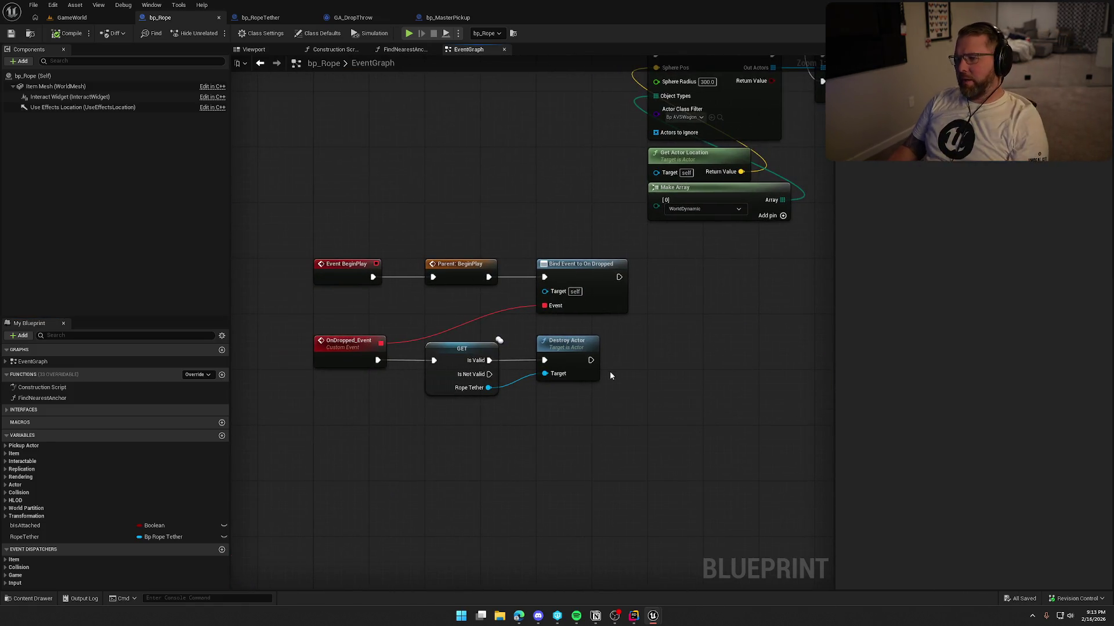
click(634, 616)
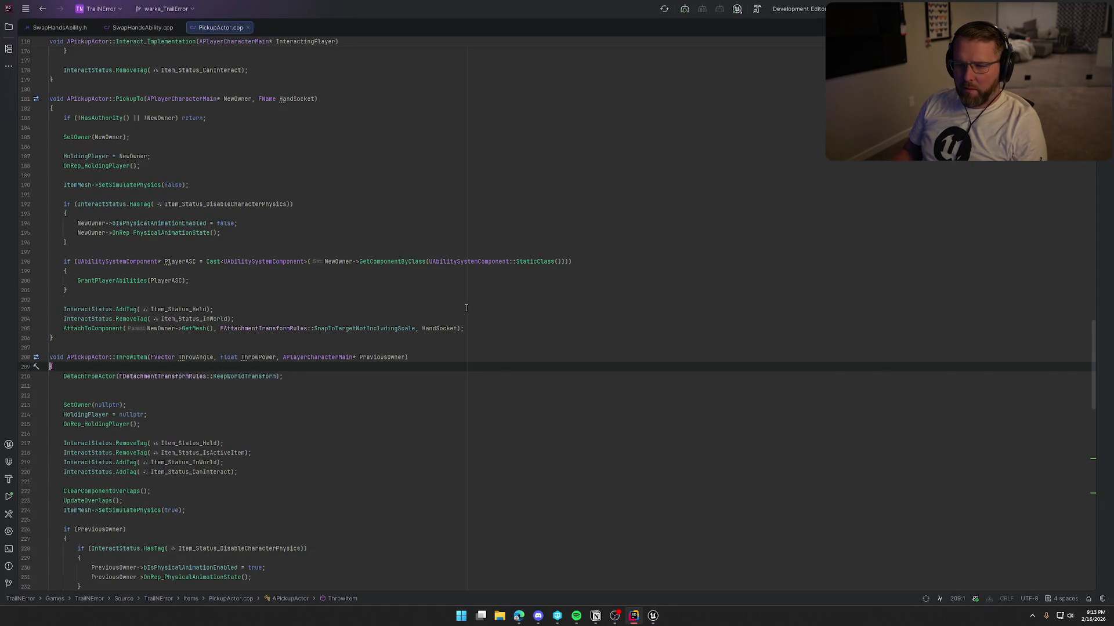
Search PickupActor.cpp for 'dropped' to find the OnDropped broadcast in ThrowItem.
key(ctrl+f)
text(dropped)
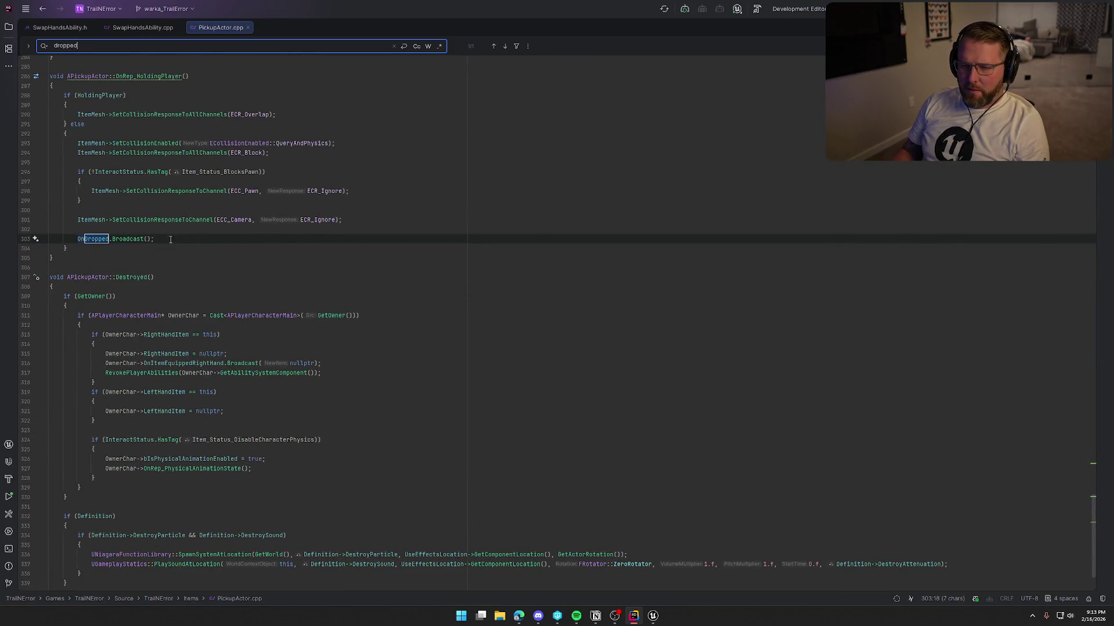
click(171, 239)
scroll(248, 304, up, 2)
scroll(249, 303, up, 1)
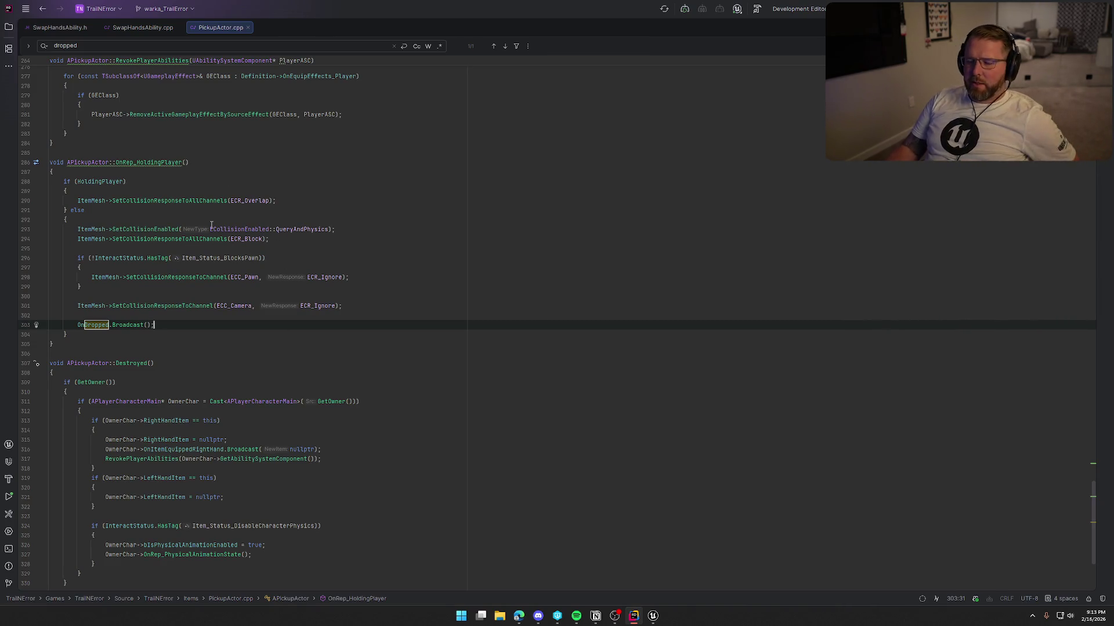
mouse_move(321, 233)
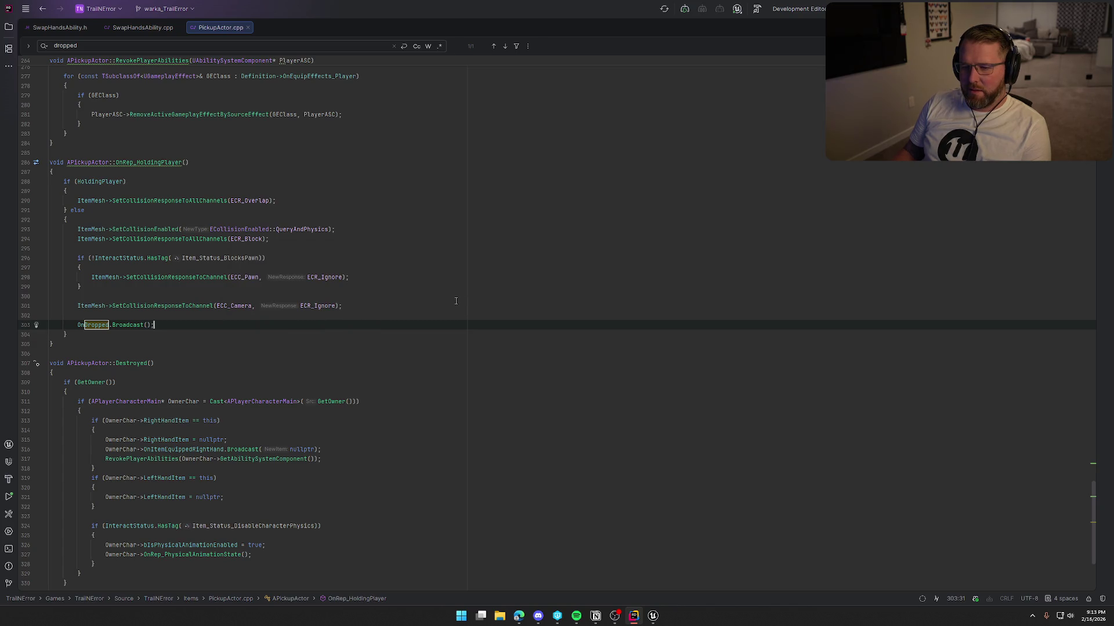
scroll(338, 308, up, 8)
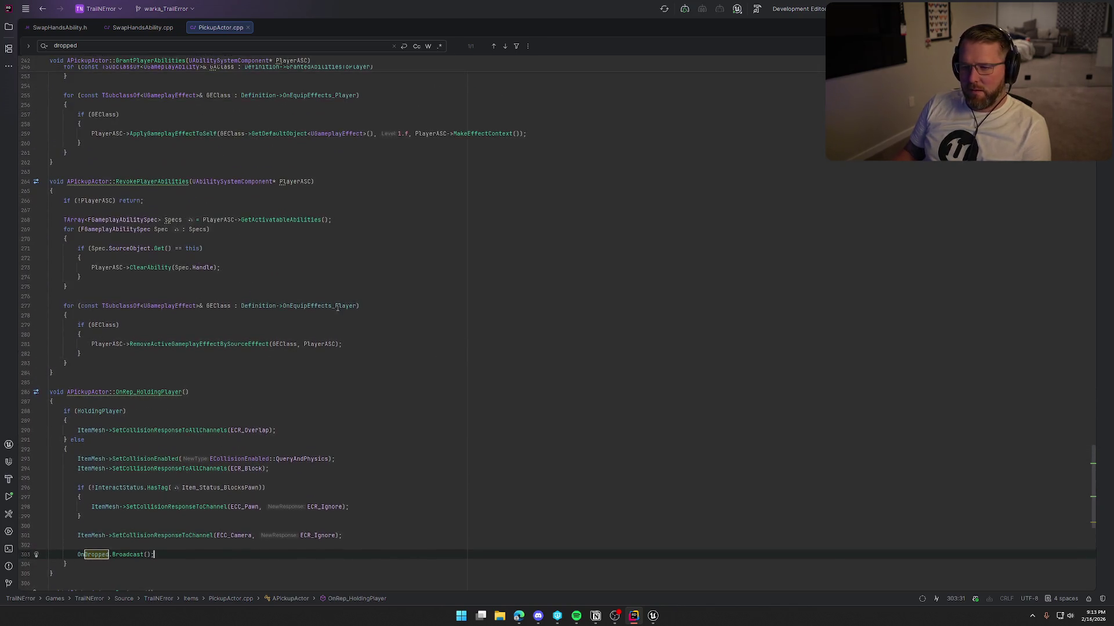
scroll(338, 307, up, 12)
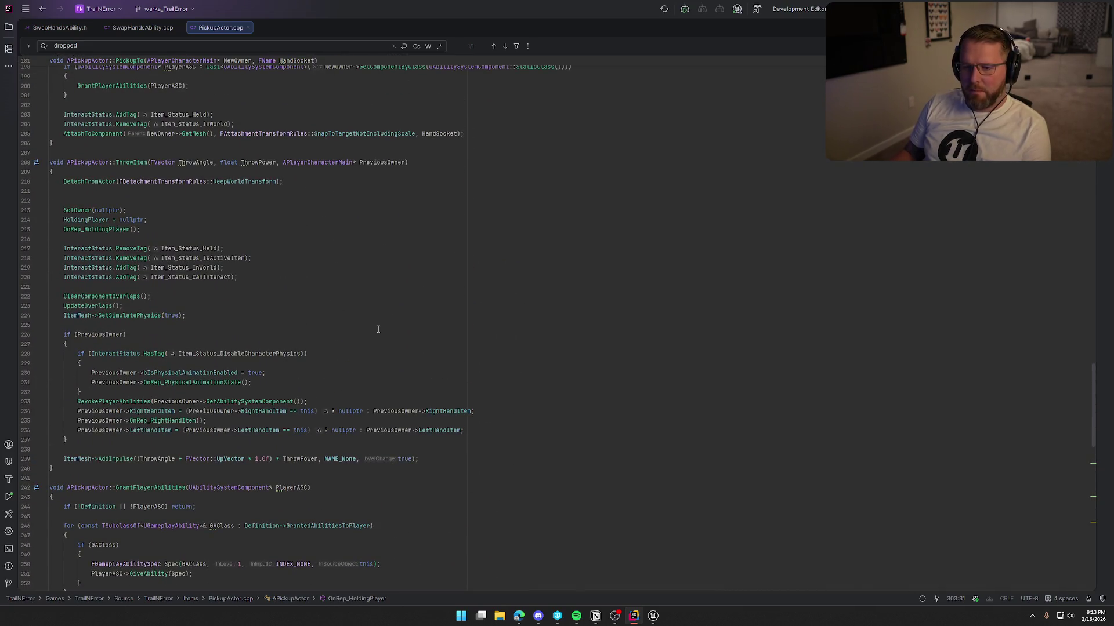
Move SetOwner(nullptr) below the HoldingPlayer reset, then return to the bp_Rope graph.
click(64, 210)
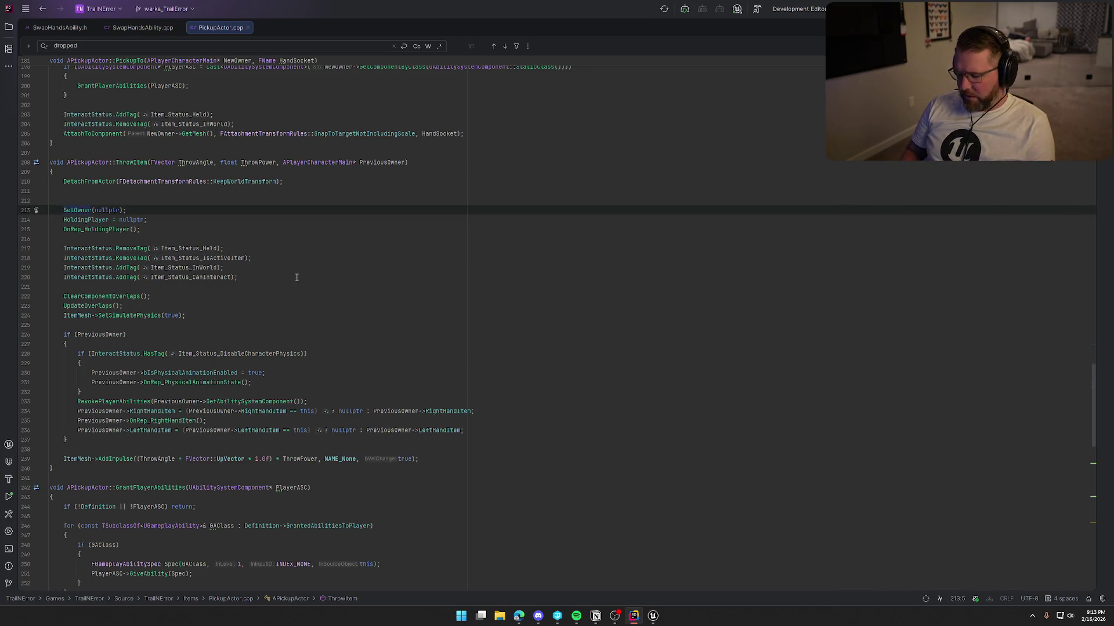
key(alt+shift+Down)
key(alt+shift+Down)
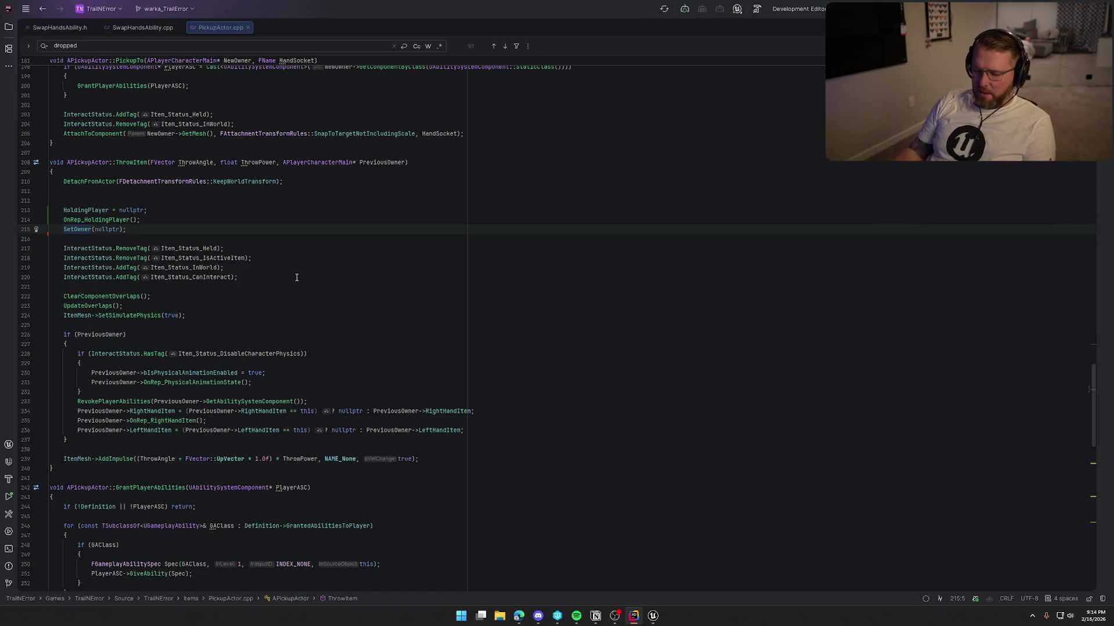
mouse_move(653, 615)
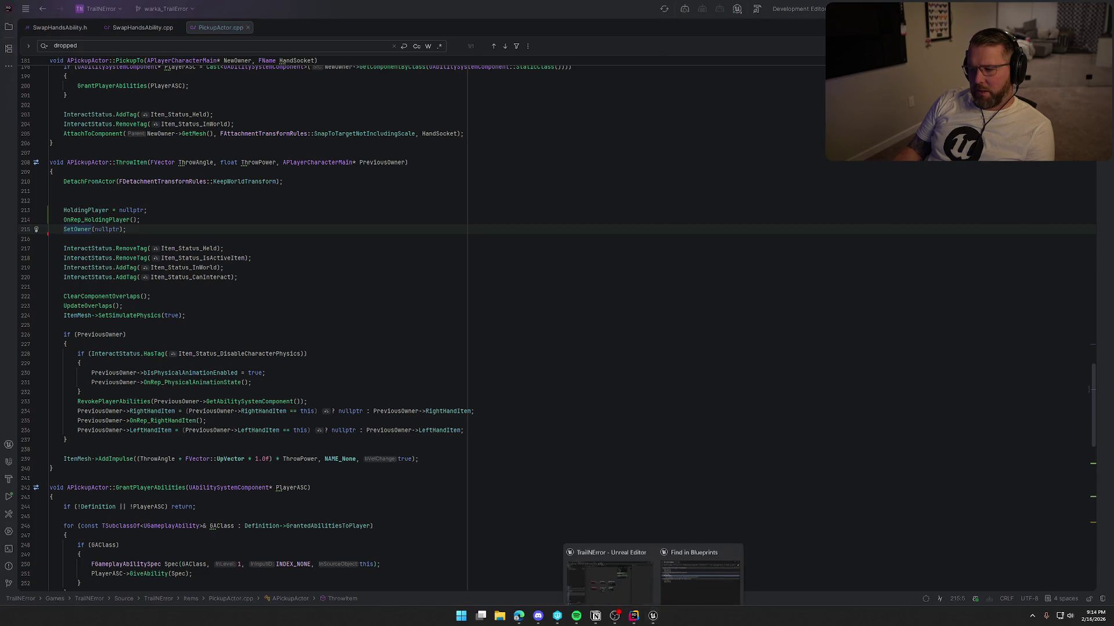
click(626, 583)
Survey bp_Rope's OnDropped, Destroy Actor, tag and Initialize Tether nodes.
drag(624, 442, 281, 231)
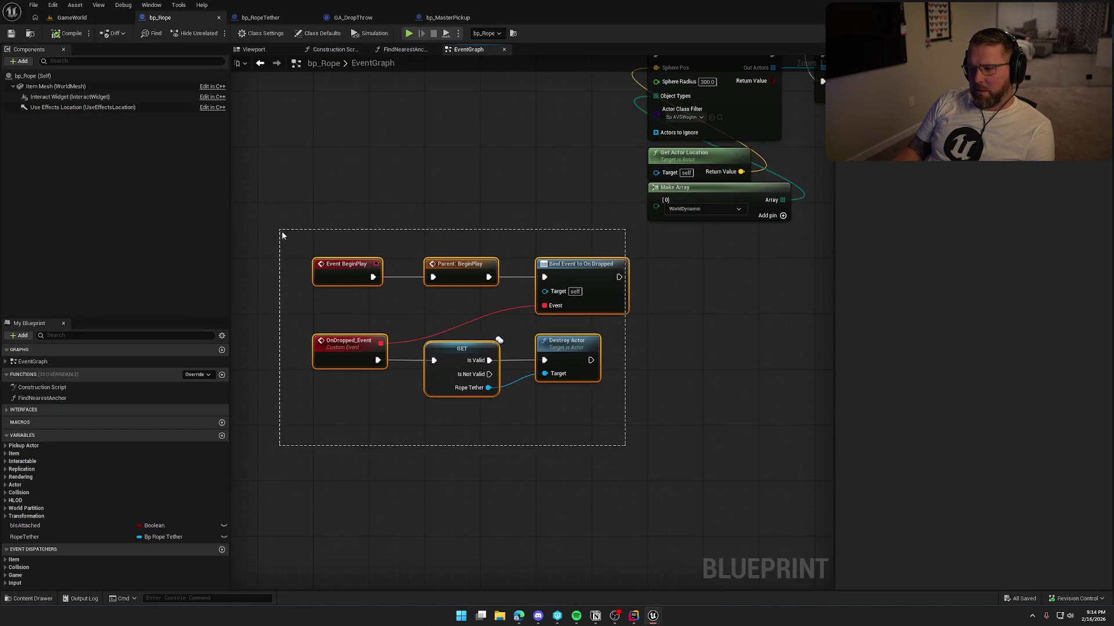
click(636, 426)
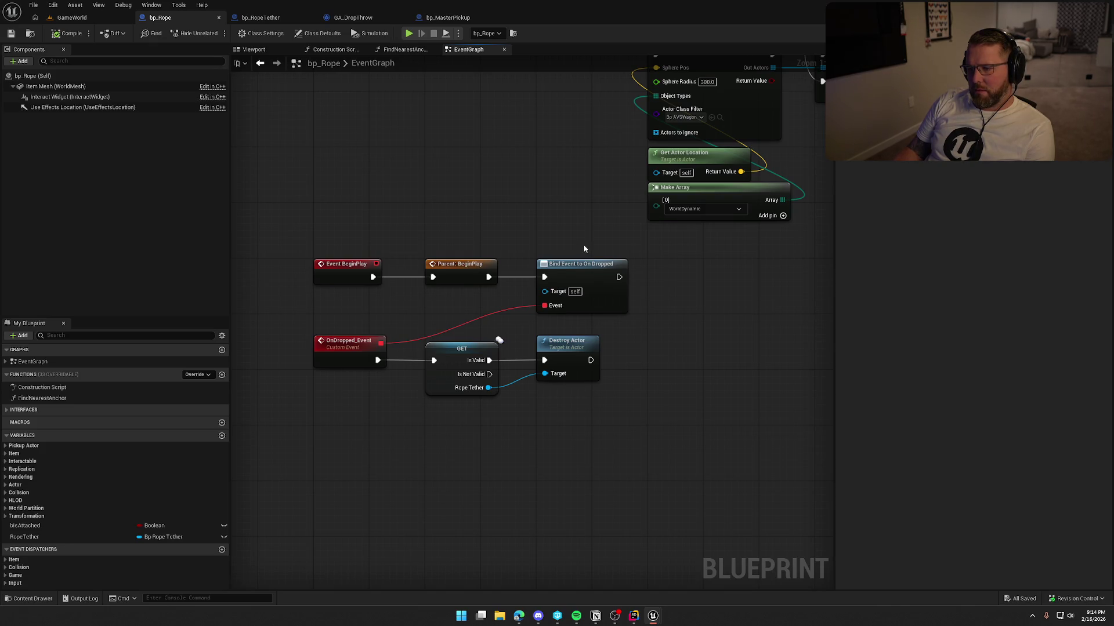
drag(651, 438, 318, 326)
click(689, 462)
key(ctrl+z)
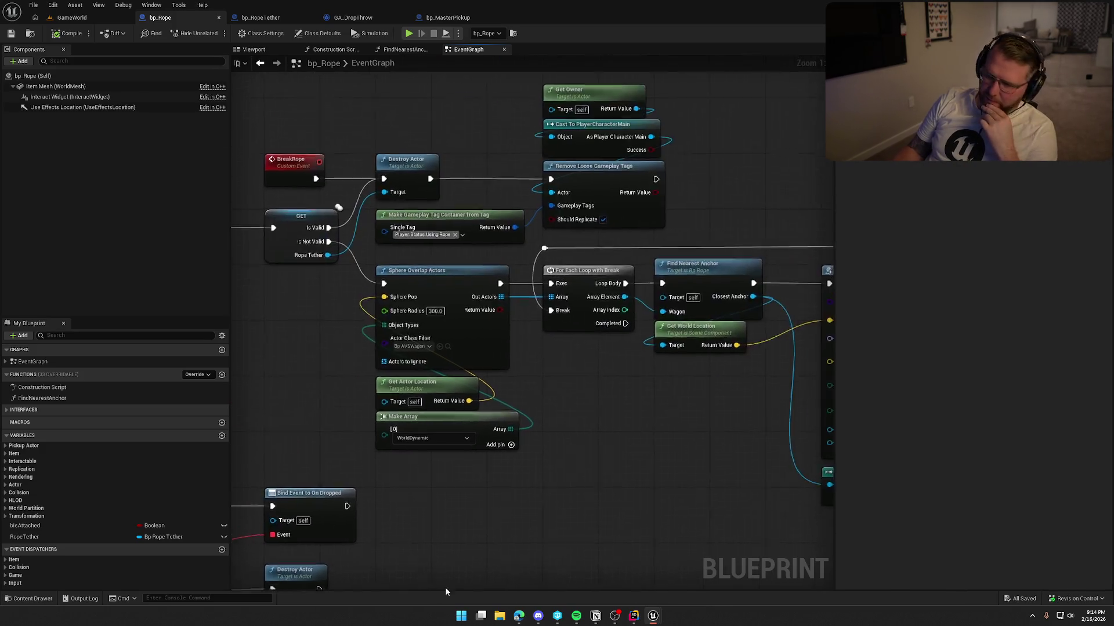
mouse_move(454, 143)
mouse_down()
mouse_move(611, 286)
mouse_move(742, 311)
mouse_up()
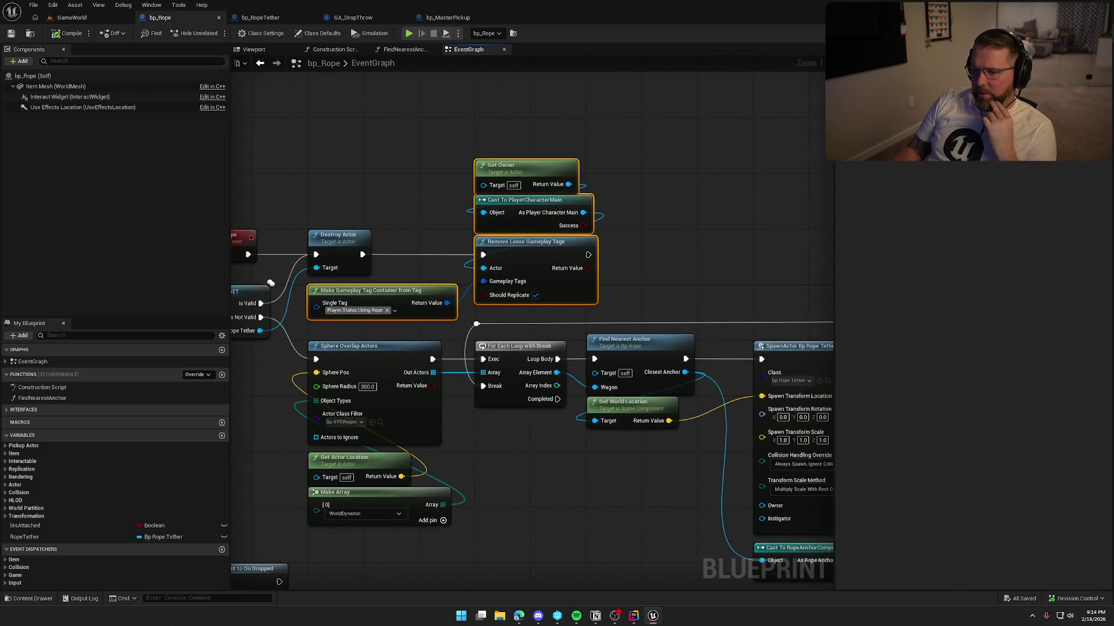
drag(455, 234, 422, 293)
click(642, 493)
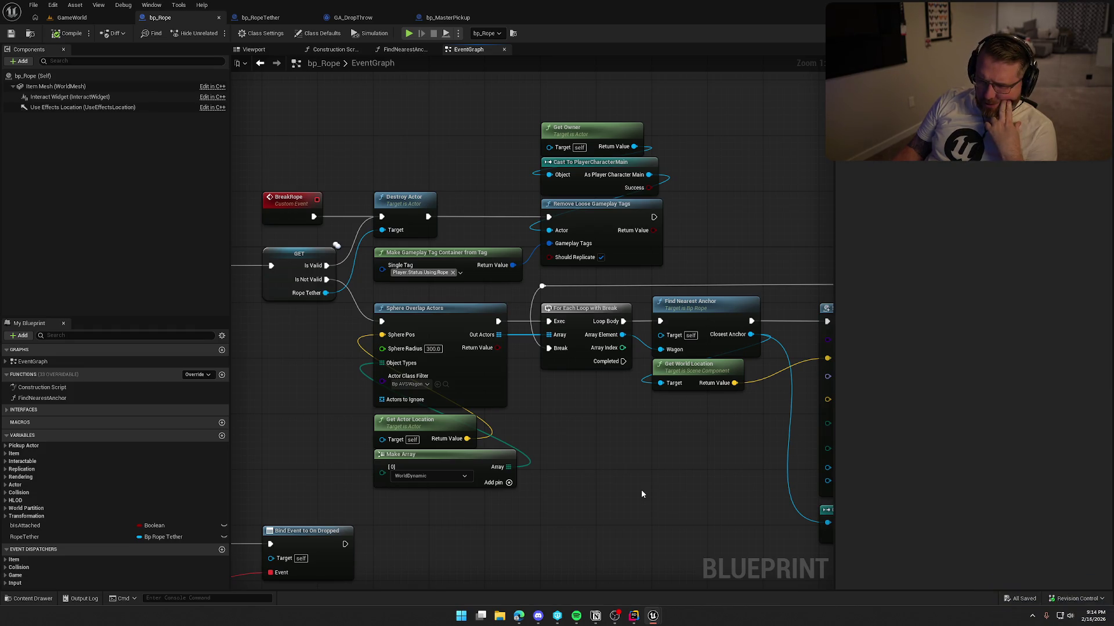
mouse_move(718, 484)
mouse_down()
mouse_move(350, 413)
mouse_move(188, 394)
mouse_move(113, 401)
mouse_up()
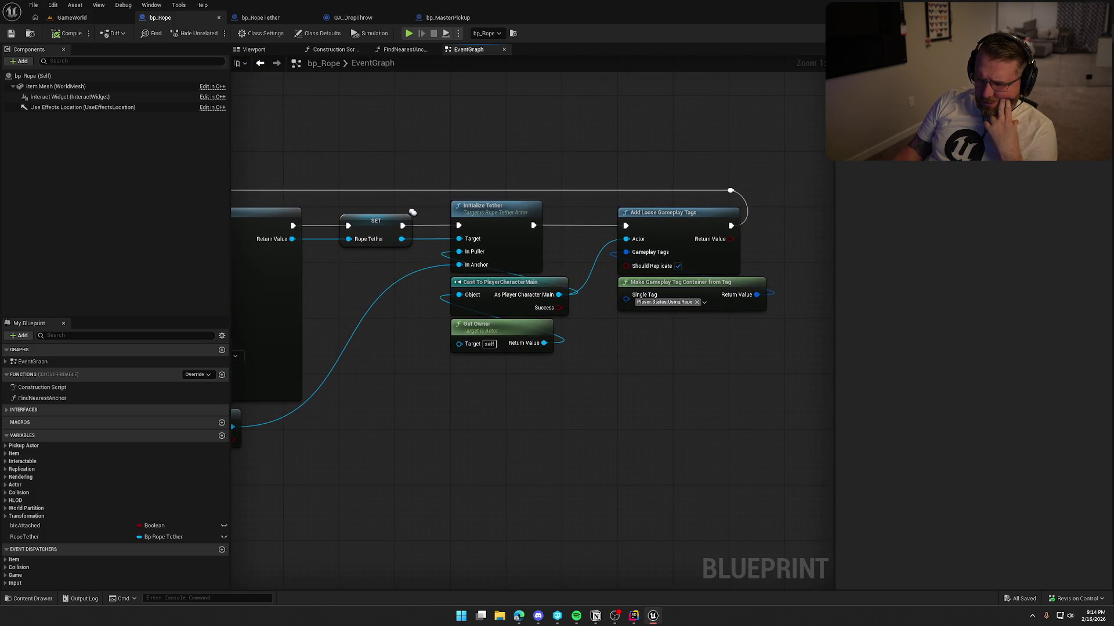
mouse_move(412, 212)
mouse_down()
mouse_move(487, 427)
mouse_move(667, 440)
mouse_move(651, 440)
mouse_up()
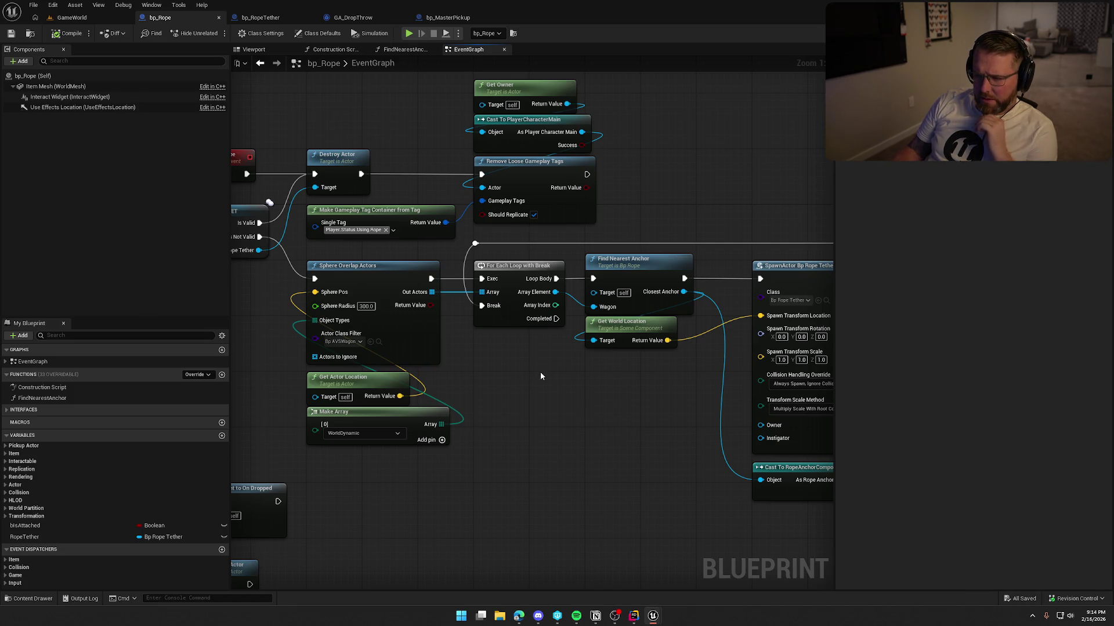
Unhook the tag nodes from Destroy Actor's exec link and wire Initialize Tether onward.
drag(407, 108, 570, 225)
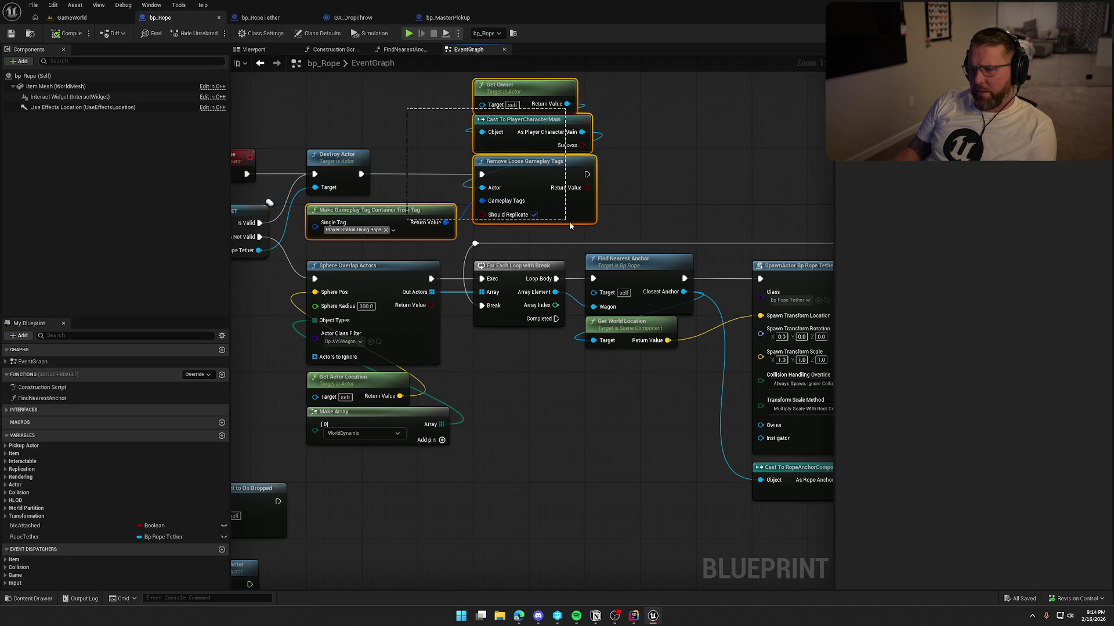
alt+click(362, 174)
mouse_move(812, 459)
mouse_down()
mouse_move(705, 427)
mouse_move(546, 410)
mouse_up()
mouse_move(384, 208)
mouse_down()
mouse_move(409, 227)
mouse_move(443, 194)
mouse_move(590, 176)
mouse_move(590, 193)
mouse_up()
mouse_move(538, 249)
mouse_down()
mouse_move(659, 420)
mouse_move(746, 454)
mouse_move(763, 478)
mouse_move(506, 480)
mouse_up()
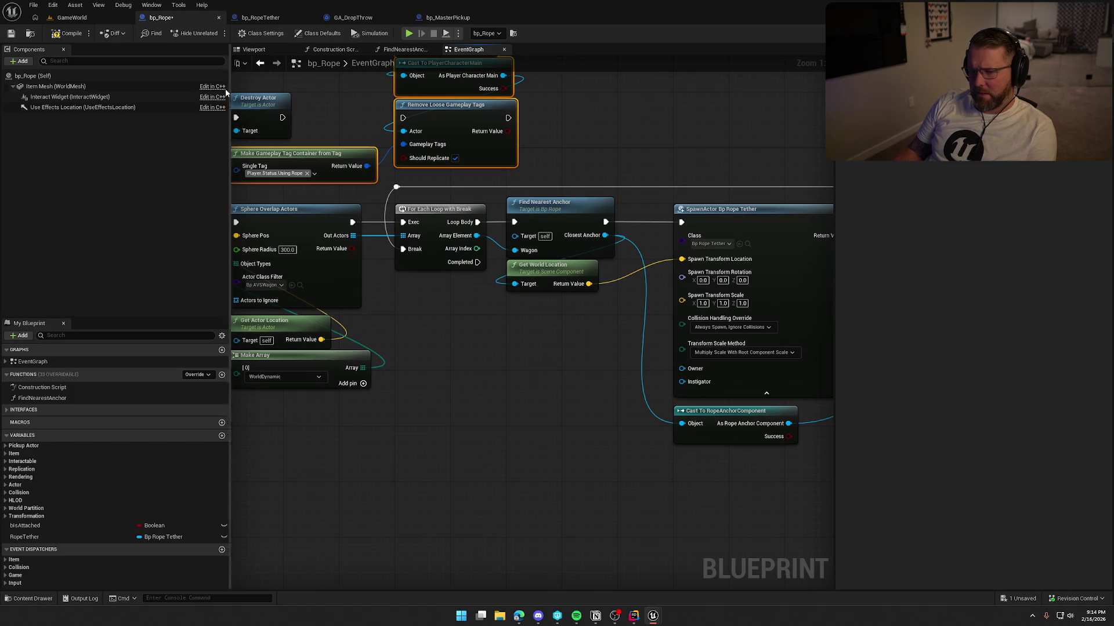
Compile bp_Rope, checking out the asset, and start a play-in-editor test.
click(71, 34)
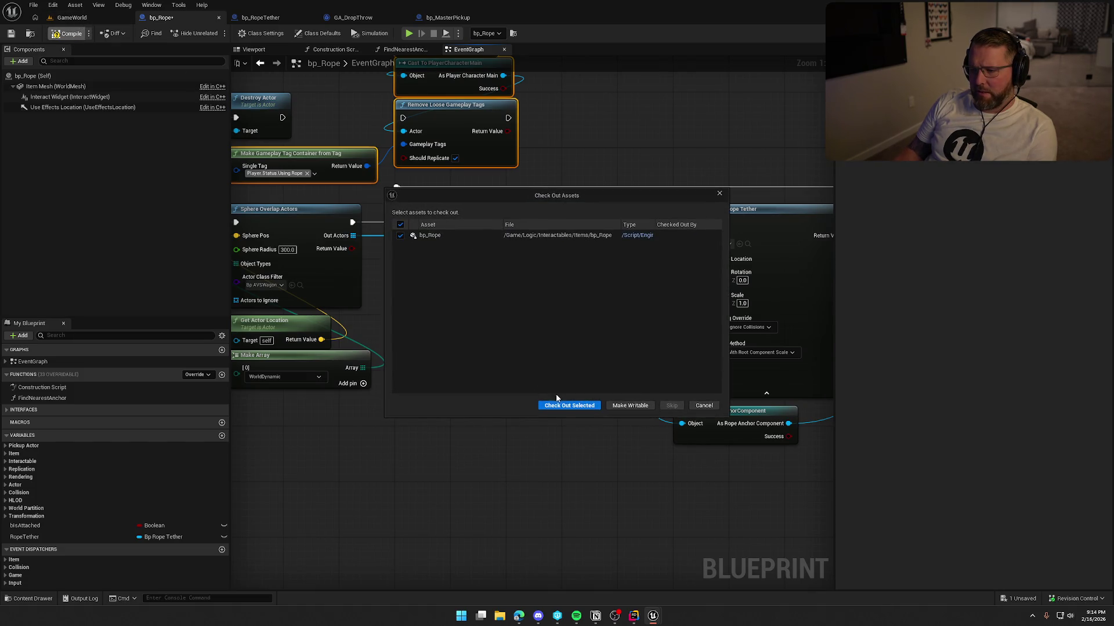
click(564, 406)
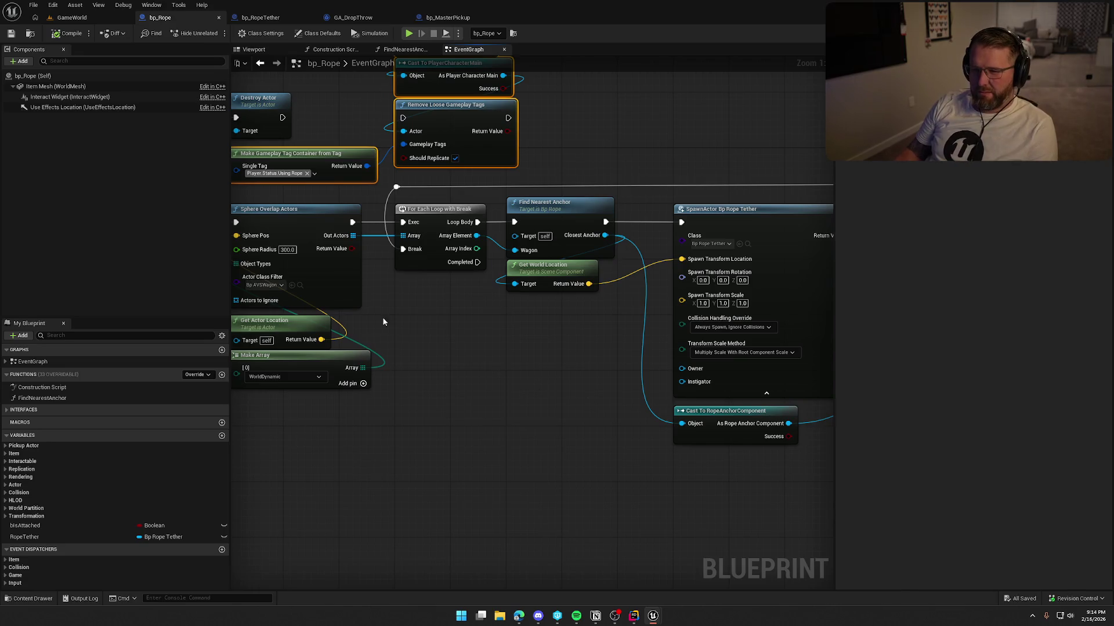
key(alt+p)
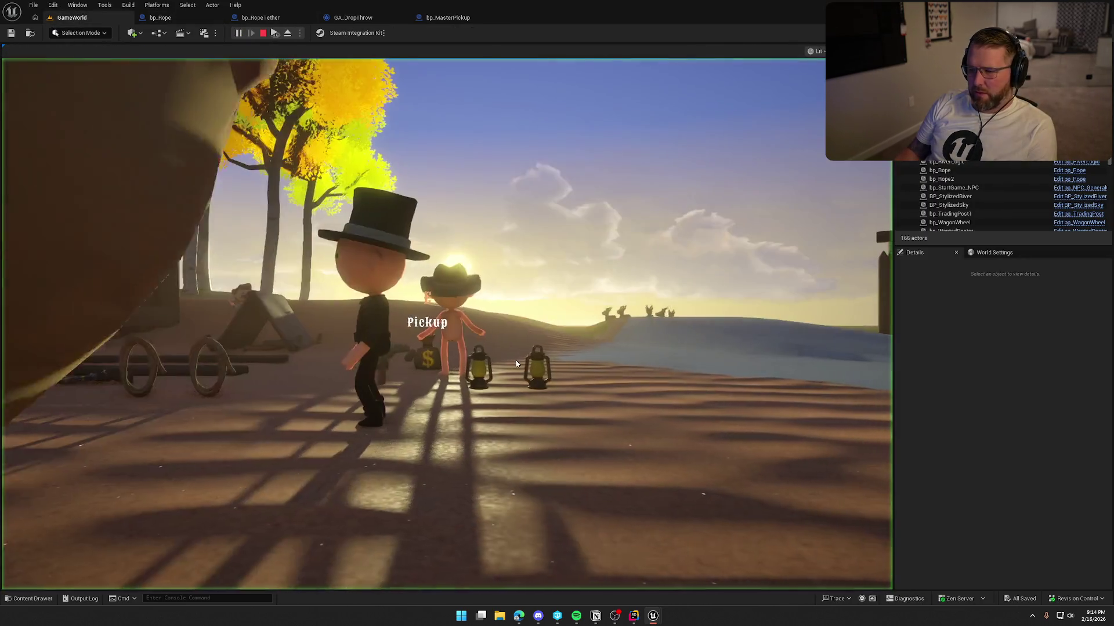
Tow the roped wagon onto the grass, then sprint back to it.
click(516, 364)
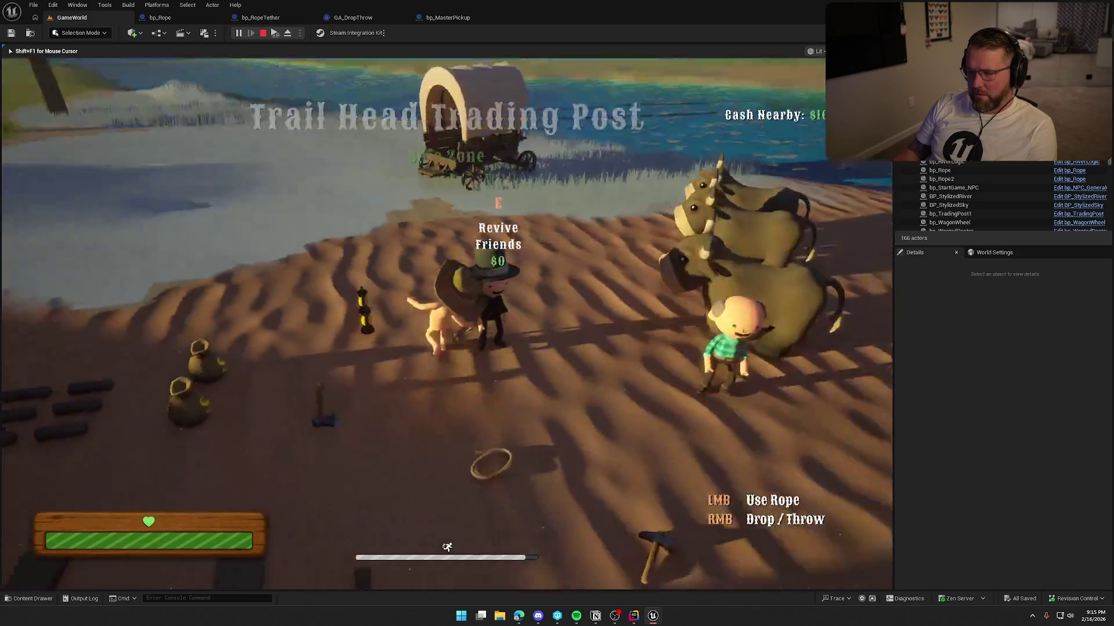
key(shift+w)
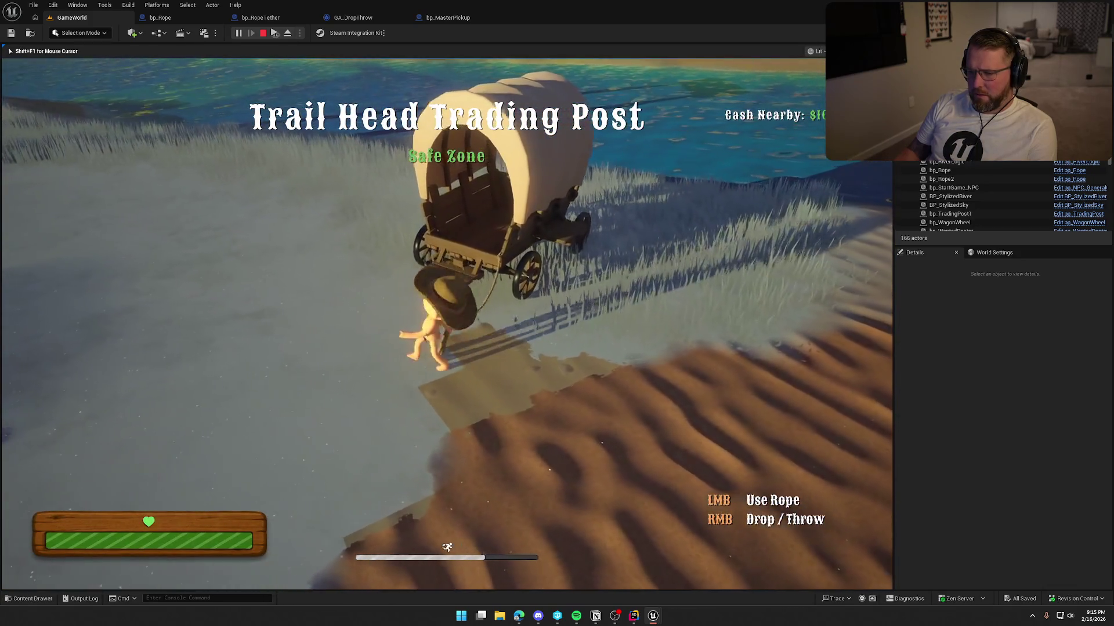
key(s)
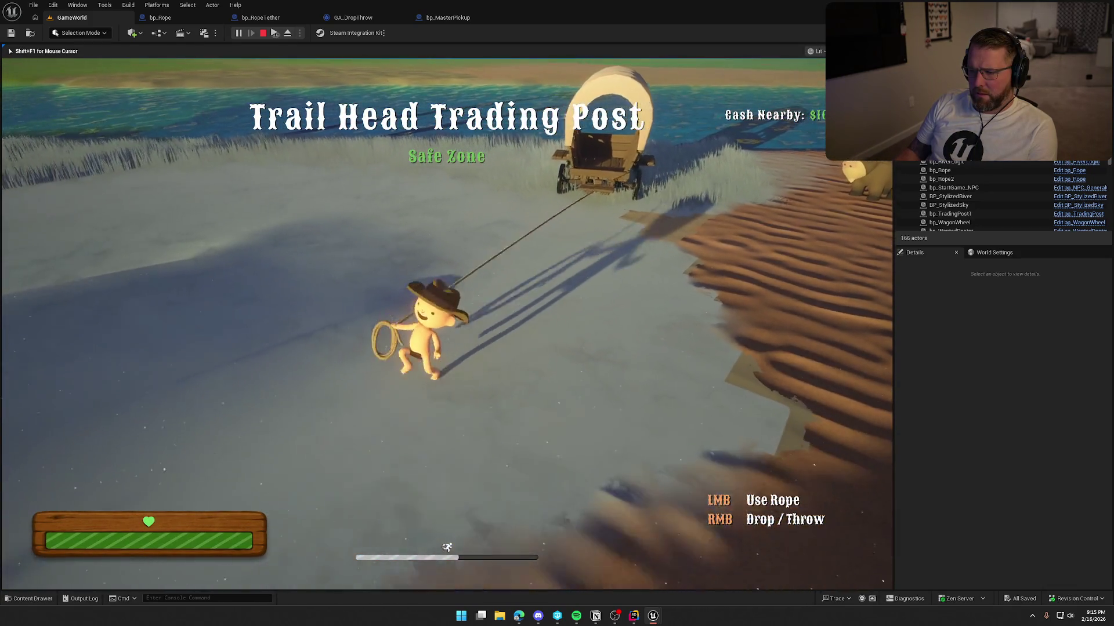
key(shift+s)
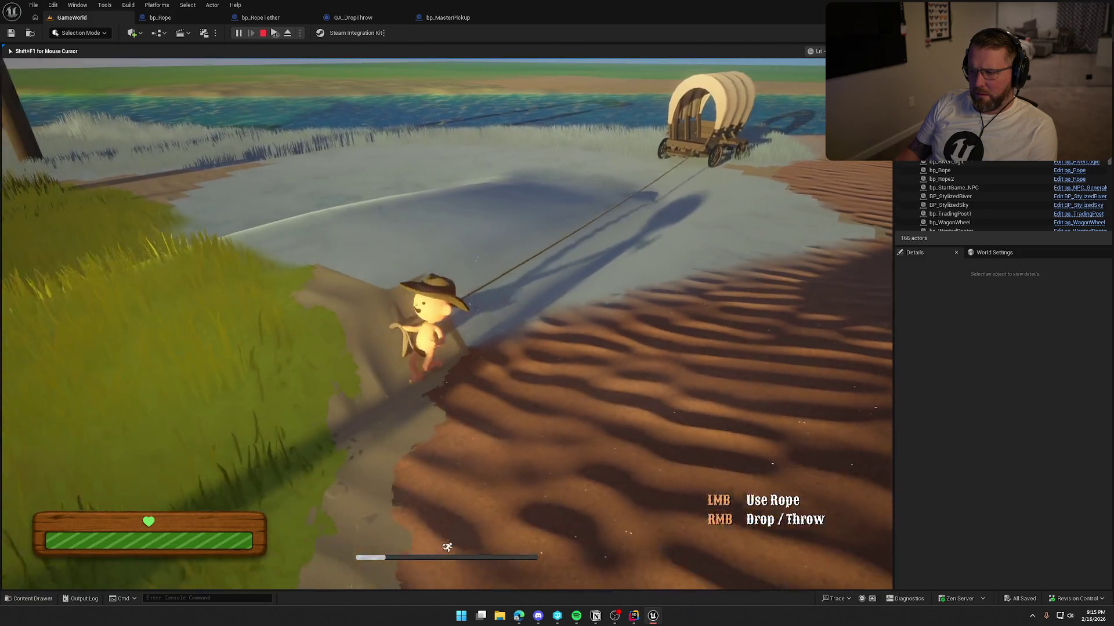
key(s)
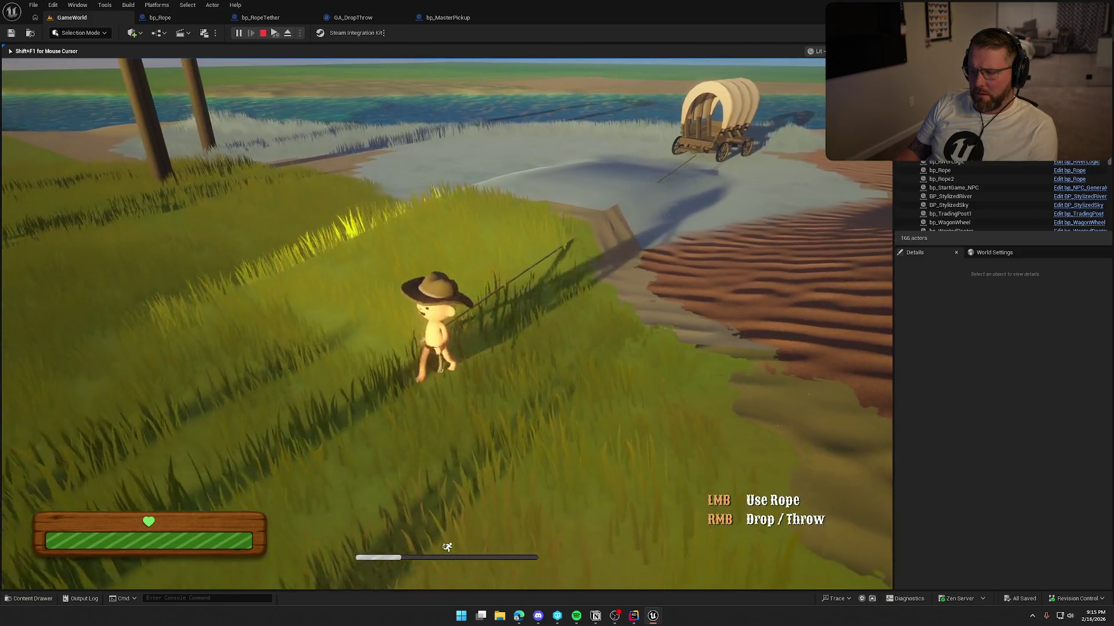
key(s)
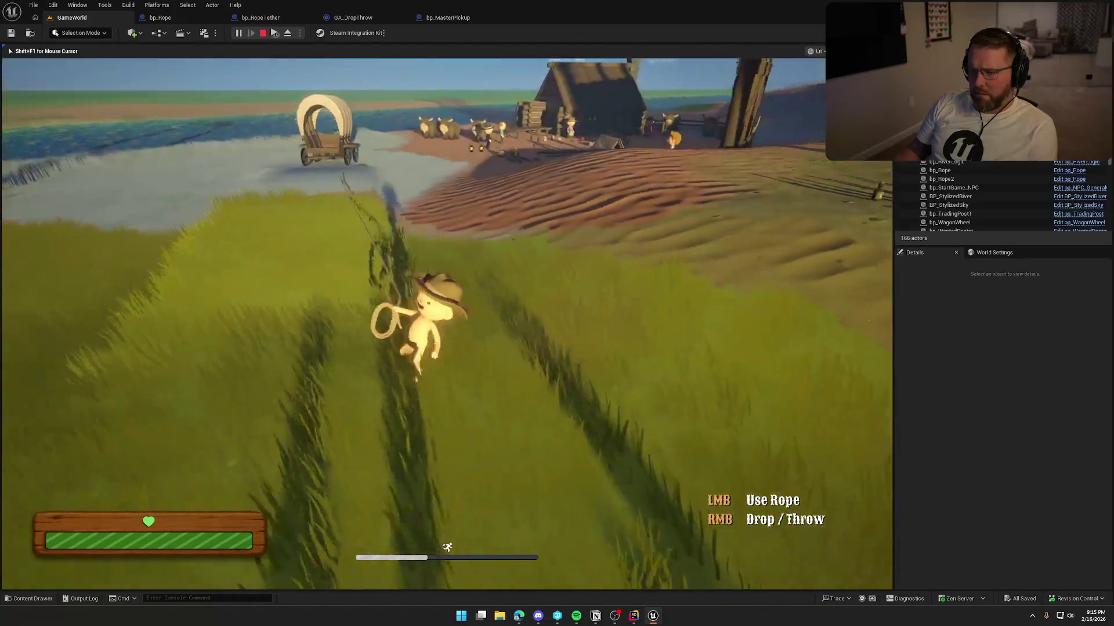
key(shift+w)
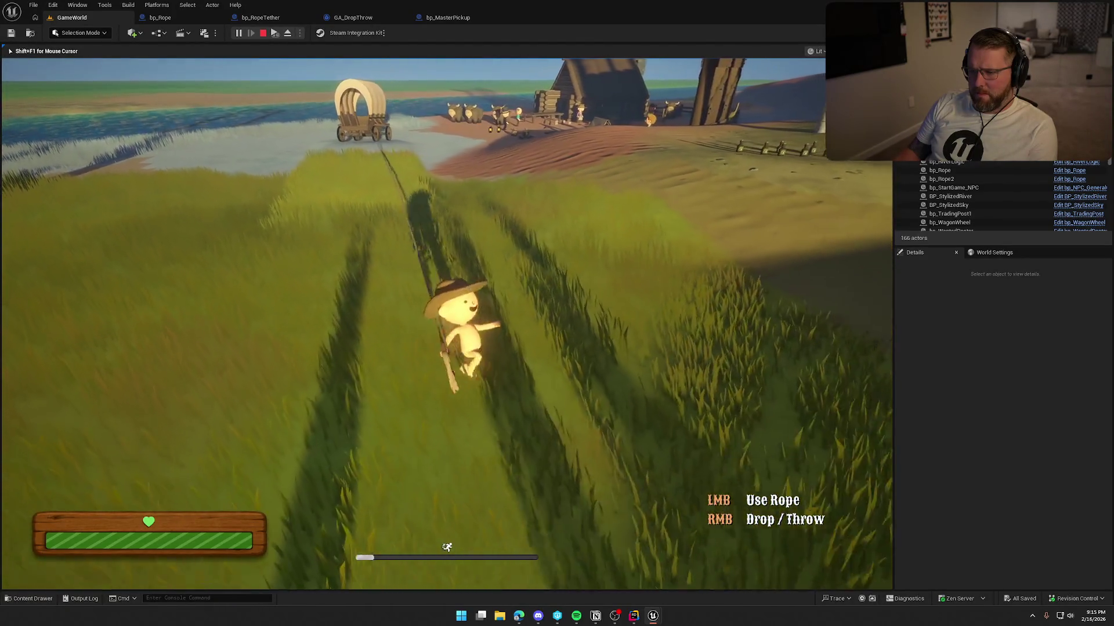
key(s)
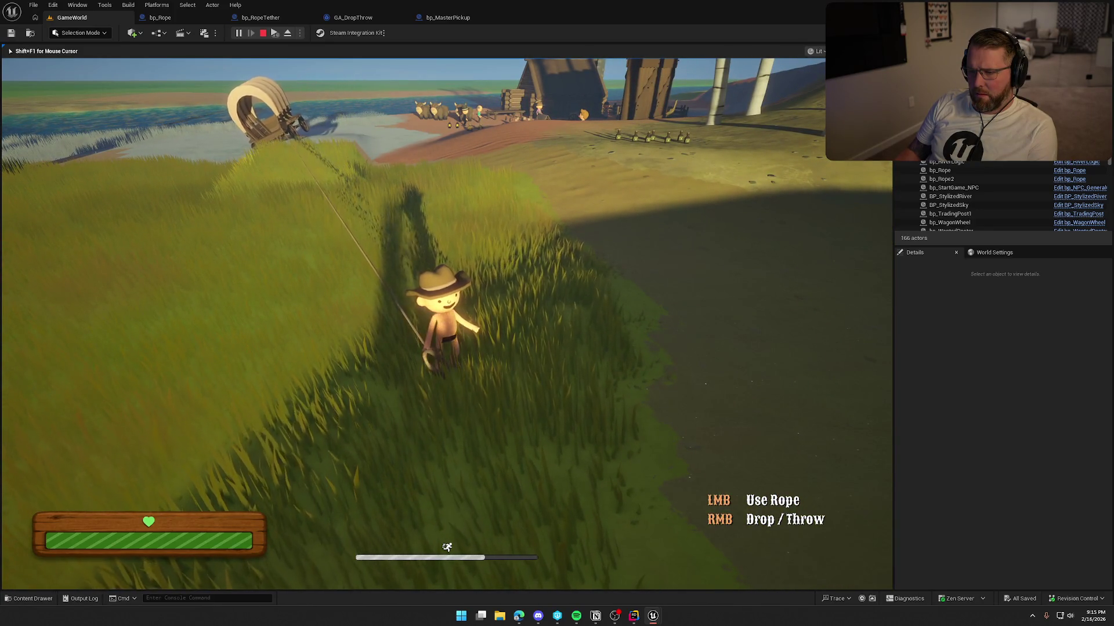
key(shift+w)
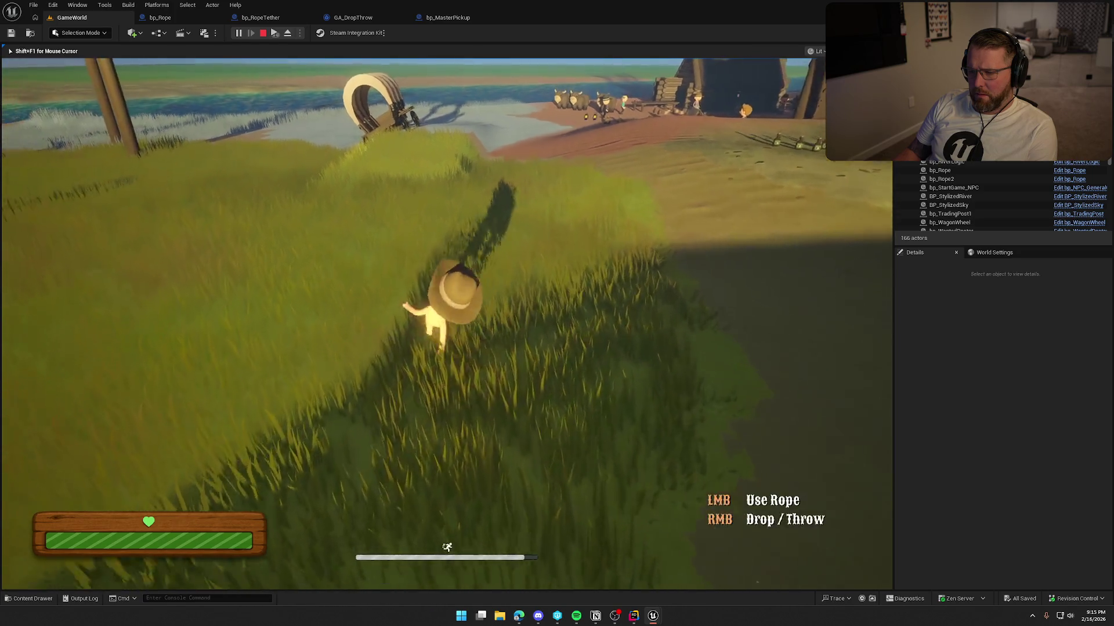
key(w)
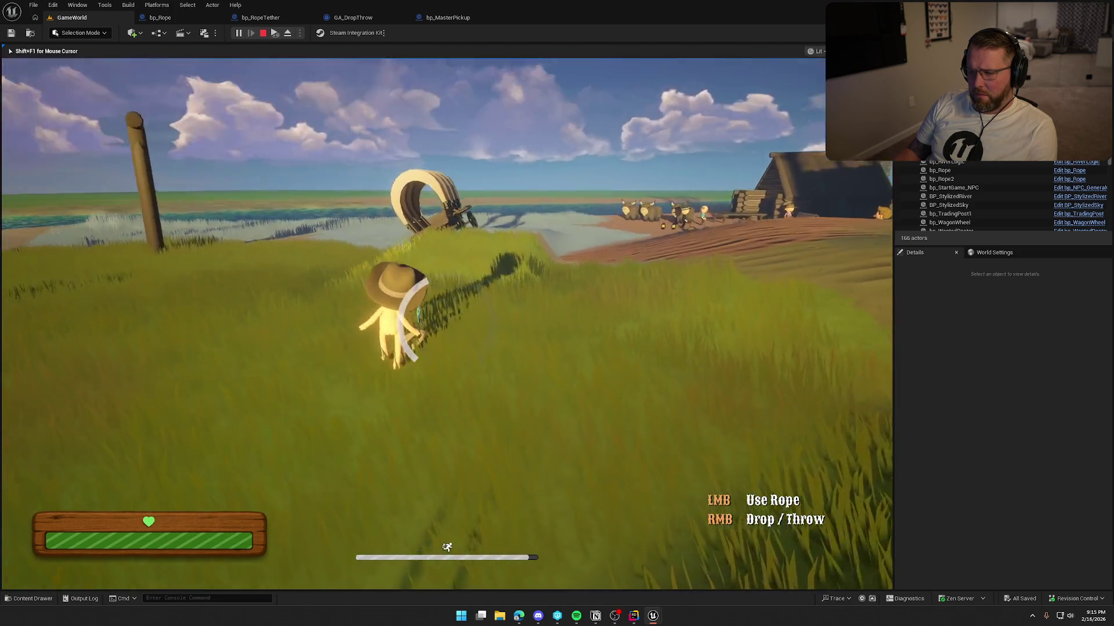
key(d)
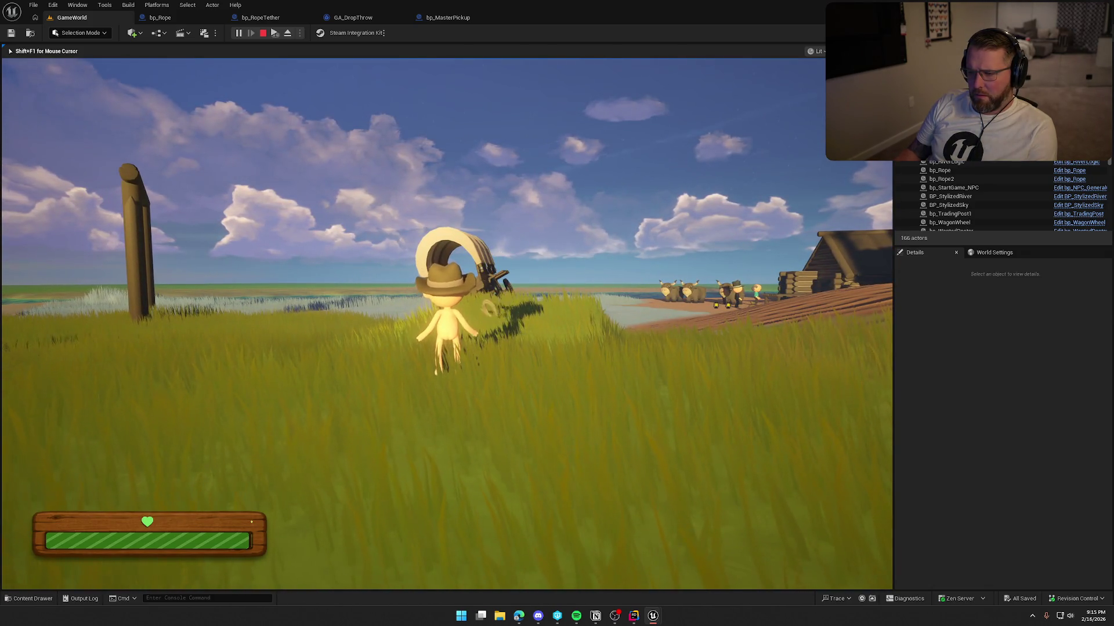
Drop the rope to release the wagon, stop play, and return to the bp_Rope tab.
key(shift+w)
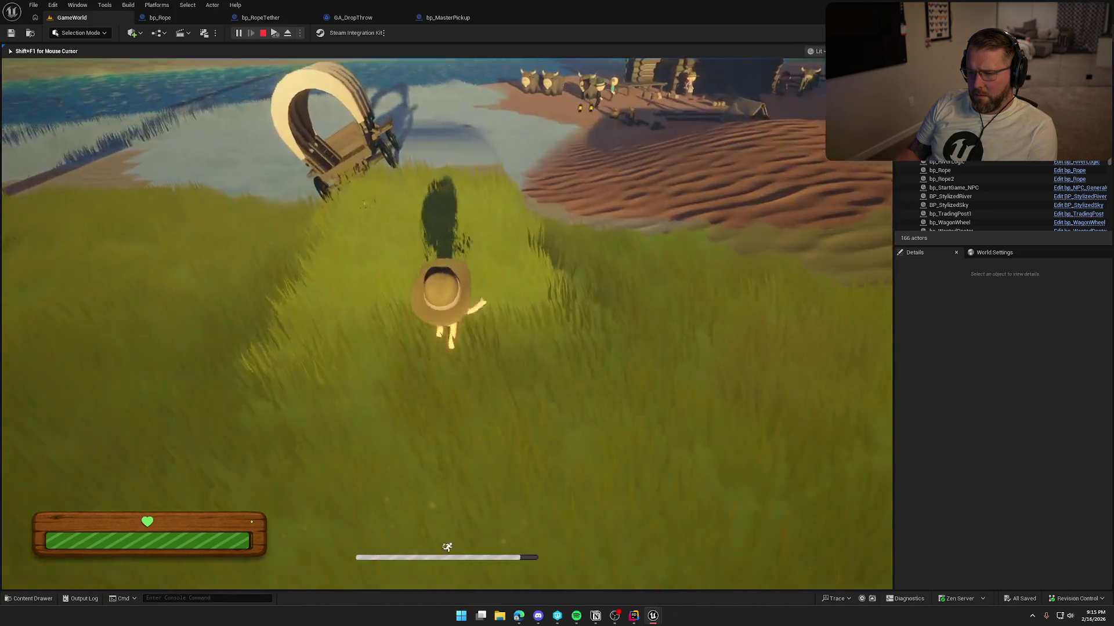
key(w)
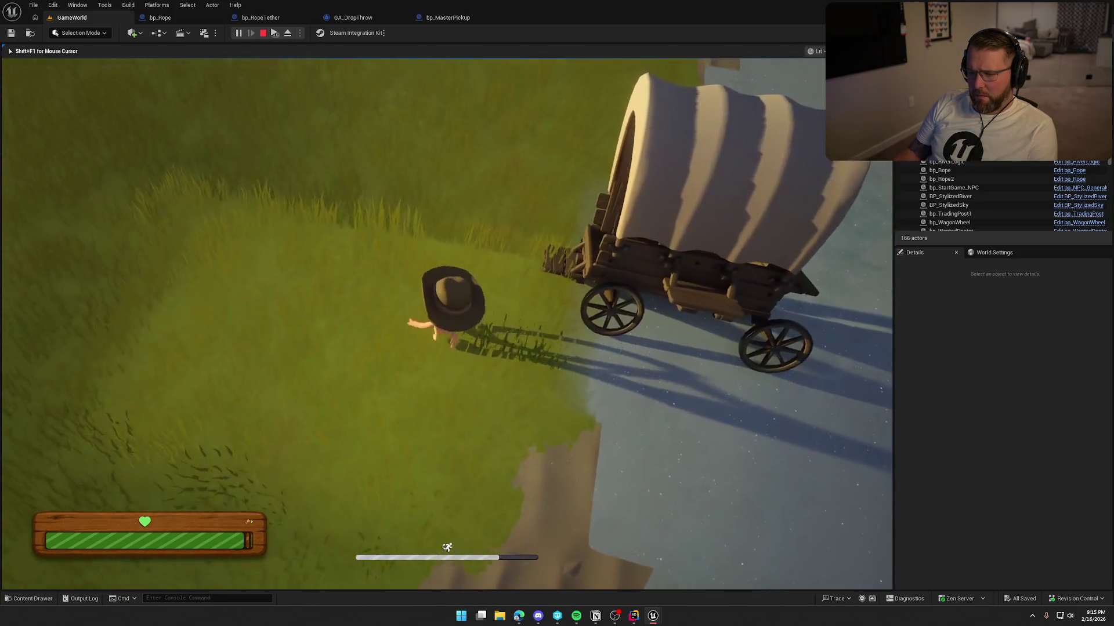
key(w)
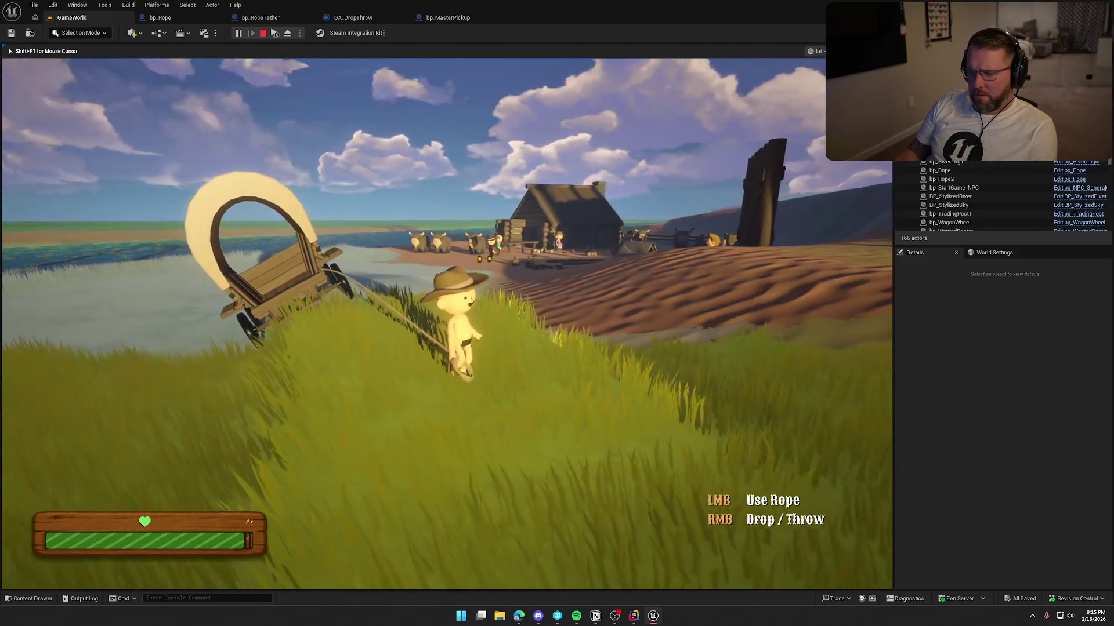
key(w)
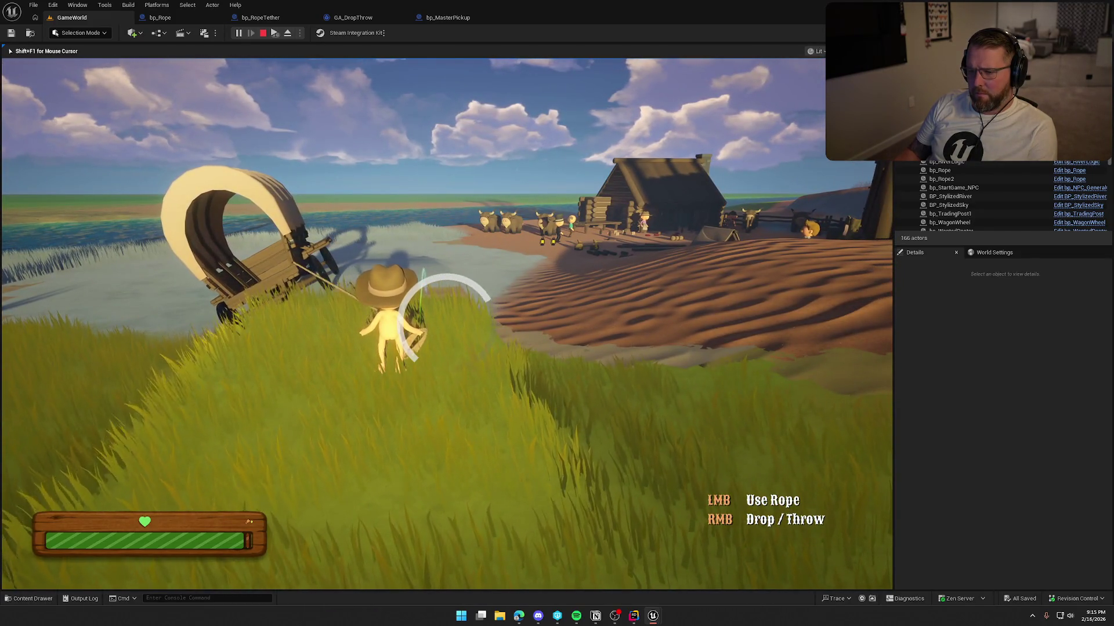
key(w)
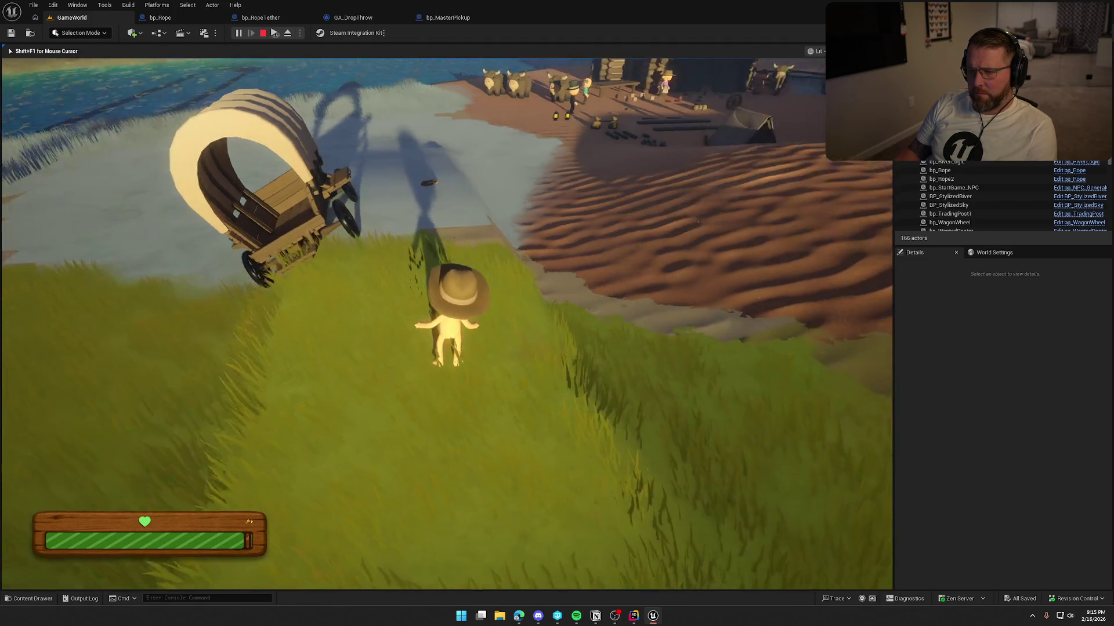
key(Escape)
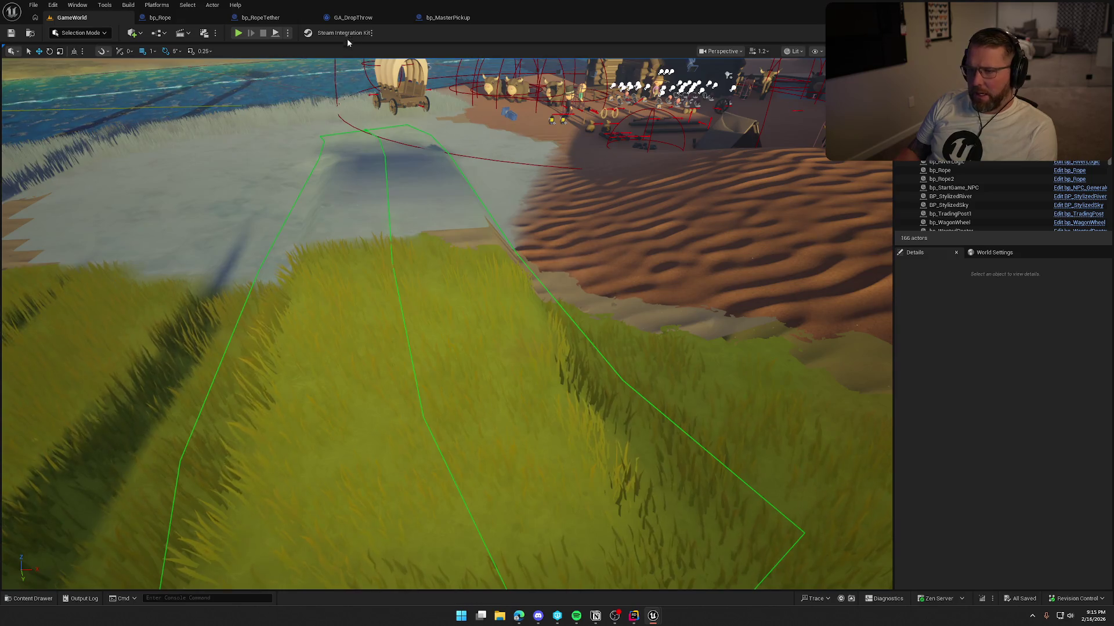
click(457, 21)
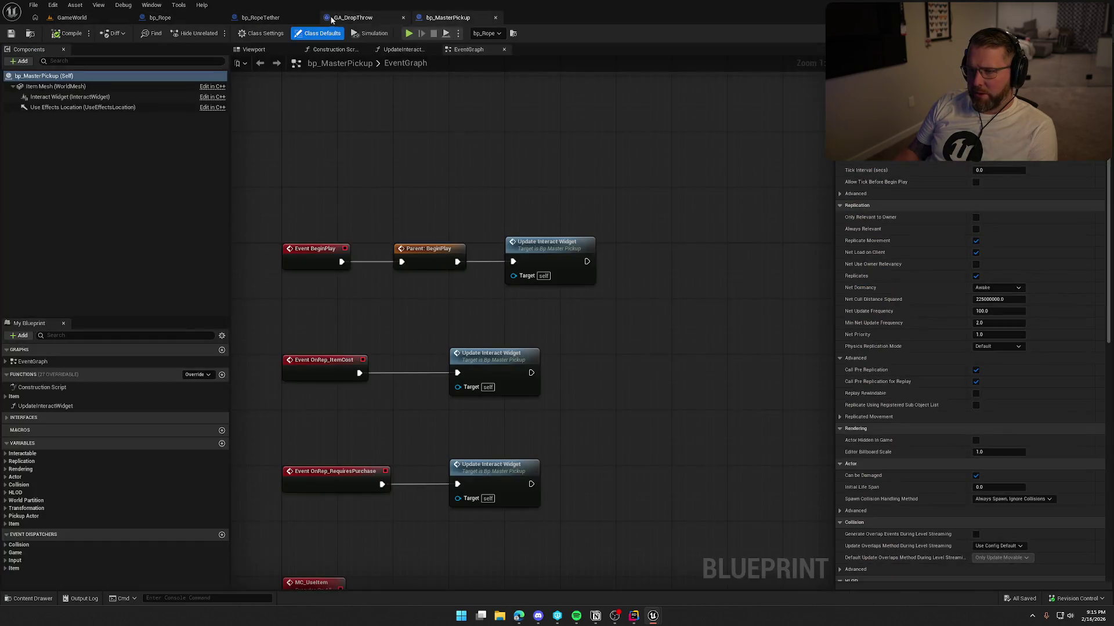
click(160, 17)
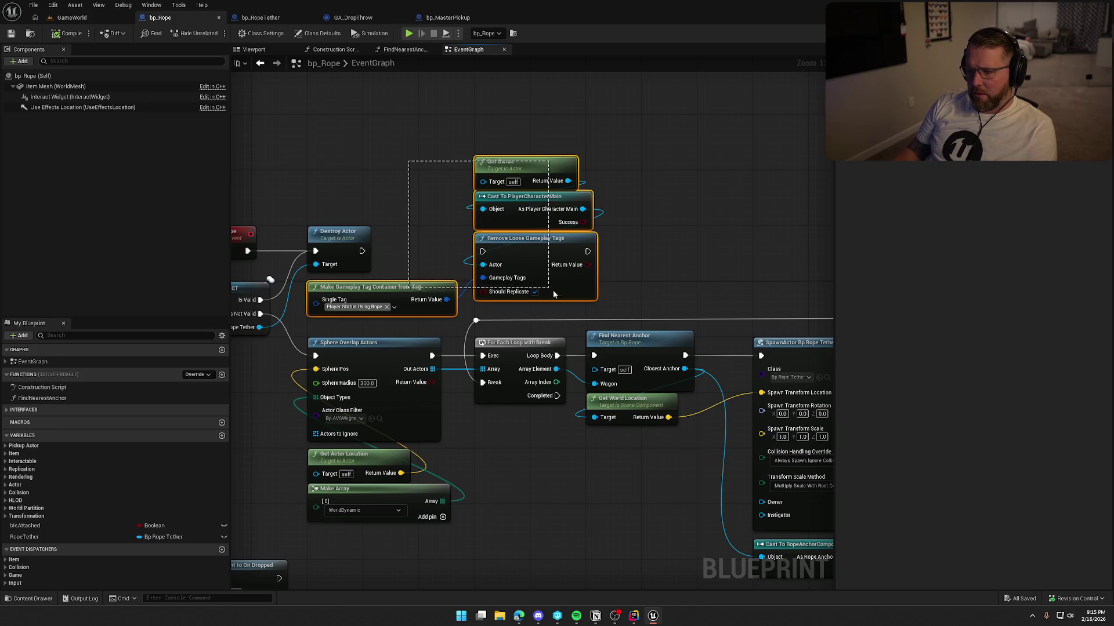
Delete the leftover node, straighten the reroute wire, and recompile bp_Rope.
drag(592, 293, 823, 418)
drag(734, 364, 603, 200)
key(Delete)
key(Left)
key(Left)
key(Left)
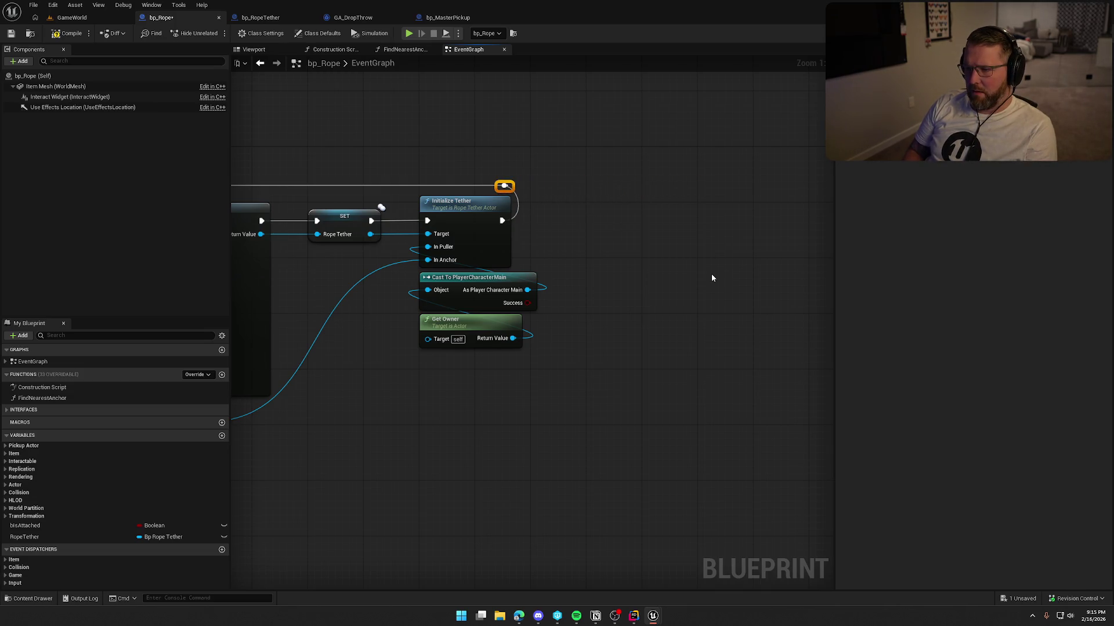
mouse_move(711, 273)
mouse_down()
mouse_move(667, 462)
mouse_move(826, 388)
mouse_move(701, 405)
mouse_up()
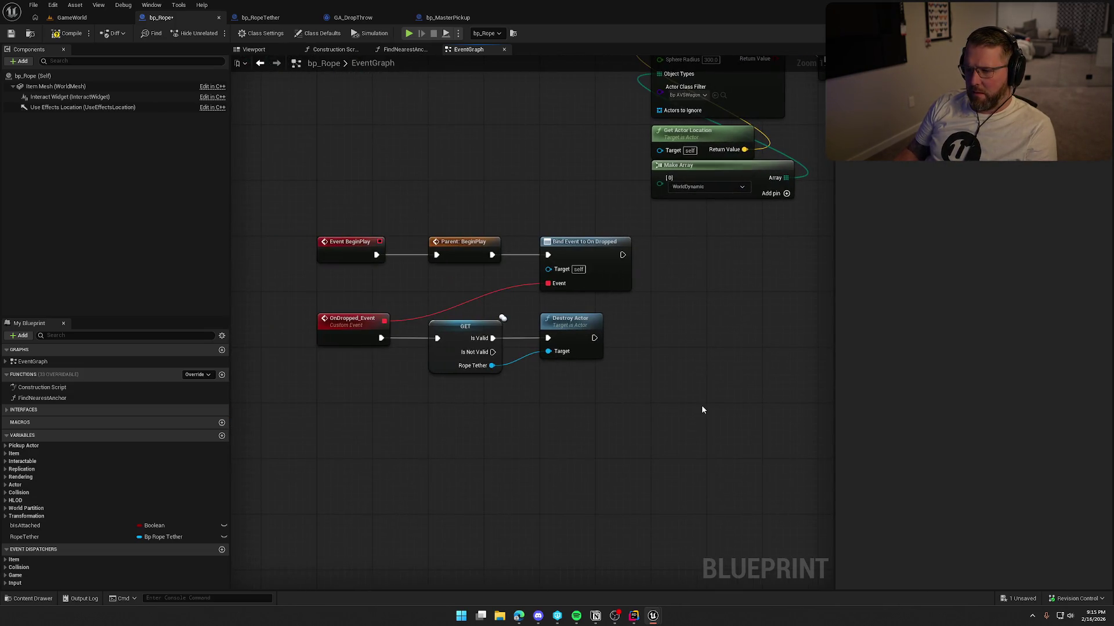
click(63, 35)
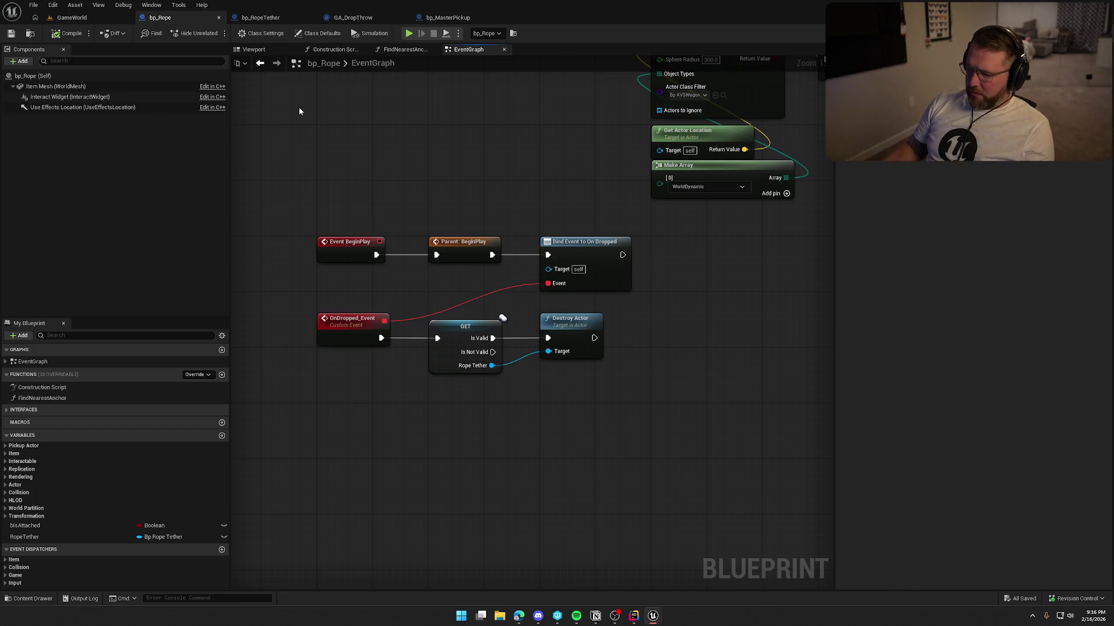
Look over the UseItem chain and BreakRope's Destroy Actor nodes, then switch to Rider.
mouse_move(431, 203)
mouse_down()
mouse_move(438, 264)
mouse_move(425, 309)
mouse_up()
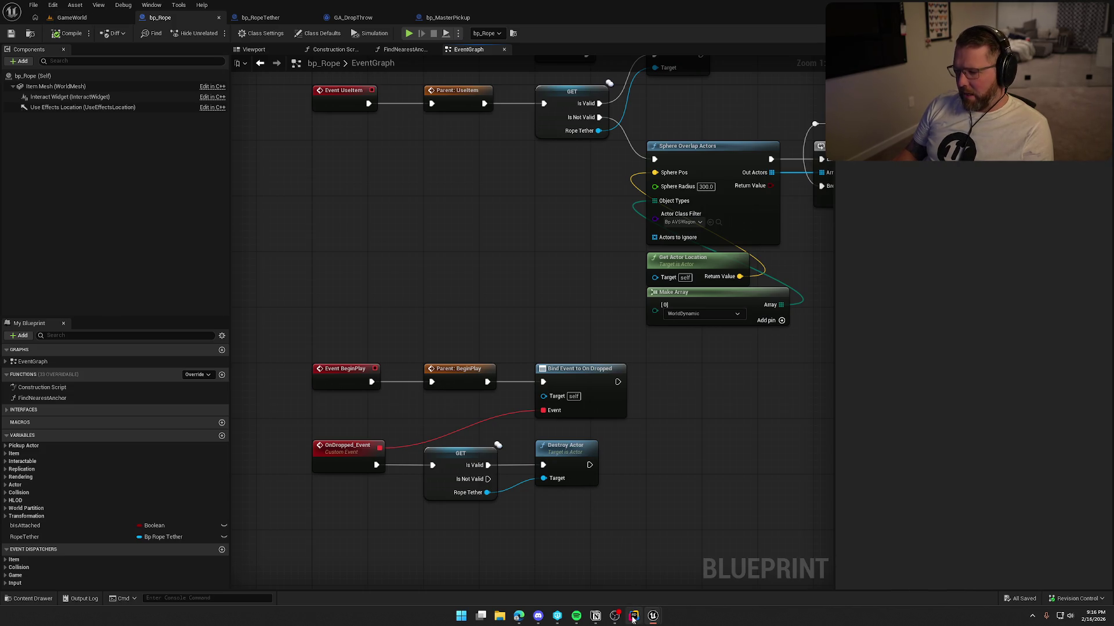
mouse_move(498, 302)
mouse_down()
mouse_move(458, 467)
mouse_move(350, 362)
mouse_move(428, 326)
mouse_move(481, 342)
mouse_move(432, 290)
mouse_up()
scroll(432, 290, down, 1)
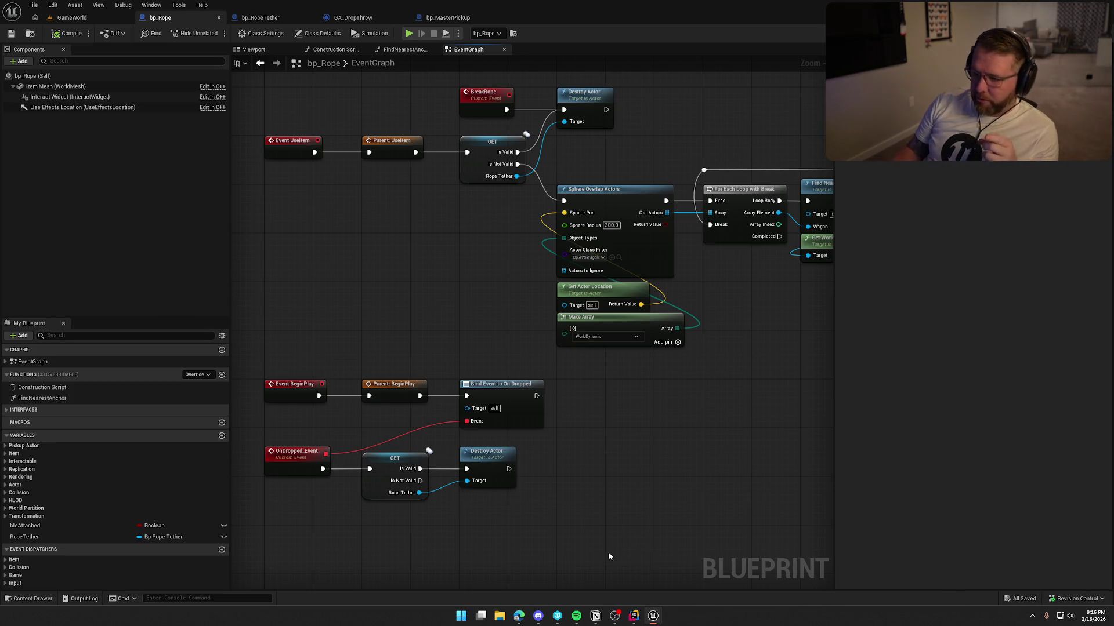
click(634, 616)
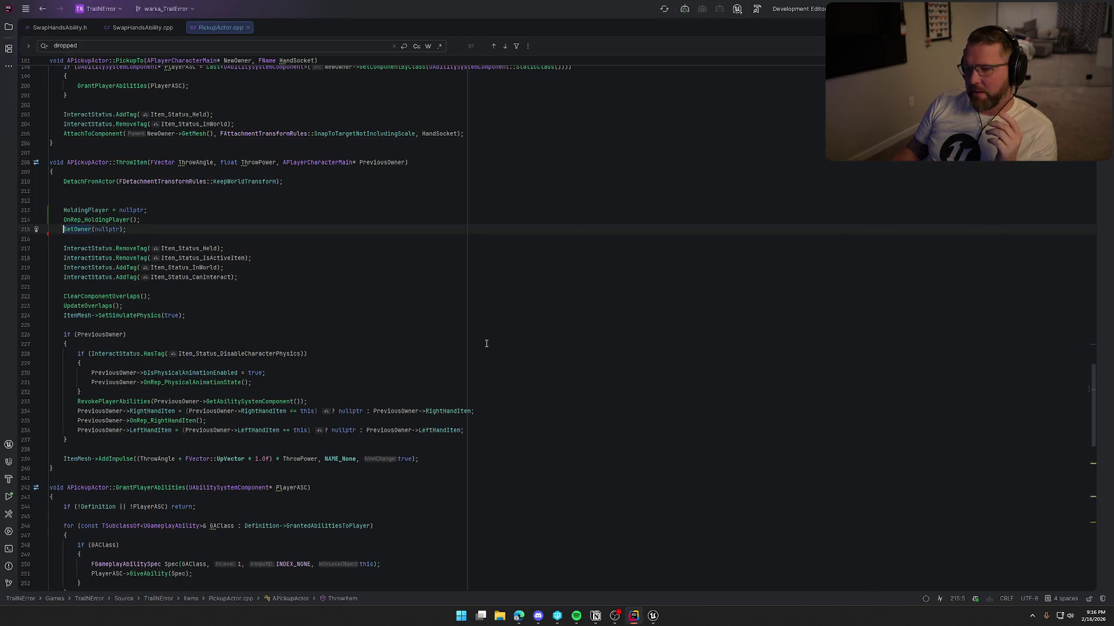
From SwapHandsAbility.cpp, go to the APlayerCharacterMain class declaration in PlayerCharacterMain.h.
click(134, 28)
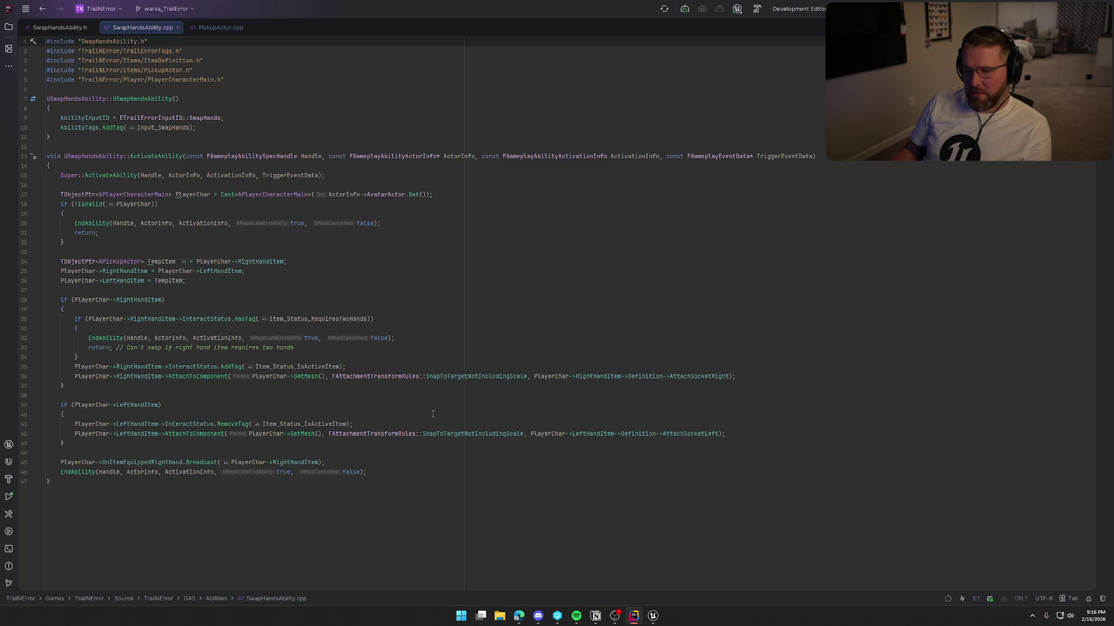
click(106, 364)
key(ctrl+b)
click(133, 194)
key(ctrl+b)
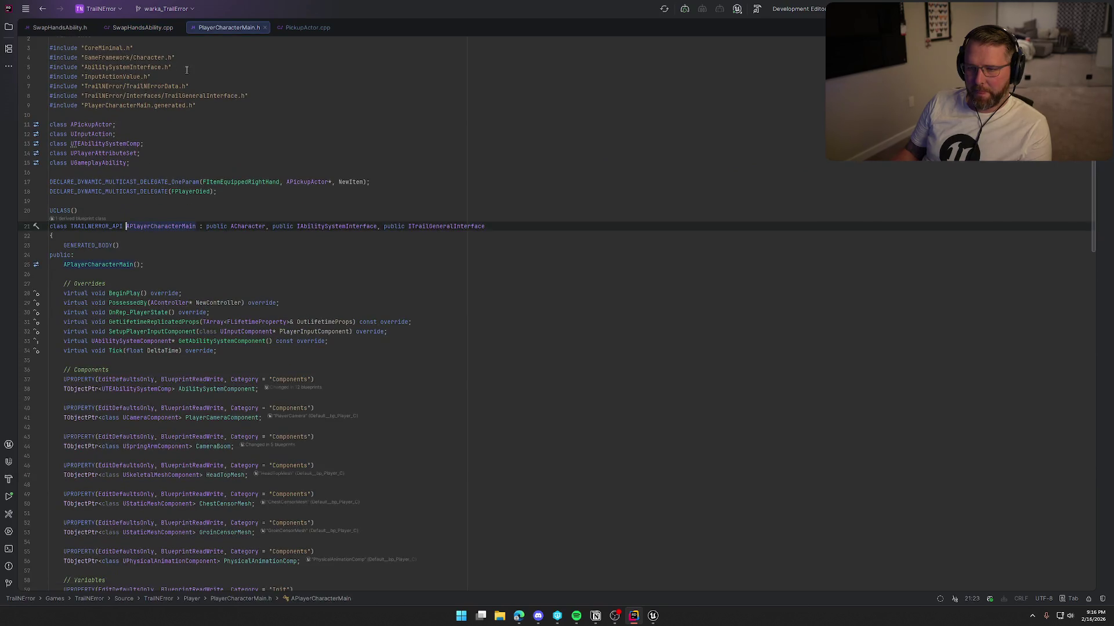
Split SwapHandsAbility.cpp beside the header and start a DECLARE line after the delegate declarations.
drag(149, 29, 935, 239)
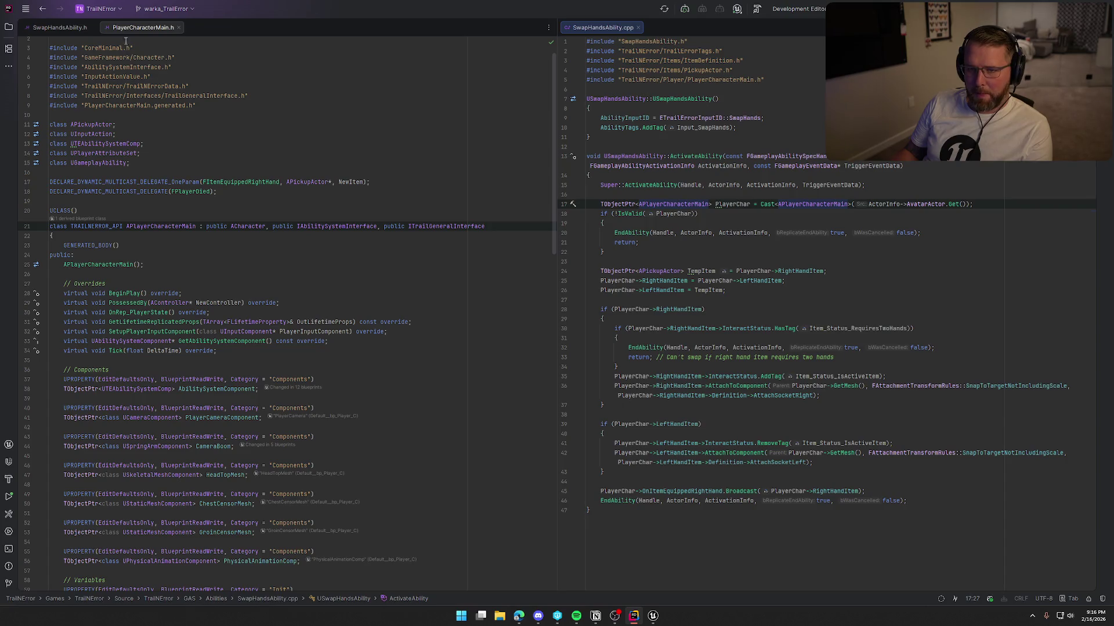
click(244, 191)
key(Return)
text(DECLA)
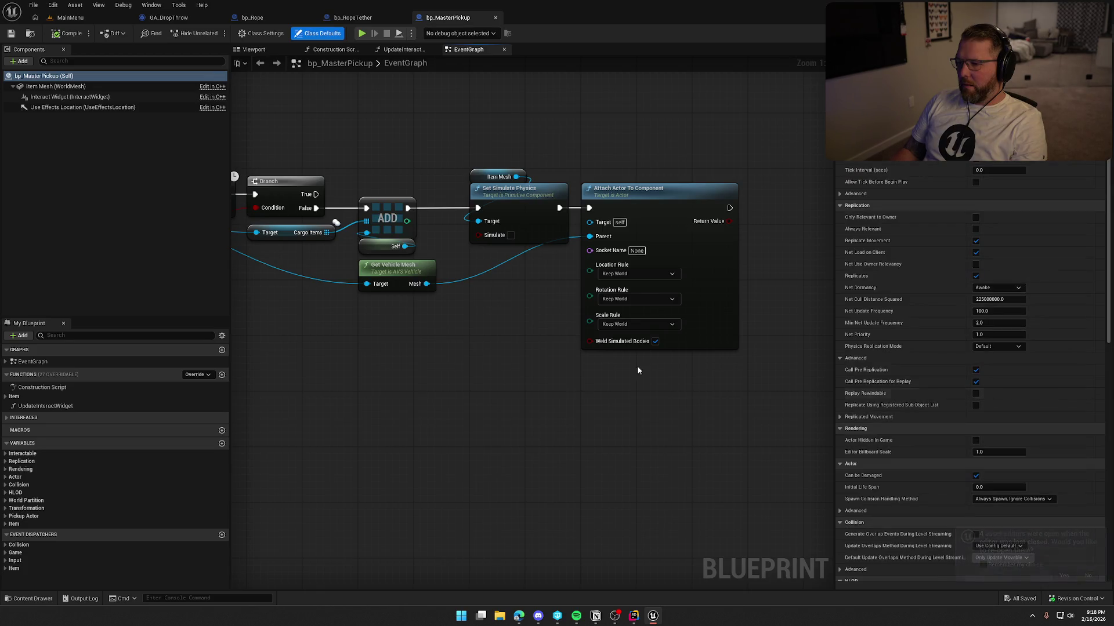
Inspect bp_Rope's event graph, where OnDropped_Event destroys a valid Rope Tether, then return to Rider.
click(253, 17)
drag(676, 433, 299, 221)
click(670, 429)
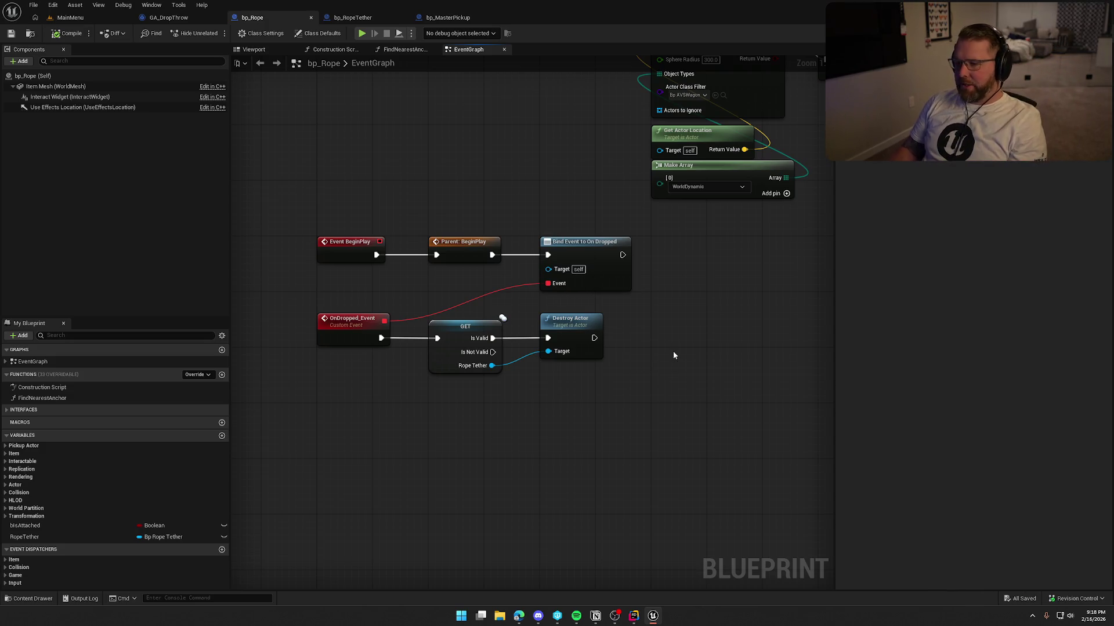
scroll(672, 353, down, 2)
mouse_move(572, 419)
mouse_down()
mouse_move(579, 441)
mouse_move(557, 506)
mouse_move(531, 453)
mouse_move(550, 444)
mouse_up()
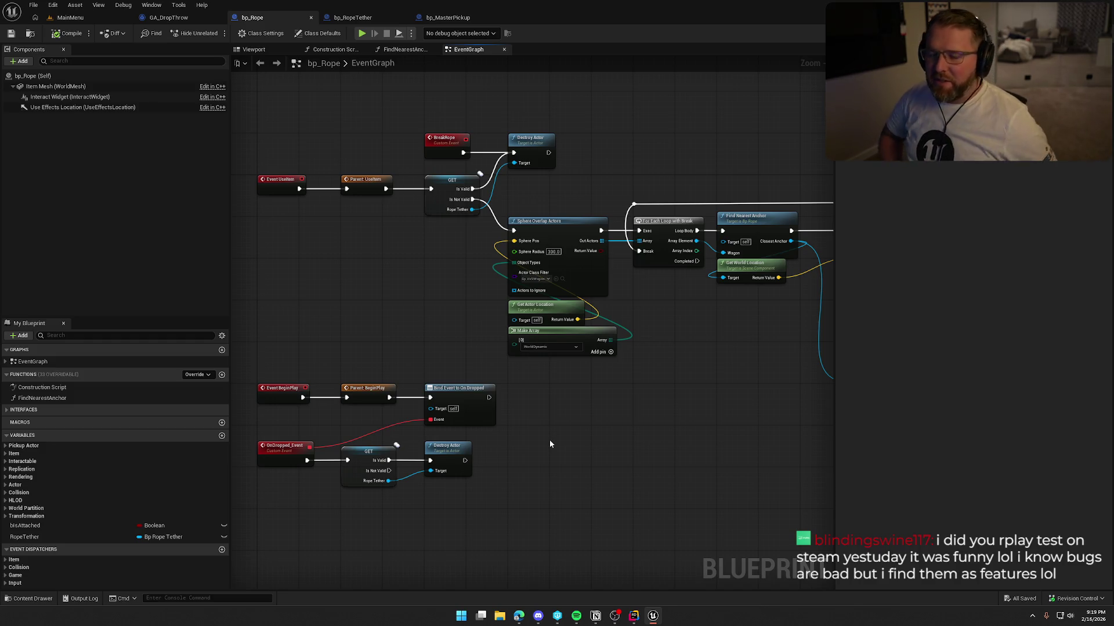
mouse_move(580, 435)
mouse_down()
mouse_move(609, 364)
mouse_move(594, 367)
mouse_move(602, 396)
mouse_up()
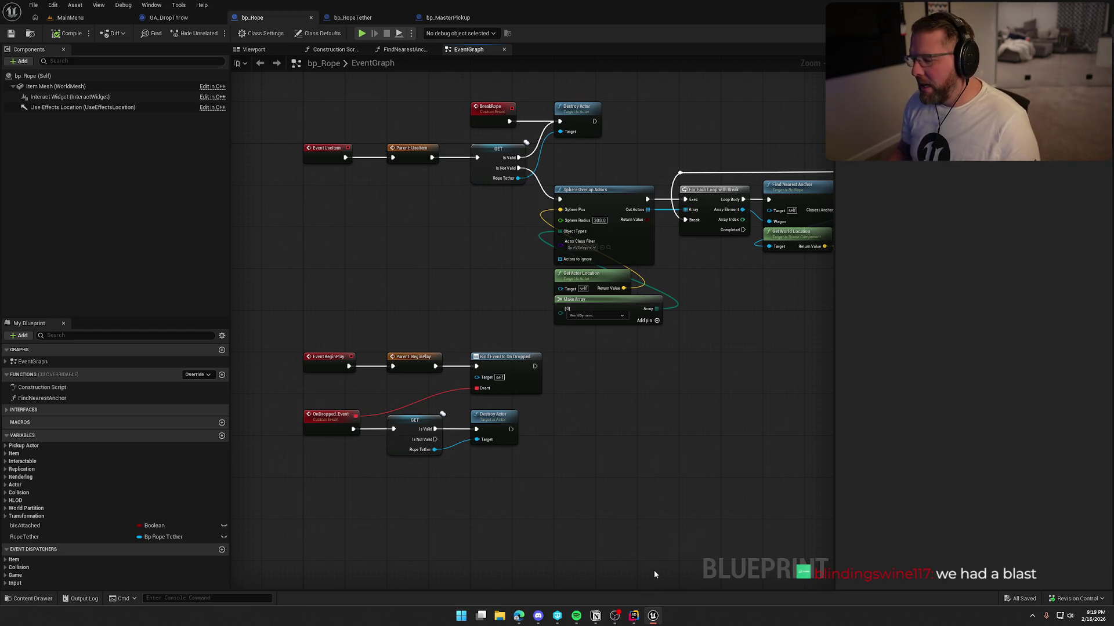
click(633, 616)
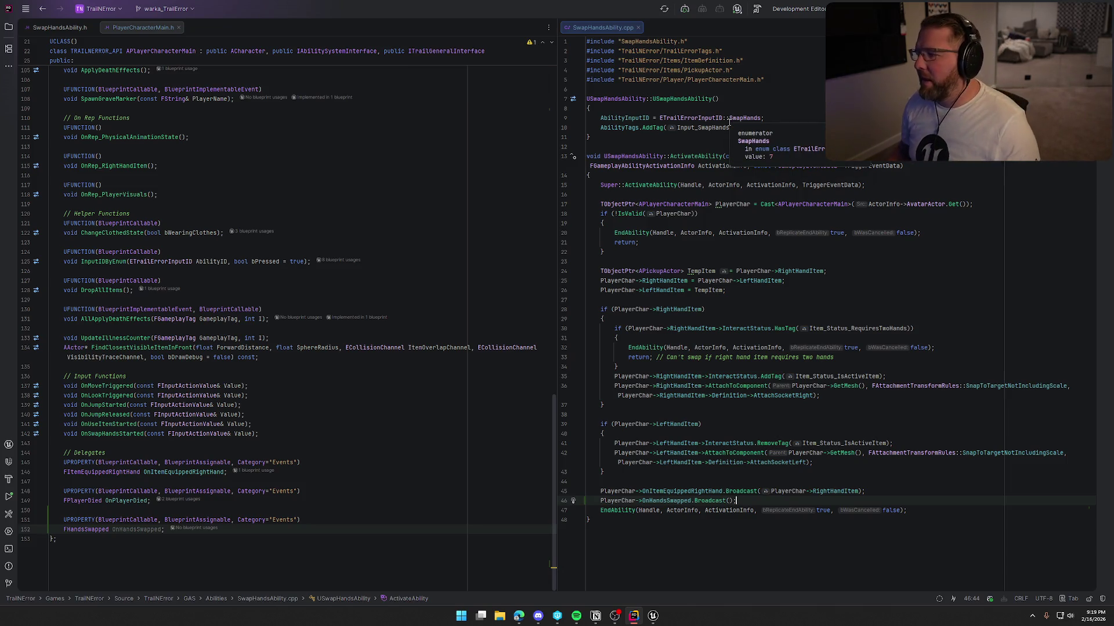
Check the OnPlayerDied and OnHandsSwapped delegate lines in PlayerCharacterMain.h and show the solution tree.
click(364, 502)
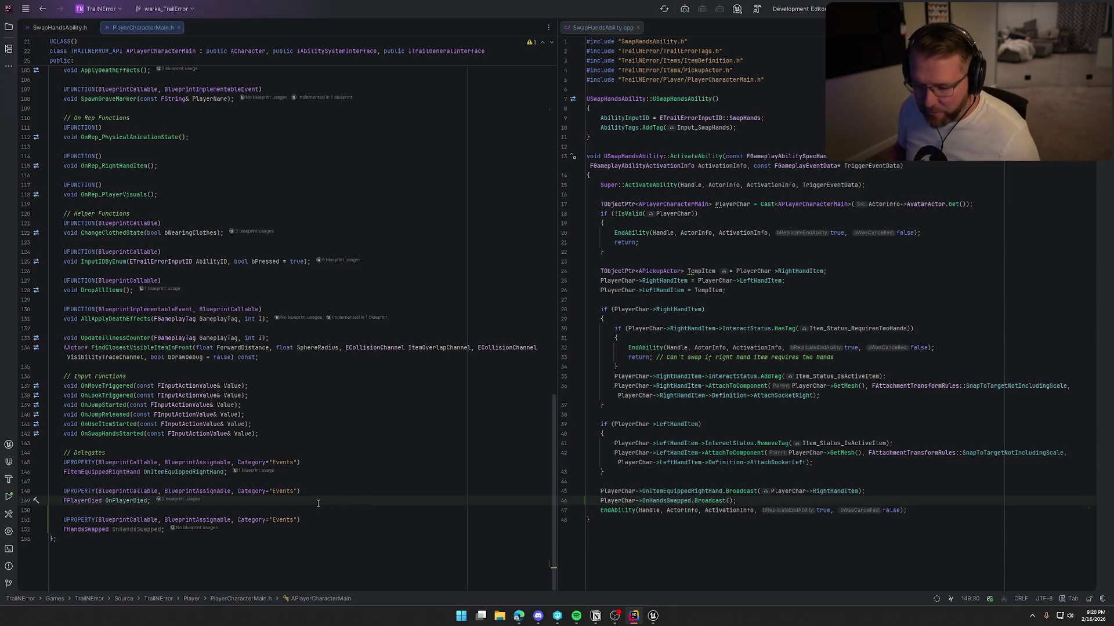
click(242, 532)
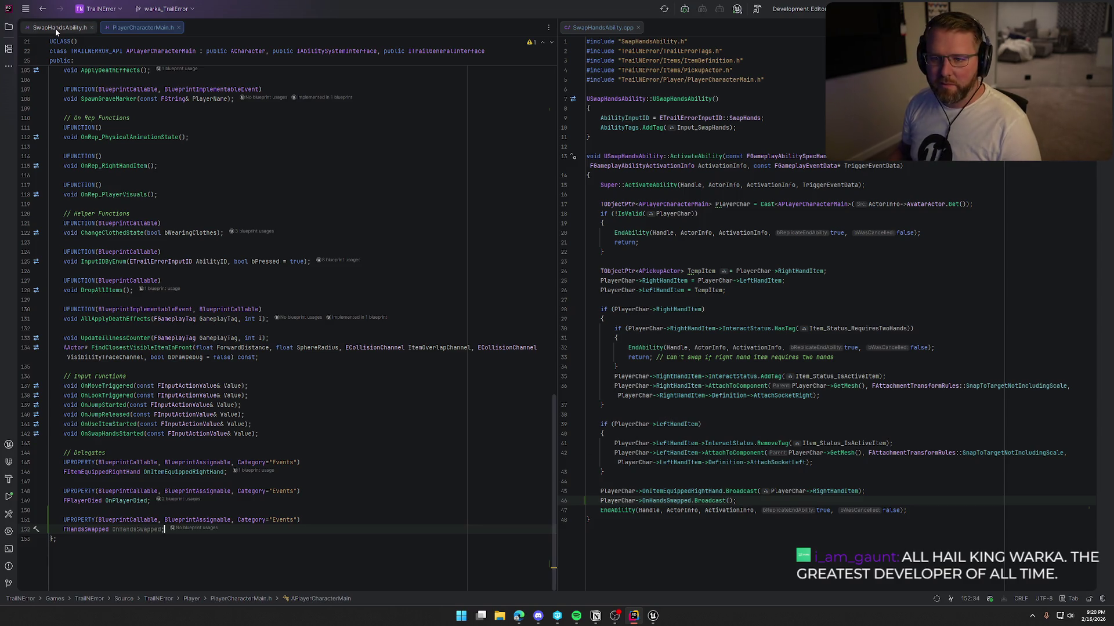
click(9, 28)
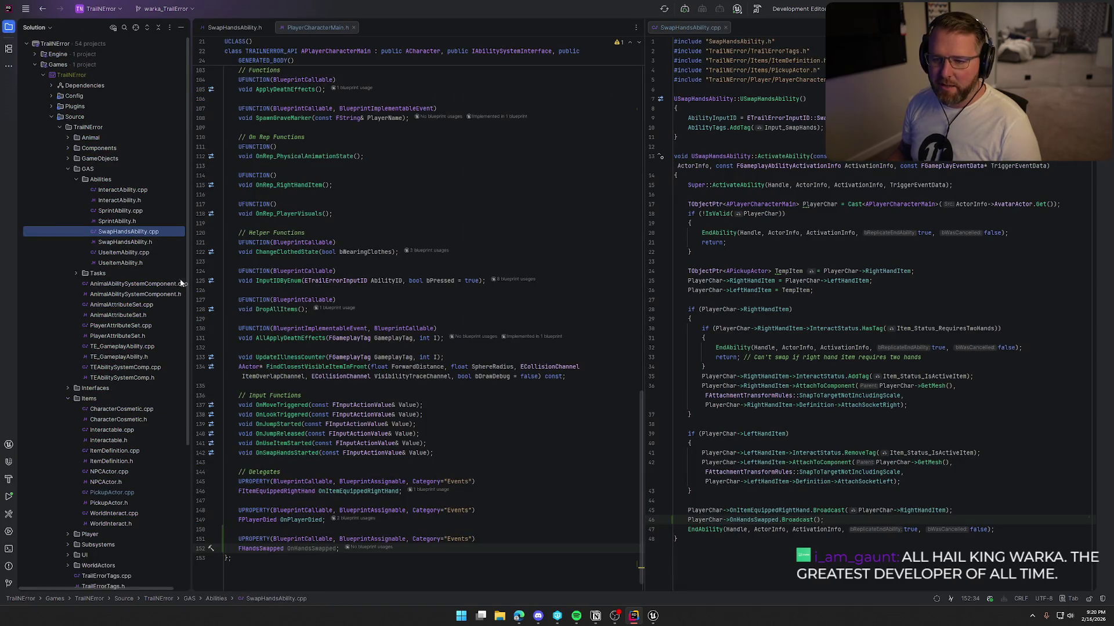
Open PickupActor.h and PickupActor.cpp in side-by-side editor splits.
scroll(151, 430, down, 4)
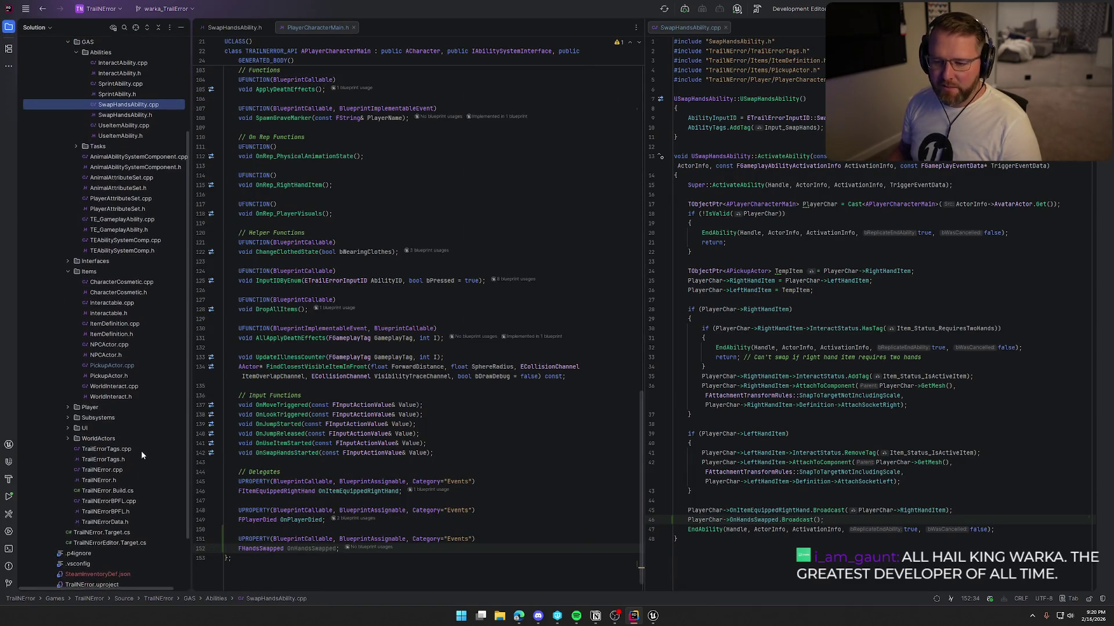
double_click(113, 374)
double_click(113, 366)
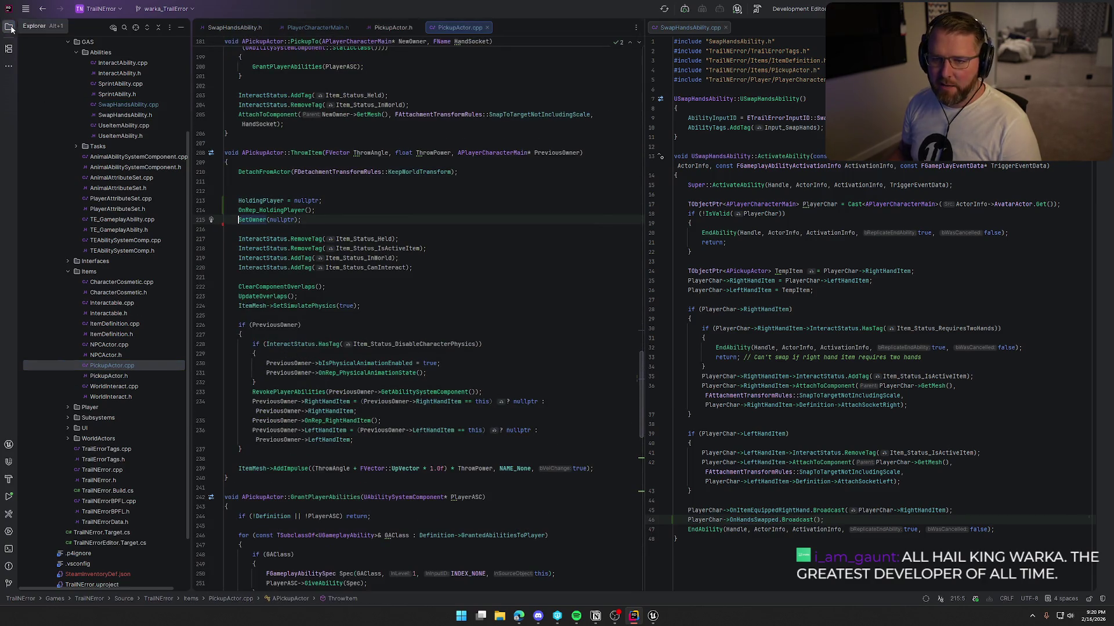
click(9, 27)
mouse_move(284, 28)
mouse_down()
mouse_move(538, 90)
mouse_move(713, 26)
mouse_move(732, 165)
mouse_up()
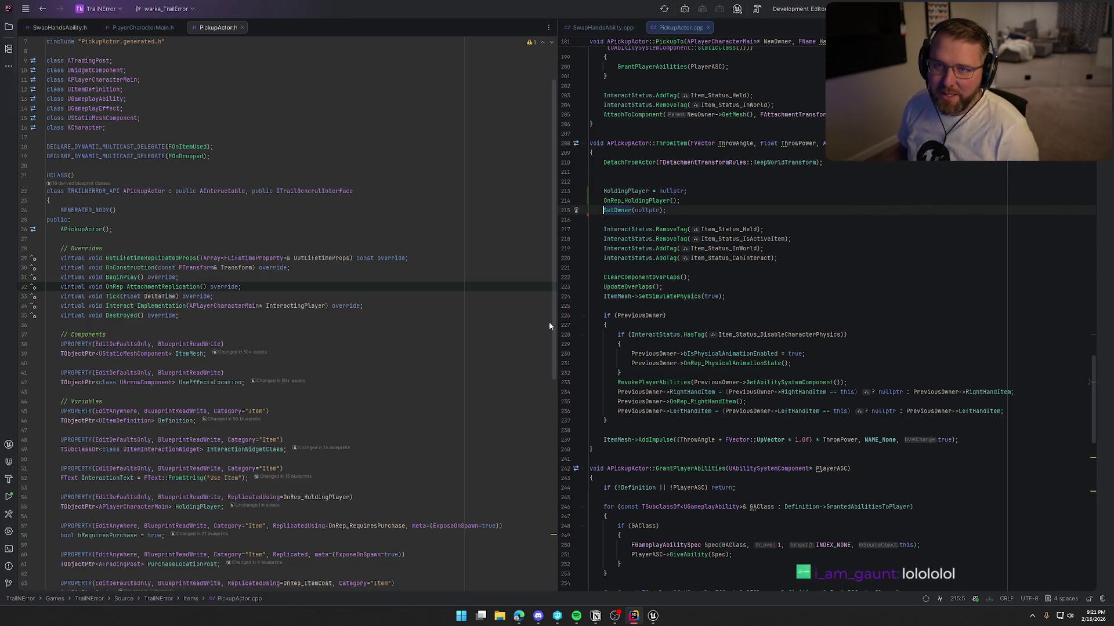
Scroll PickupActor.h to the ThrowItem declaration and place the cursor at its end.
scroll(793, 210, up, 15)
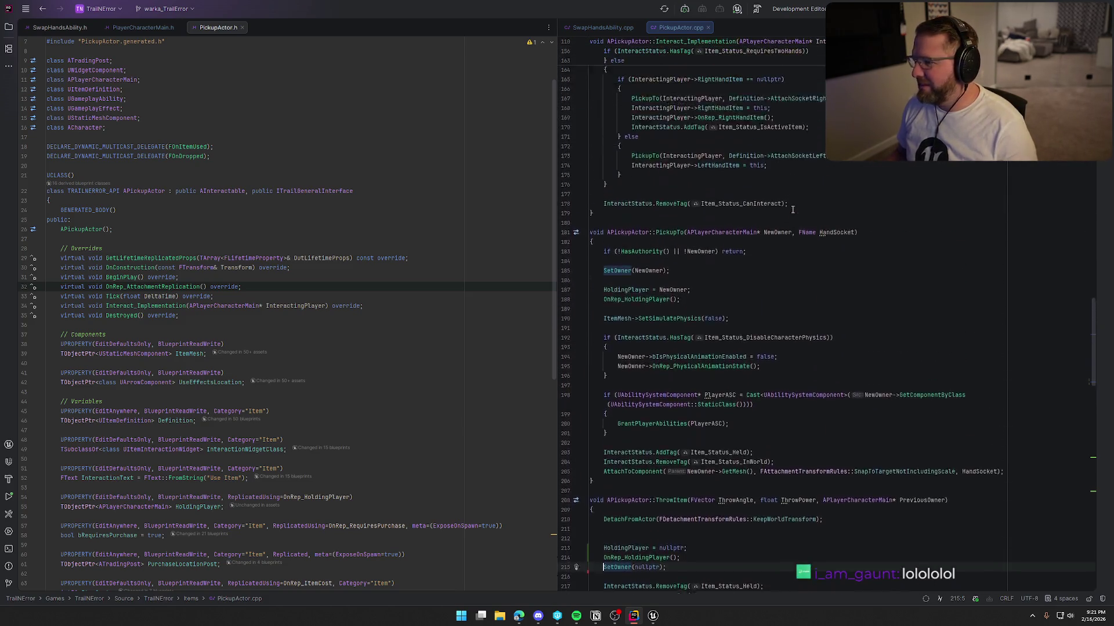
scroll(793, 209, down, 10)
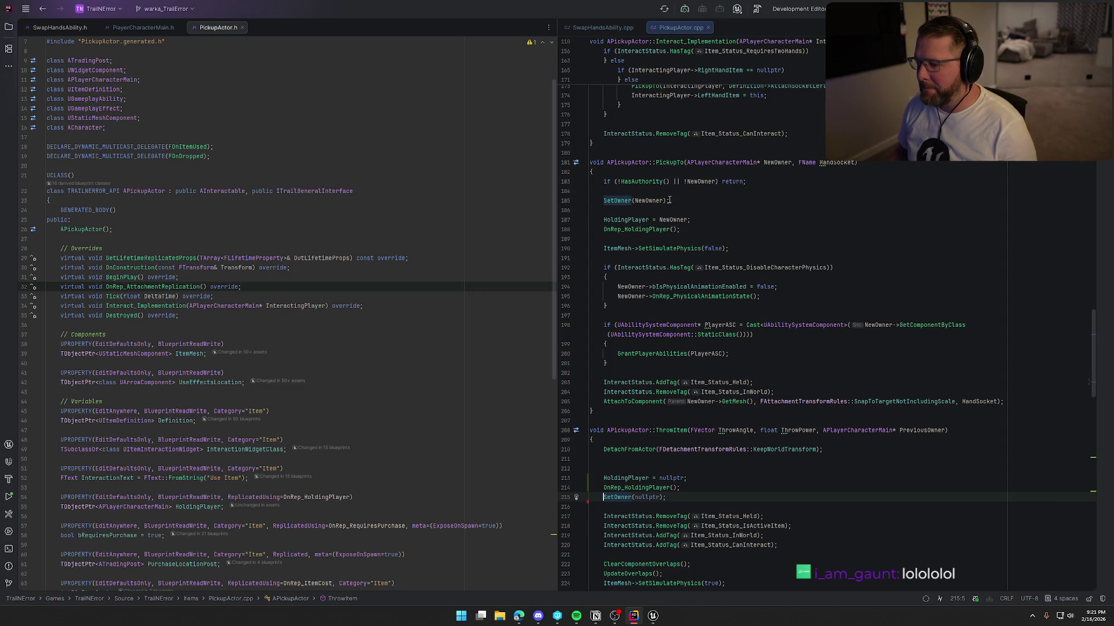
scroll(336, 351, down, 10)
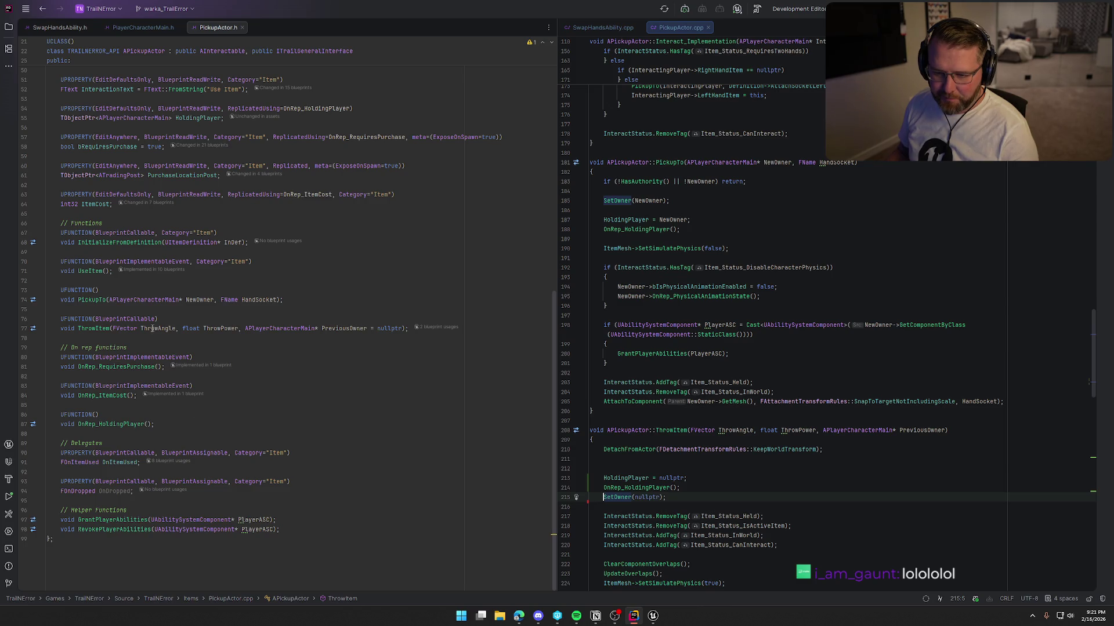
click(426, 331)
Declare void HandWasChanged(); below ThrowItem with UFUNCTION(BlueprintImplementable, BlueprintCallable).
key(Return)
key(Return)
text(UFUNCTION(Bluep)
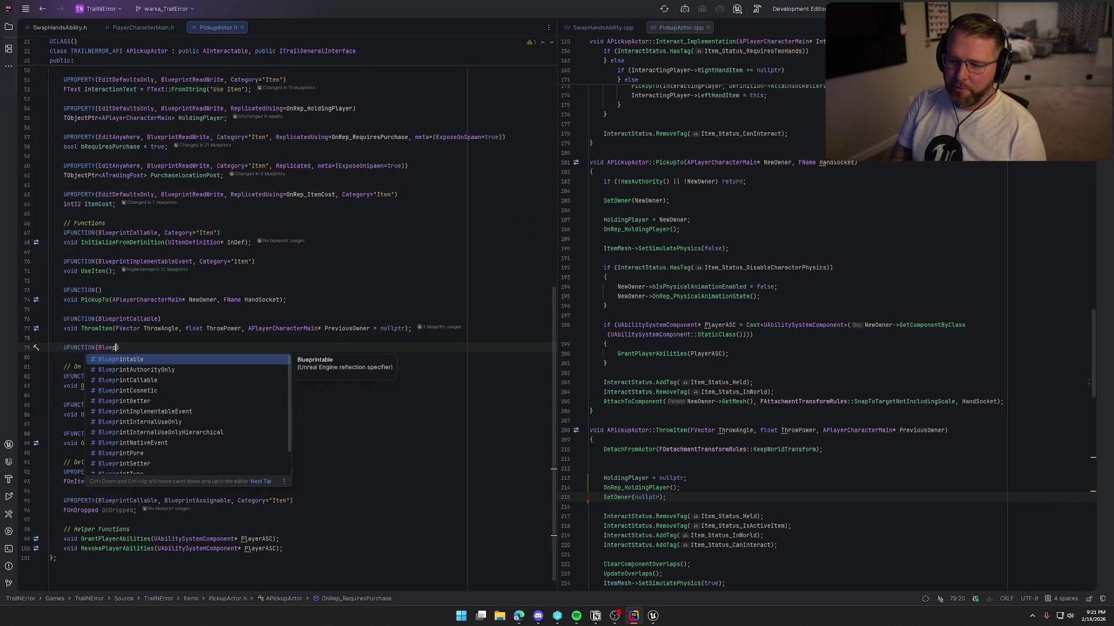
text(rintImplementable, VB)
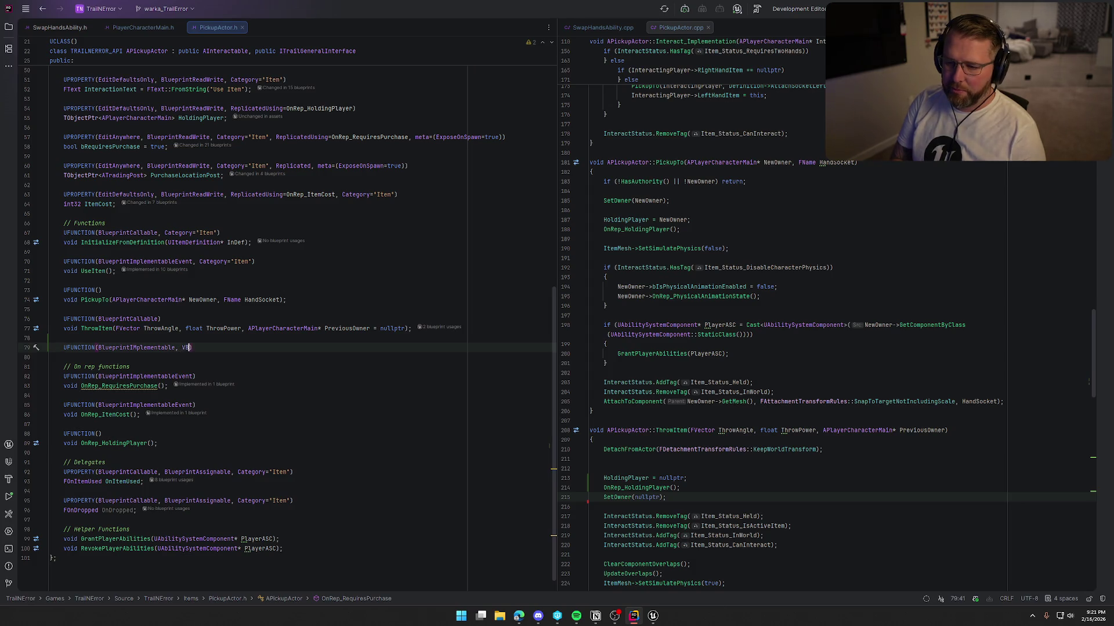
key(BackSpace)
key(BackSpace)
text(BlueprintC)
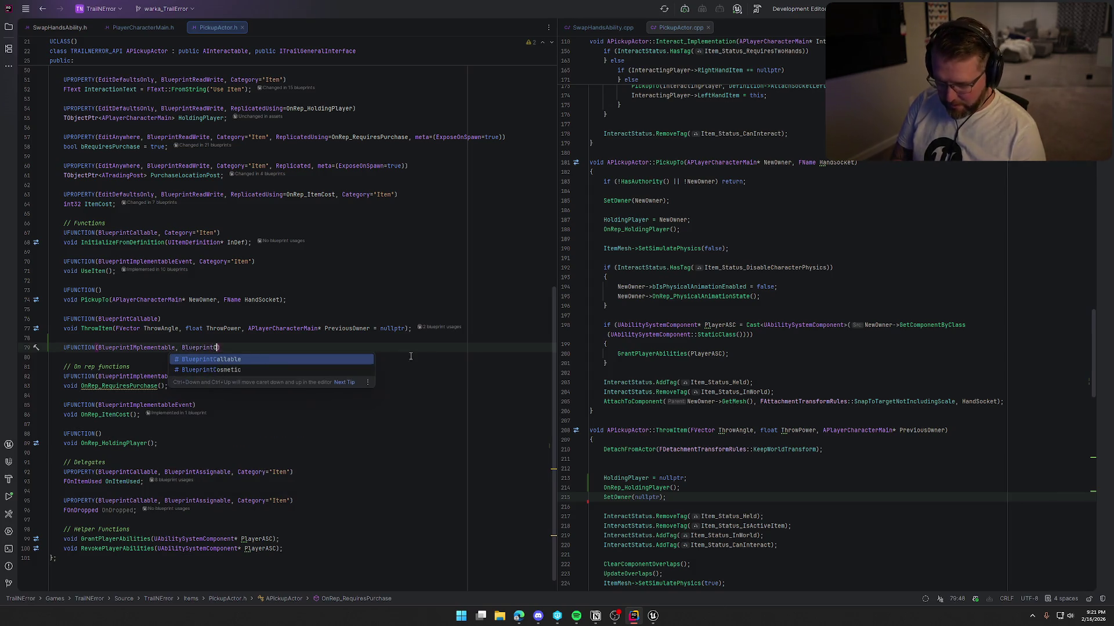
key(Return)
key(End)
key(Return)
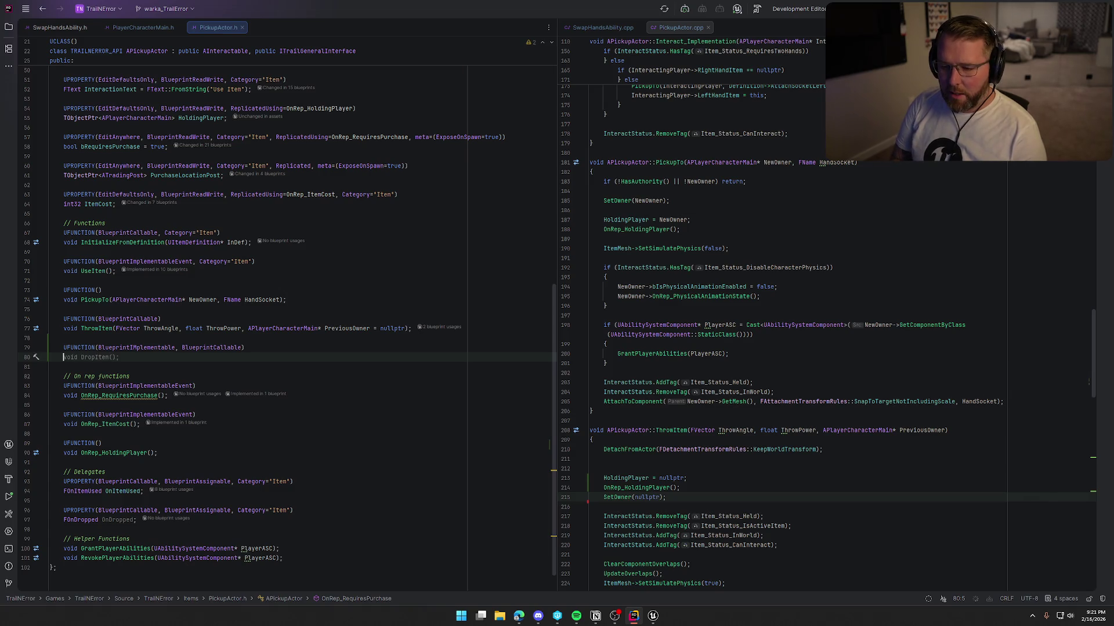
text(cc)
key(BackSpace)
key(BackSpace)
text(void HandWasChange)
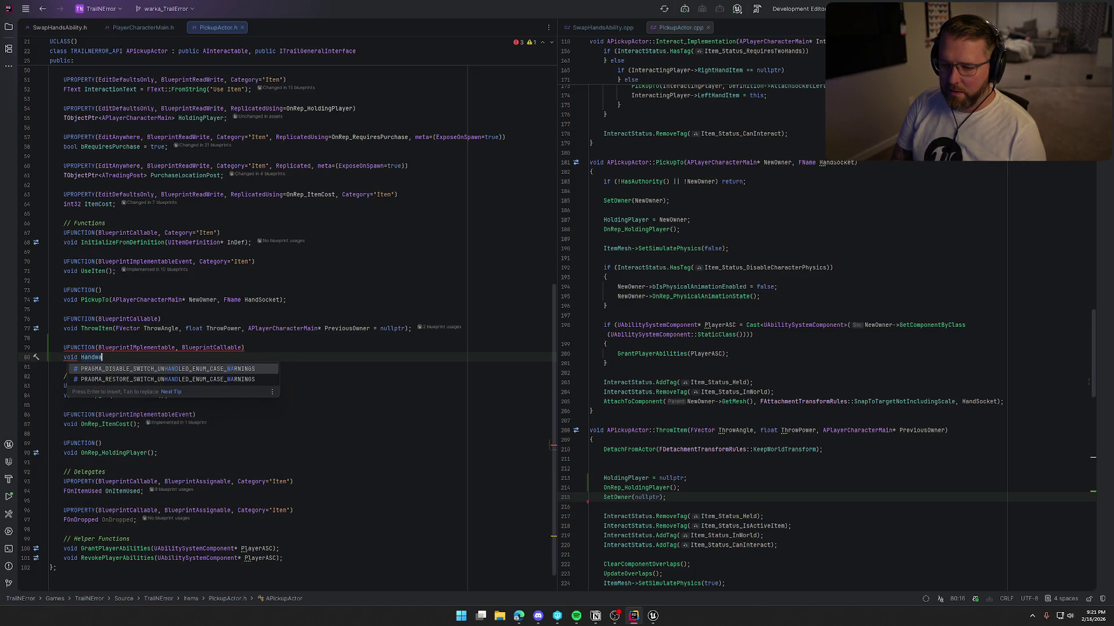
text(d();)
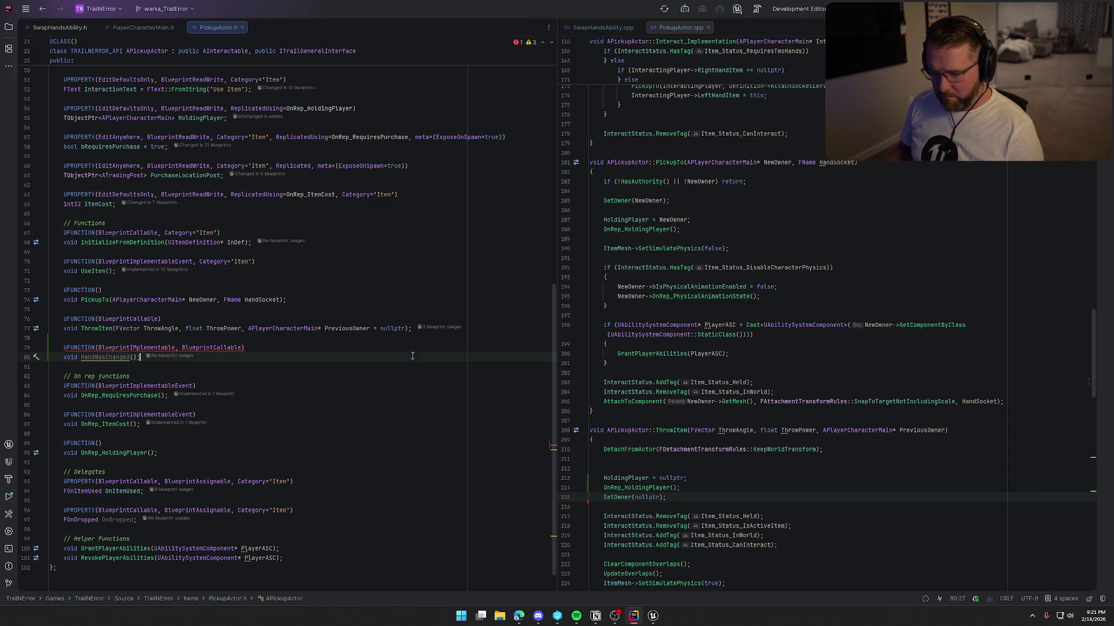
Correct the specifier to BlueprintImplementableEvent so HandWasChanged becomes a Blueprint event.
click(134, 347)
key(BackSpace)
text(p)
key(Escape)
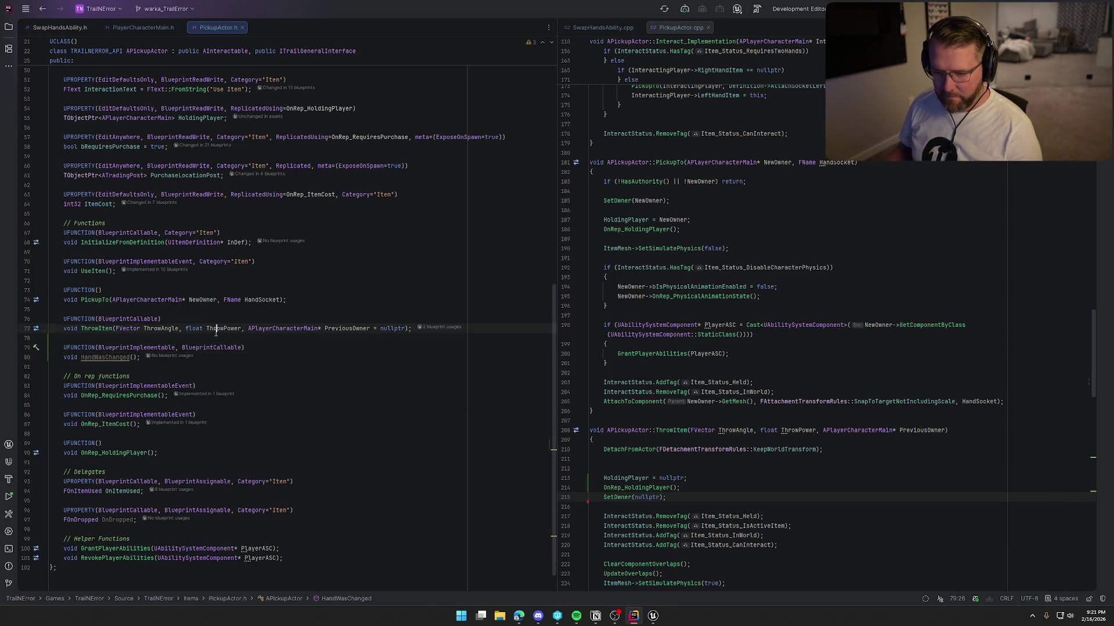
key(Down)
key(Down)
mouse_move(152, 347)
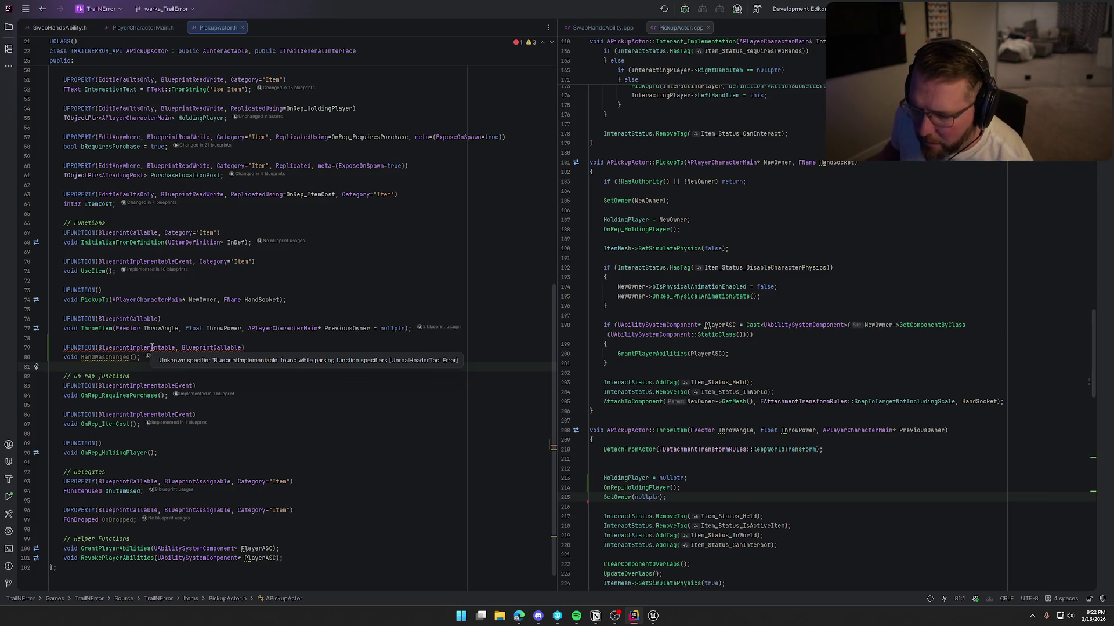
double_click(151, 348)
text(Blueprinti)
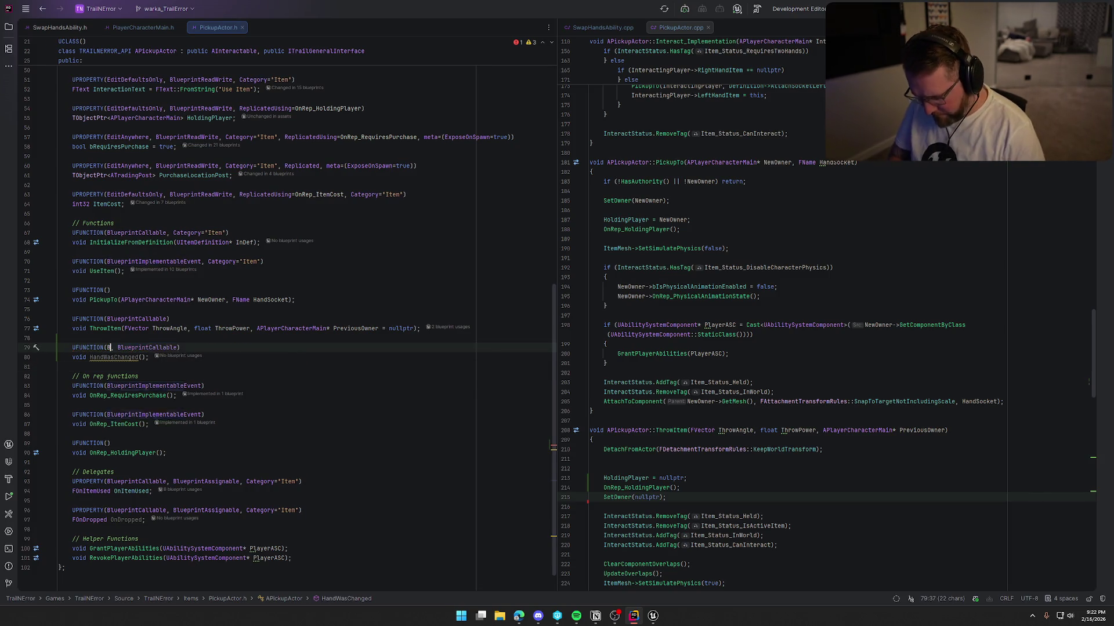
key(Return)
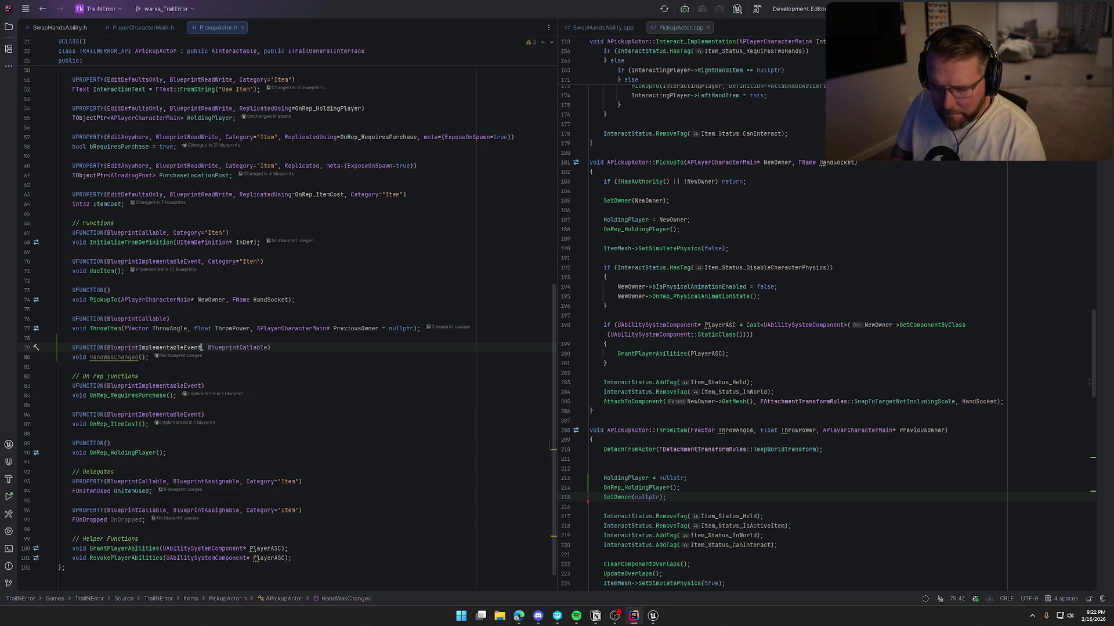
click(155, 367)
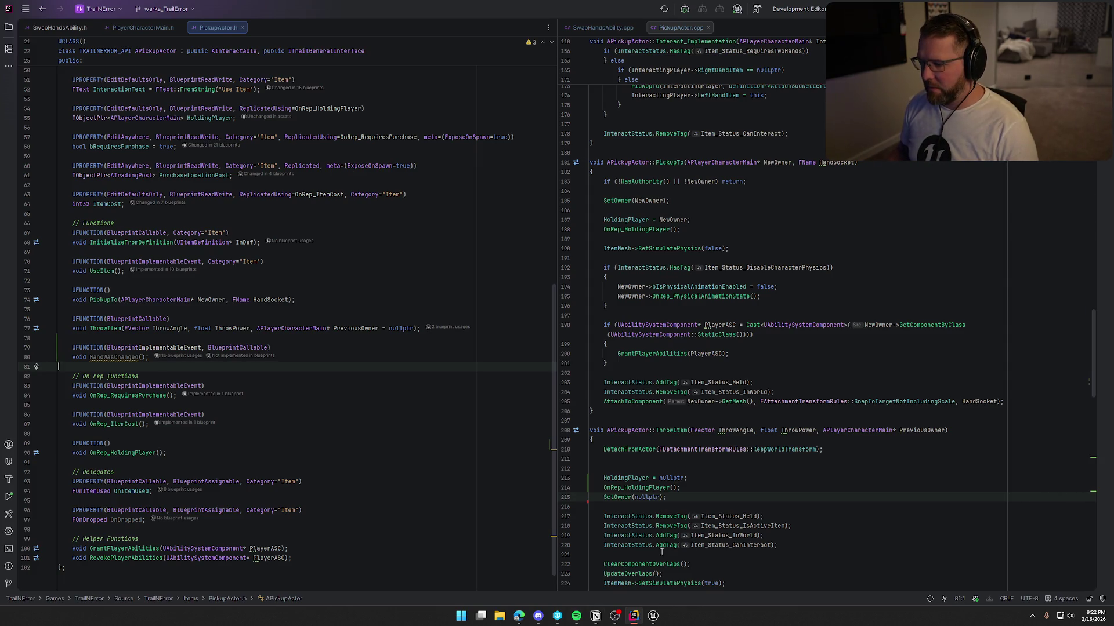
click(703, 220)
In OnRep_HoldingPlayer, add HoldingPlayer->OnHandsSwapped.AddDynamic(this, &APickupActor::HandWasChanged).
click(687, 230)
key(Left)
key(Left)
key(Left)
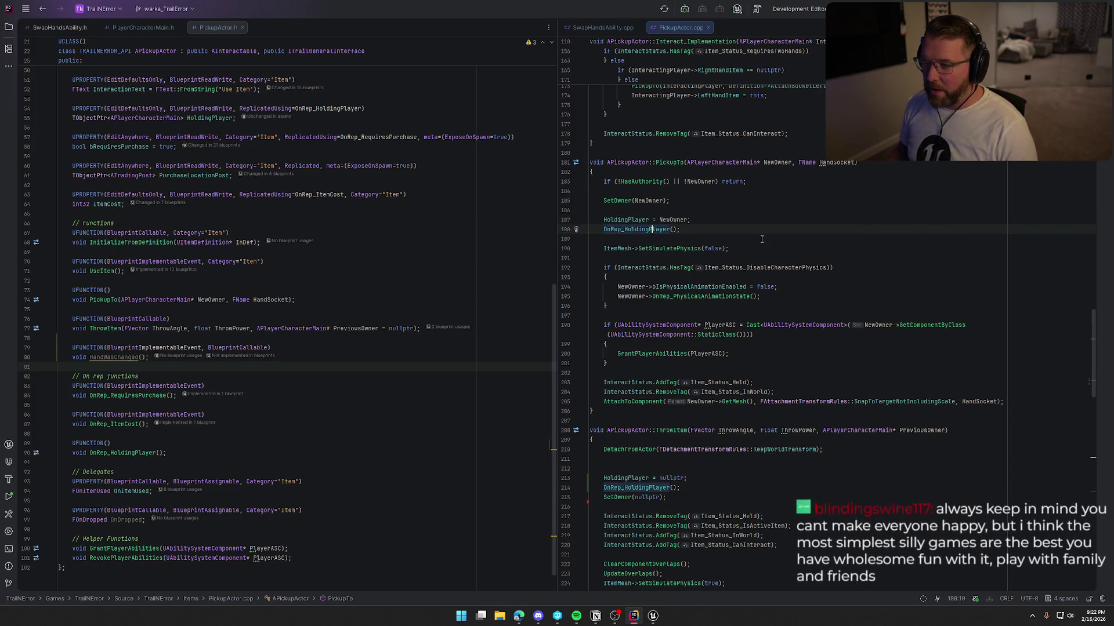
key(ctrl+b)
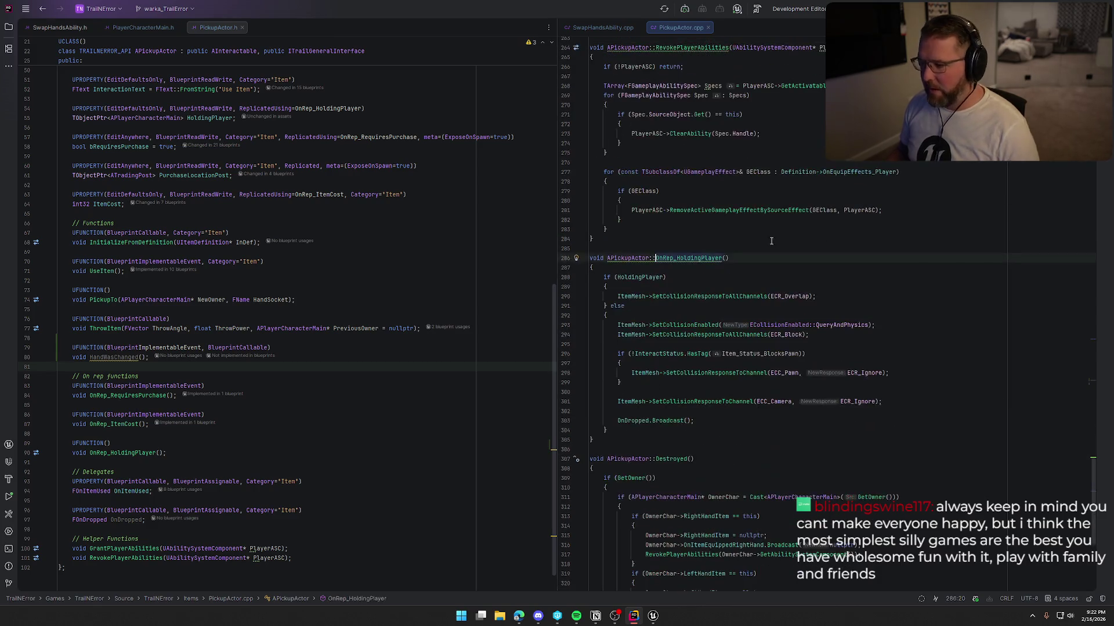
click(823, 297)
key(Return)
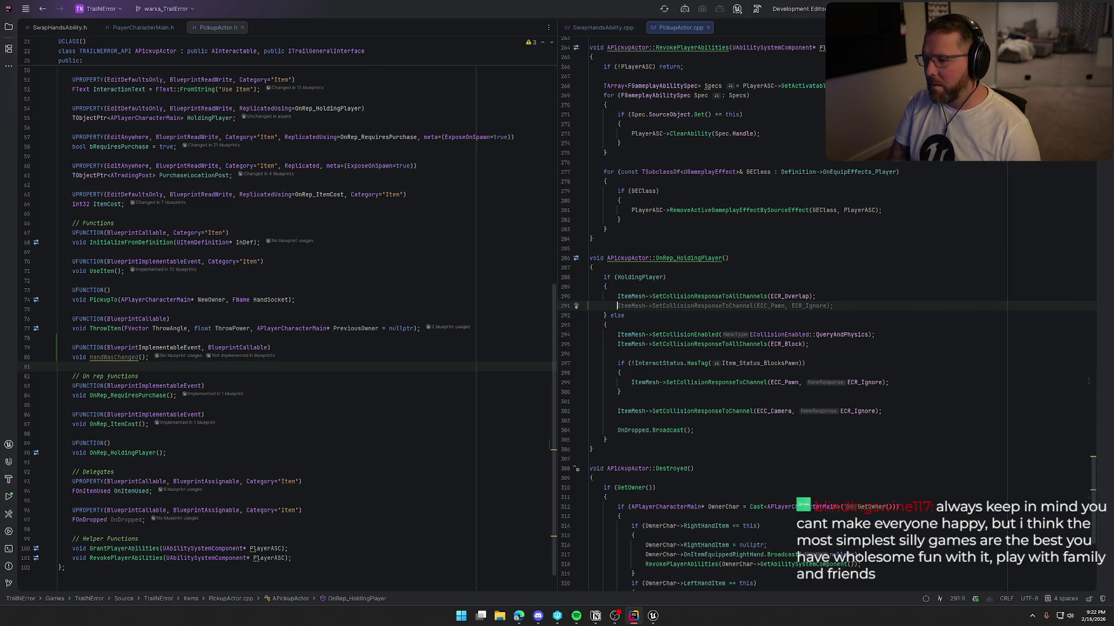
text(Holdin)
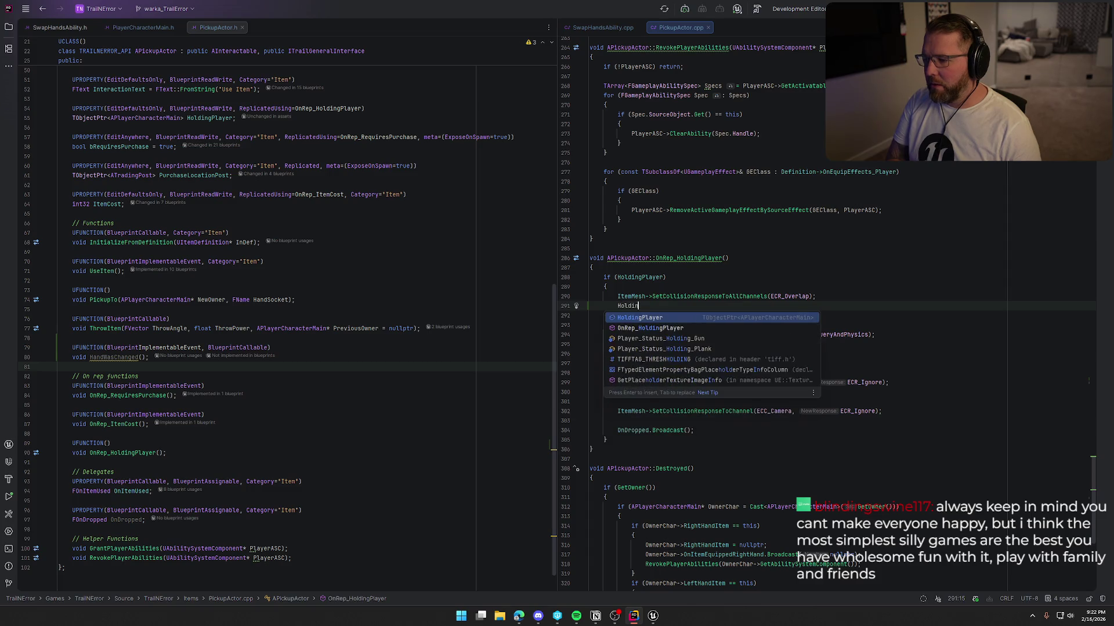
text(gPlayer.OnHandsSwapped.Bin)
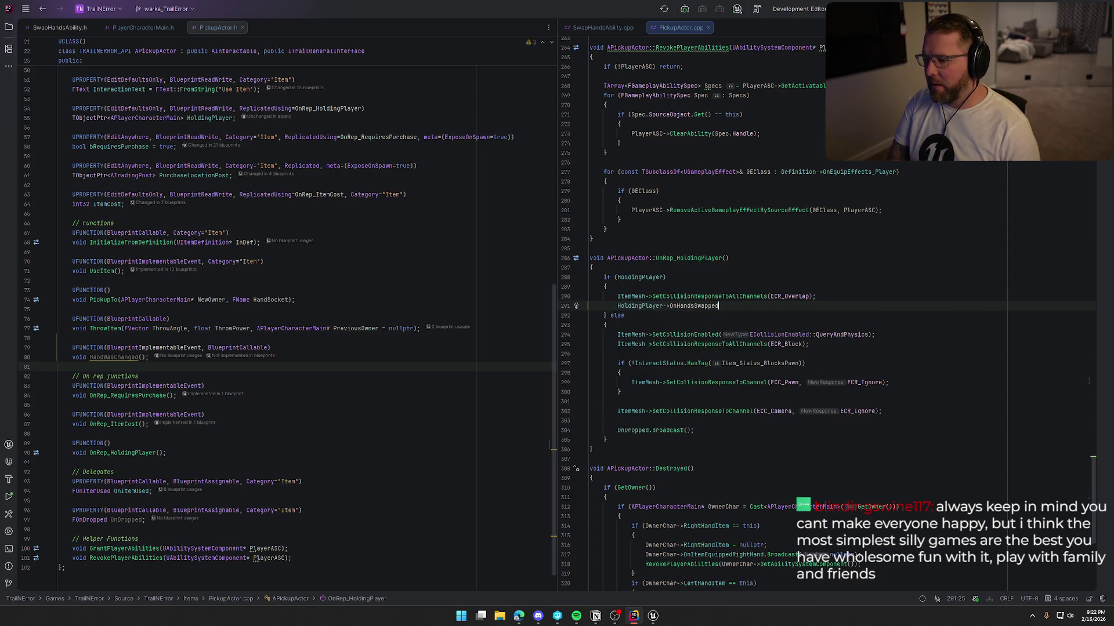
key(BackSpace)
key(BackSpace)
key(BackSpace)
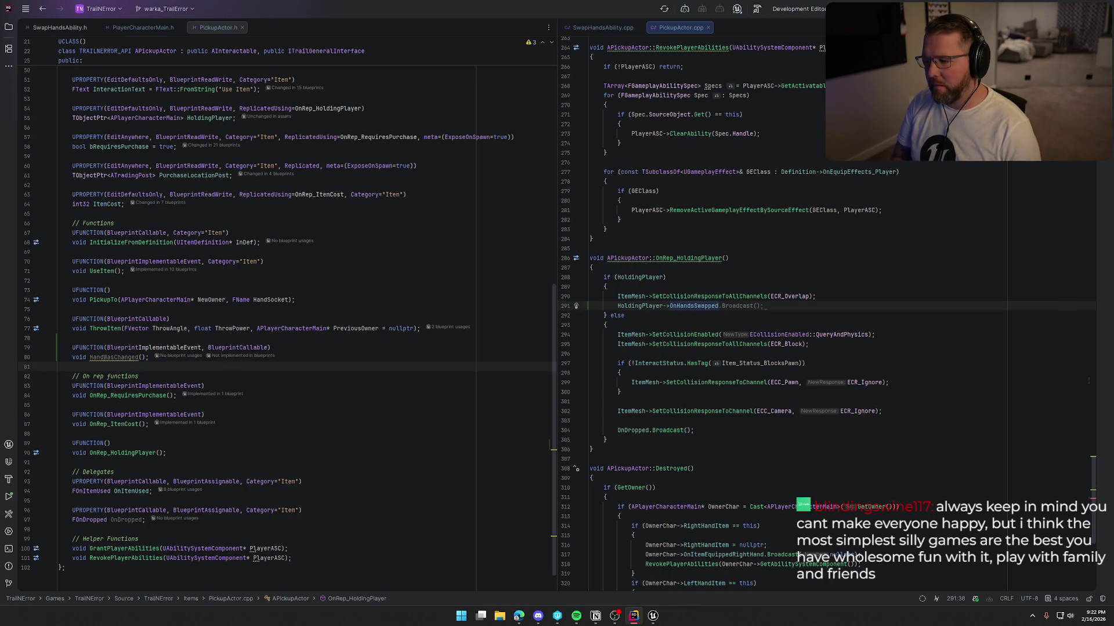
text(.AddD)
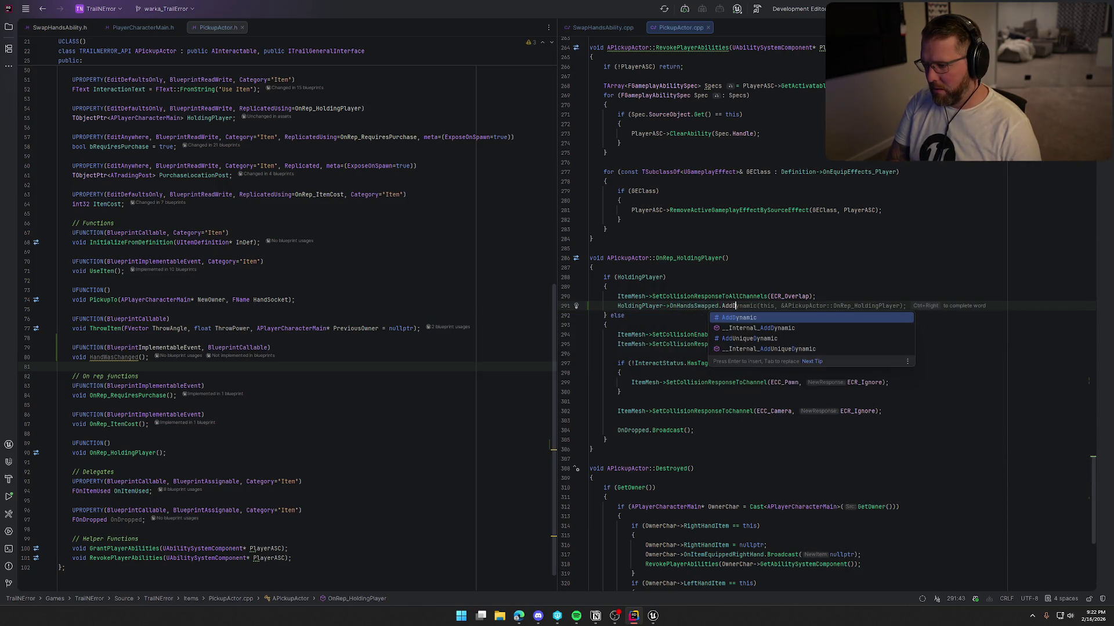
key(Tab)
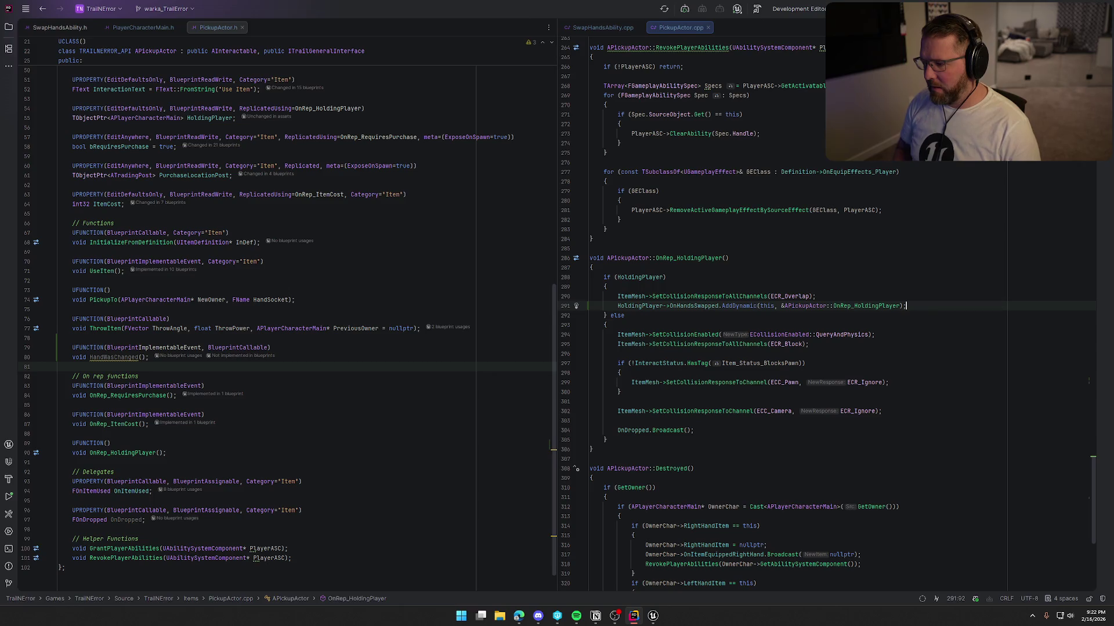
click(896, 305)
key(Delete)
key(BackSpace)
key(BackSpace)
key(BackSpace)
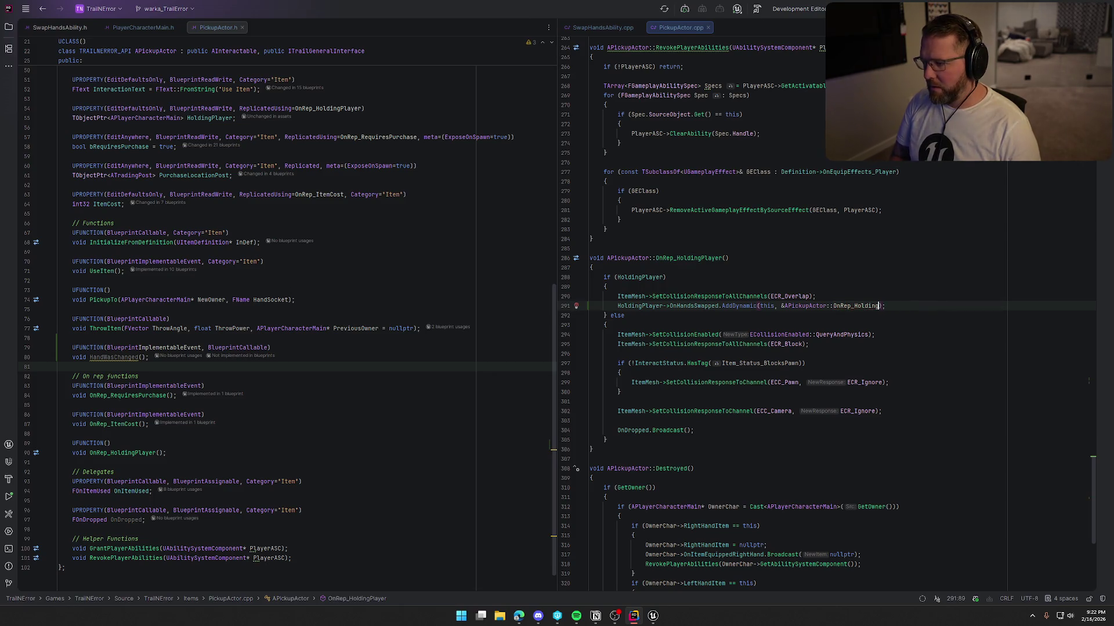
key(Tab)
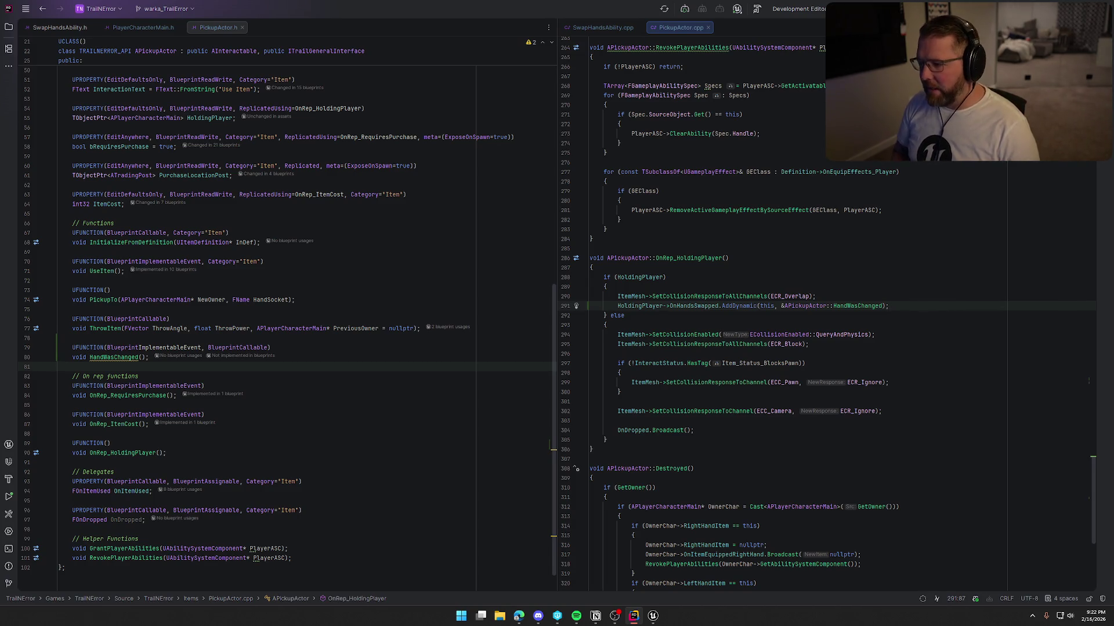
Remove the AddDynamic binding line from OnRep_HoldingPlayer so it can be relocated.
key(Down)
key(Down)
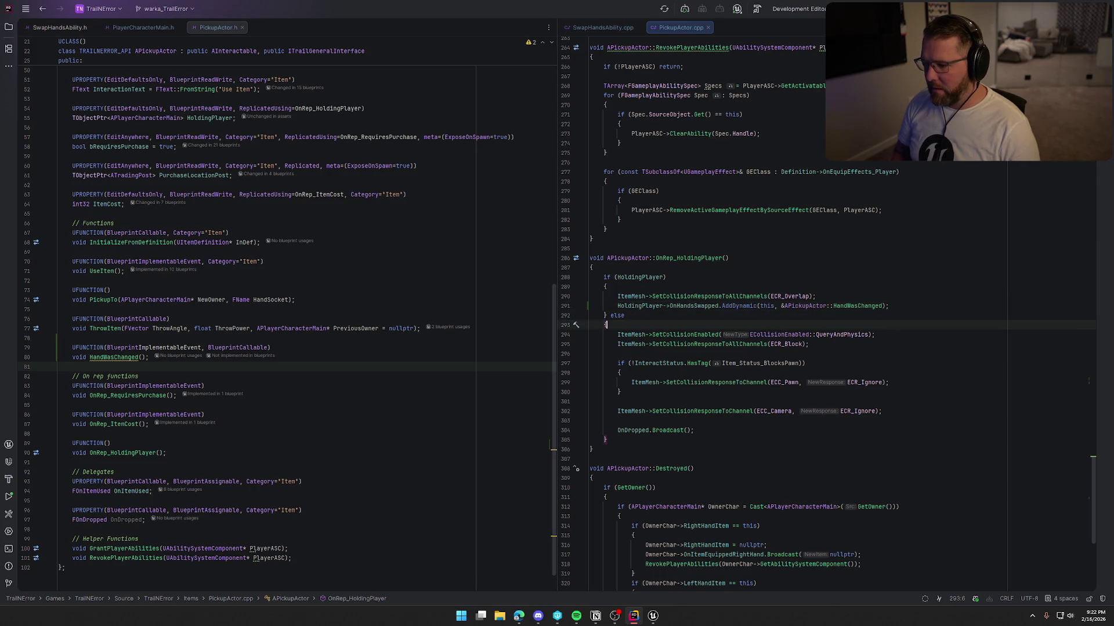
key(Return)
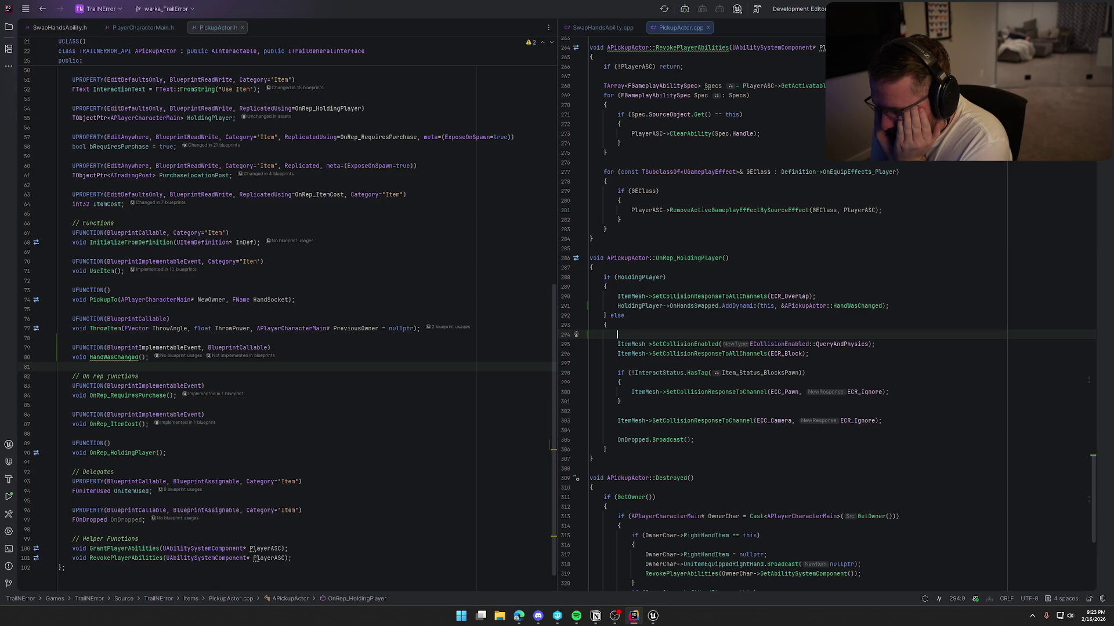
key(BackSpace)
key(Up)
key(Up)
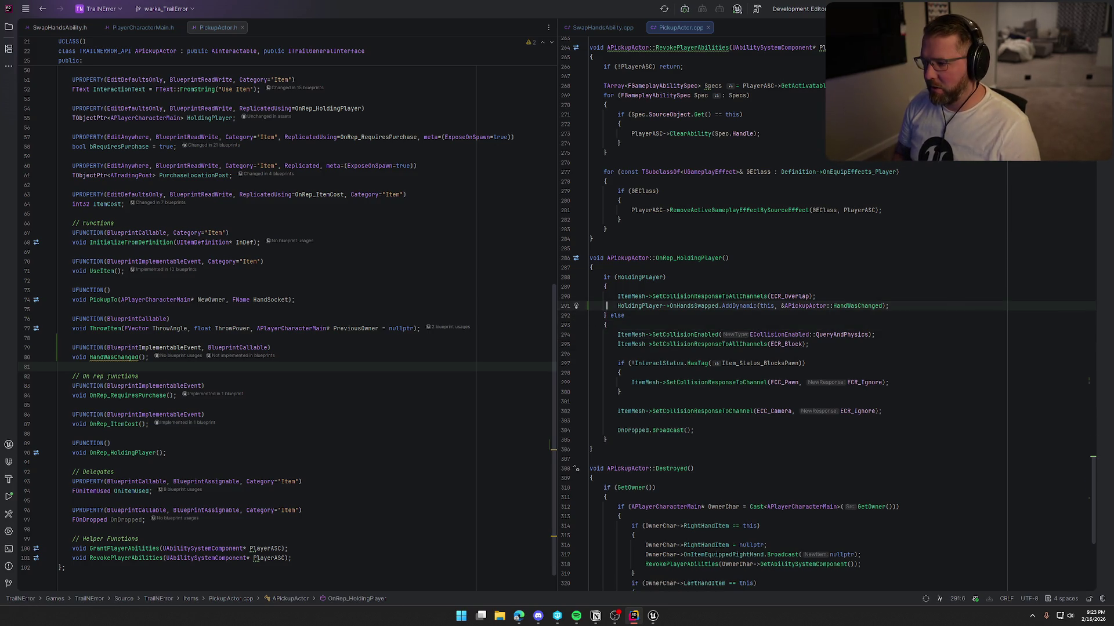
key(Home)
key(shift+End)
key(ctrl+c)
key(BackSpace)
key(BackSpace)
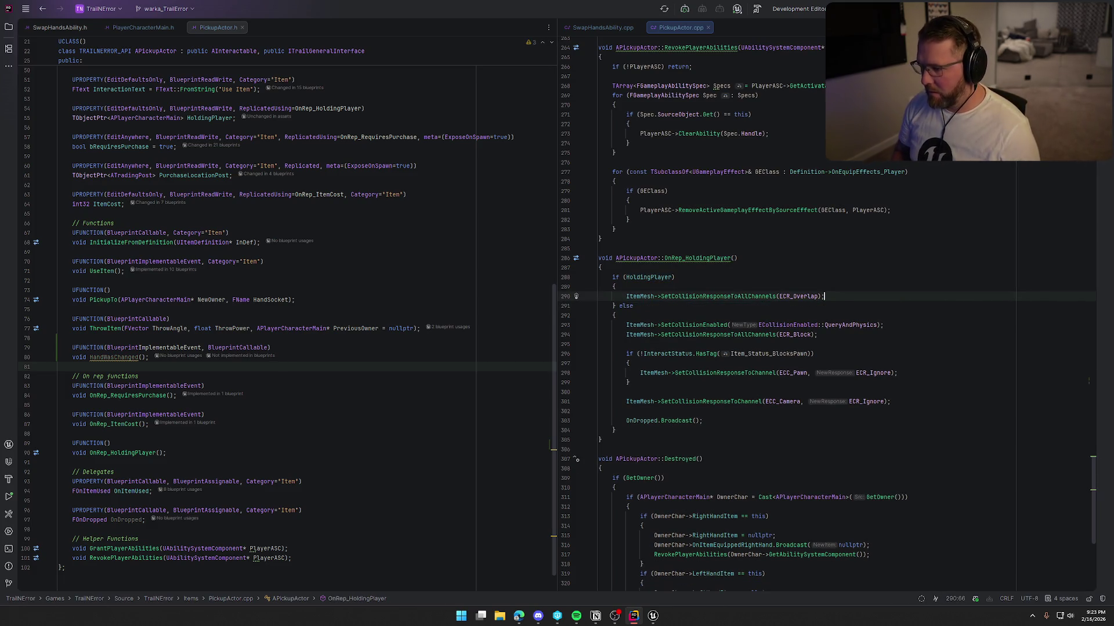
Paste the HandWasChanged AddDynamic binding after the OnRep_HoldingPlayer() call in PickupTo.
scroll(740, 320, up, 15)
scroll(739, 320, up, 12)
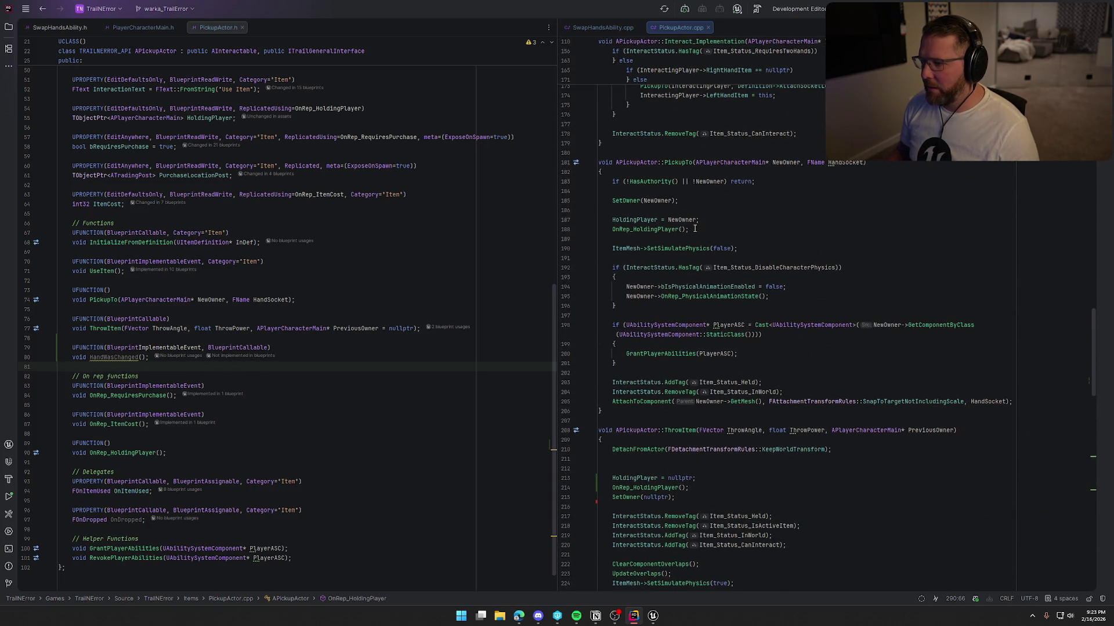
click(696, 225)
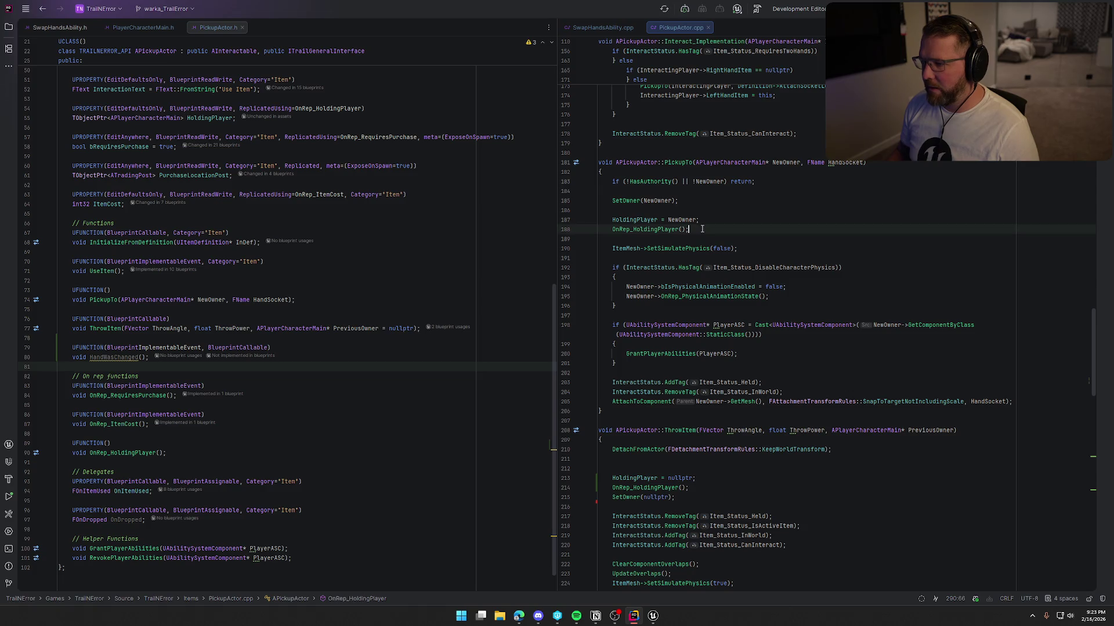
key(Return)
key(ctrl+v)
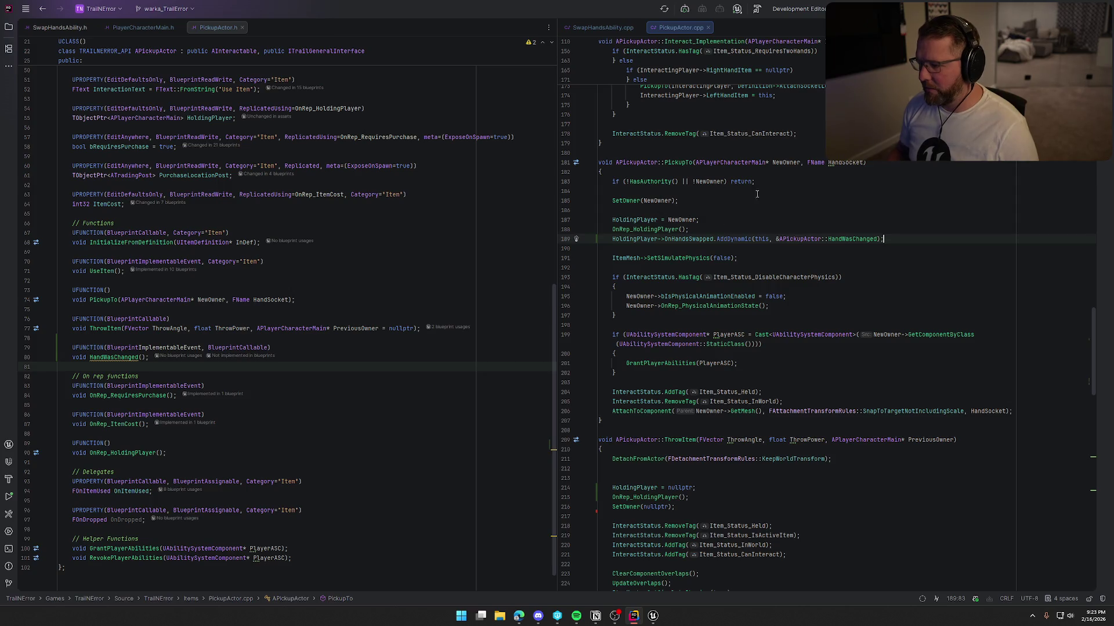
Add HoldingPlayer->OnHandsSwapped.Clear(); at the top of ThrowItem.
scroll(719, 277, down, 6)
click(637, 305)
text(Ho)
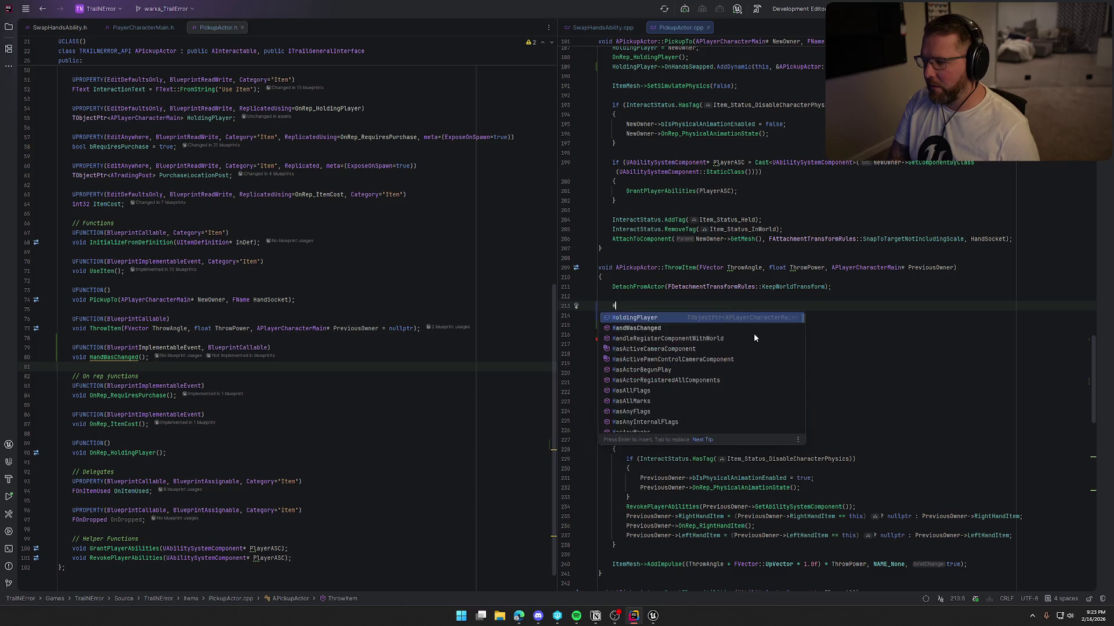
key(Return)
text(->O)
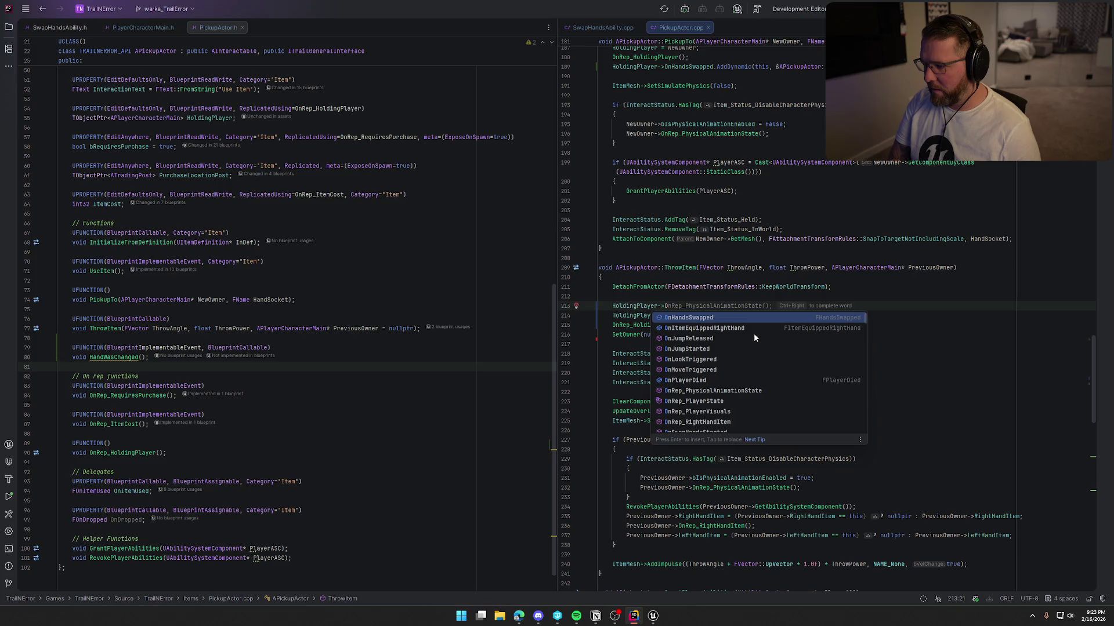
text(nH)
key(Return)
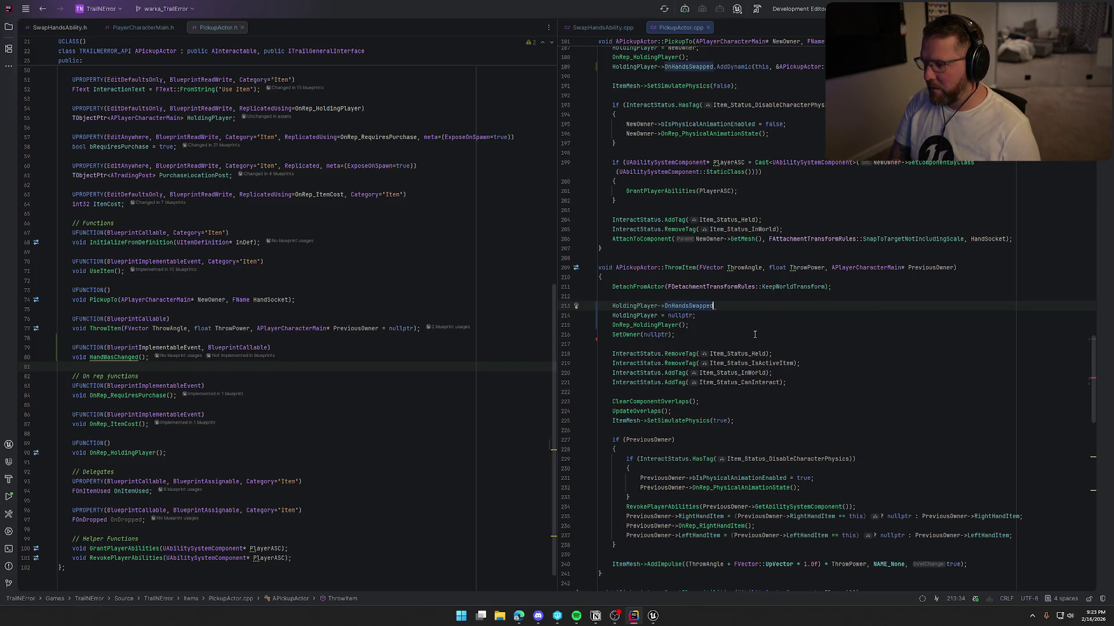
text(.)
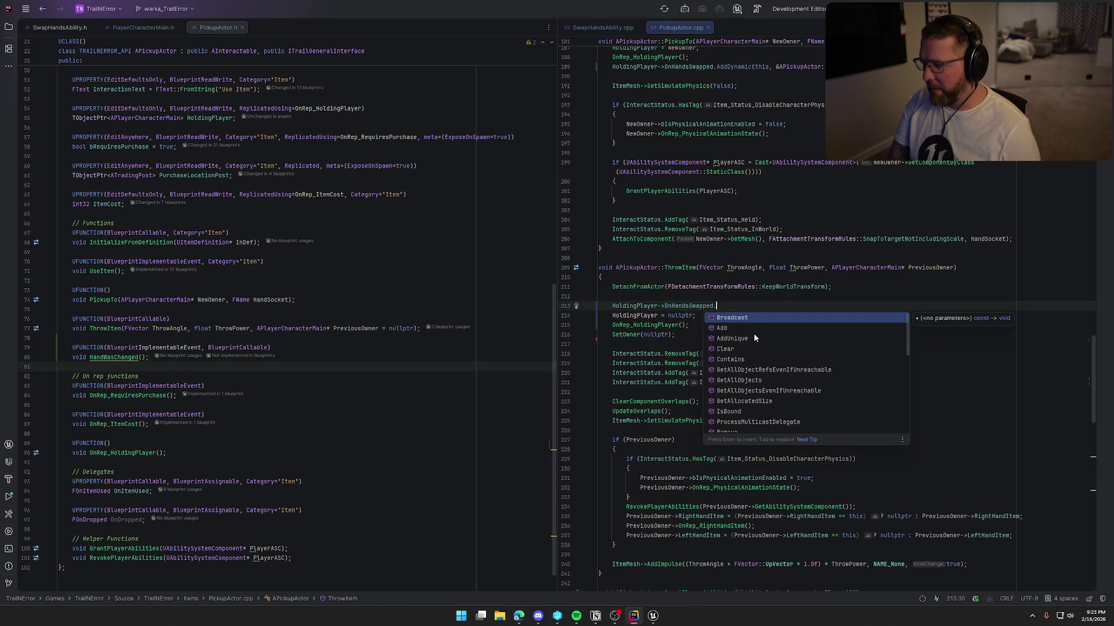
text(Cl)
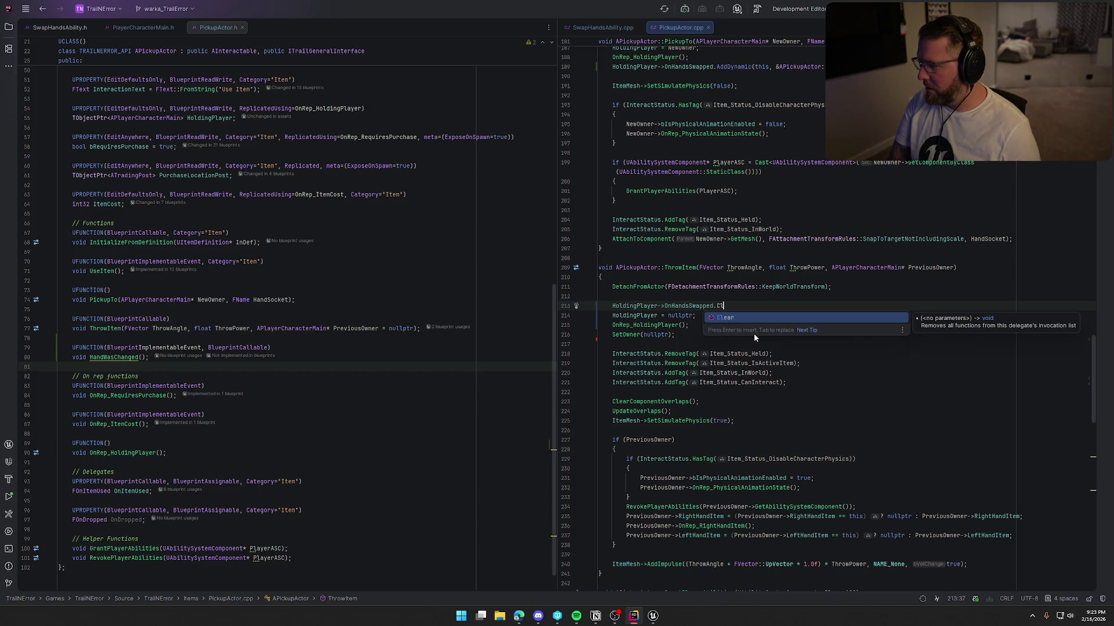
key(BackSpace)
key(BackSpace)
text(Un)
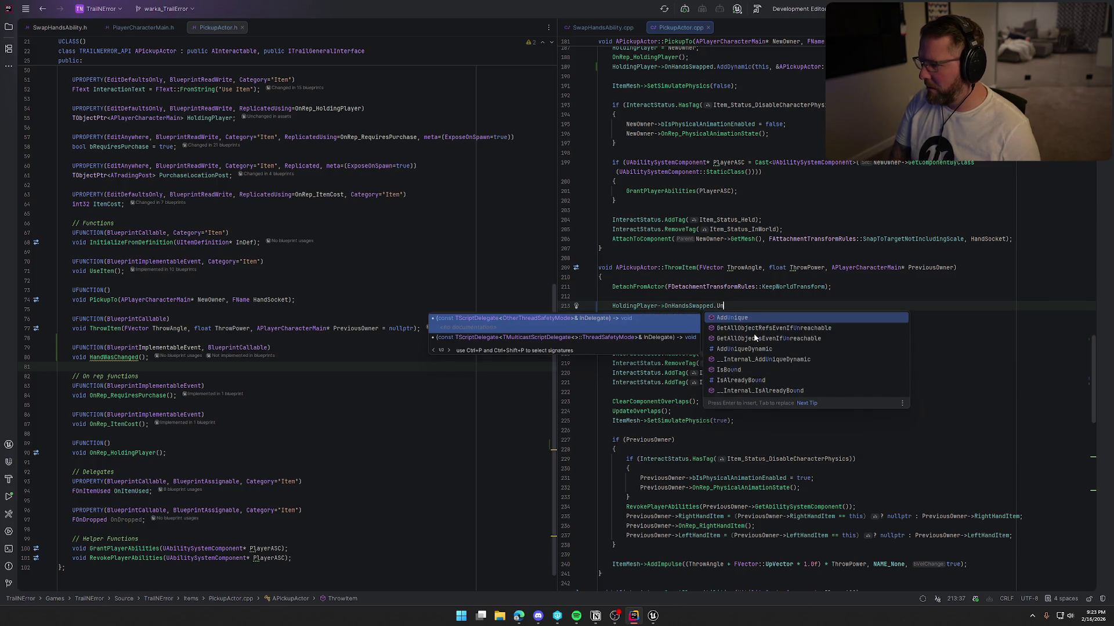
key(BackSpace)
key(BackSpace)
text(Clear)
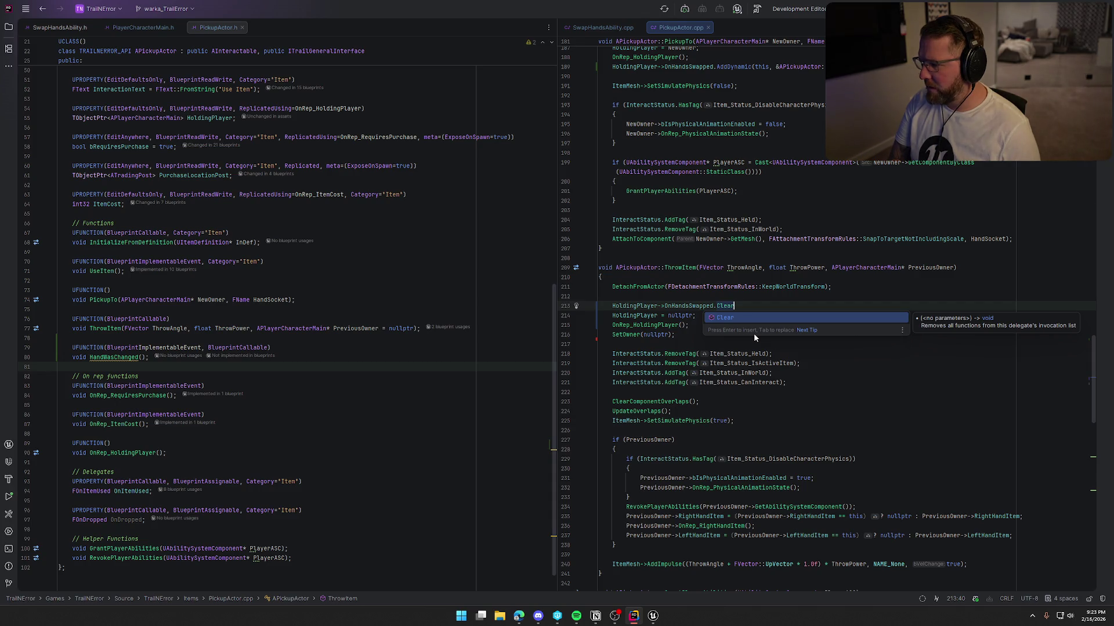
key(Return)
text(;)
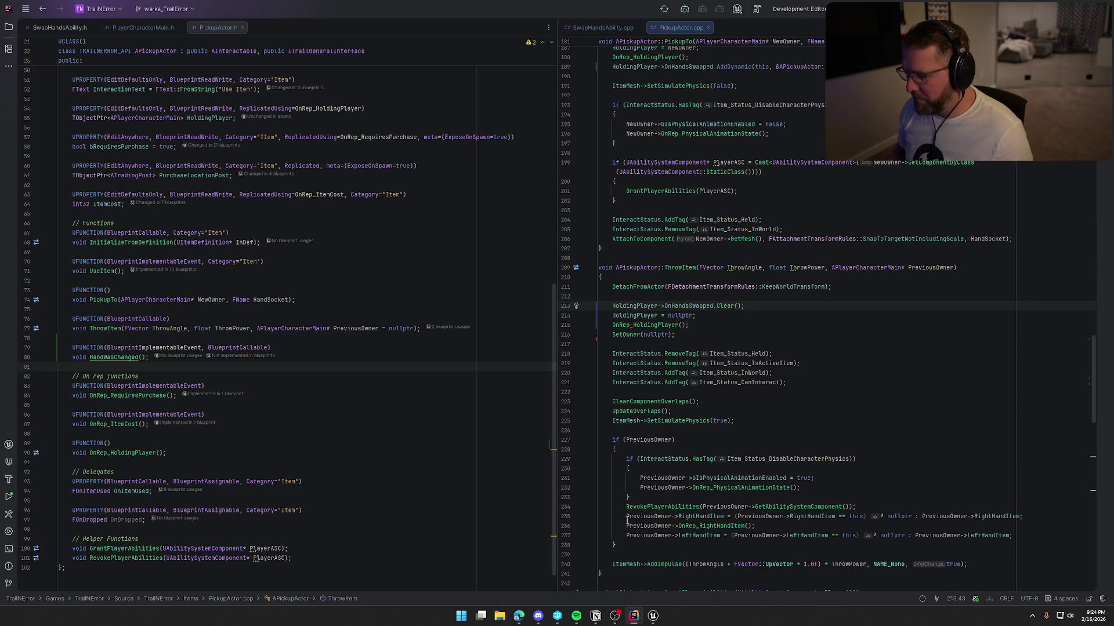
click(649, 622)
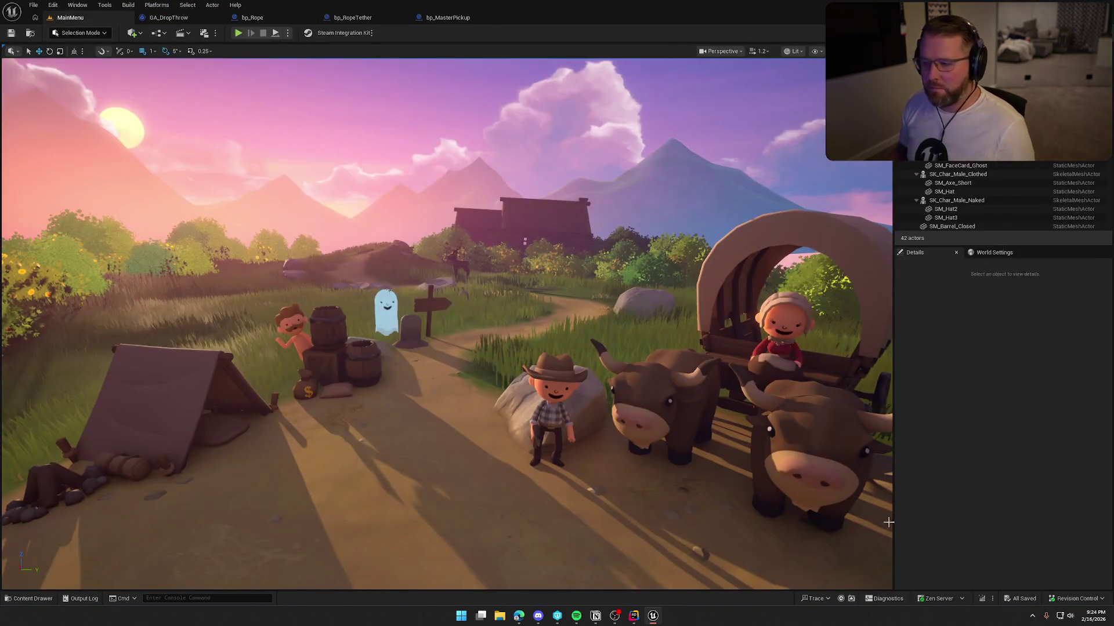
Live Coding compile the C++ changes, load the GameWorld map, and list bp_Rope's overridable functions.
click(979, 598)
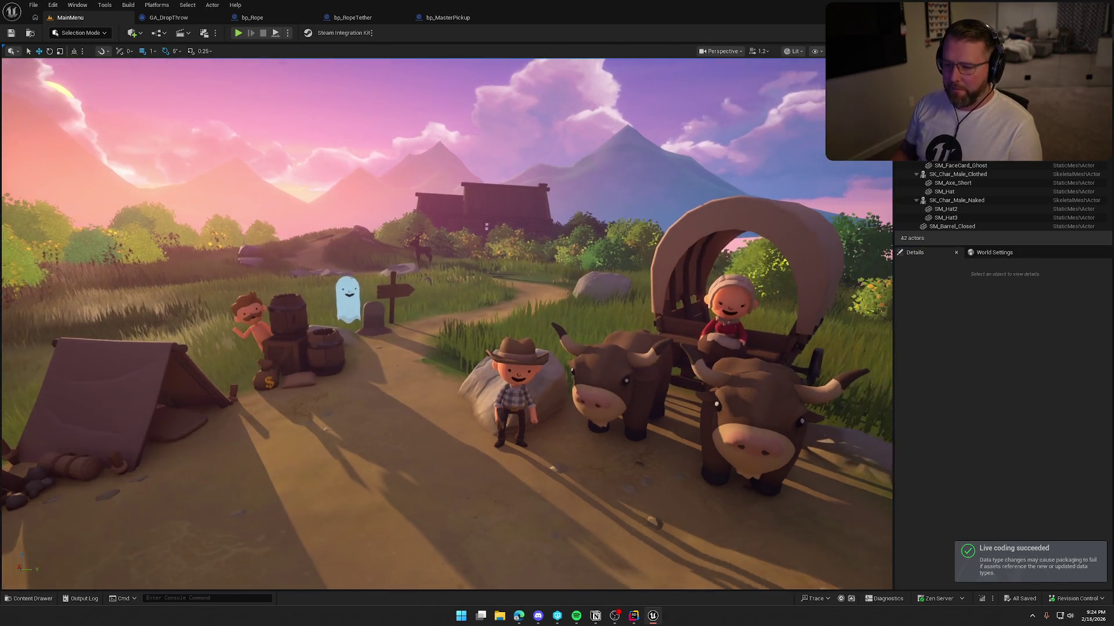
click(29, 599)
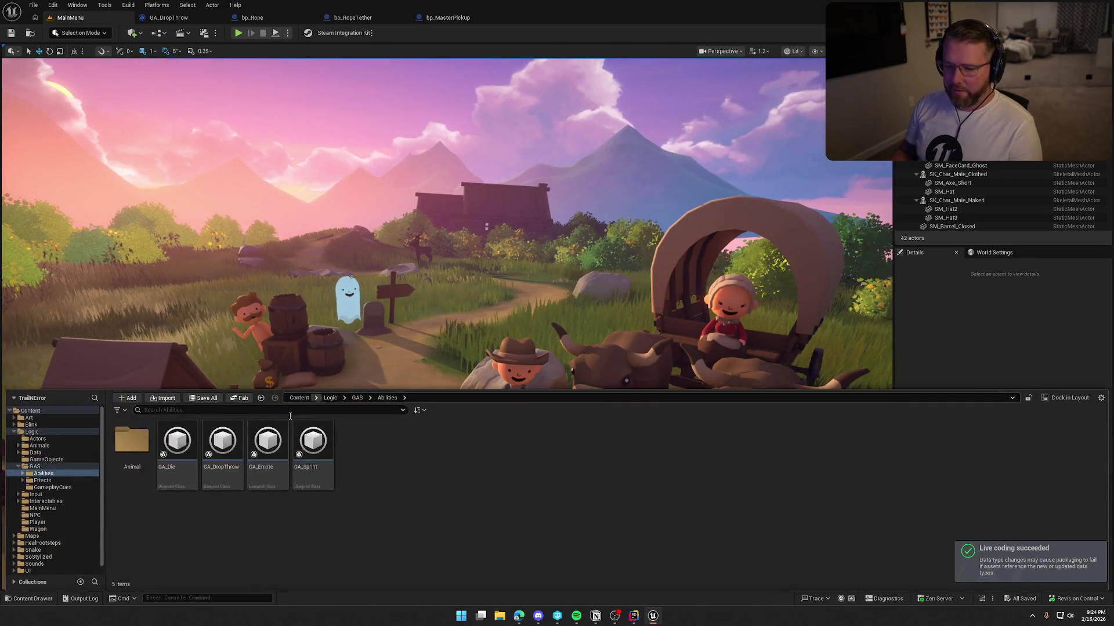
click(32, 536)
double_click(222, 444)
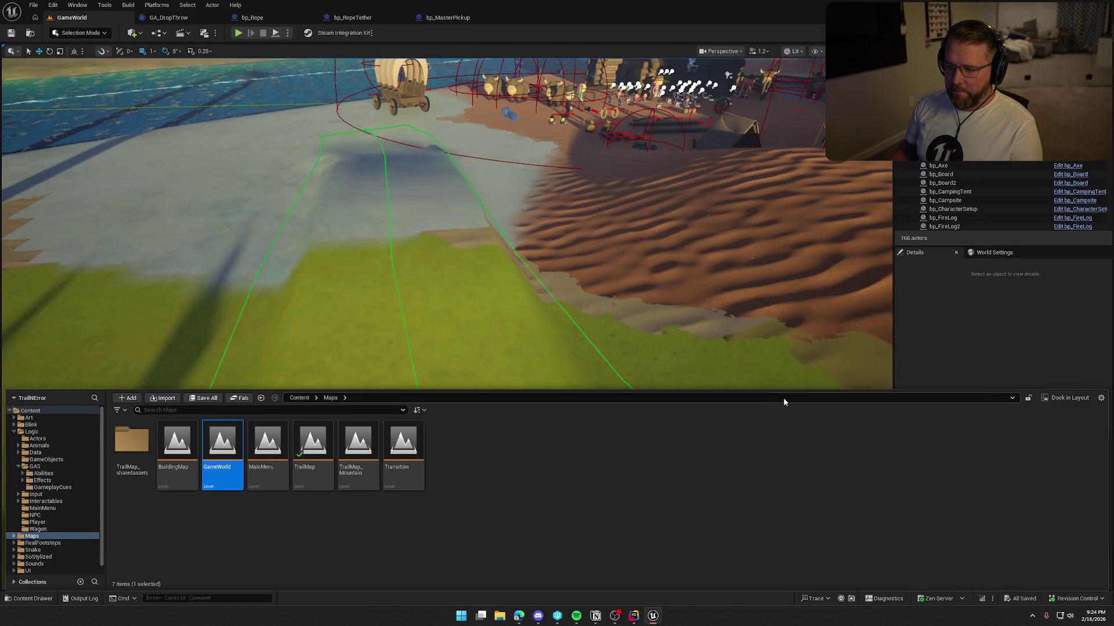
click(253, 18)
click(196, 375)
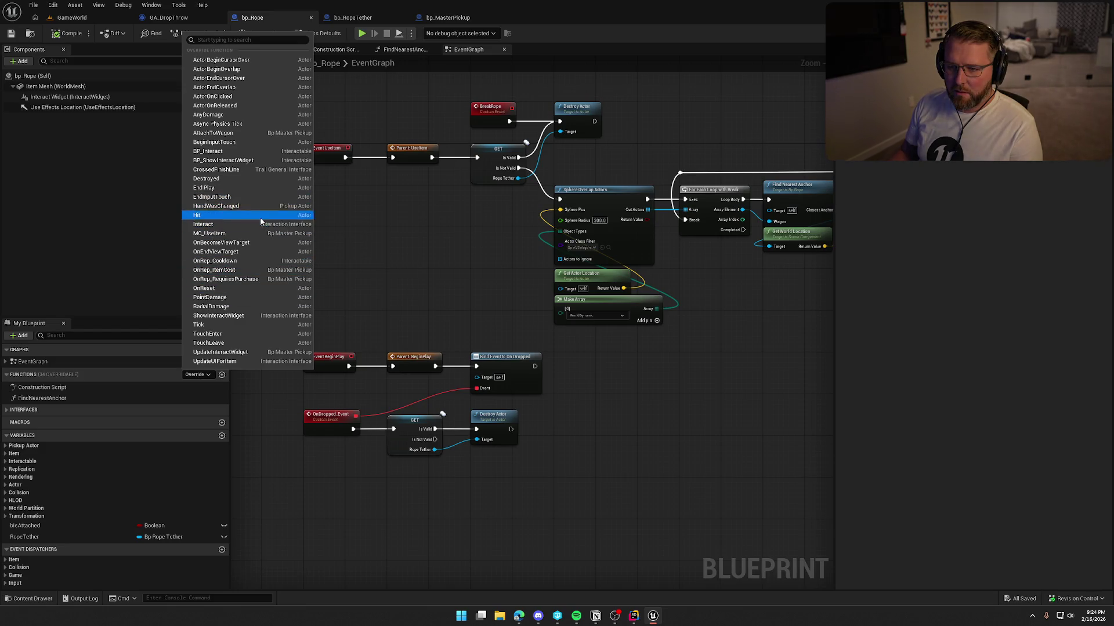
Add a HandWasChanged event wired into the tether Is Valid/Destroy Actor chain, then play GameWorld.
click(244, 206)
drag(328, 305, 325, 322)
click(341, 295)
scroll(341, 294, up, 3)
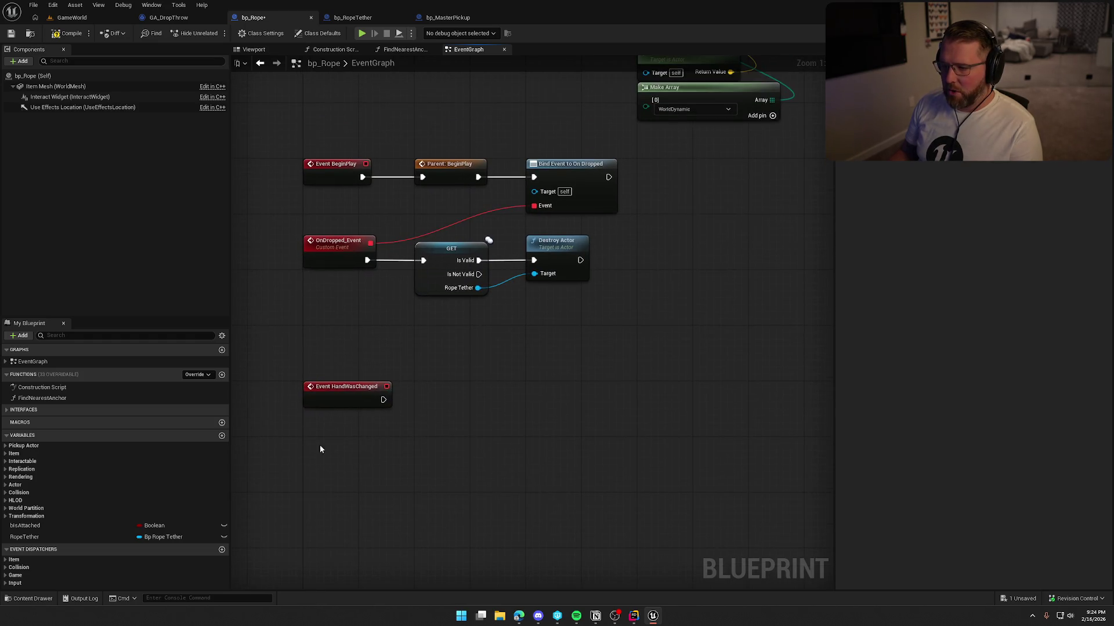
drag(591, 325, 455, 242)
mouse_move(383, 399)
mouse_down()
mouse_move(392, 281)
mouse_move(424, 261)
mouse_up()
drag(345, 383, 344, 283)
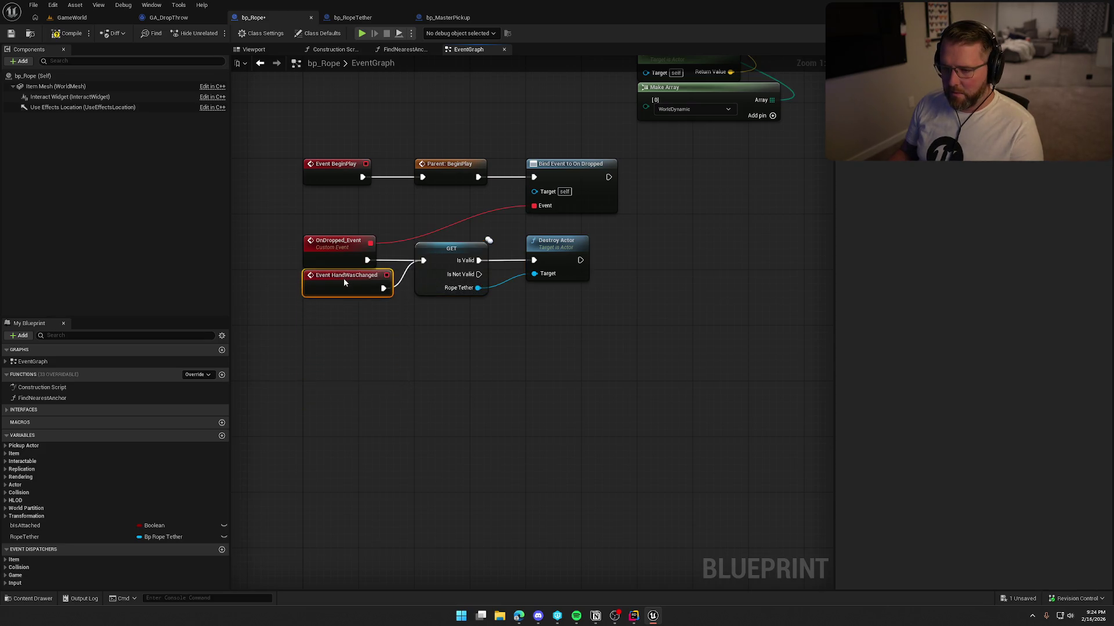
click(68, 16)
click(238, 34)
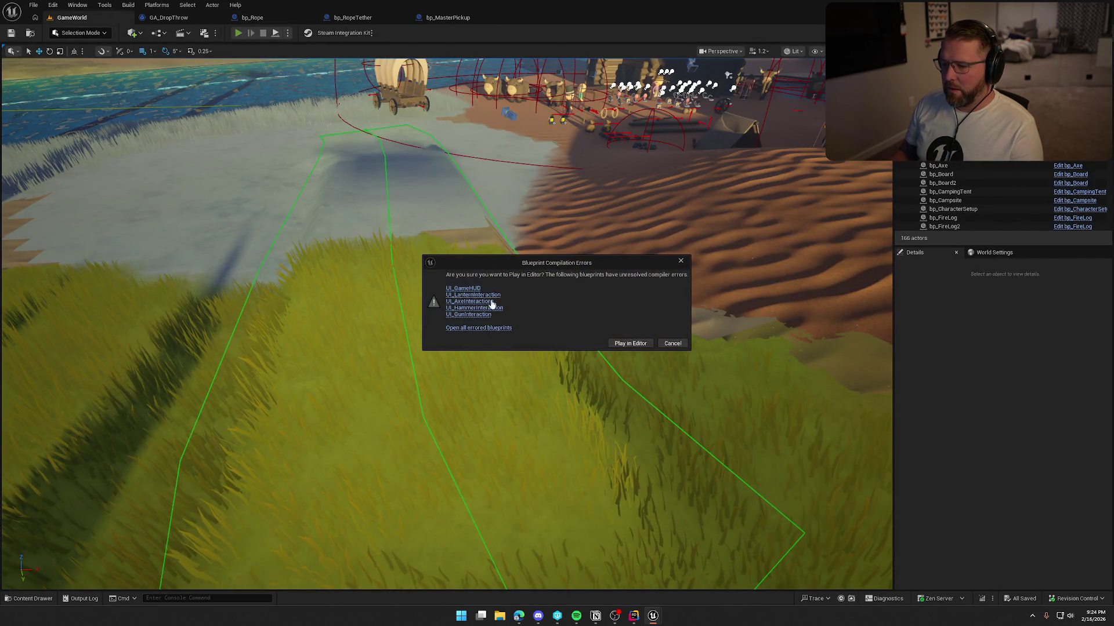
Check the blueprint errors in the Message Log, relaunch the editor with its asset editors, and load GameWorld.
click(671, 343)
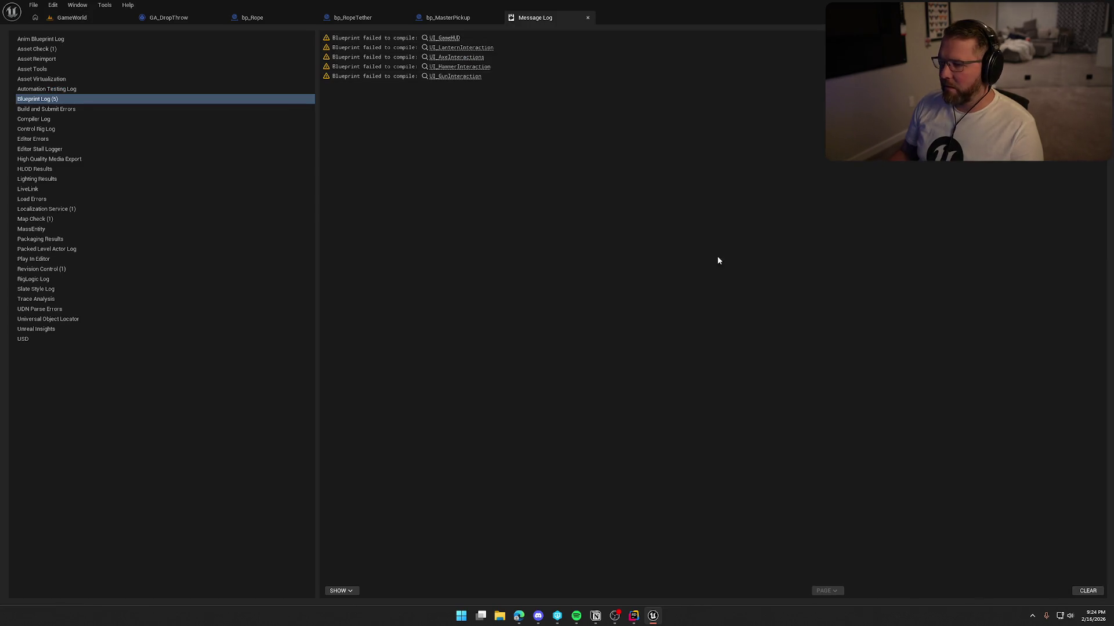
key(alt+Tab)
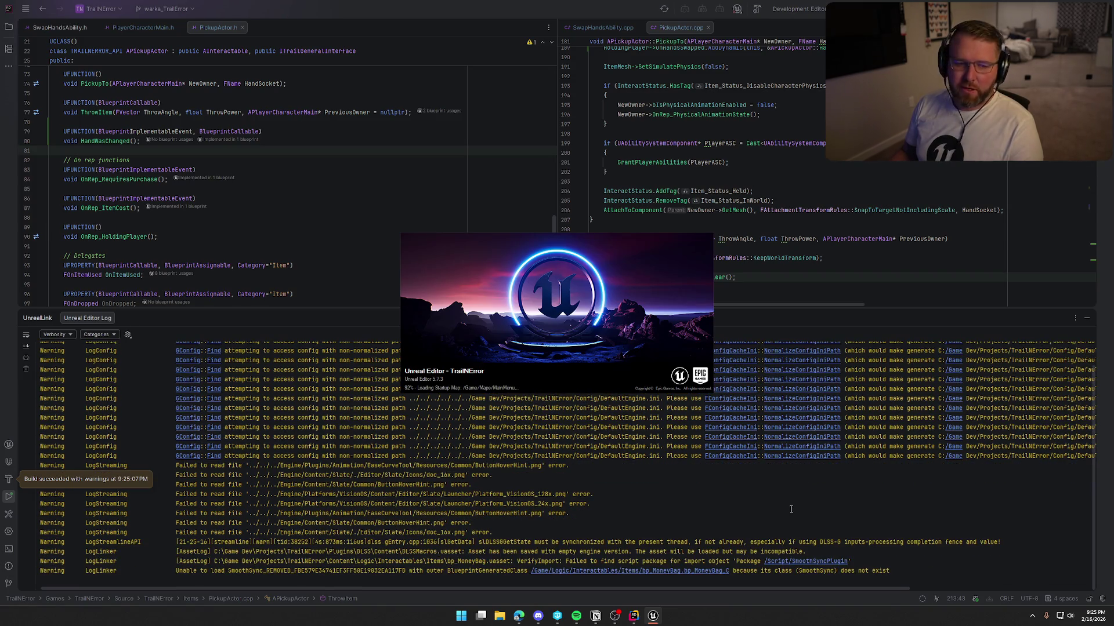
click(1087, 318)
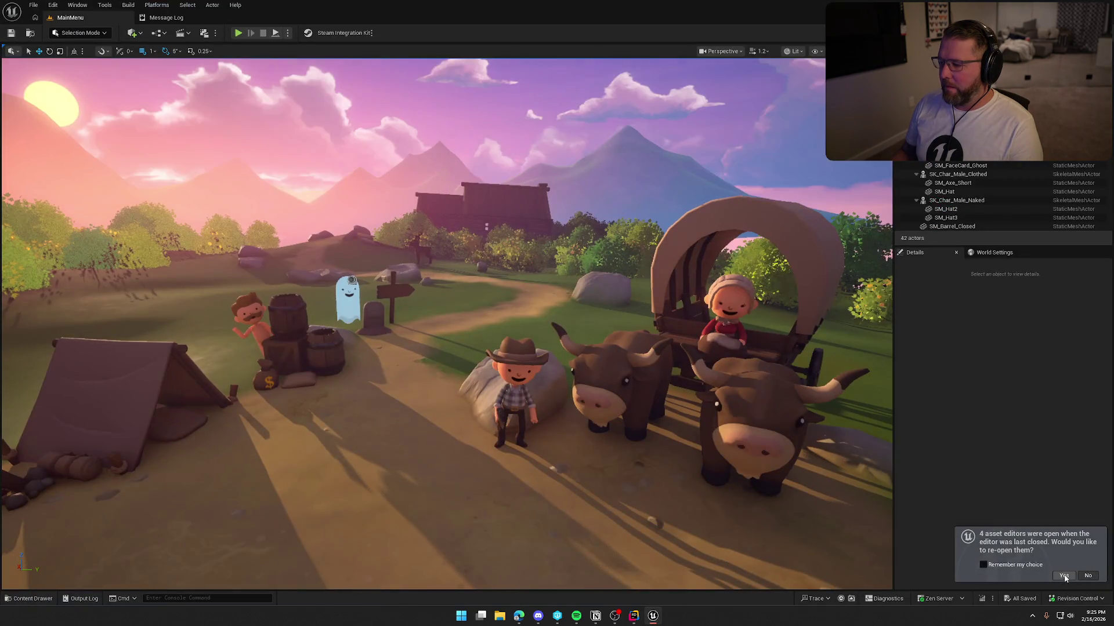
click(1063, 576)
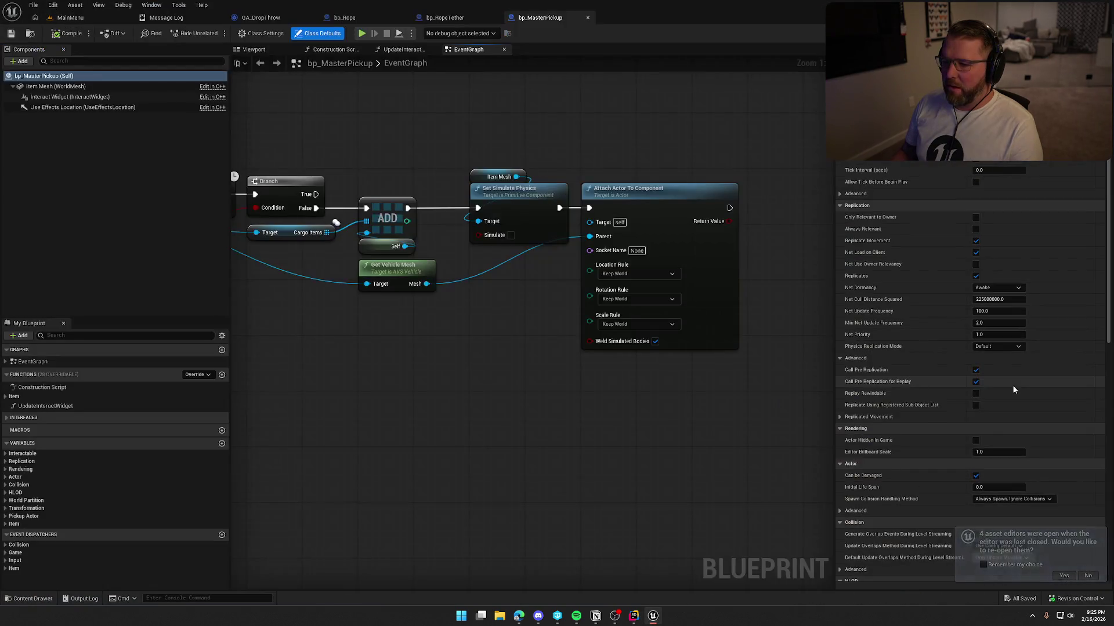
click(70, 17)
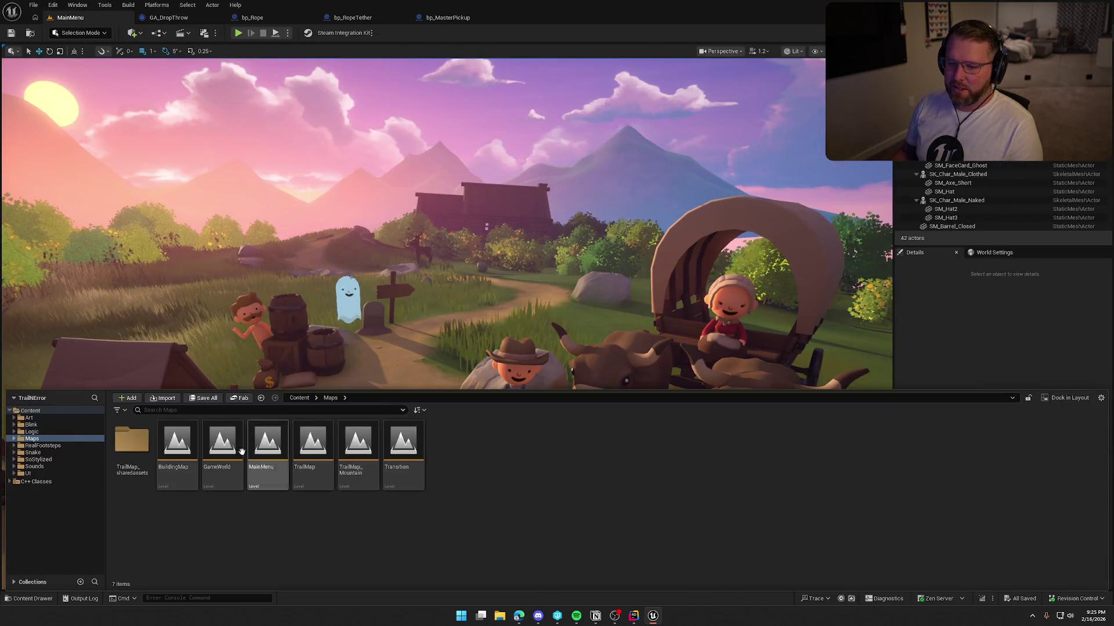
key(ctrl+space)
double_click(232, 444)
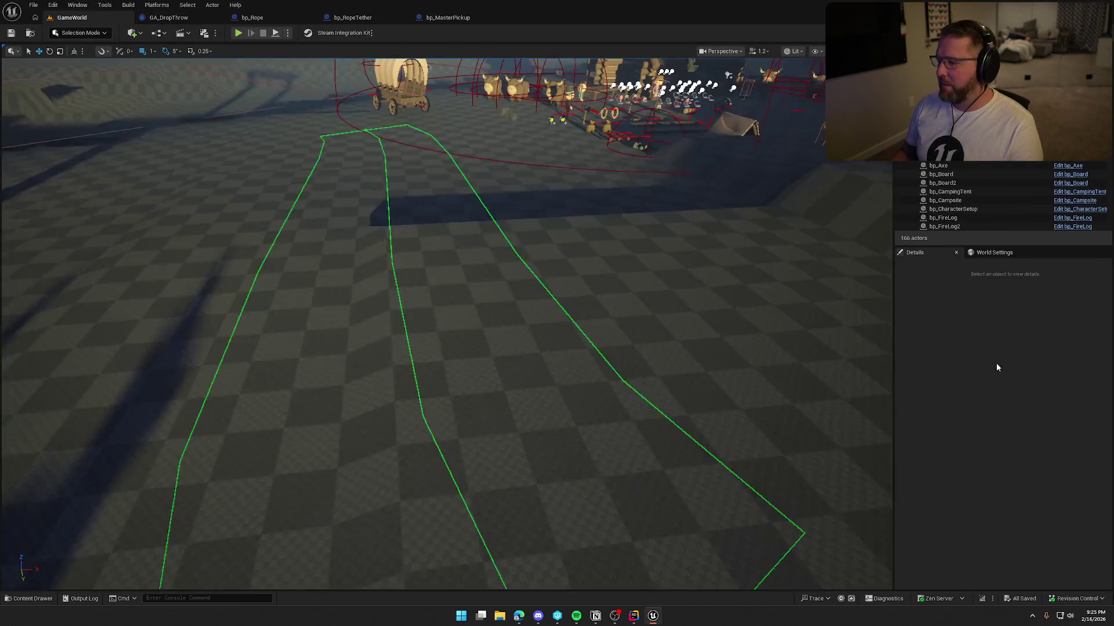
Start play-in-editor, pick up the rope, tie it to the wagon and drag the wagon around.
key(alt+p)
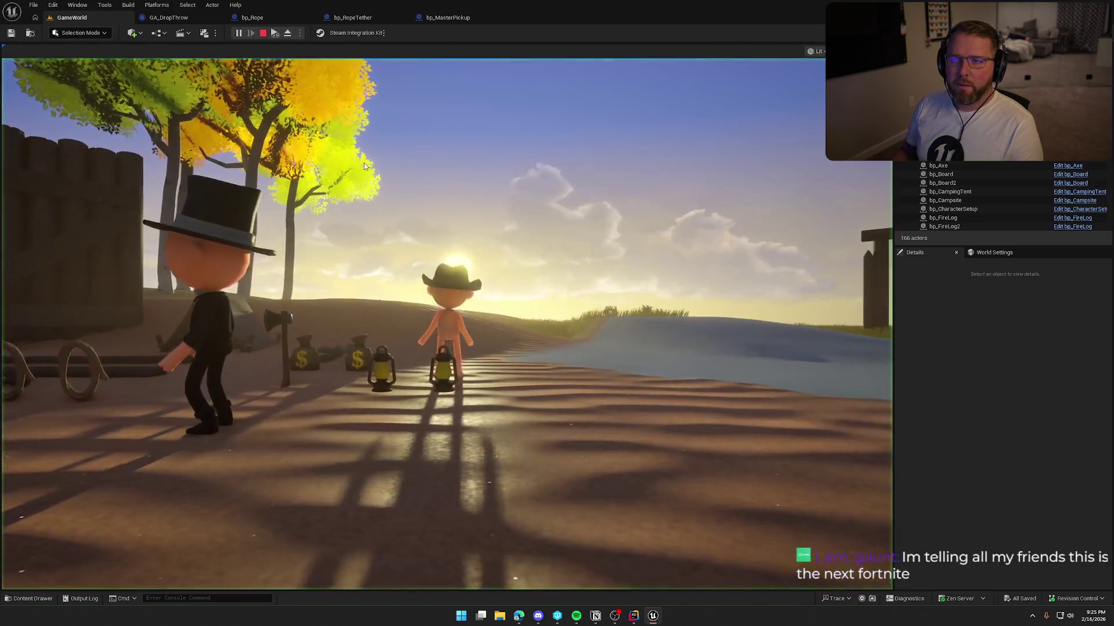
key(shift+w)
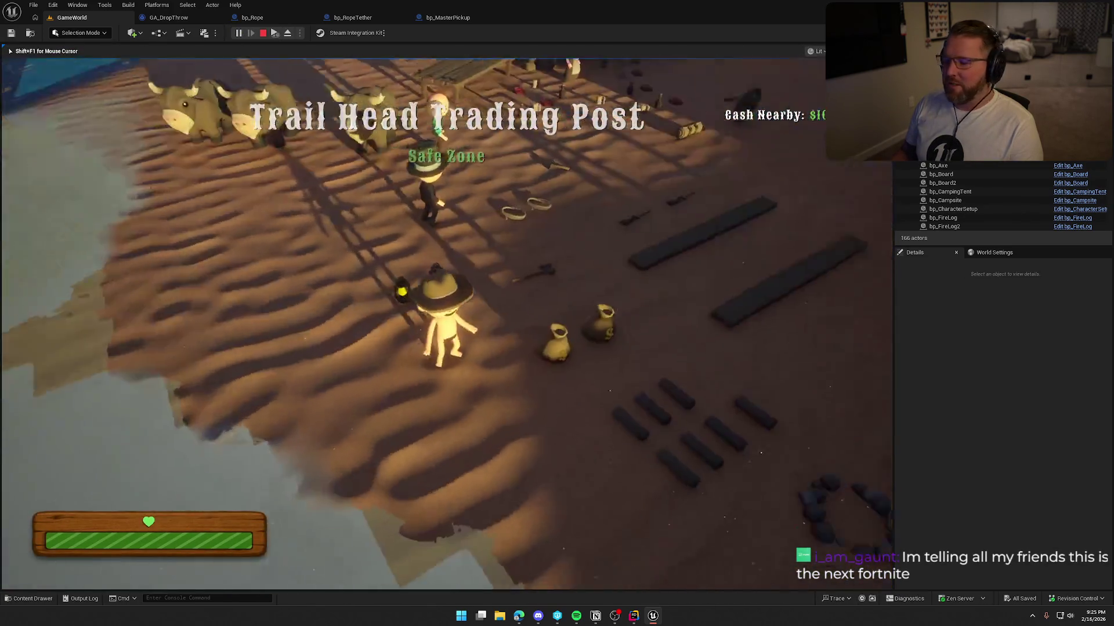
key(e)
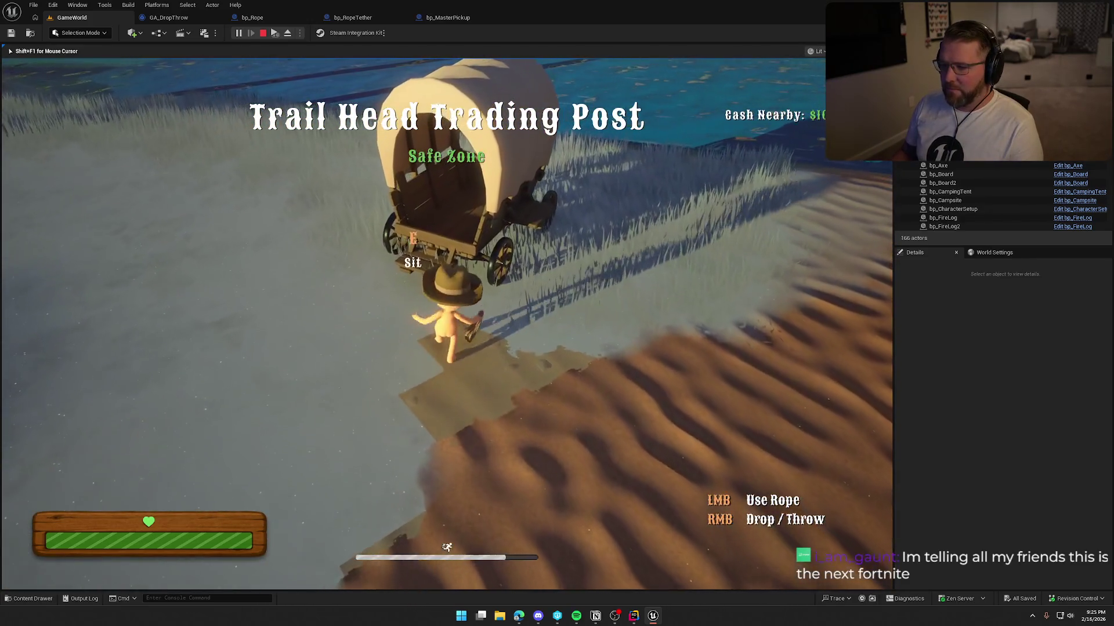
click(446, 323)
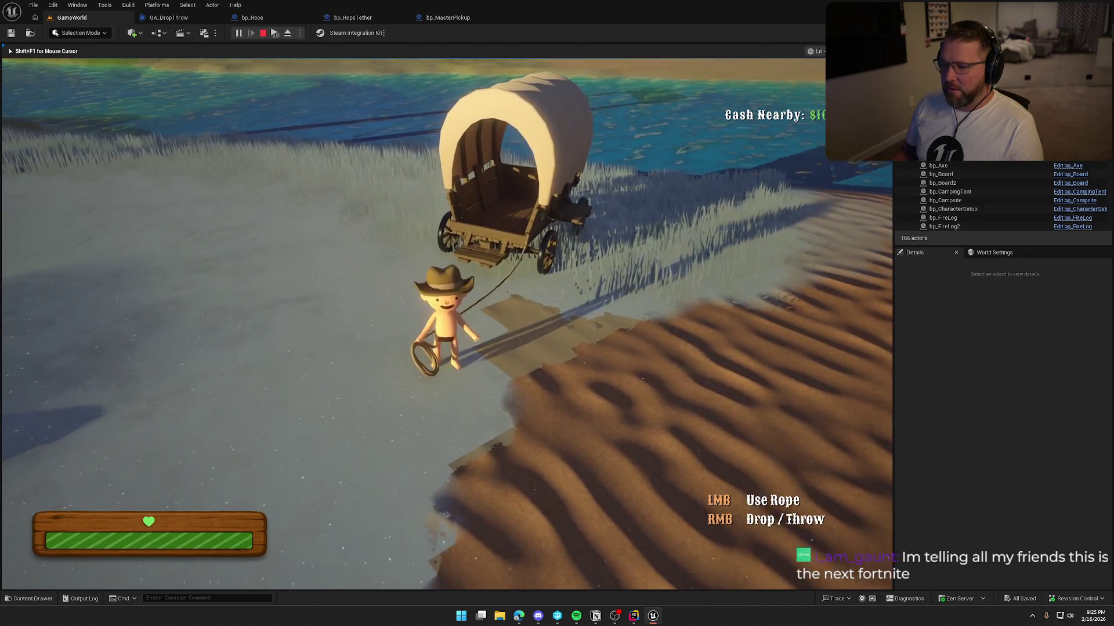
key(w)
key(w)
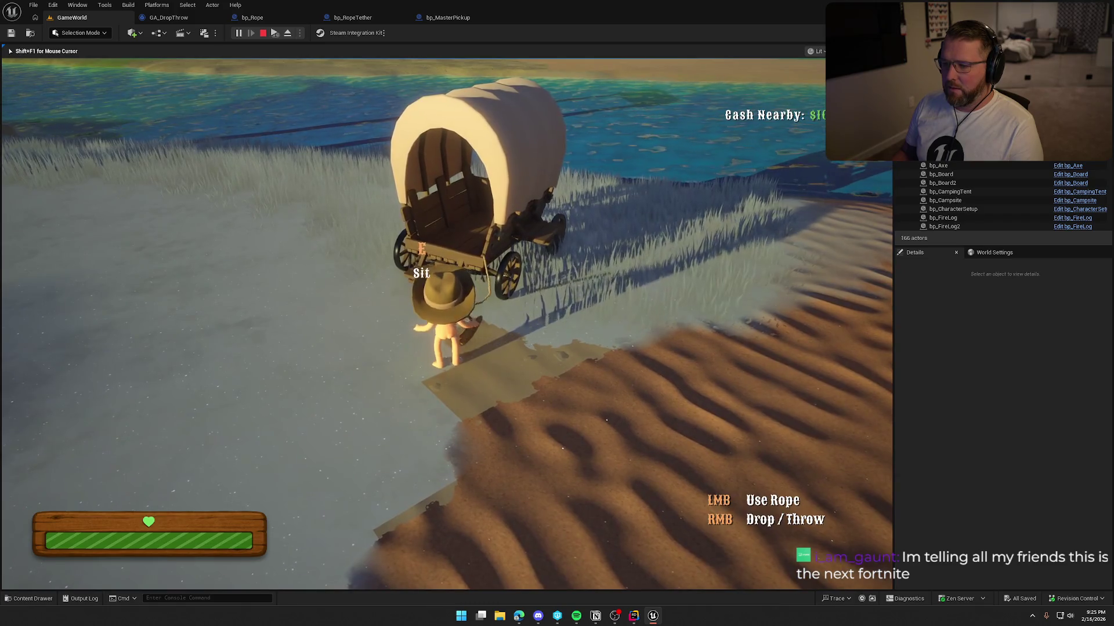
key(s)
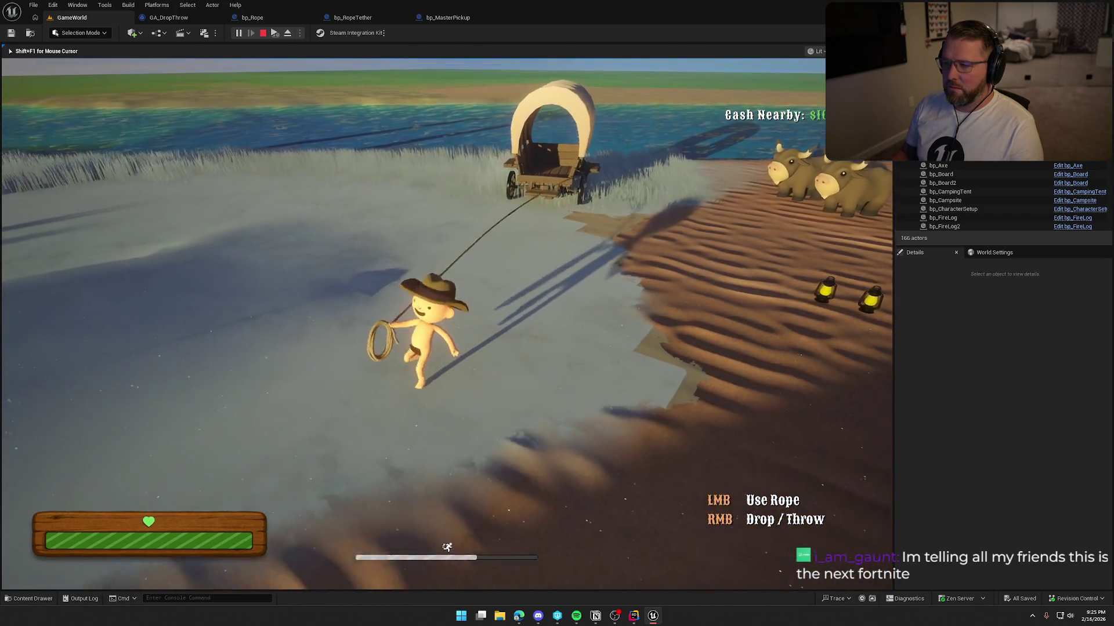
key(s)
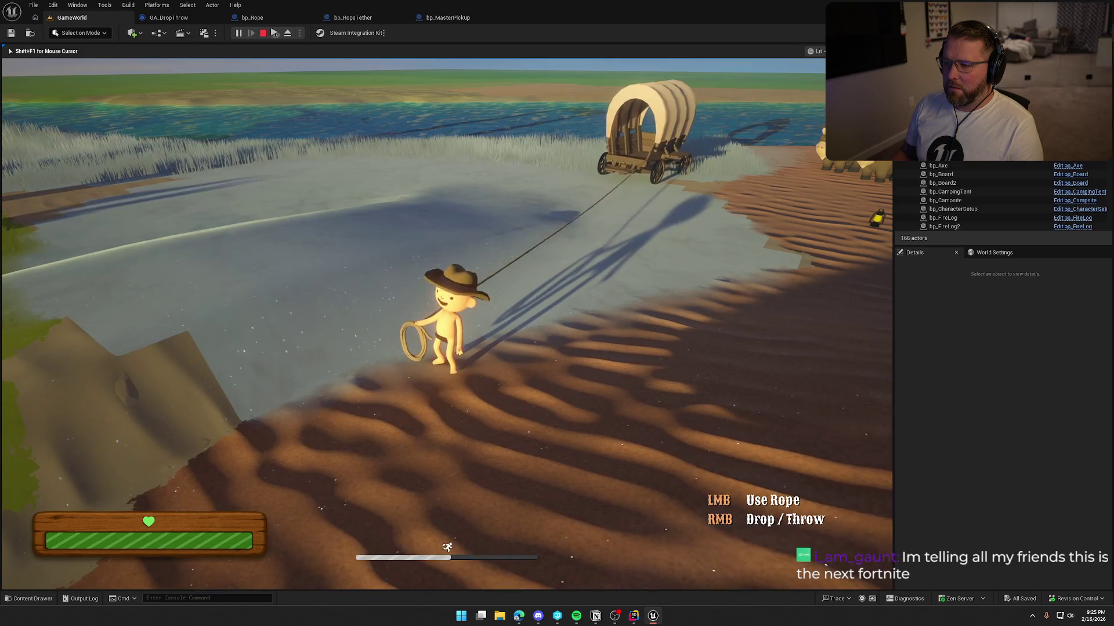
key(w)
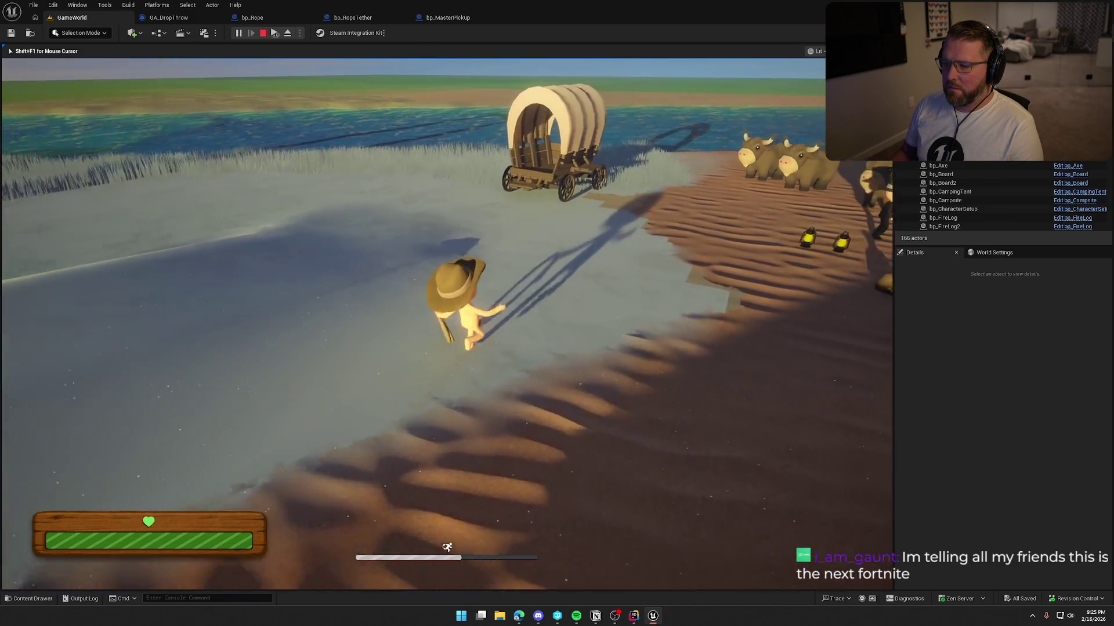
key(w)
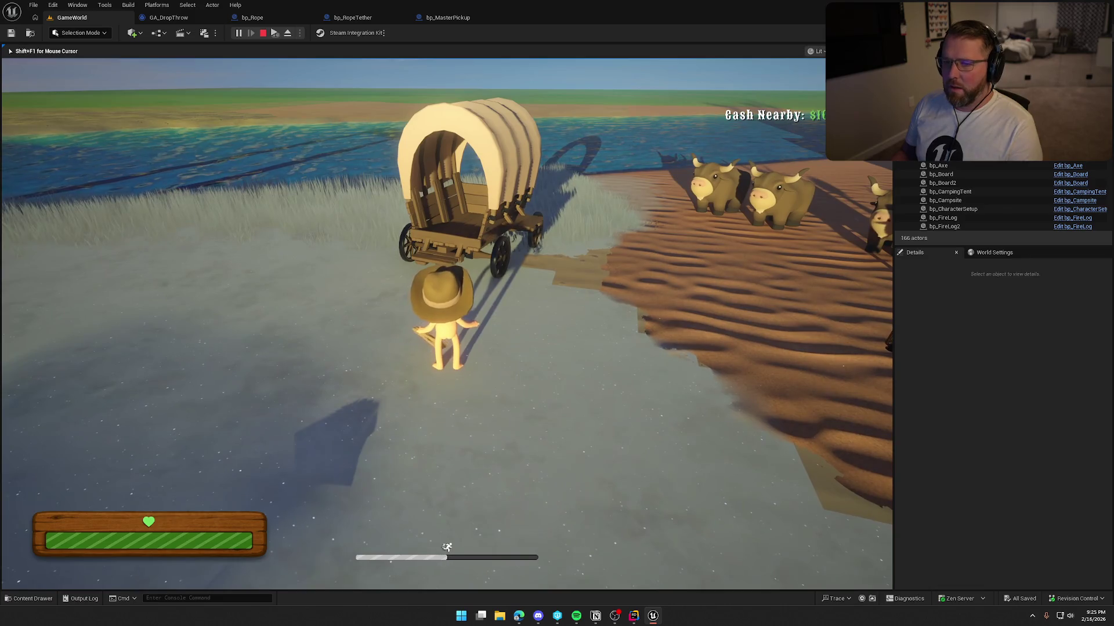
Walk back to the wagon and grab the tethered rope again.
key(super)
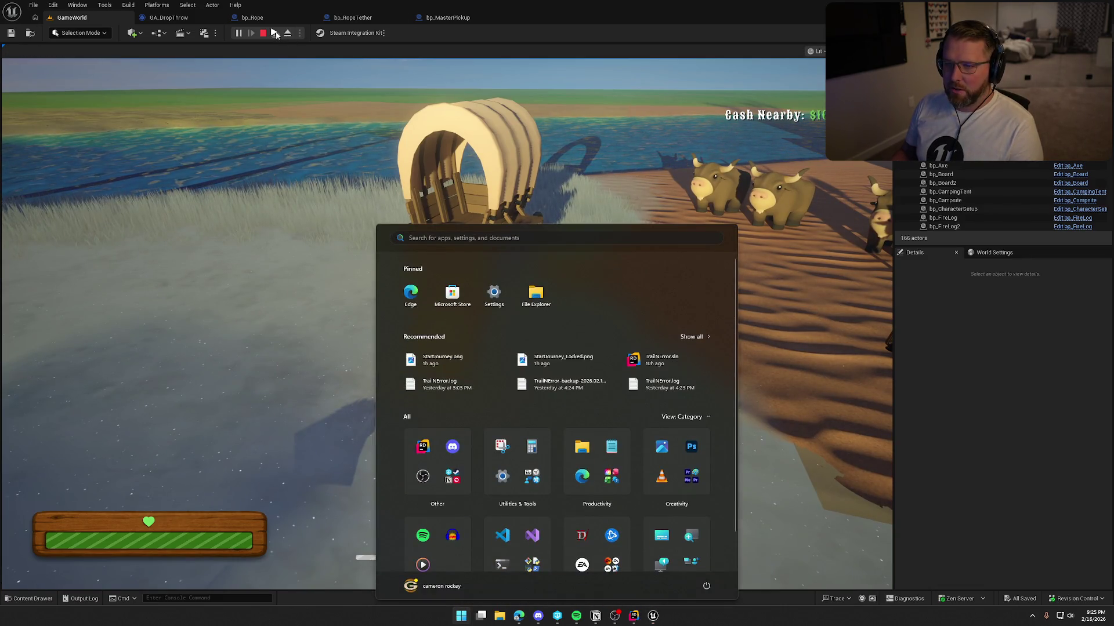
key(super)
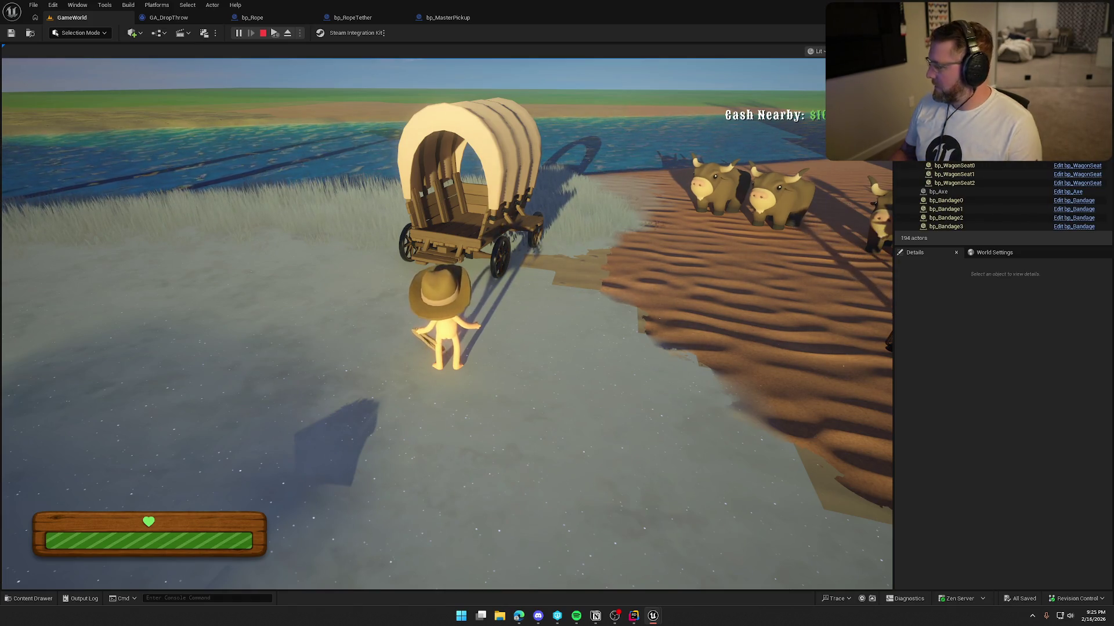
key(super)
key(super)
key(w)
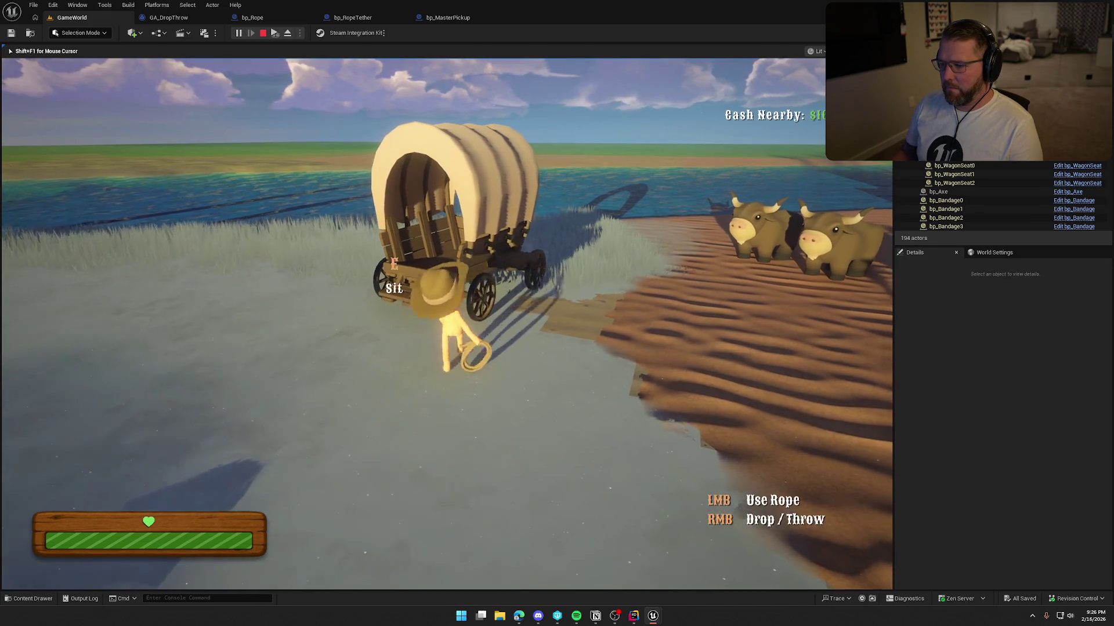
key(shift+w)
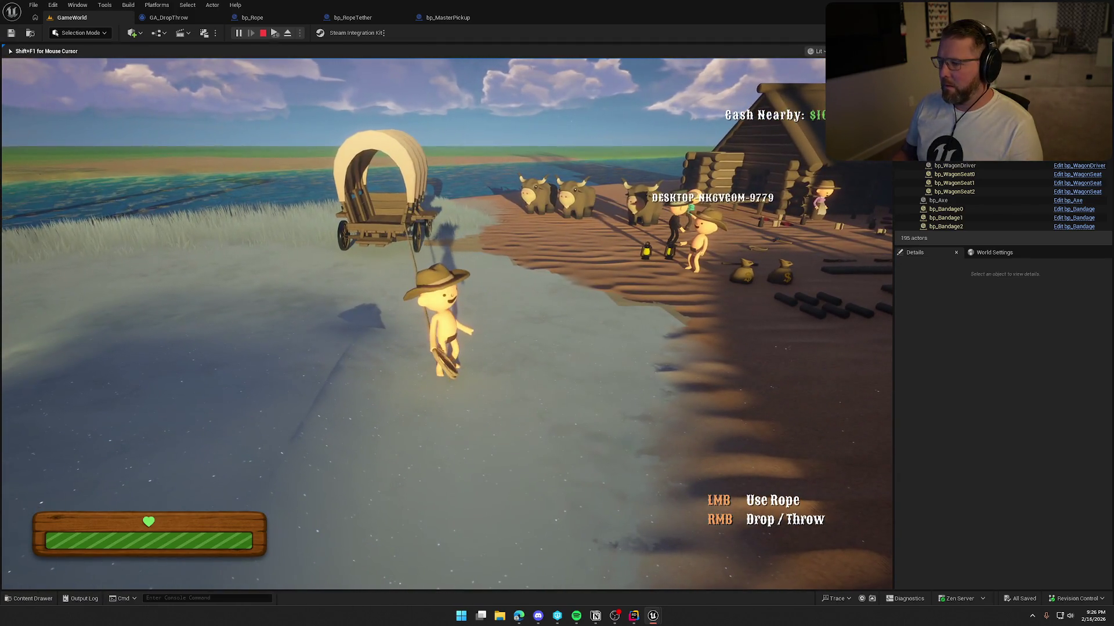
key(shift+w)
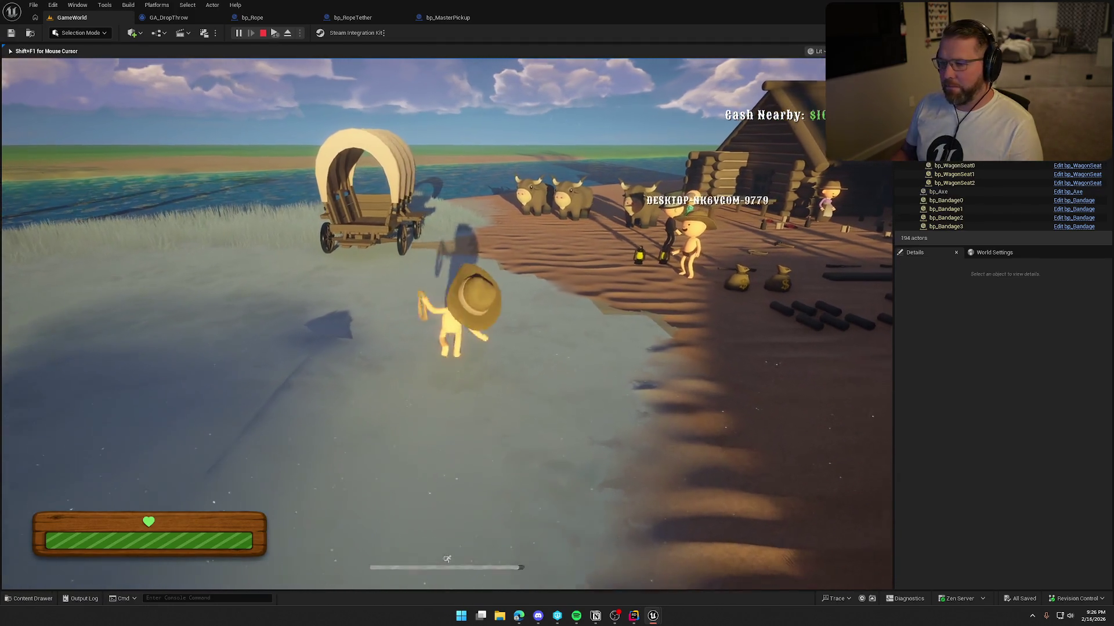
key(e)
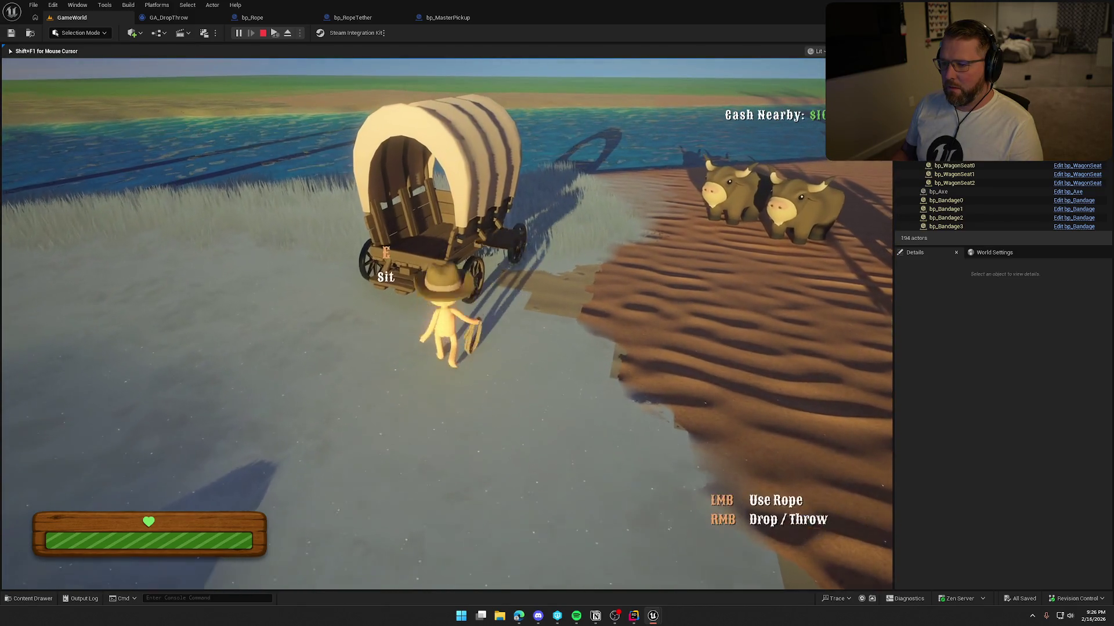
key(s)
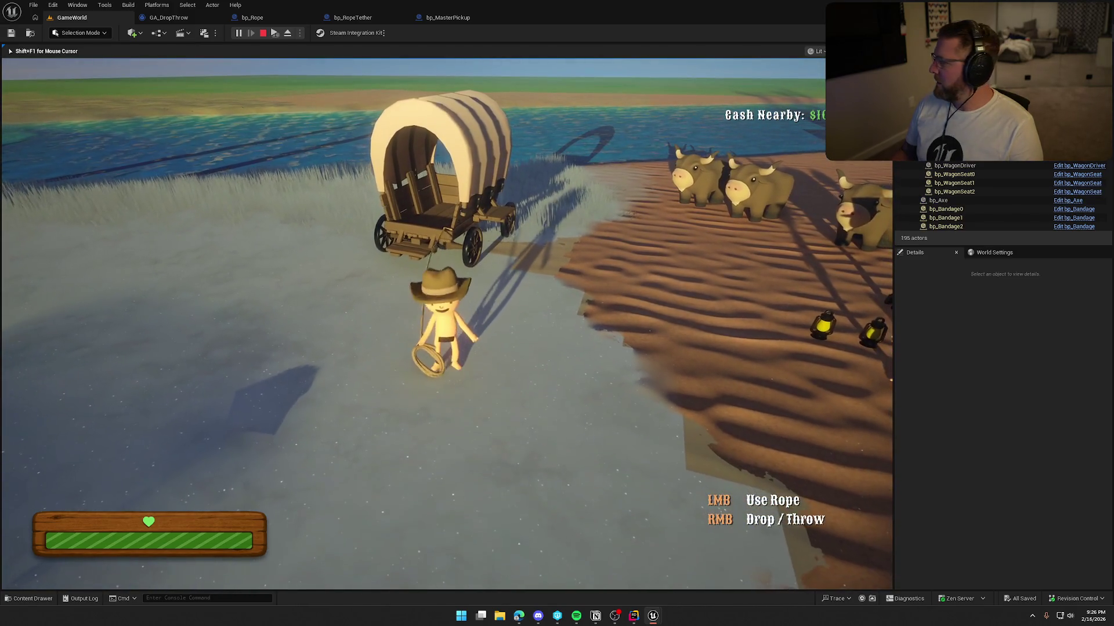
Drop the rope, pick it up, use it to detach the tether, then stop play.
right_click(447, 324)
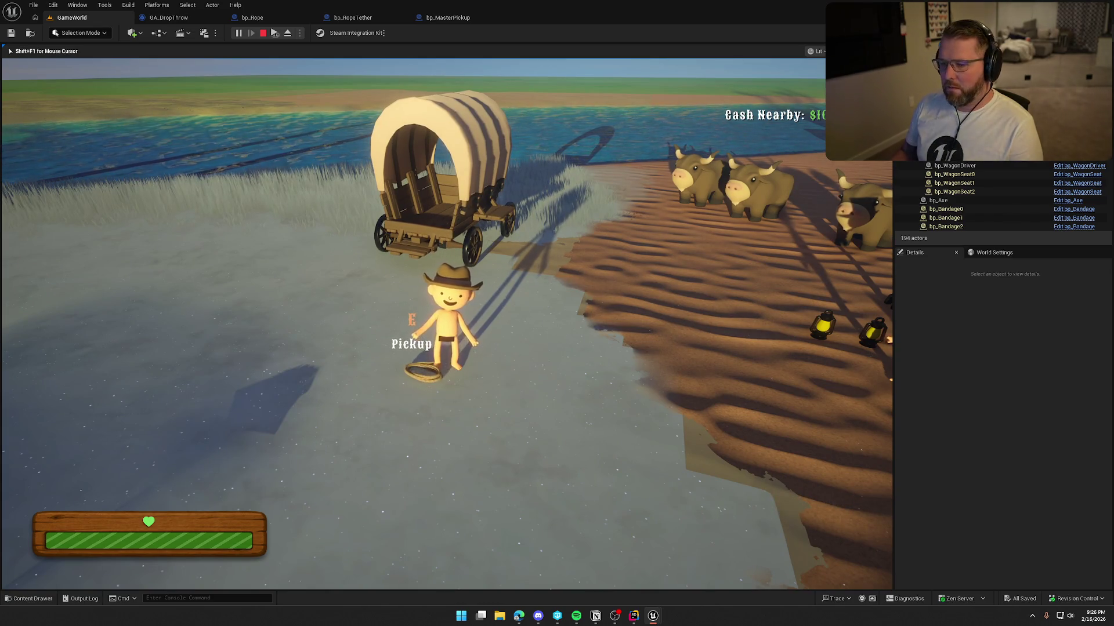
key(e)
key(w)
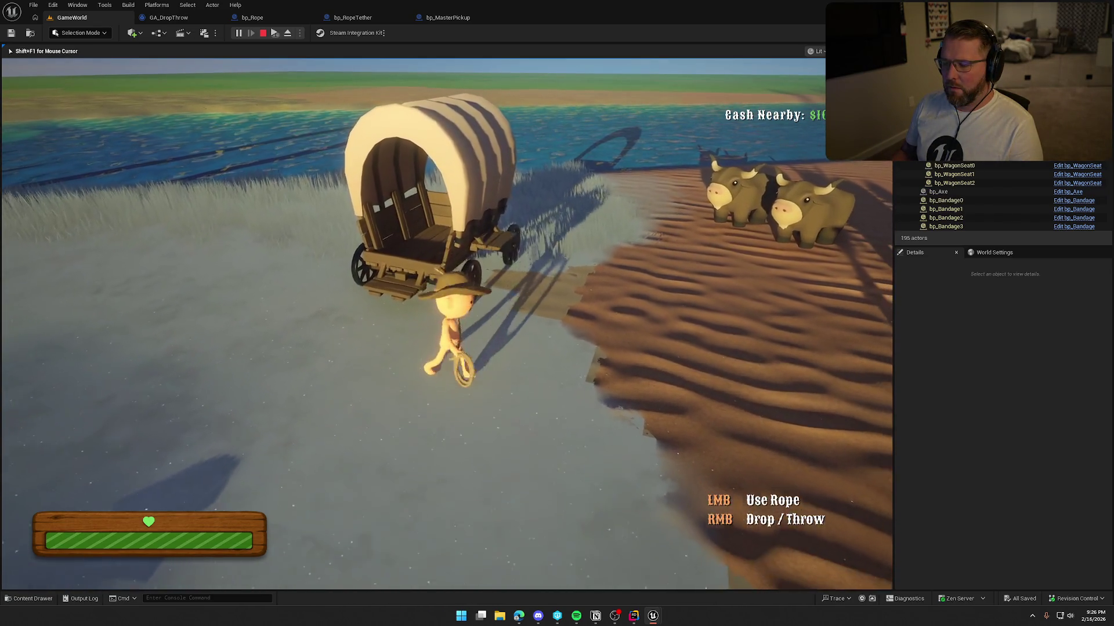
key(s)
click(446, 325)
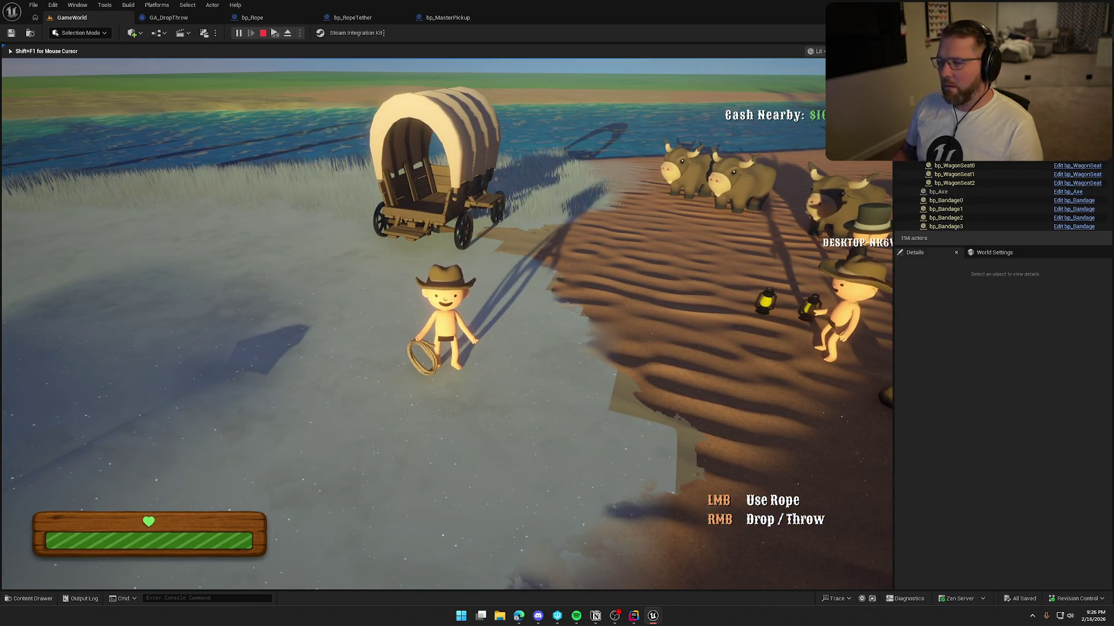
key(shift+F1)
key(Escape)
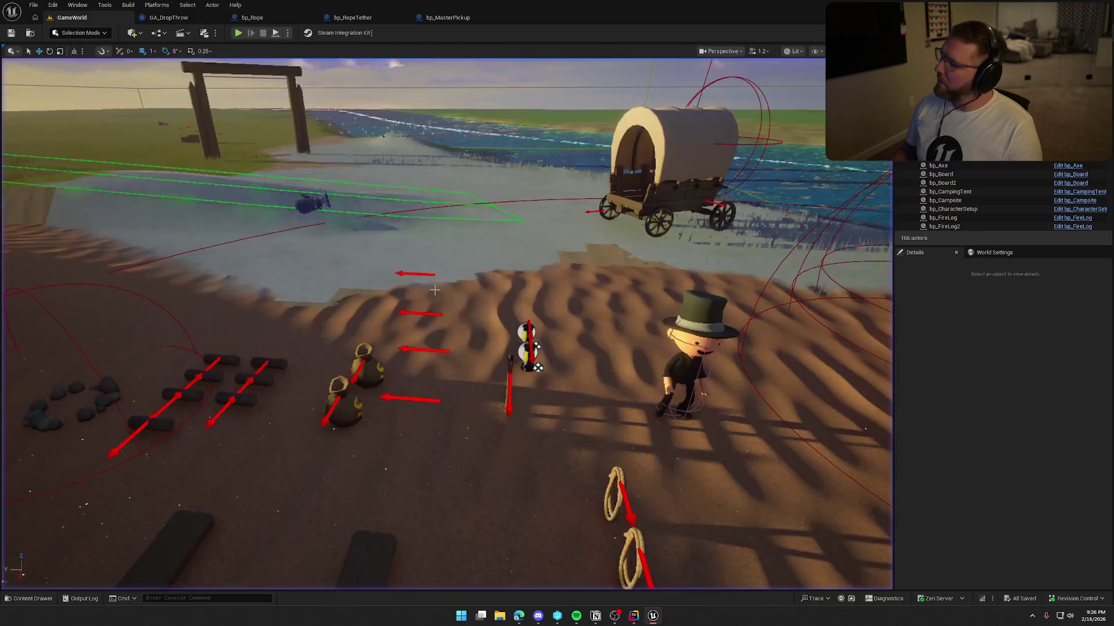
Select the bp_AVSWagon wagon in the GameWorld viewport so its Details panel appears.
scroll(507, 309, up, 2)
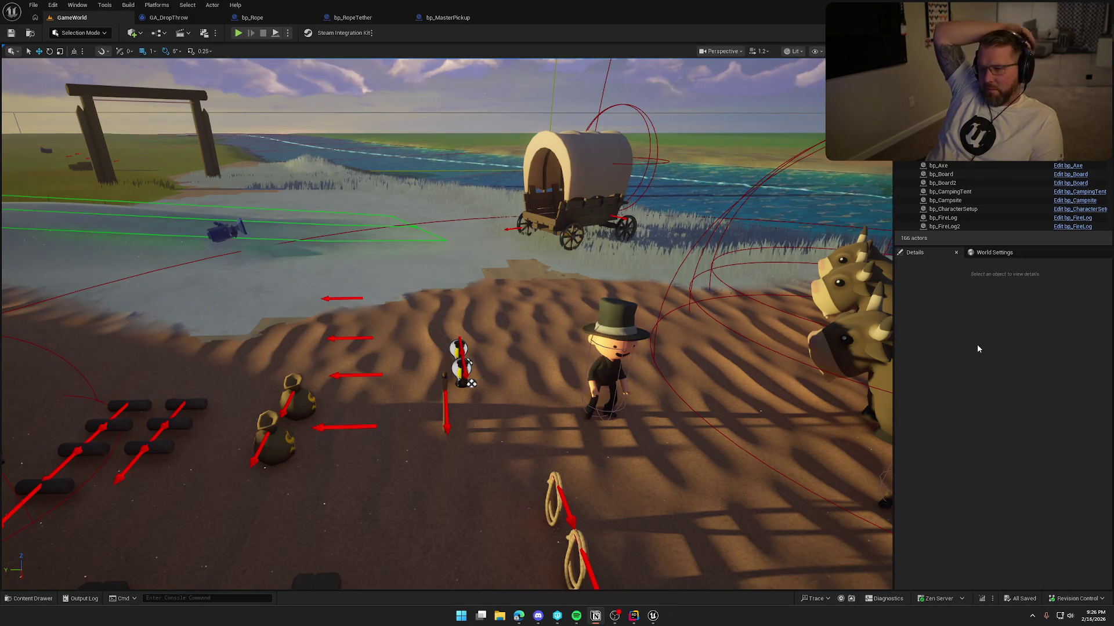
click(470, 383)
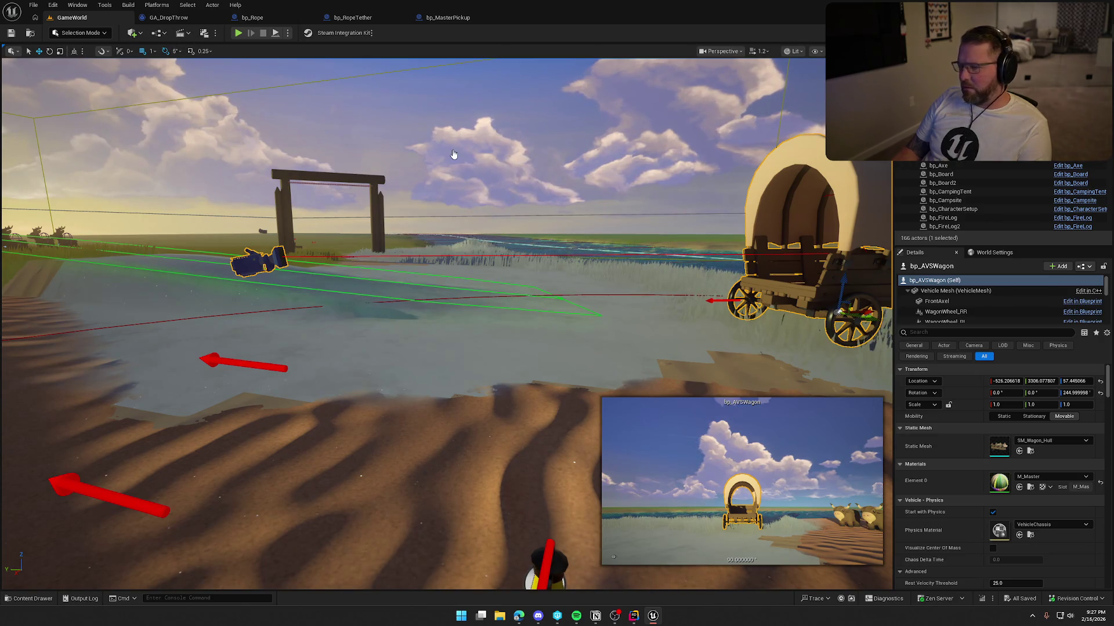
In the bp_AVSWagon blueprint viewport, reset the camera component's rotation to upright.
key(ctrl+e)
click(254, 49)
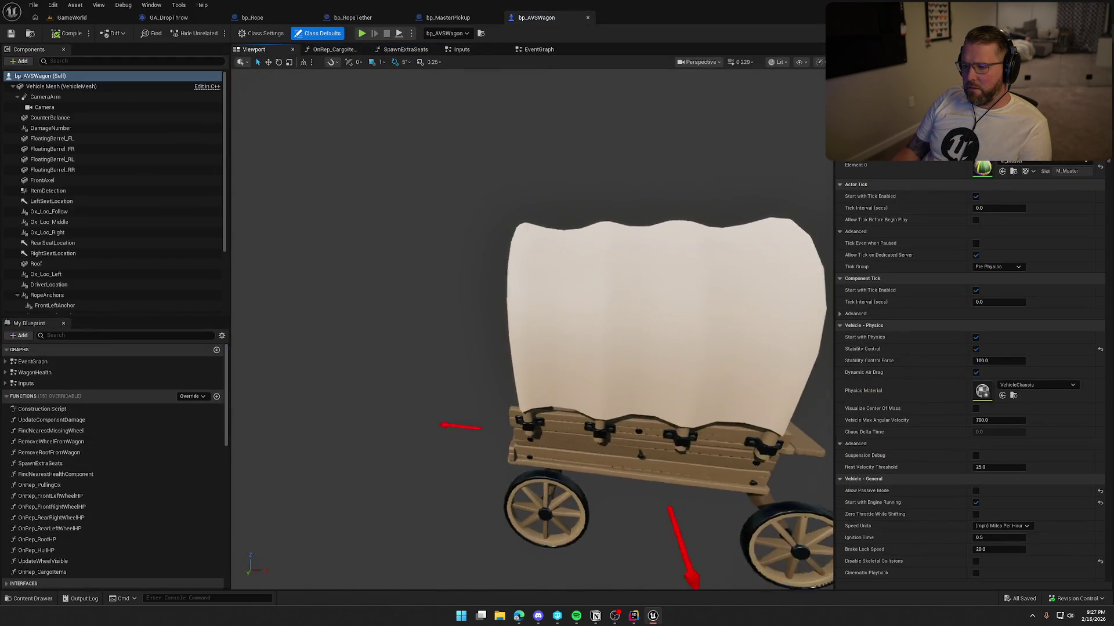
mouse_move(519, 261)
mouse_down()
mouse_move(518, 296)
mouse_move(487, 296)
mouse_move(519, 261)
mouse_up()
click(448, 339)
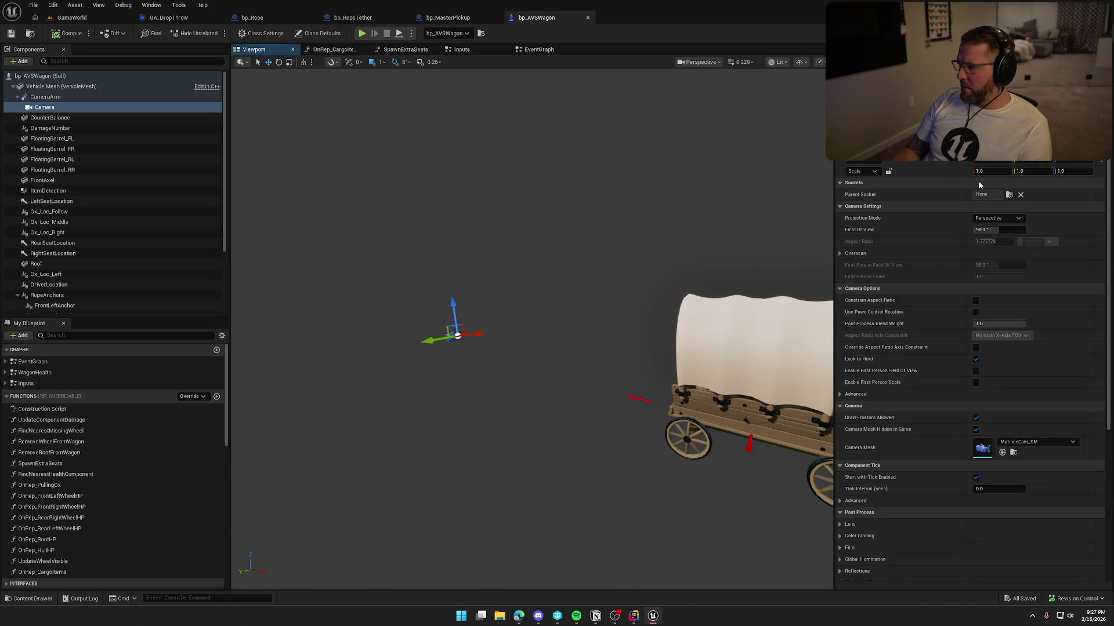
click(1099, 164)
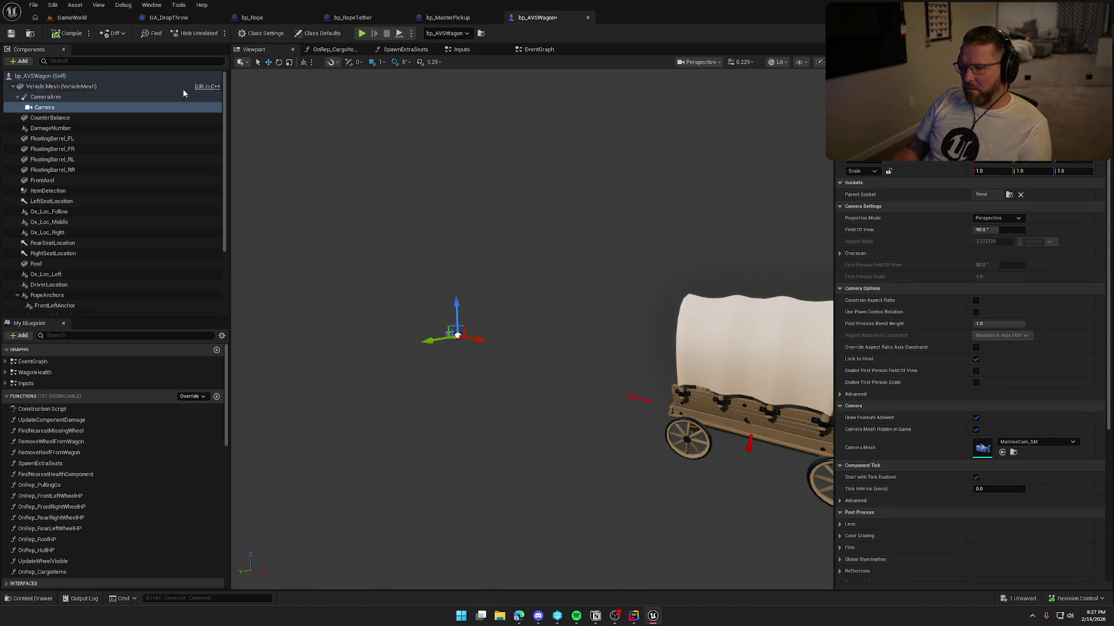
Compile and check out bp_AVSWagon, then start a play-in-editor test from GameWorld.
click(58, 36)
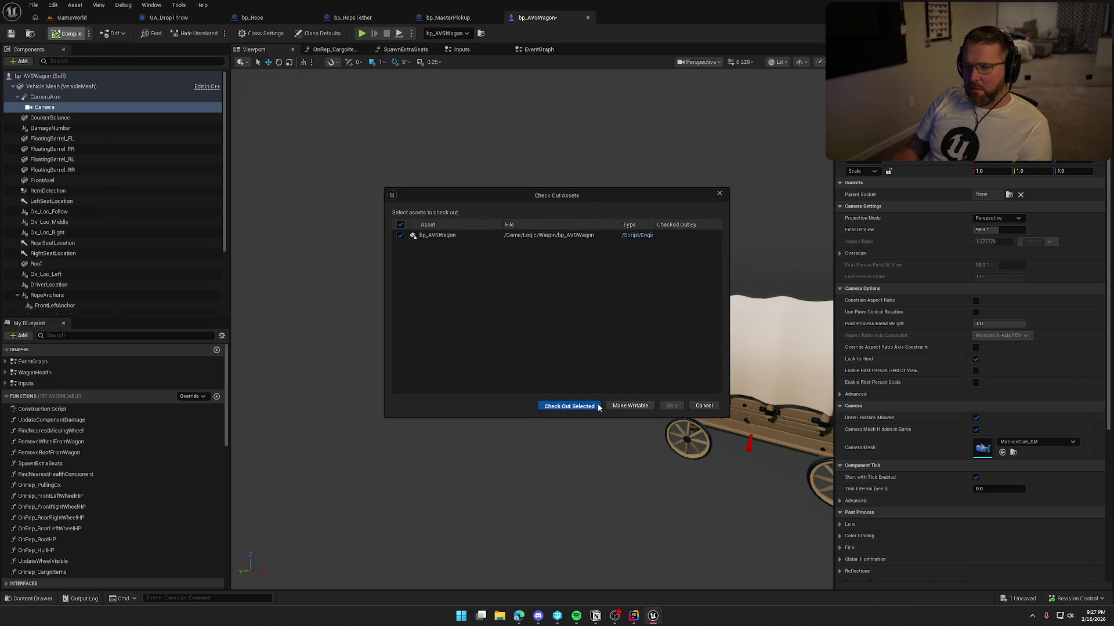
click(598, 408)
click(105, 19)
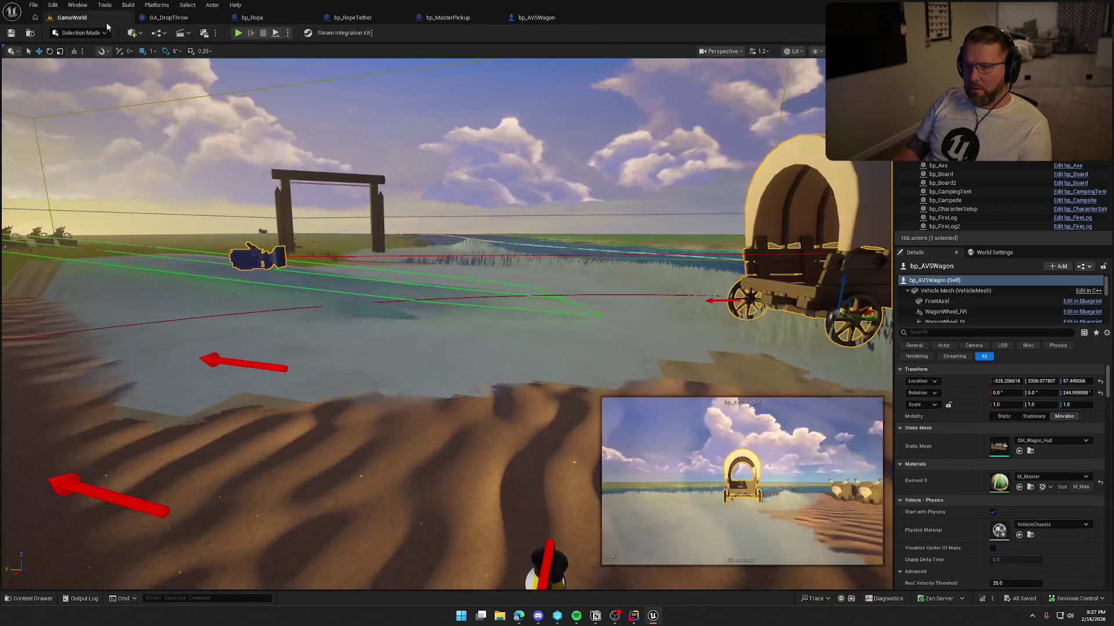
click(237, 32)
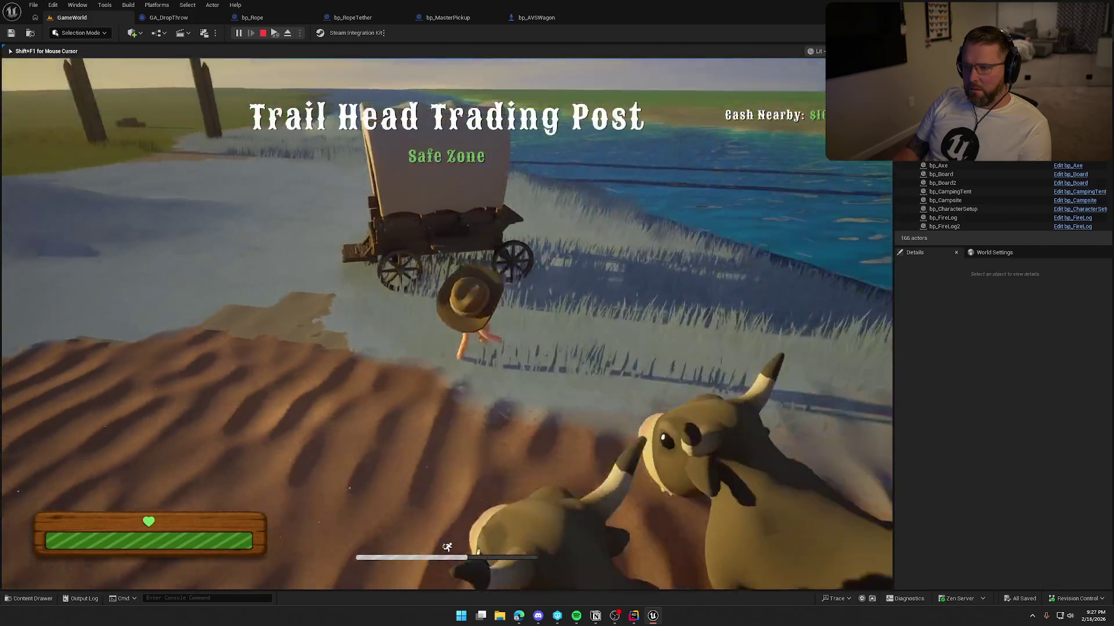
Seat the character in the wagon with E, then end the play session with Esc.
key(e)
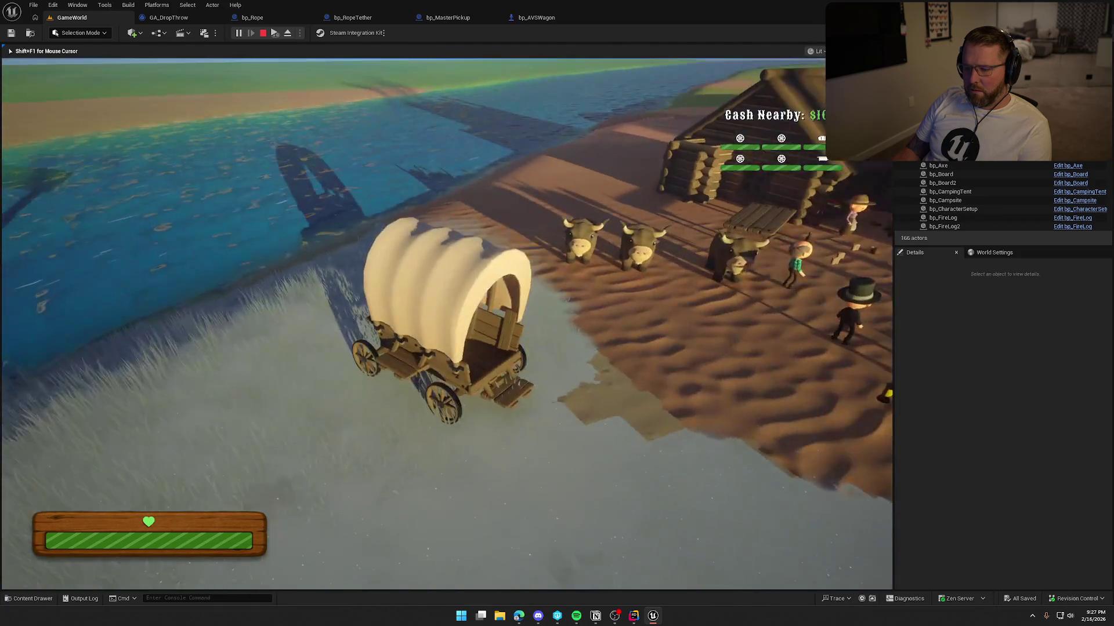
key(Escape)
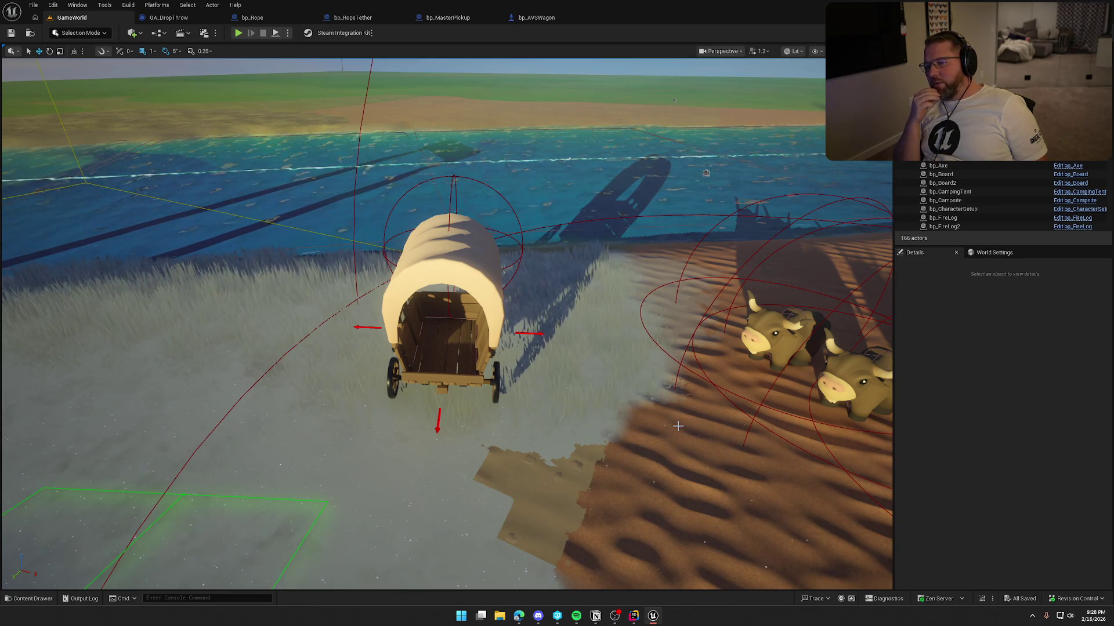
Toggle Game View with G, then switch to the web browser and reposition its window.
key(g)
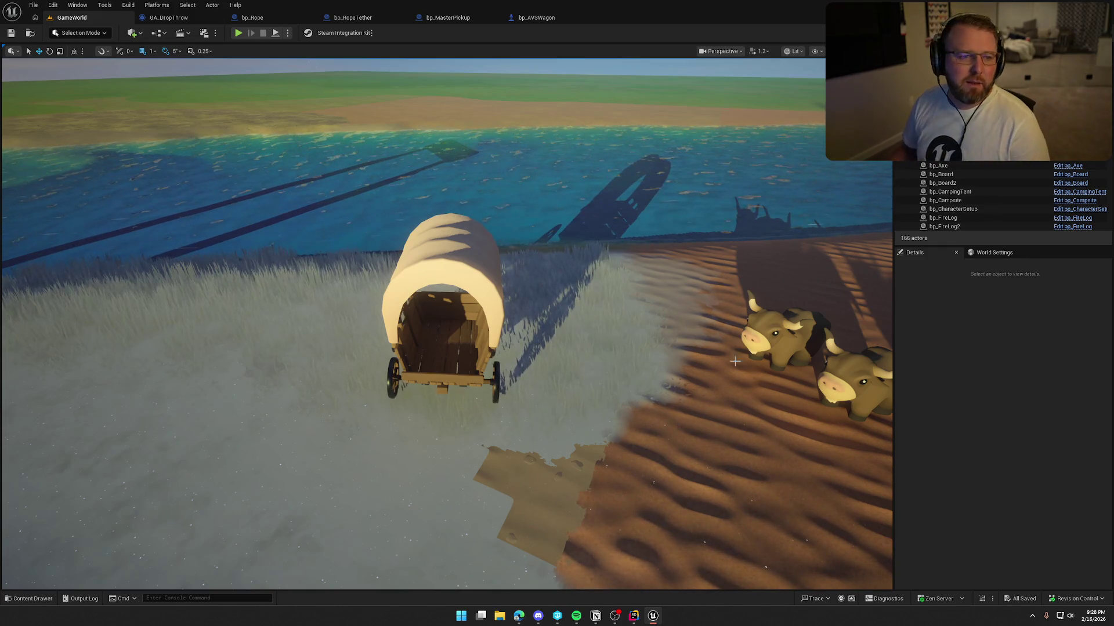
key(alt+Tab)
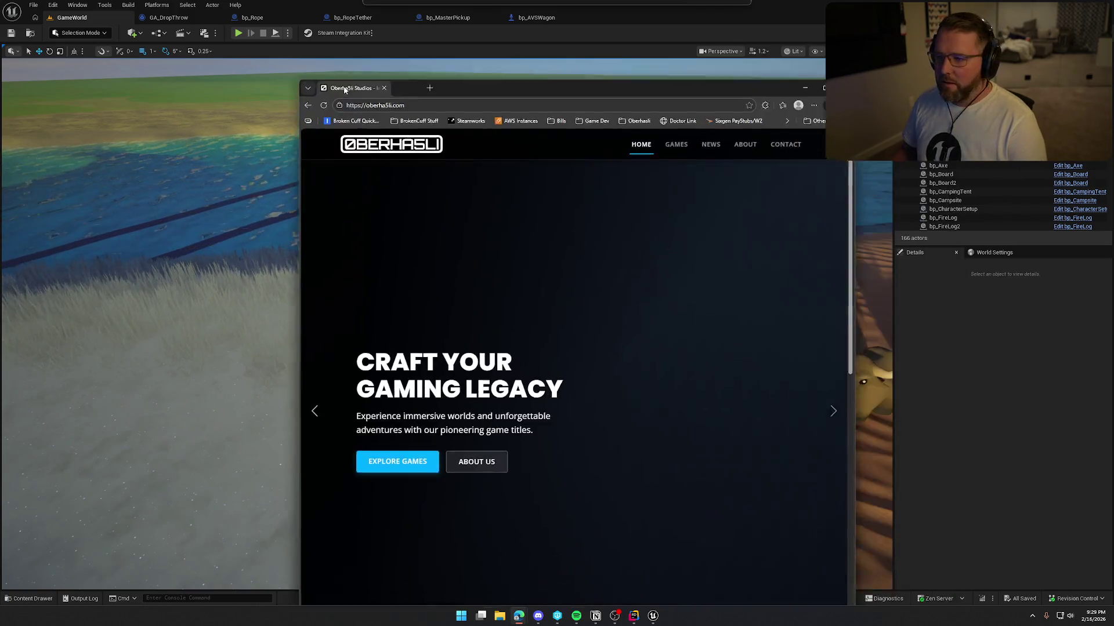
drag(489, 88, 399, 75)
double_click(399, 75)
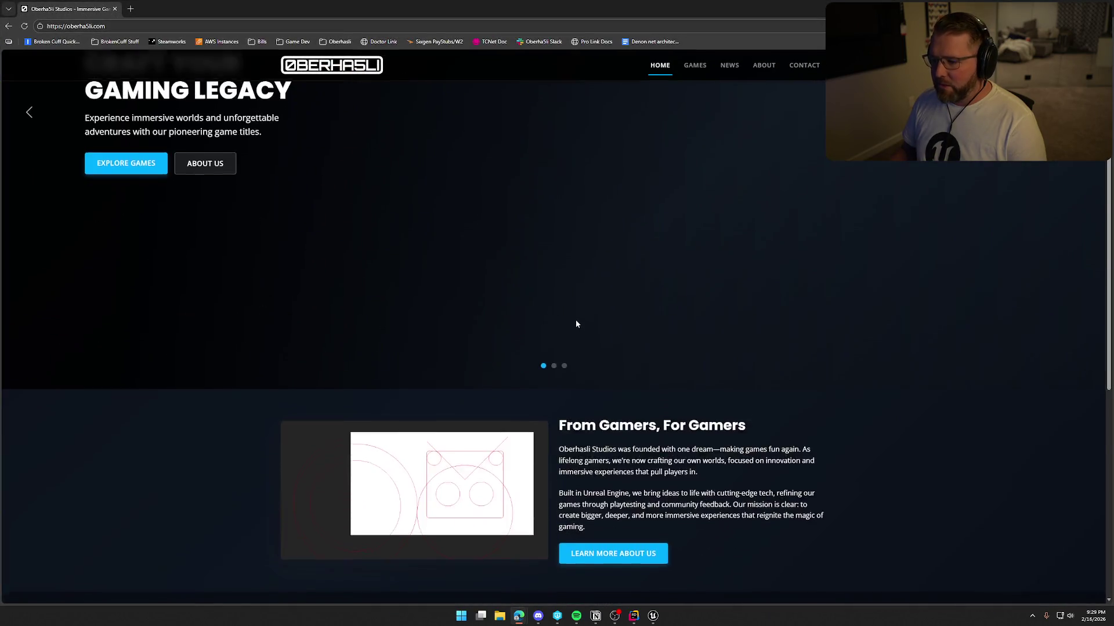
scroll(576, 324, down, 8)
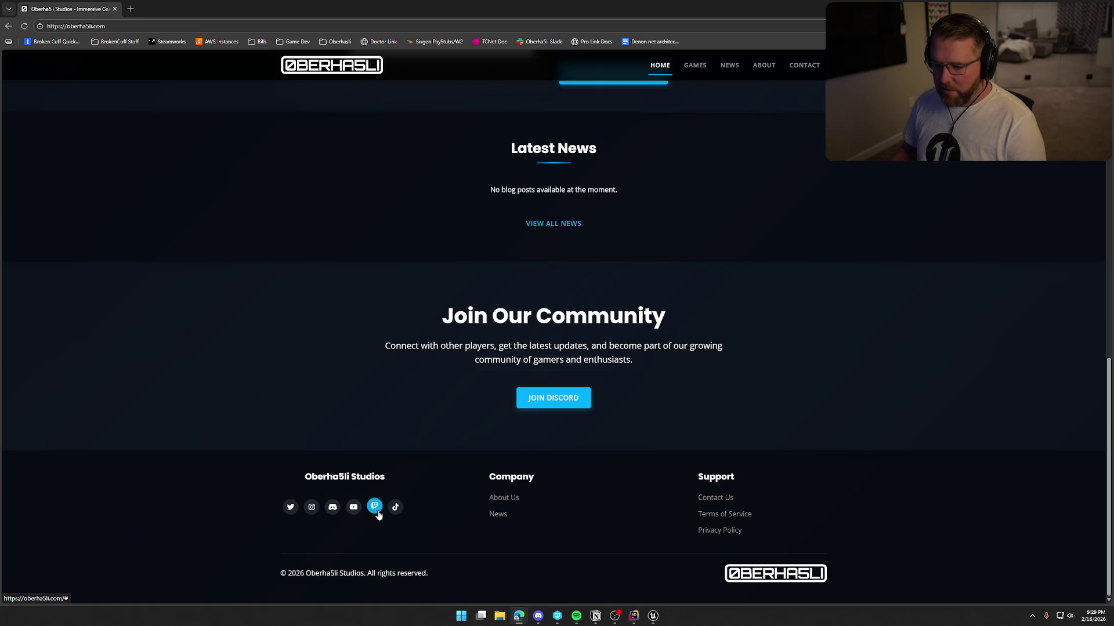
scroll(942, 520, up, 10)
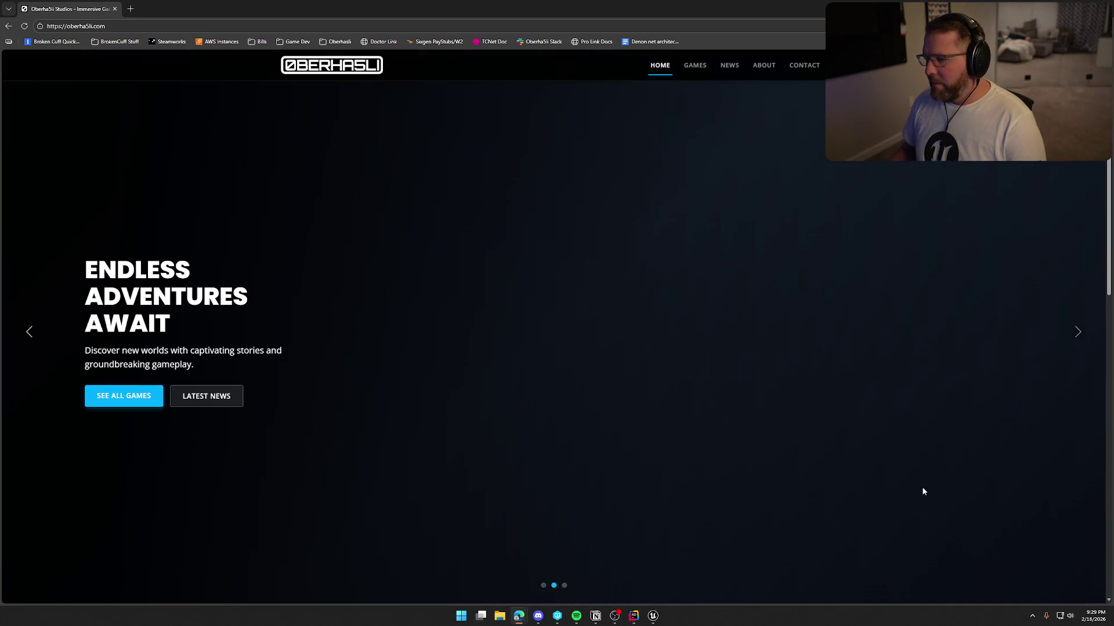
click(695, 66)
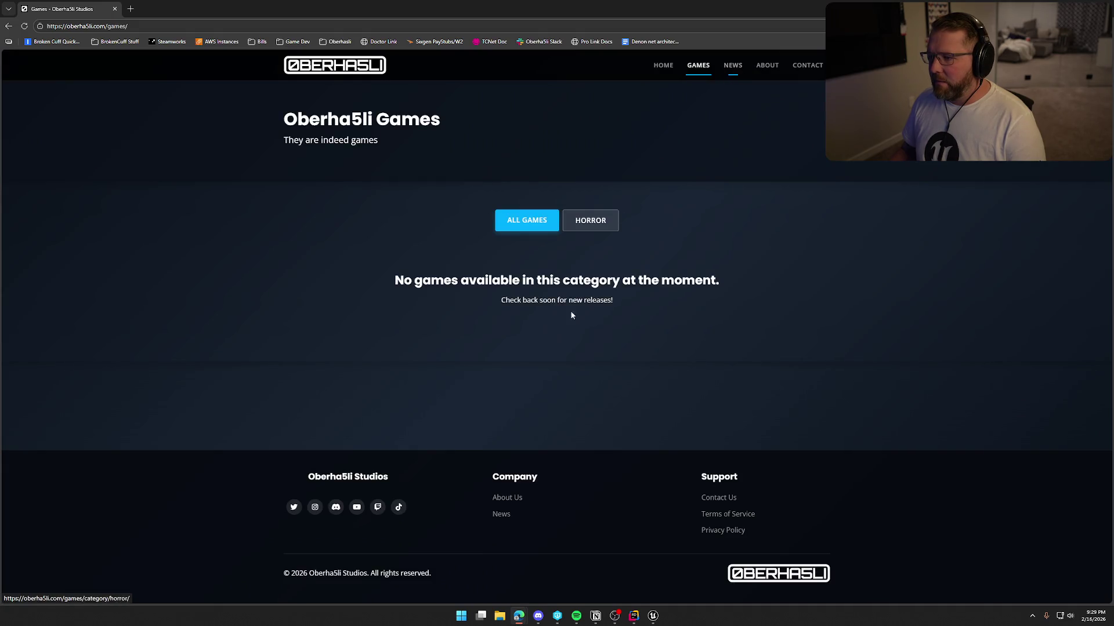
click(733, 64)
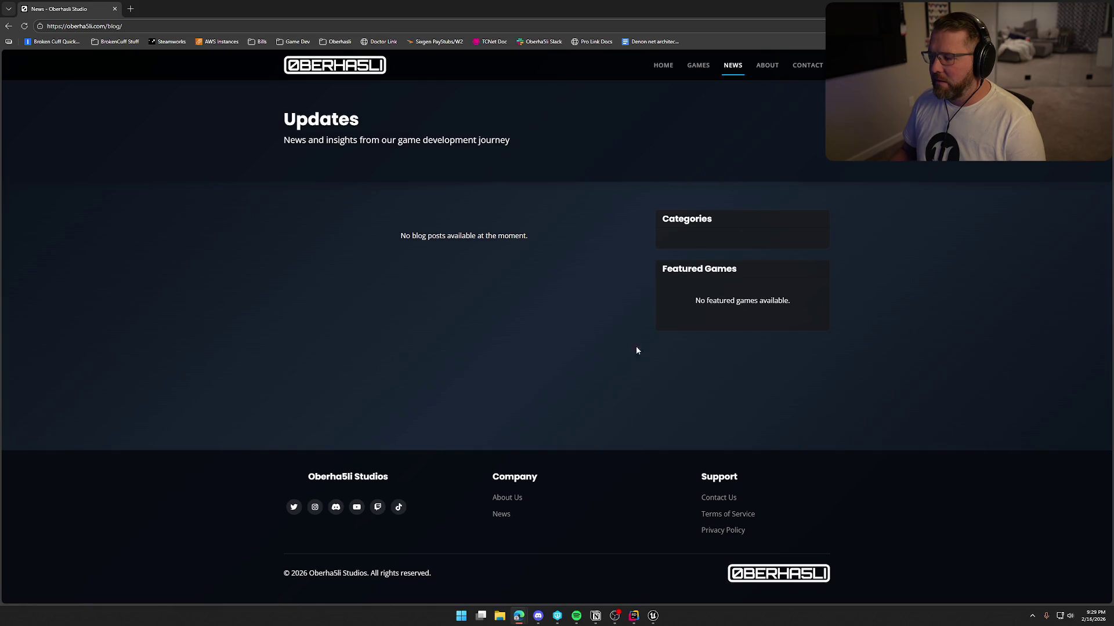
click(303, 66)
scroll(522, 319, down, 8)
scroll(551, 353, down, 3)
scroll(558, 334, up, 12)
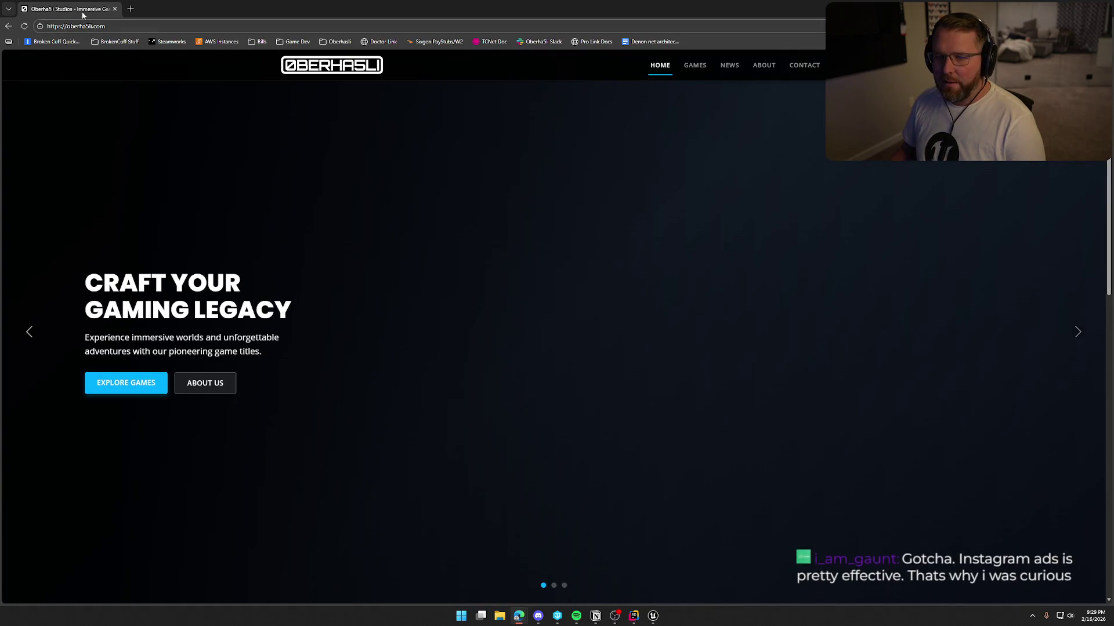
key(alt+Tab)
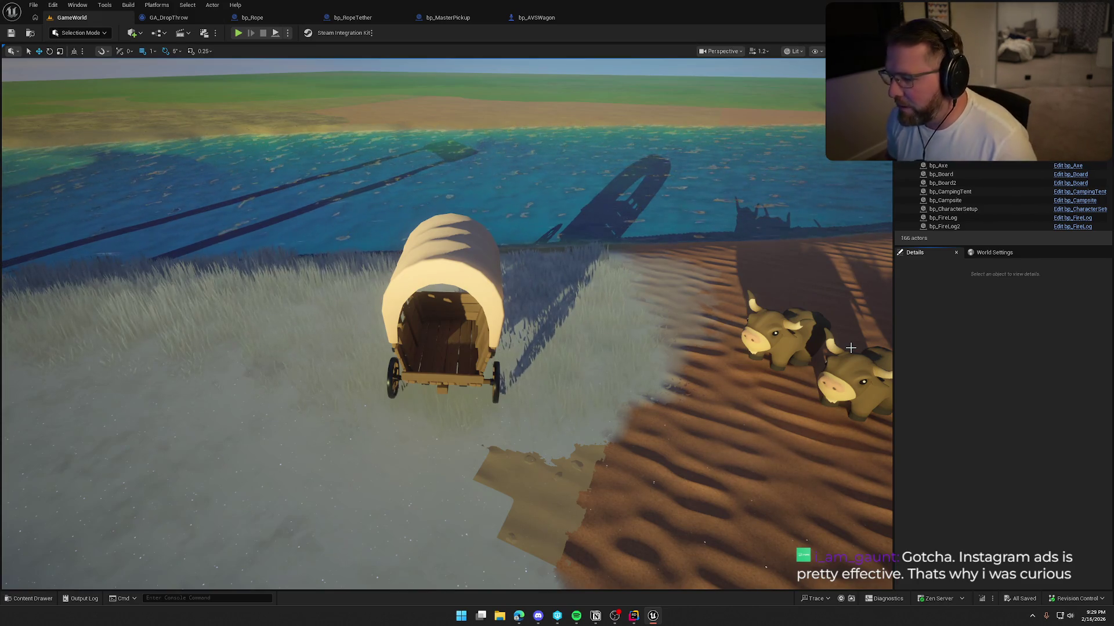
Middle-click away the five asset editor tabs, from GA_DropThrow through bp_AVSWagon.
mouse_move(850, 347)
mouse_down()
mouse_move(823, 383)
mouse_move(847, 388)
mouse_move(540, 153)
mouse_up()
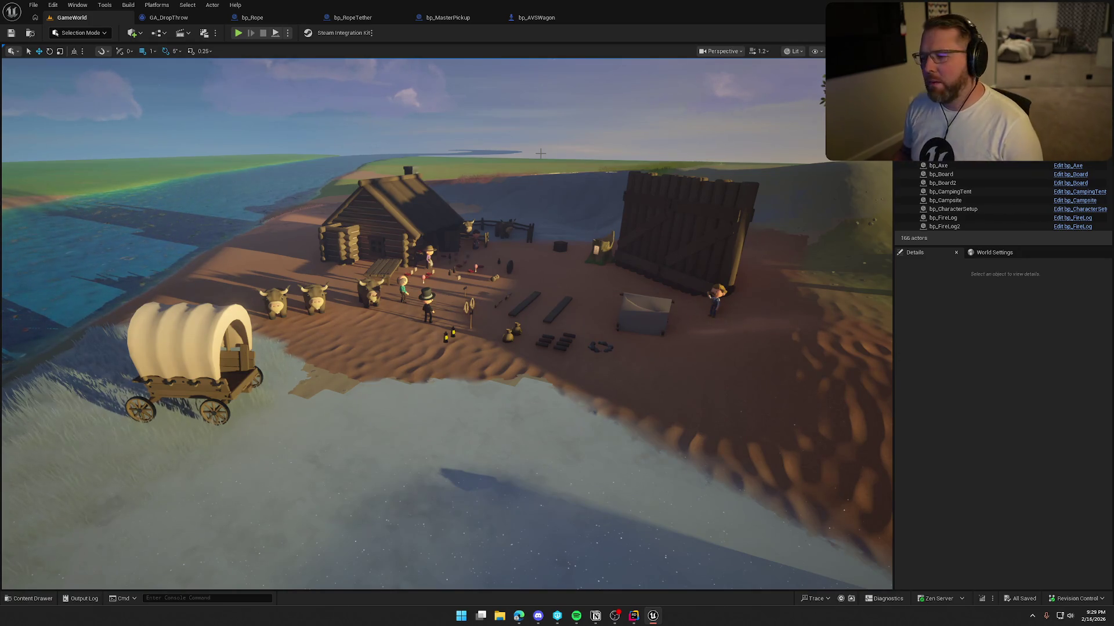
scroll(394, 168, up, 5)
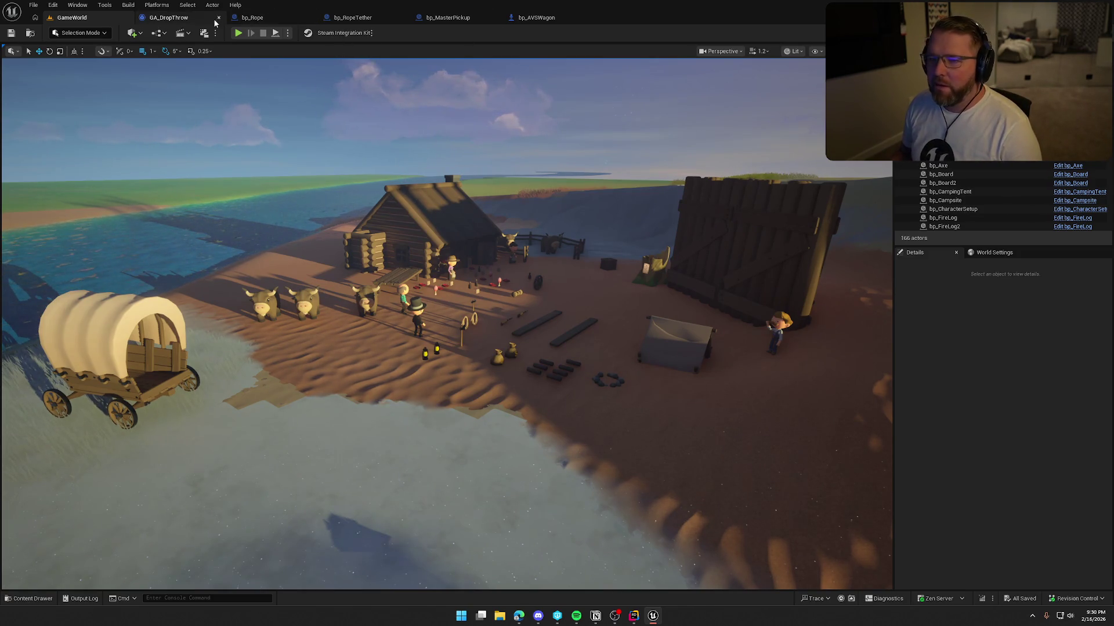
middle_click(204, 22)
middle_click(205, 23)
middle_click(205, 22)
middle_click(205, 22)
middle_click(204, 22)
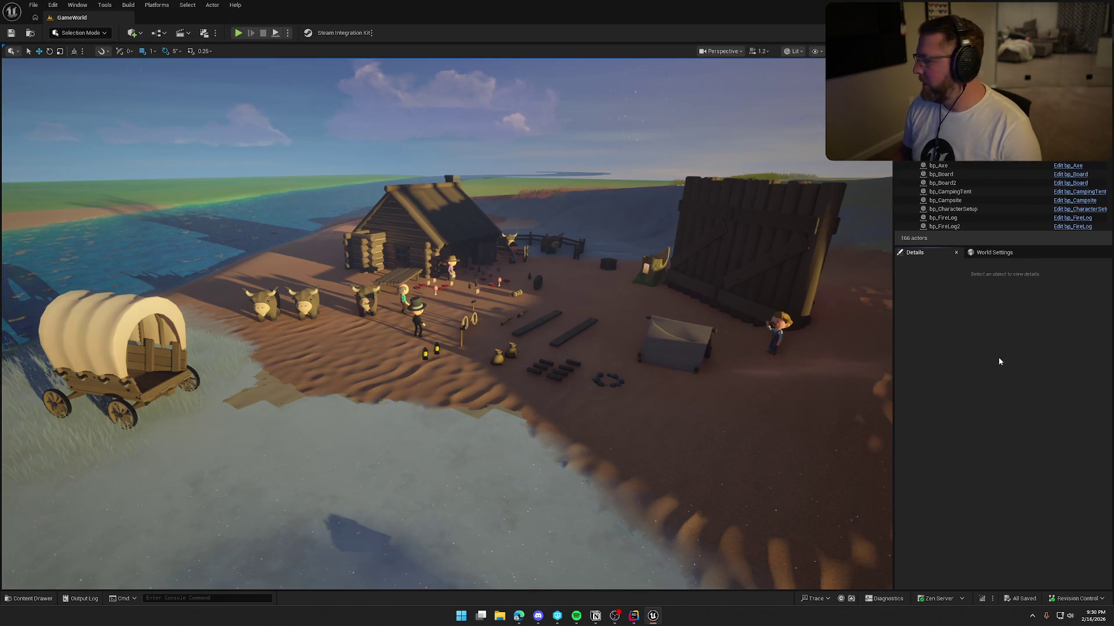